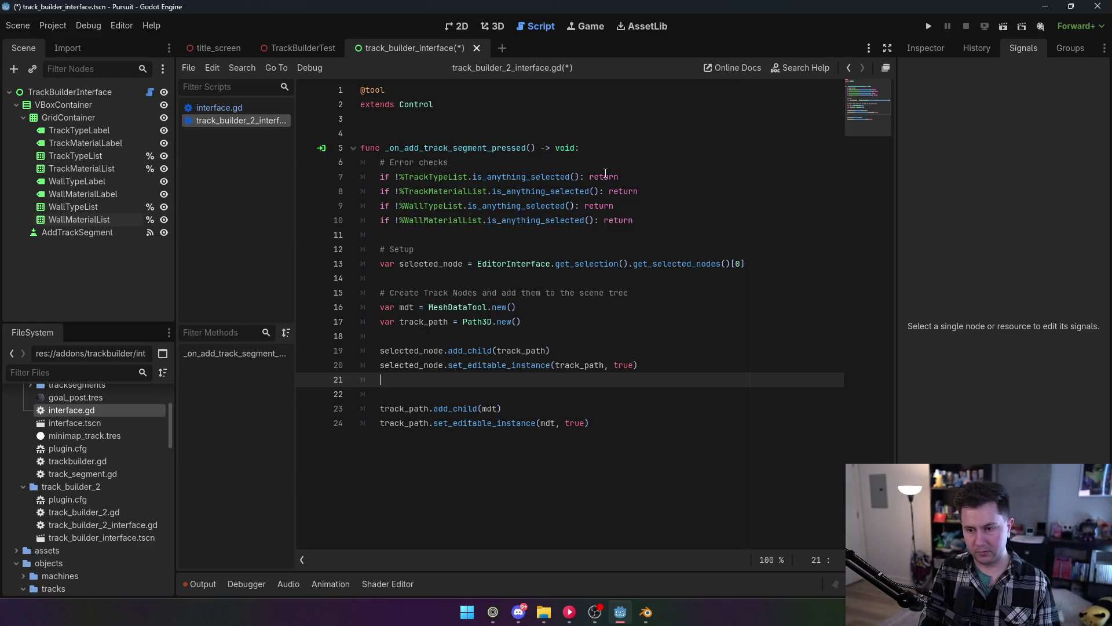
Set track_path.owner = get_tree().edited_scene_root on line 21.
text(track_path)
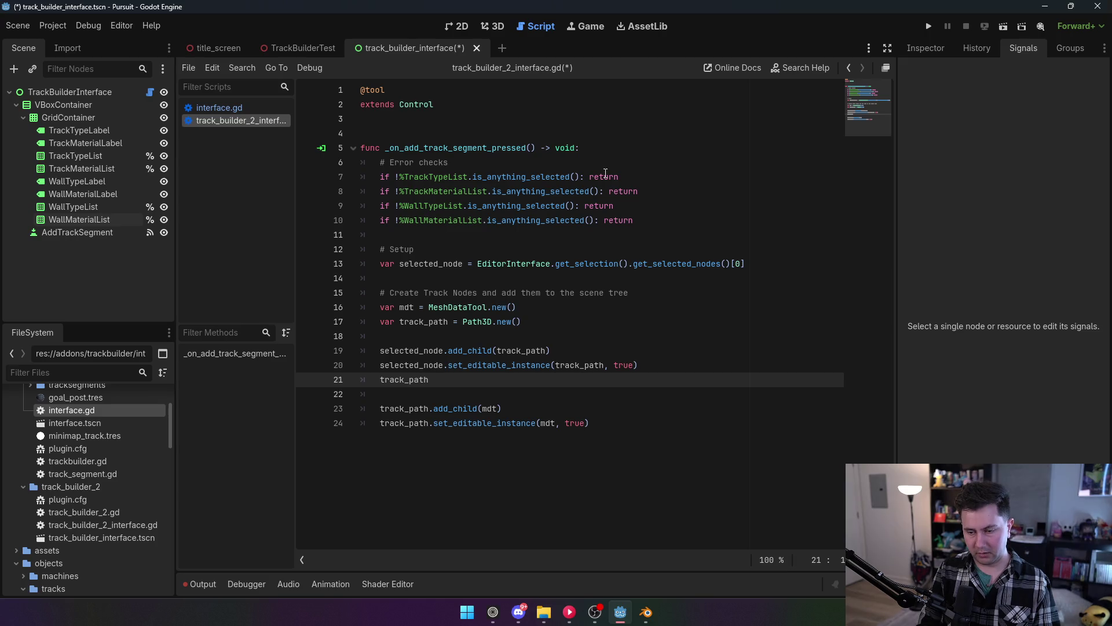
text(.owner)
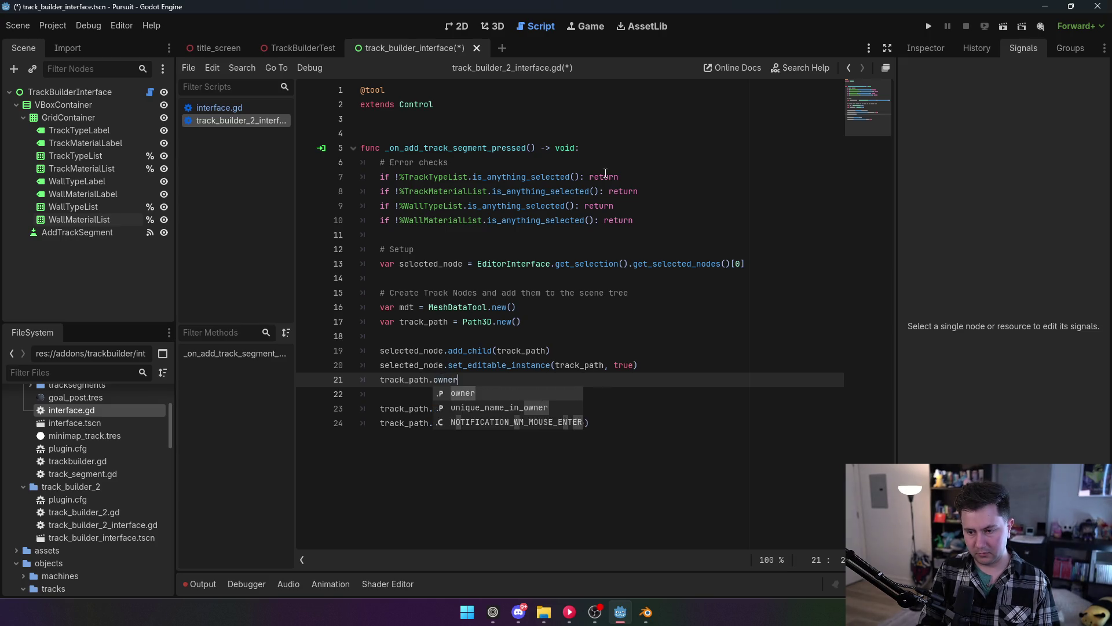
text( = get_tree().root)
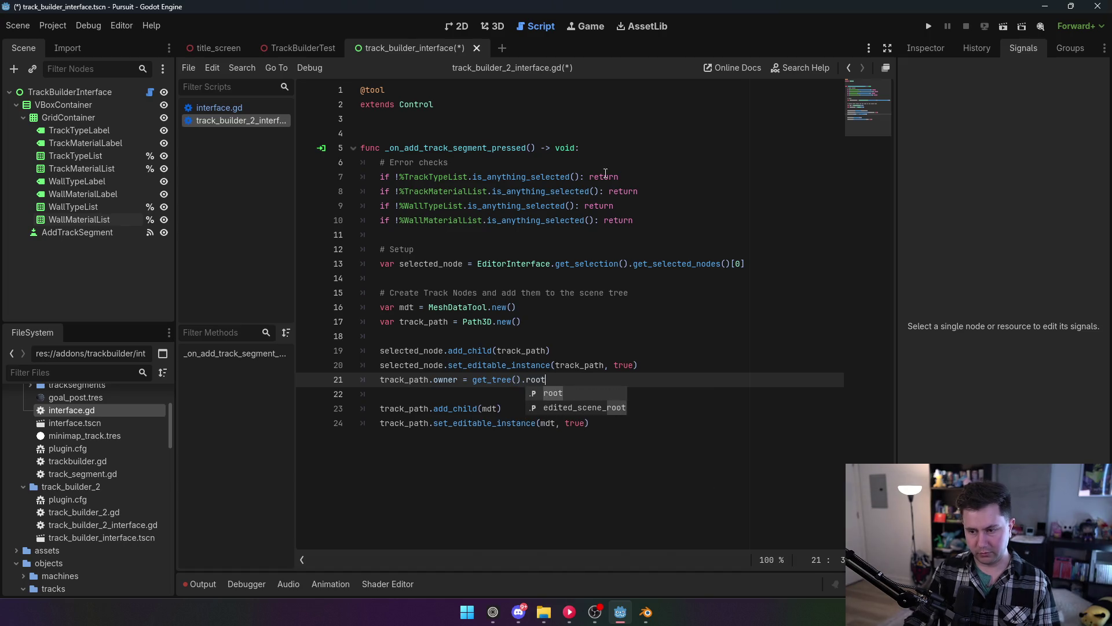
click(220, 108)
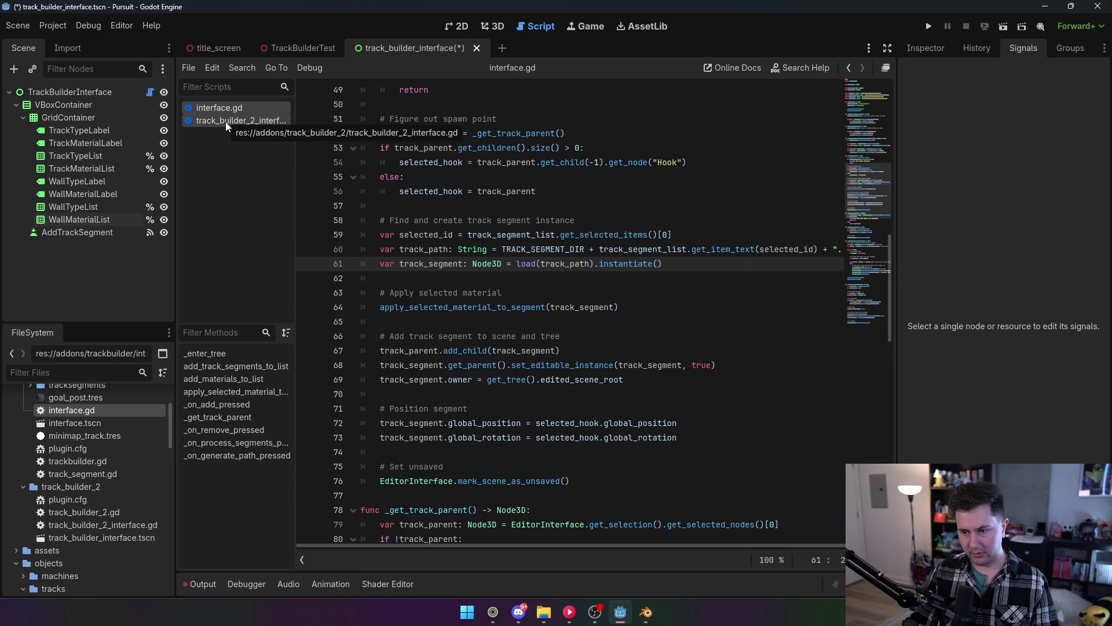
click(226, 122)
key(BackSpace)
key(BackSpace)
text(edi)
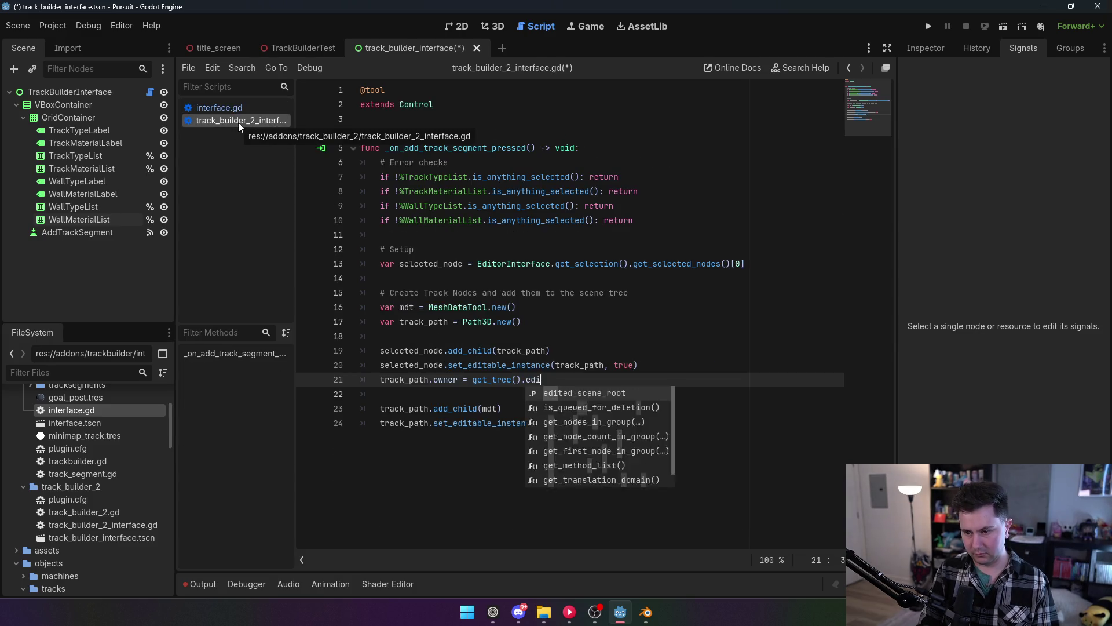
key(Return)
Duplicate the owner line below line 24 as mdt.owner = get_tree().edited_scene_root.
drag(620, 376, 380, 379)
key(ctrl+c)
click(619, 423)
key(Return)
key(ctrl+v)
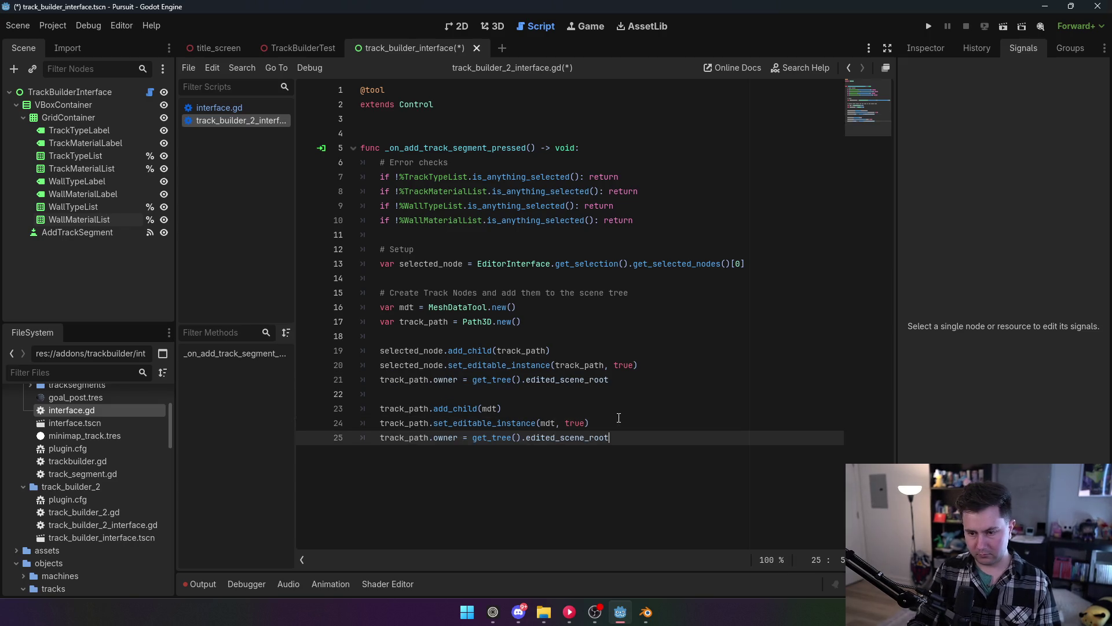
double_click(402, 438)
text(mdt)
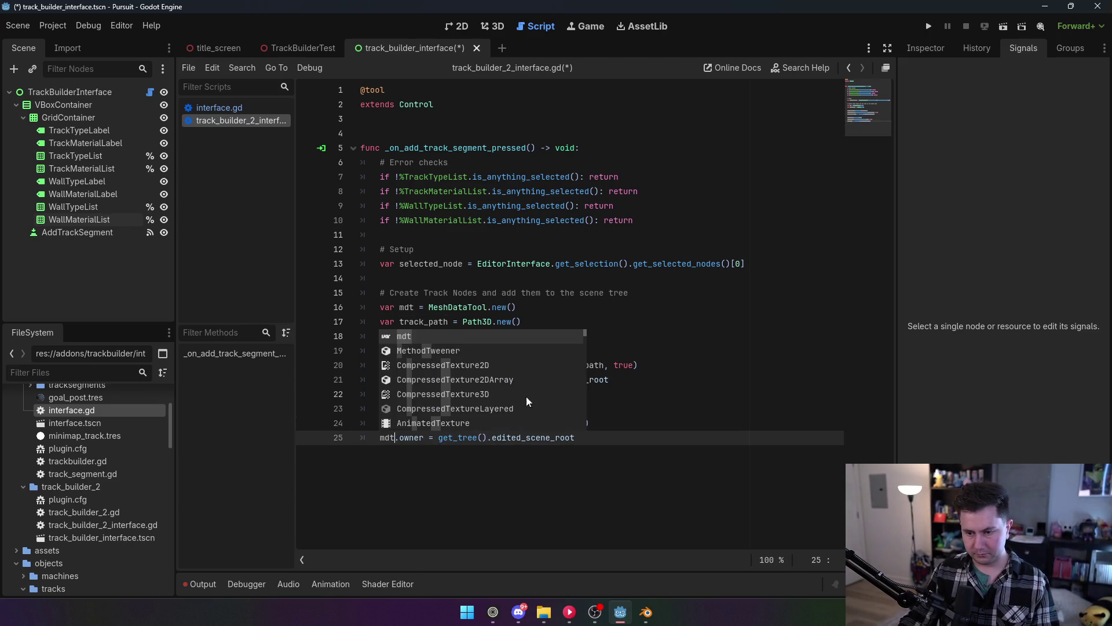
Reword the line 15 comment so it ends with 'and add them to the scene tree'.
click(702, 320)
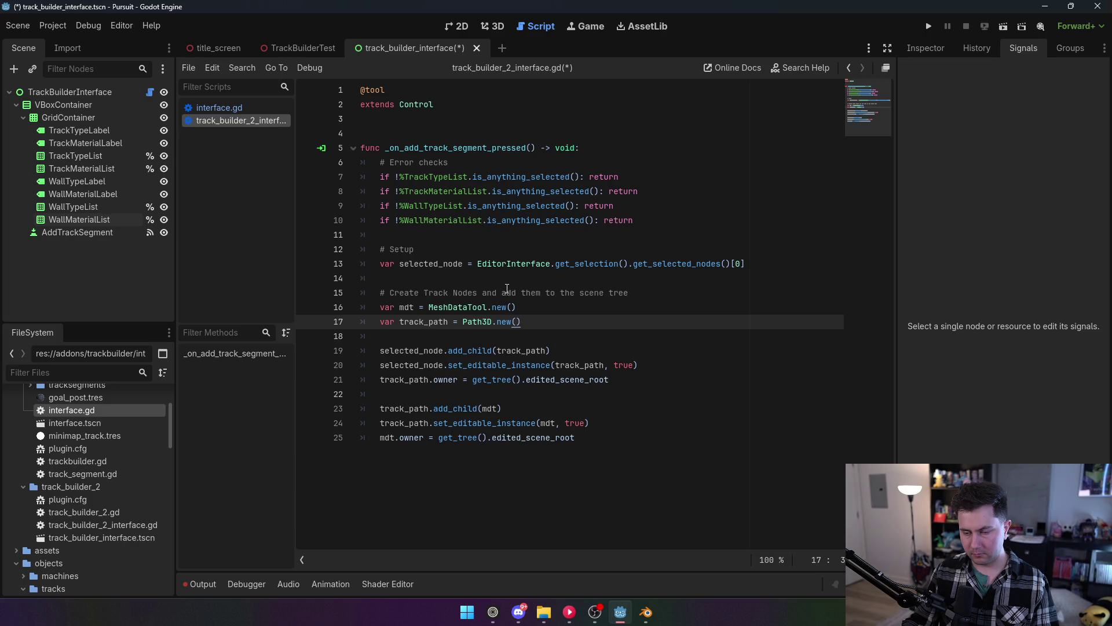
drag(486, 293, 656, 297)
key(BackSpace)
click(586, 341)
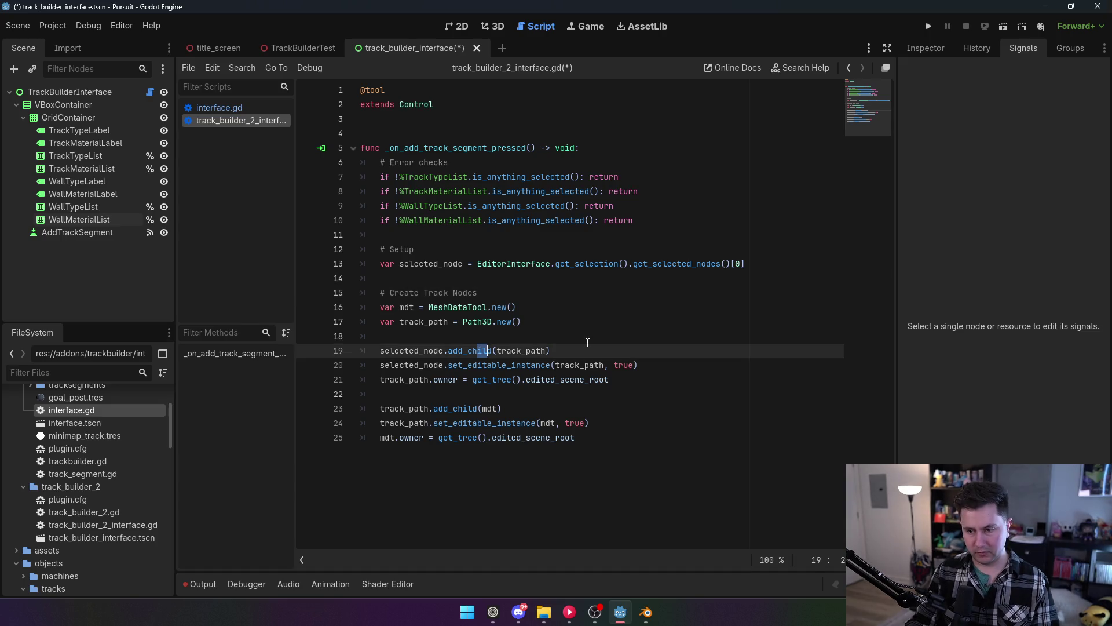
key(Return)
text(#)
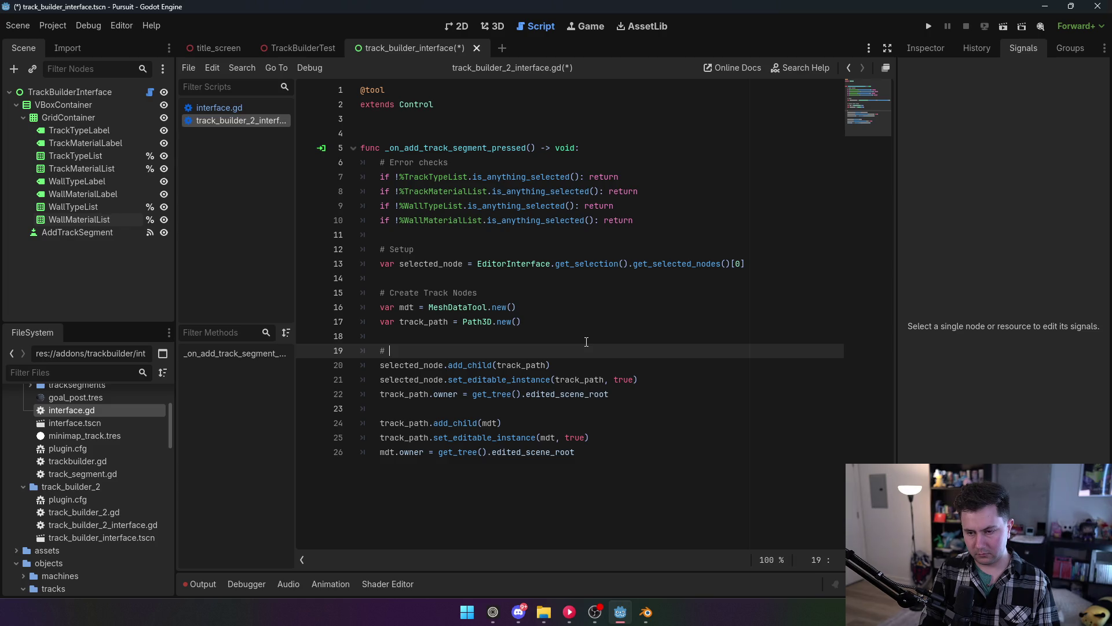
key(BackSpace)
key(BackSpace)
key(BackSpace)
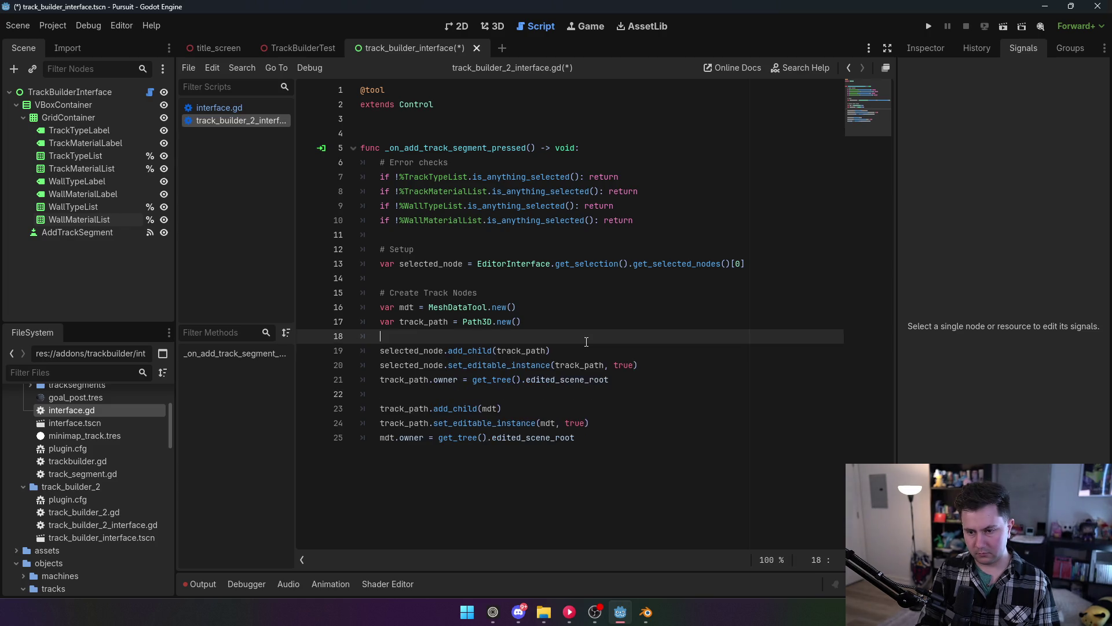
click(555, 292)
text(and add )
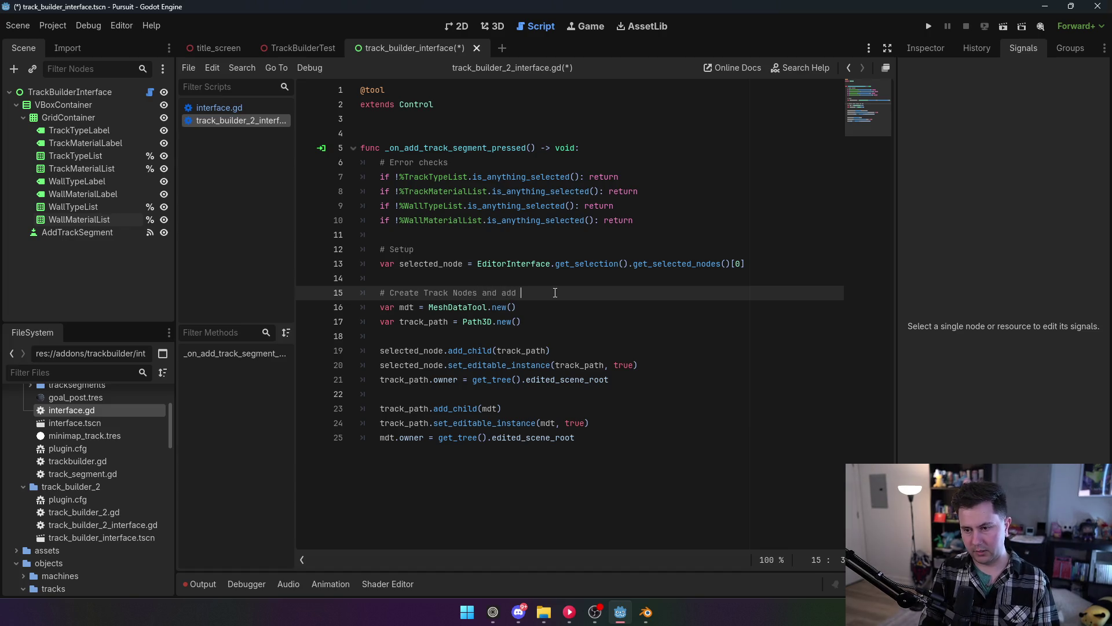
text(them to the scene tree)
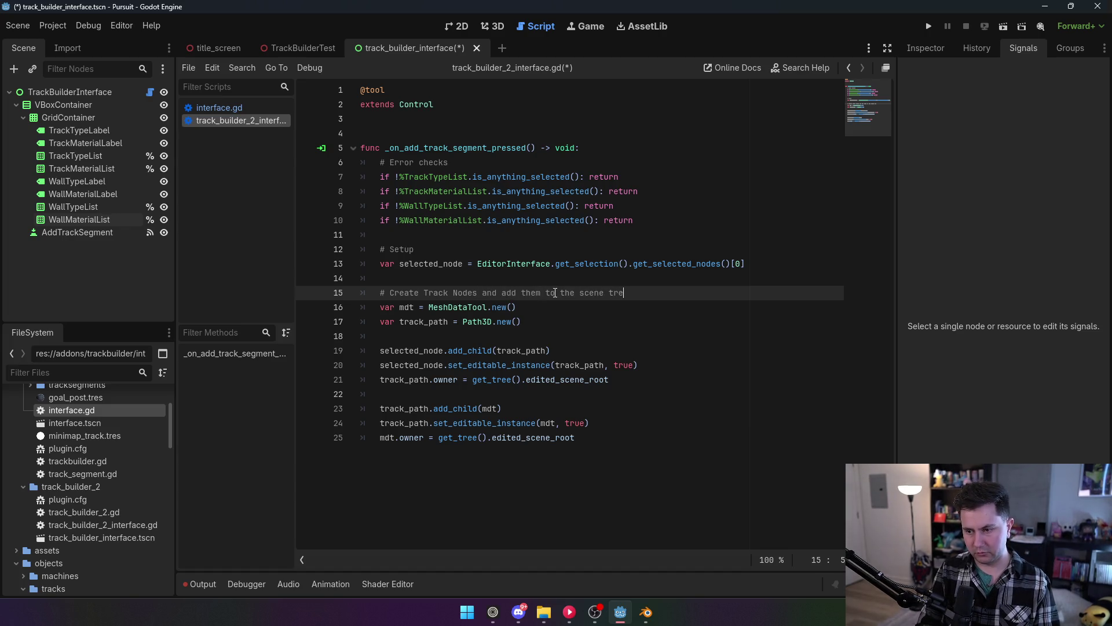
Save the track builder 2 interface script.
click(643, 475)
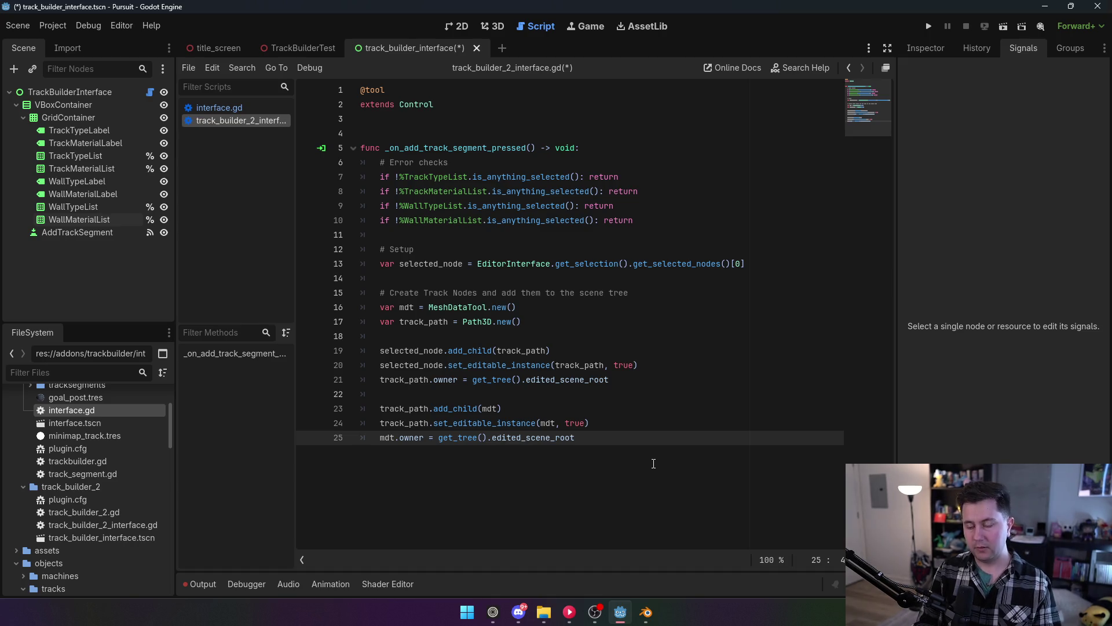
key(ctrl+s)
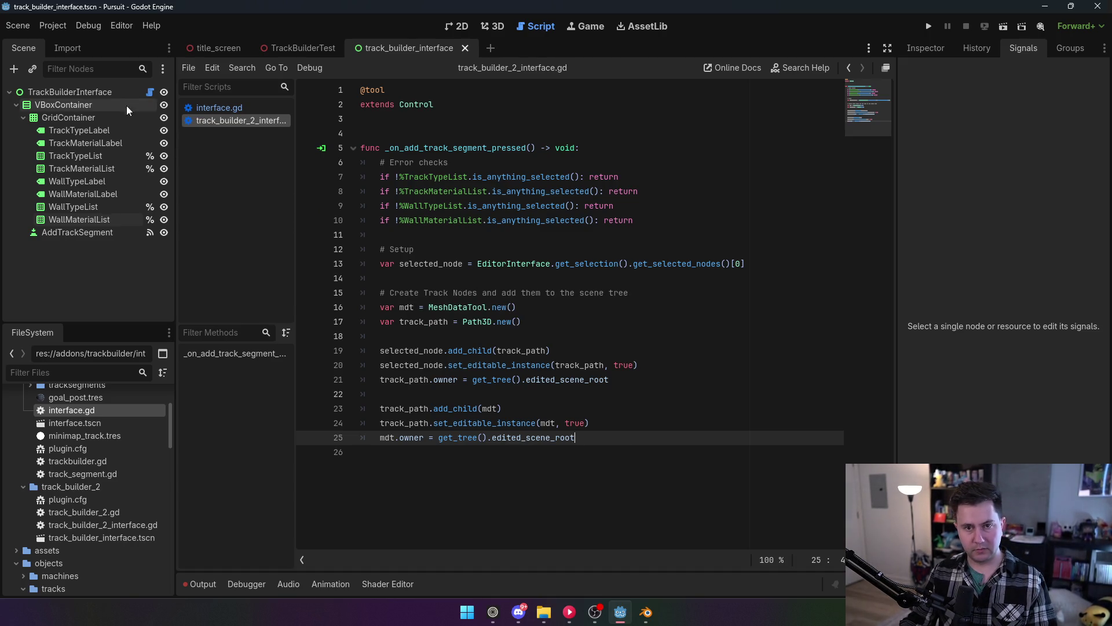
click(52, 25)
click(80, 49)
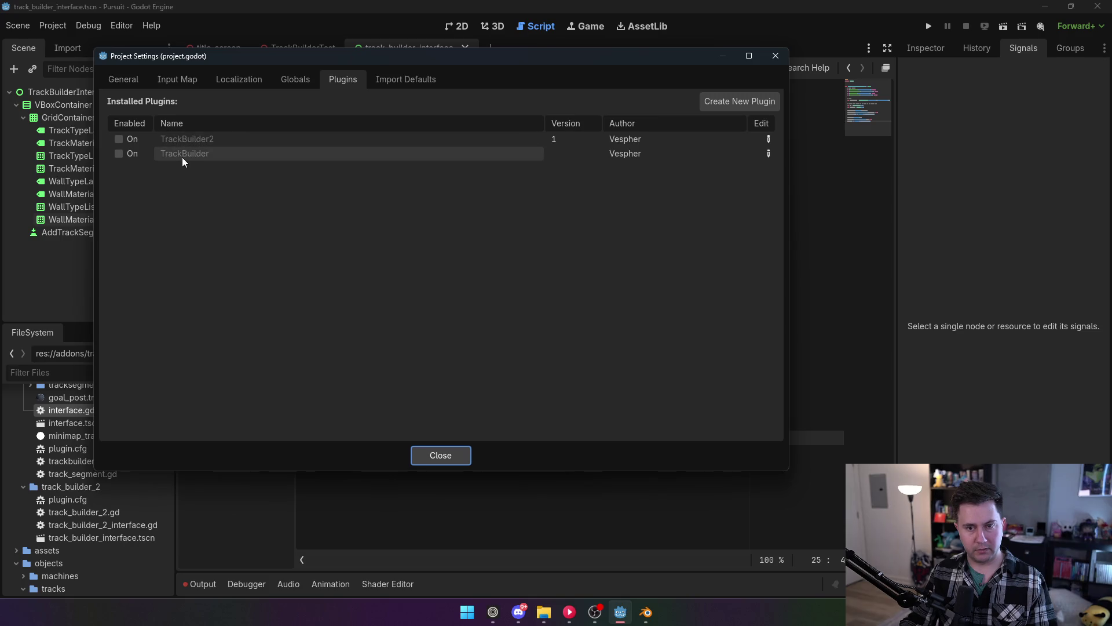
Enable TrackBuilder2 and pick Standard track and None wall in the TrackBuilderTest dock.
click(118, 139)
click(452, 455)
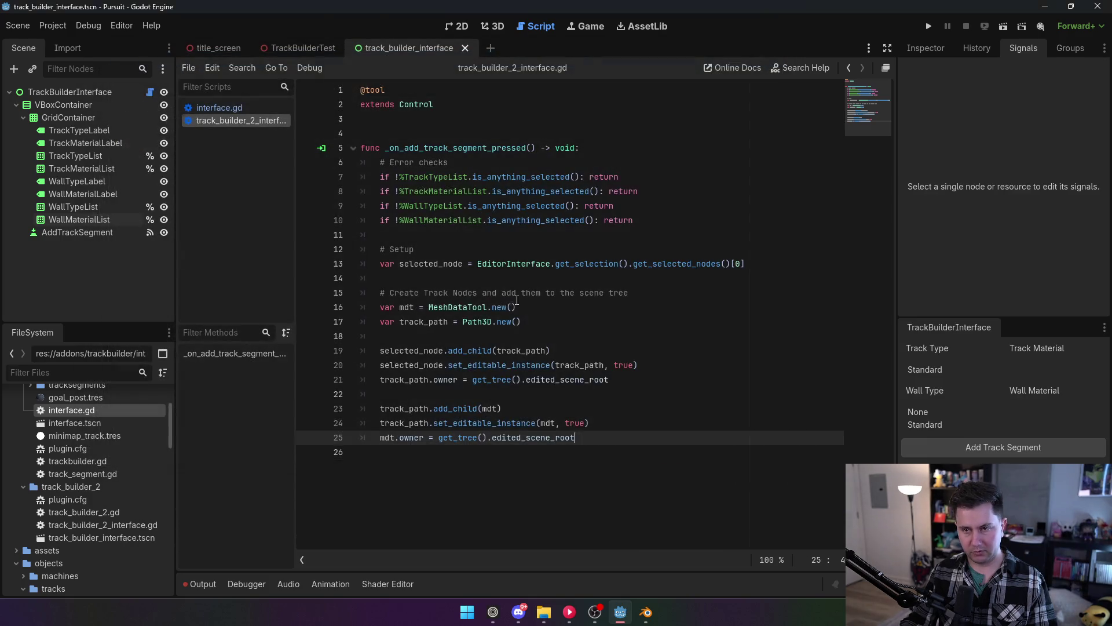
click(297, 51)
click(492, 26)
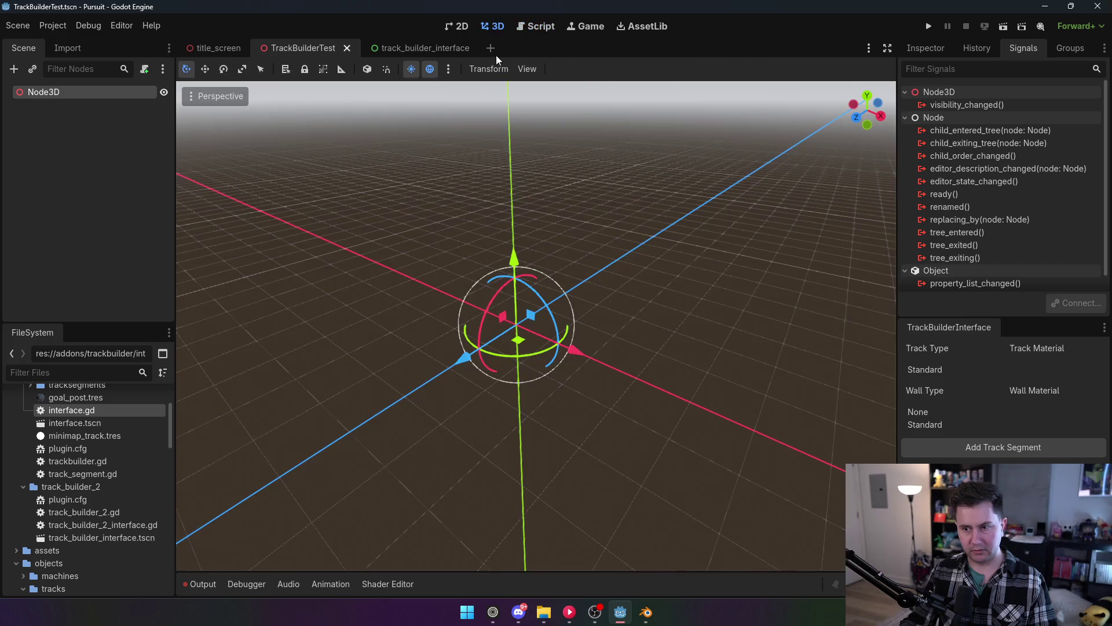
mouse_move(588, 343)
mouse_down()
mouse_move(589, 301)
mouse_move(585, 313)
mouse_up()
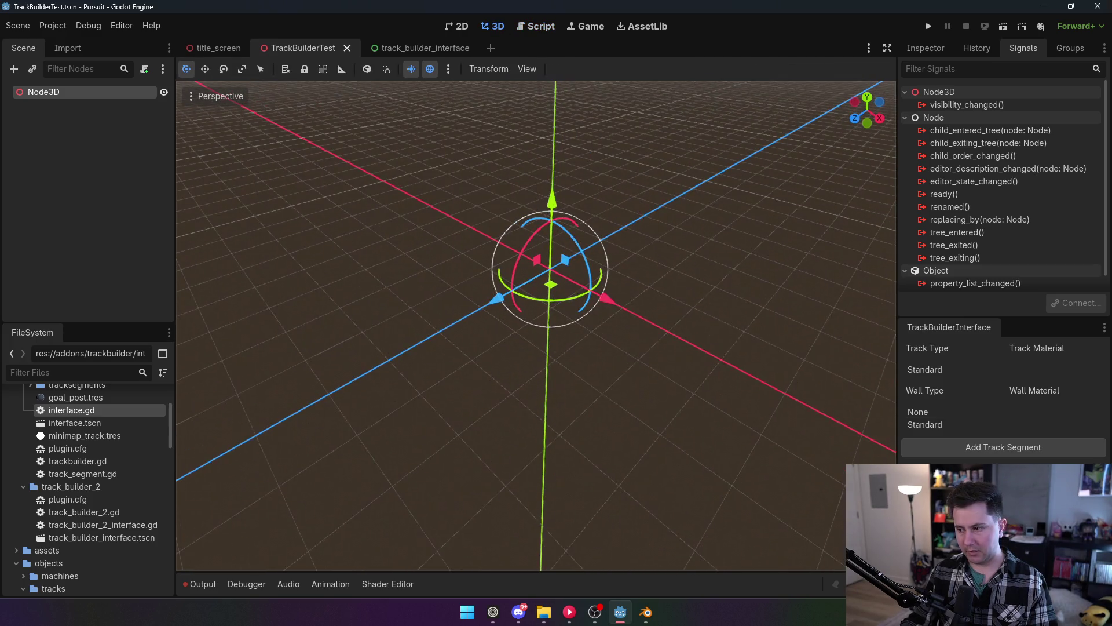
click(930, 367)
click(928, 414)
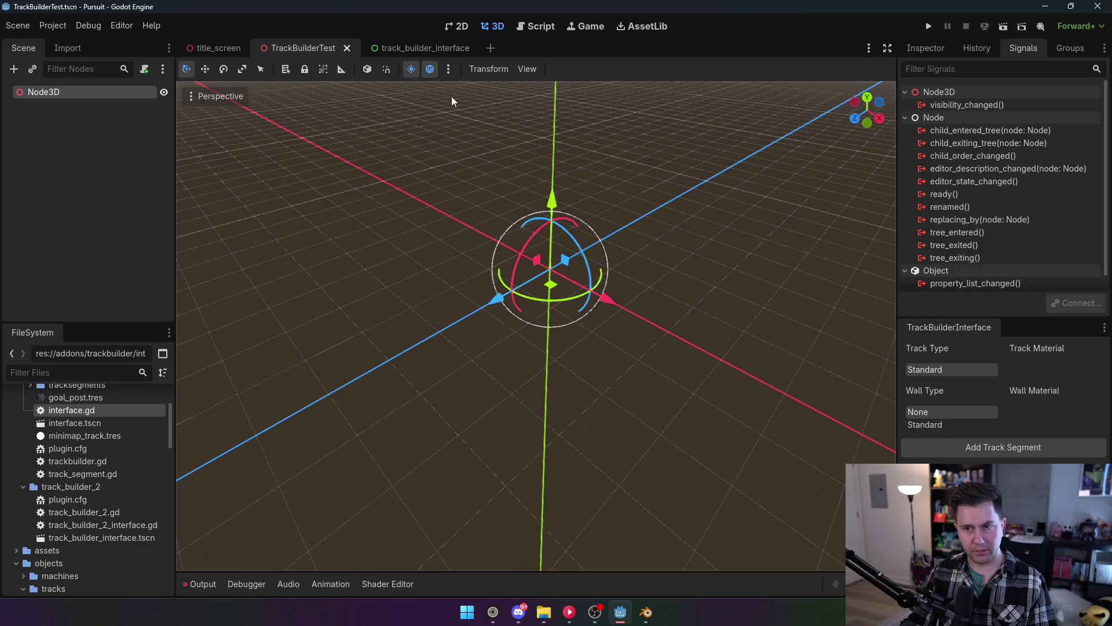
Disable the TrackBuilder2 plugin and go back to the track_builder_interface scene.
click(52, 25)
click(75, 47)
click(119, 139)
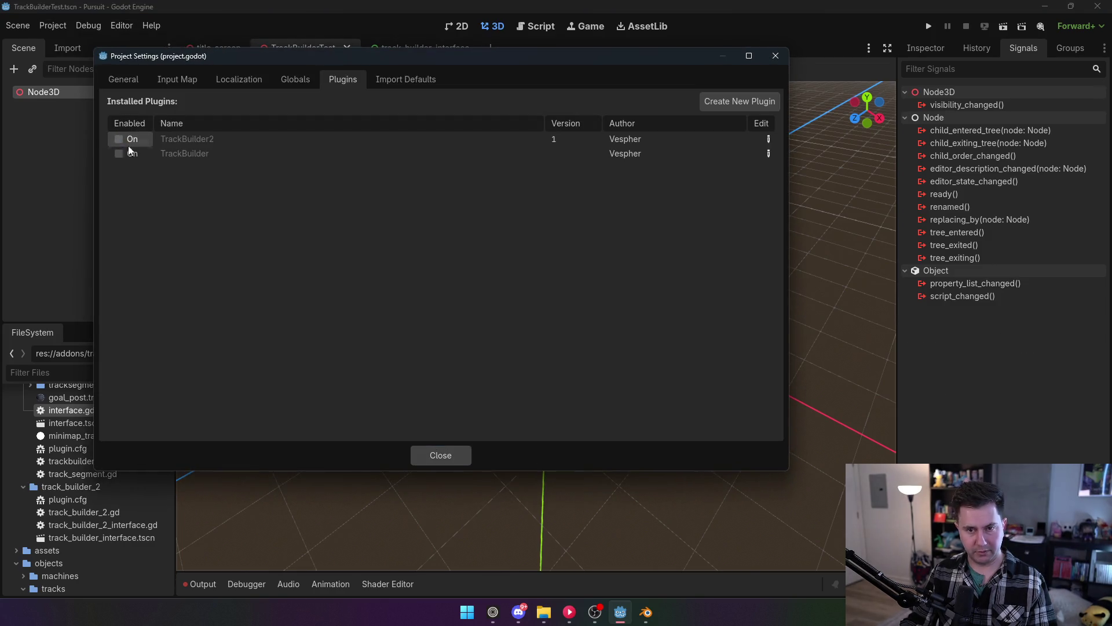
click(440, 455)
key(ctrl+F3)
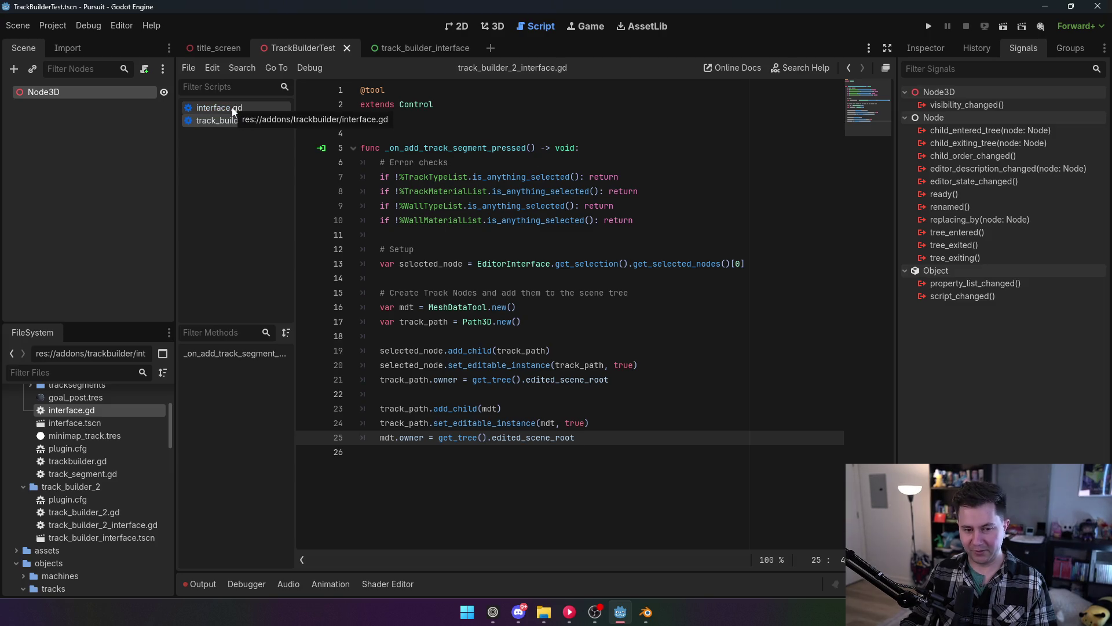
click(402, 45)
Add a None item to the TrackMaterialList's items.
click(458, 26)
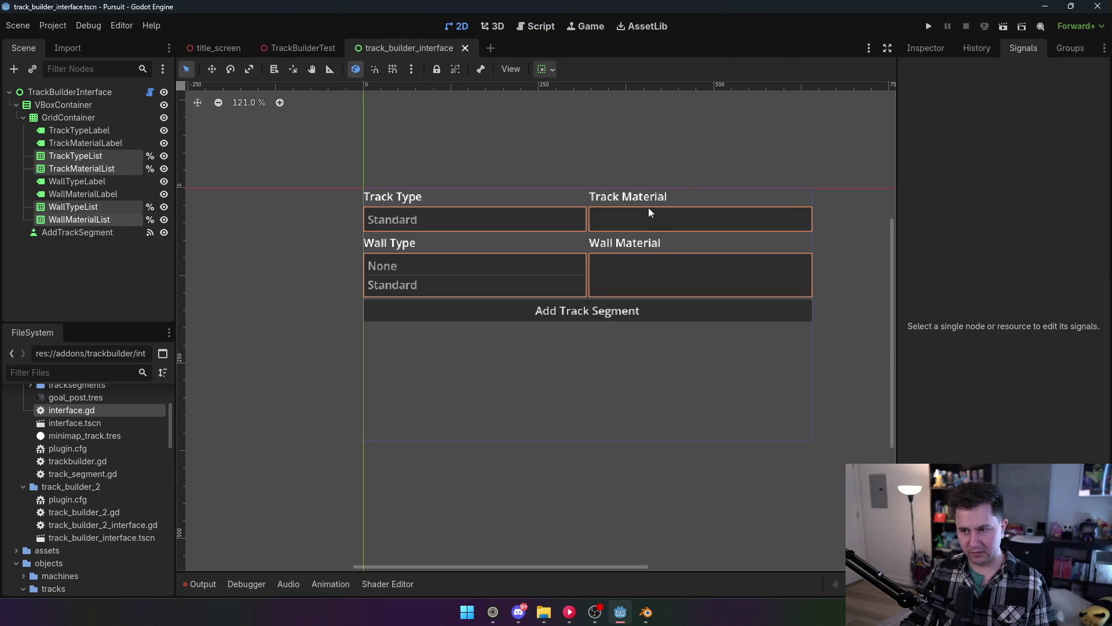
click(81, 156)
click(104, 171)
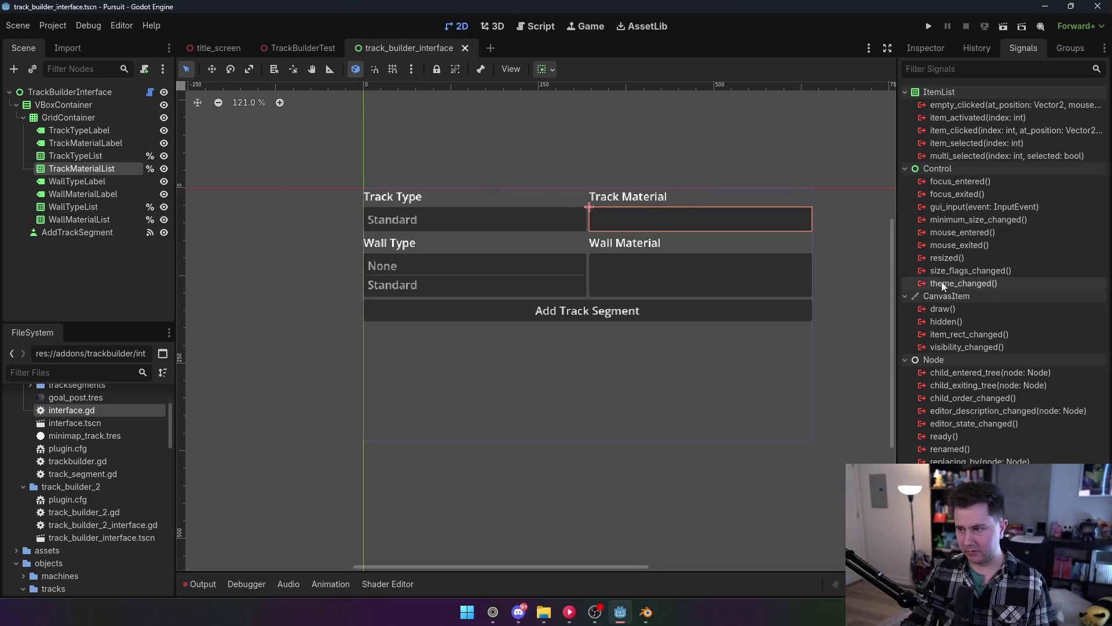
click(926, 48)
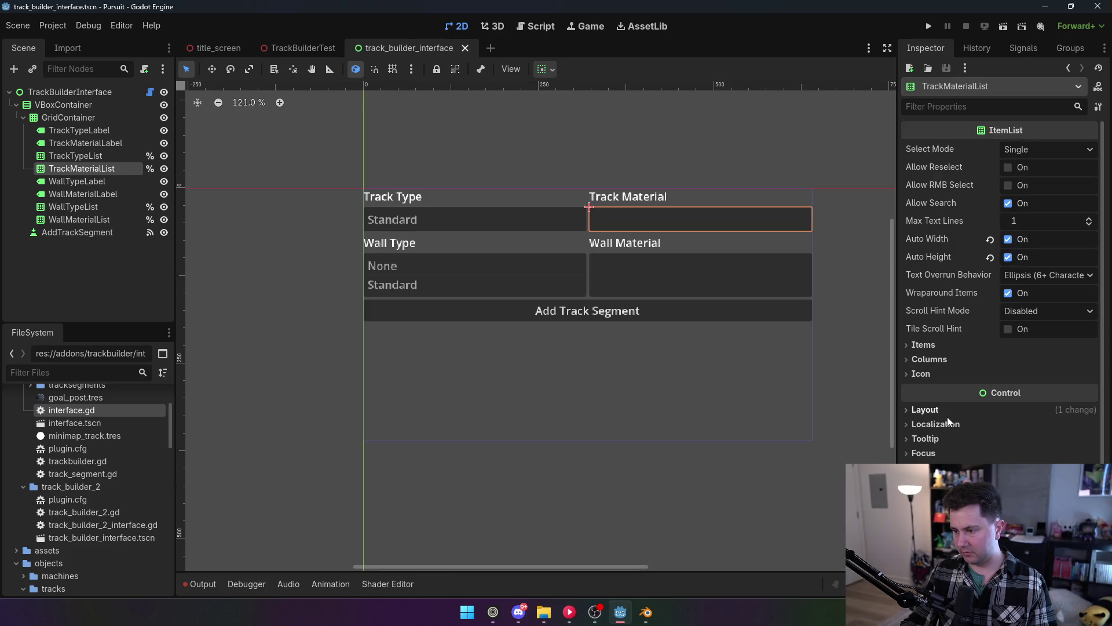
click(924, 345)
click(999, 365)
click(1018, 371)
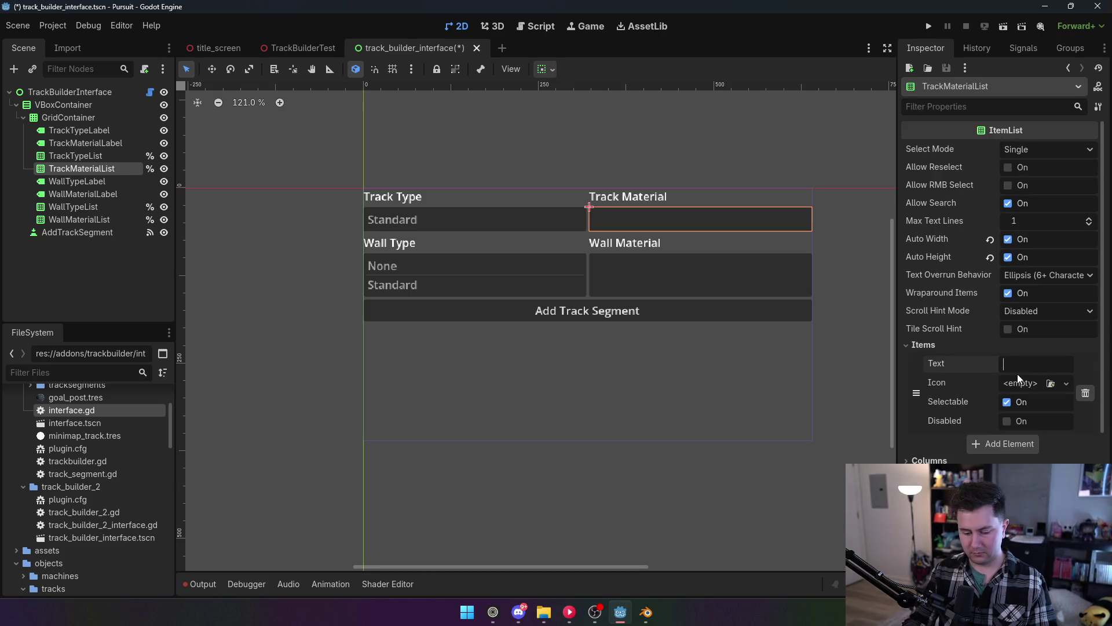
text(None)
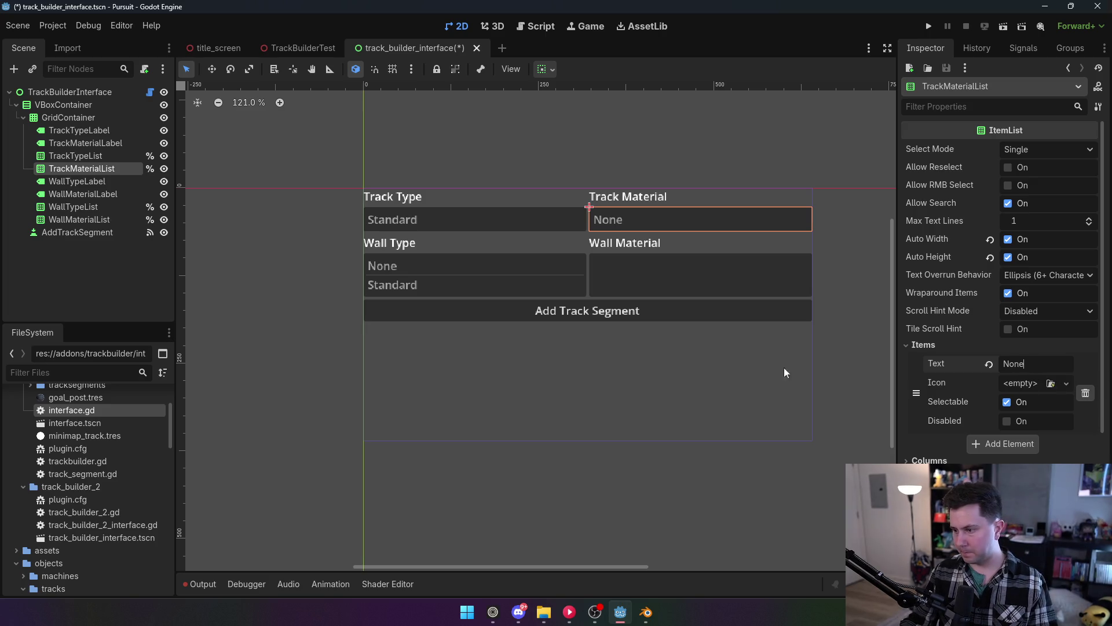
Add a None item to the WallMaterialList and save the interface scene.
click(105, 181)
click(96, 195)
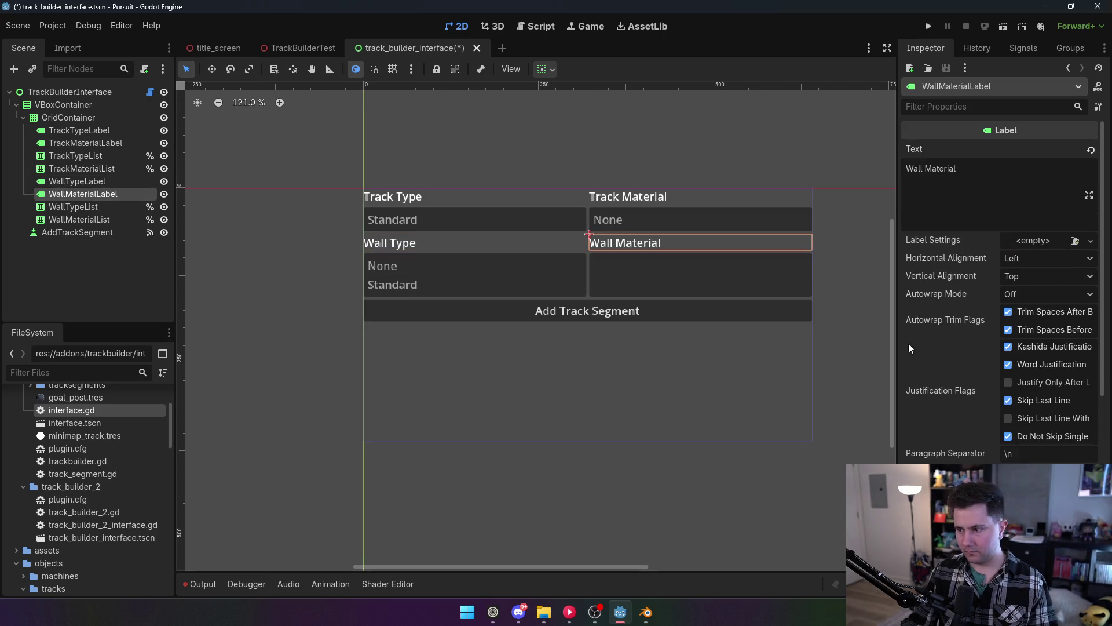
scroll(929, 341, down, 5)
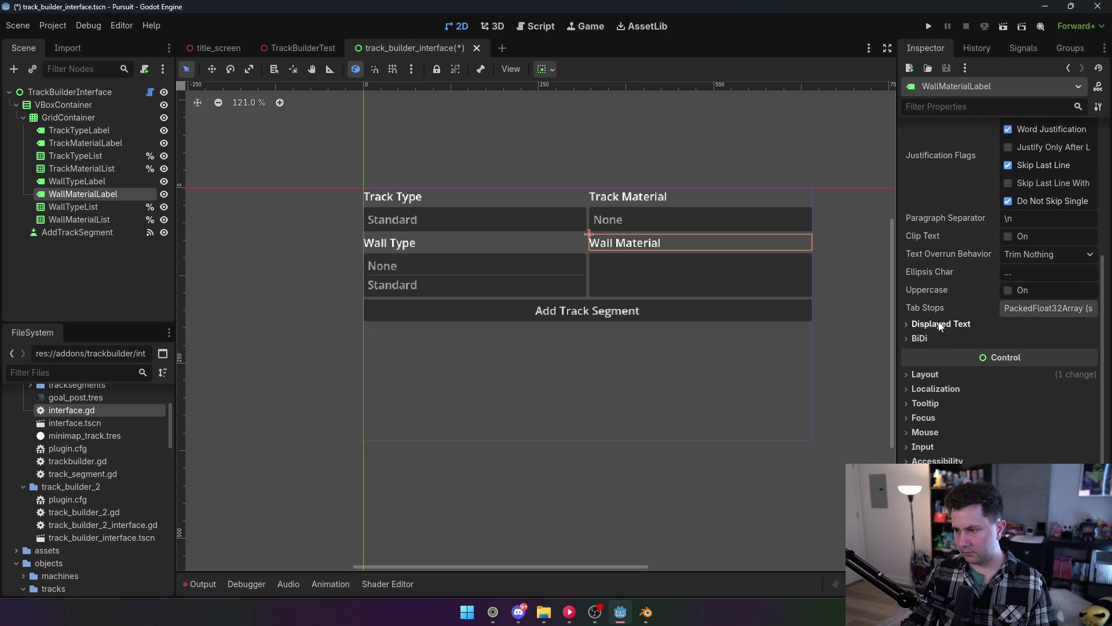
scroll(940, 326, up, 5)
click(748, 276)
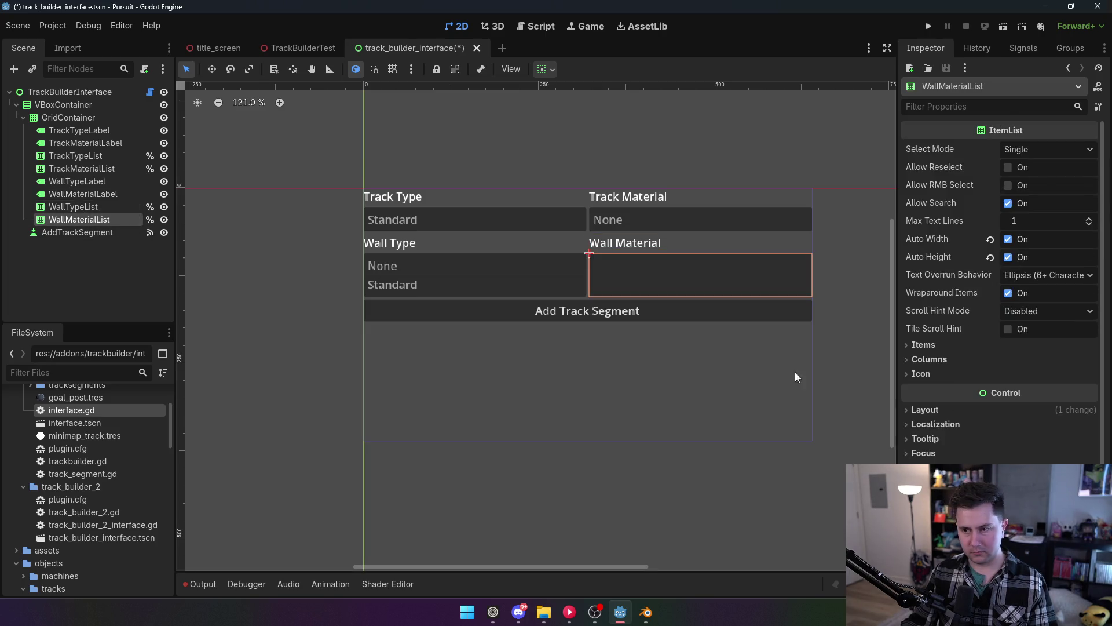
click(925, 345)
click(1027, 360)
click(1023, 364)
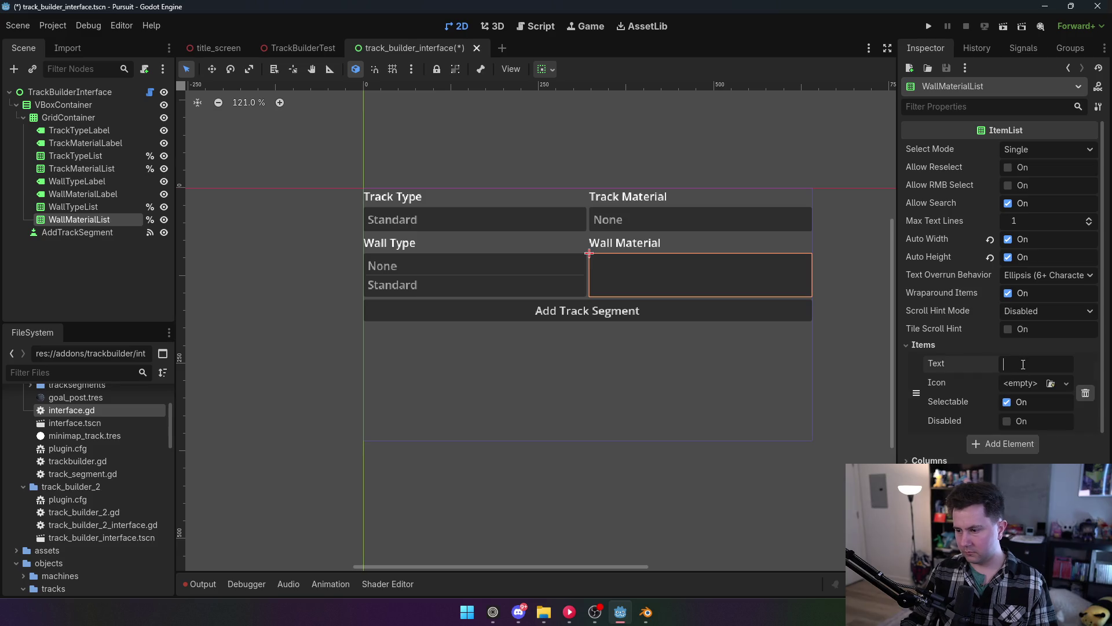
text(None)
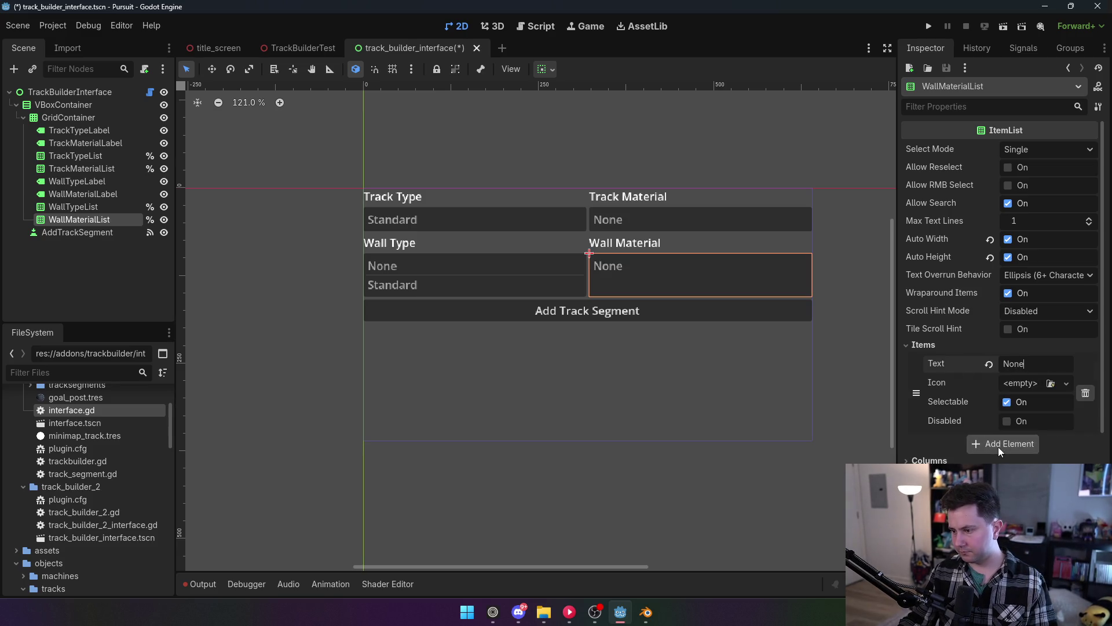
click(704, 377)
key(ctrl+s)
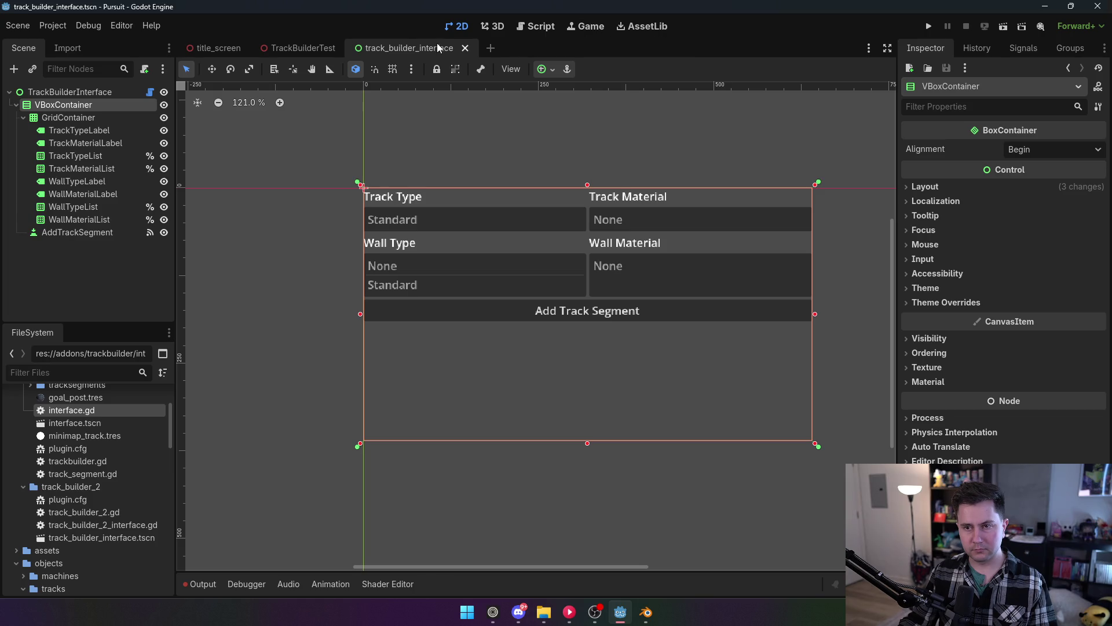
Enable the TrackBuilder2 plugin while in the TrackBuilderTest scene.
click(286, 50)
click(53, 26)
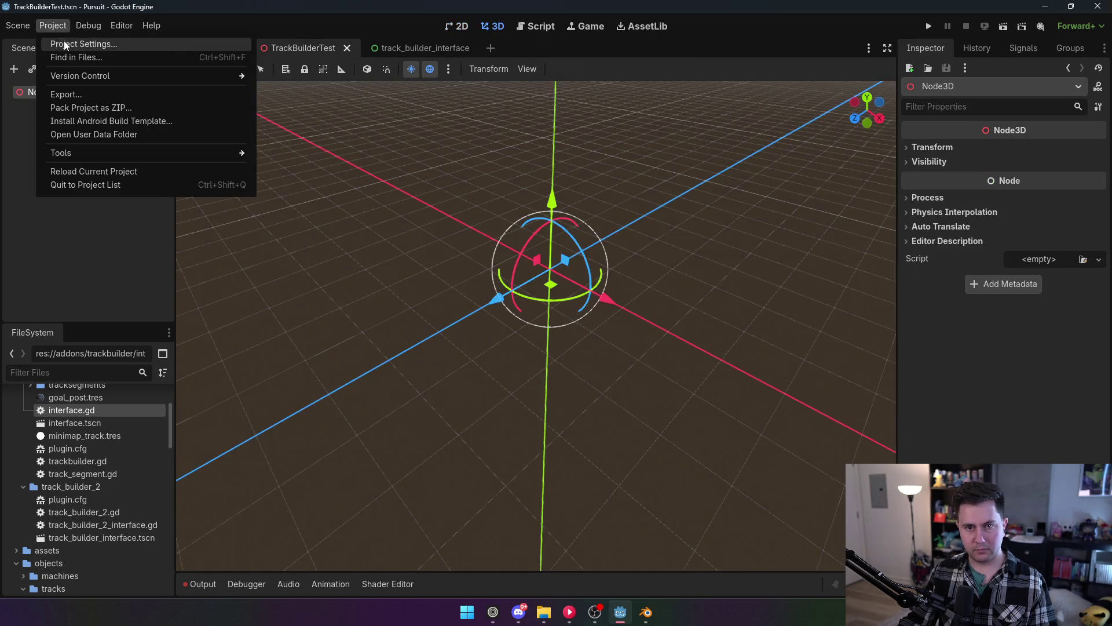
click(67, 43)
click(119, 139)
key(Escape)
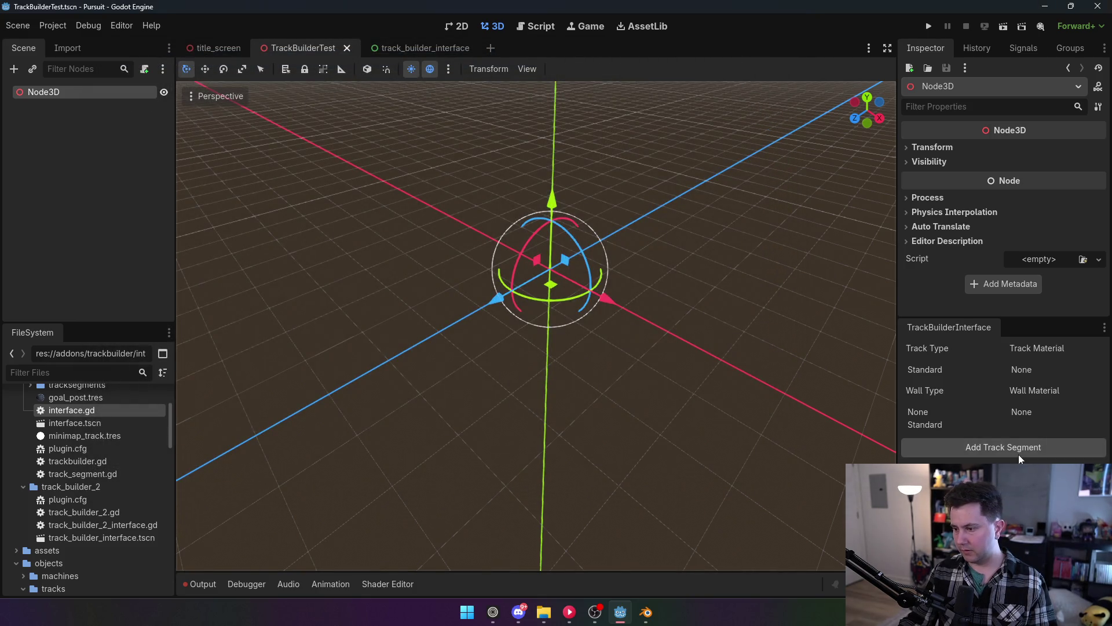
Choose Standard wall type, add a track segment under Node3D, and try renaming its Path3D.
click(930, 425)
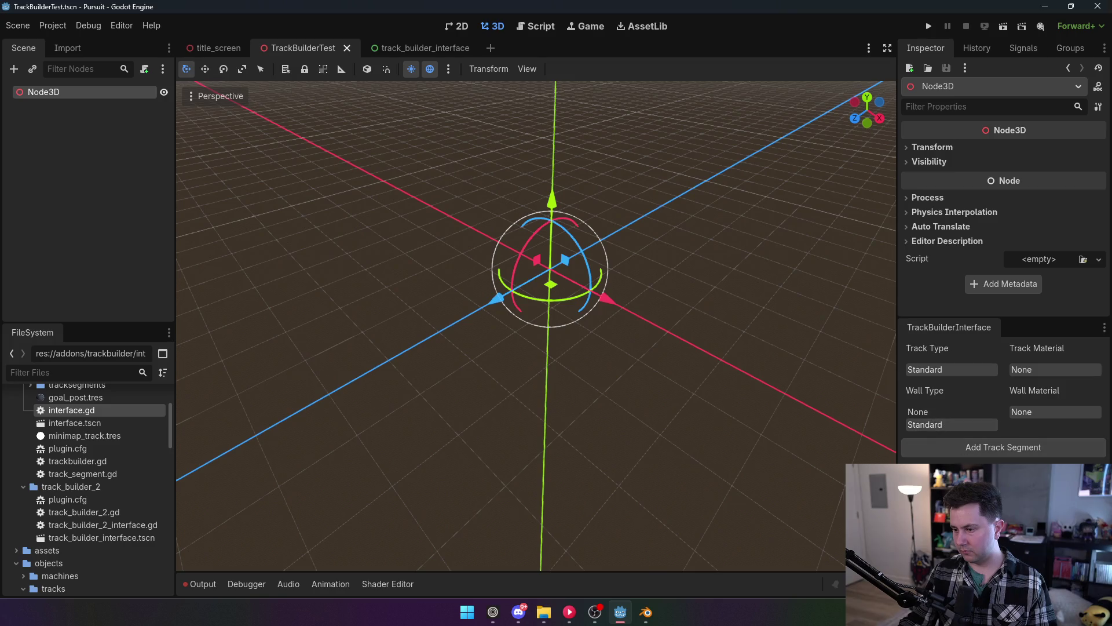
click(1016, 449)
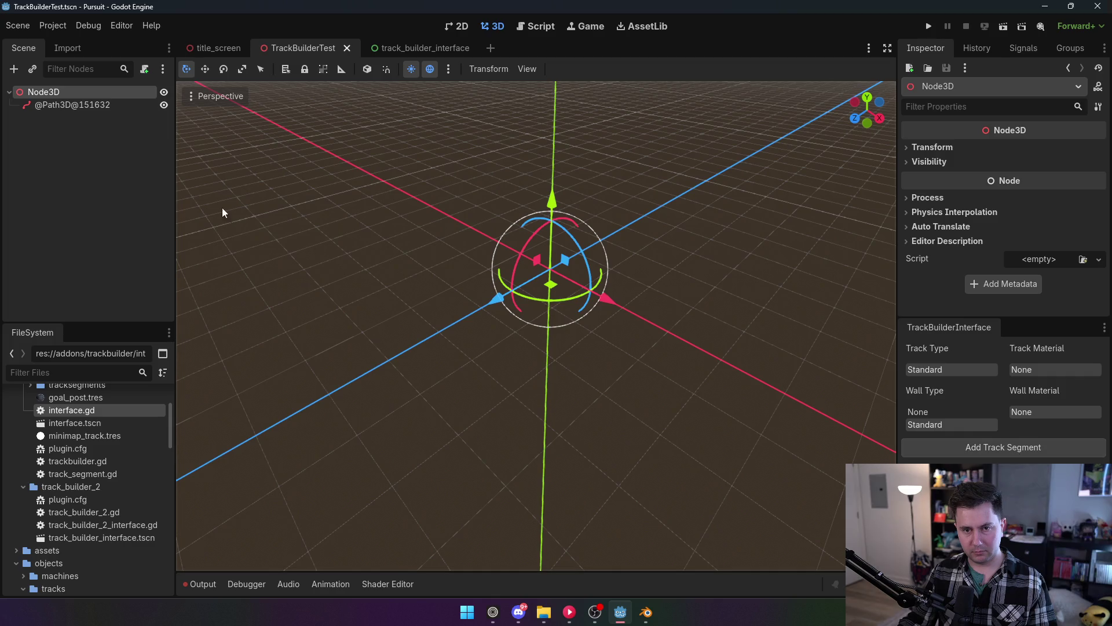
click(57, 105)
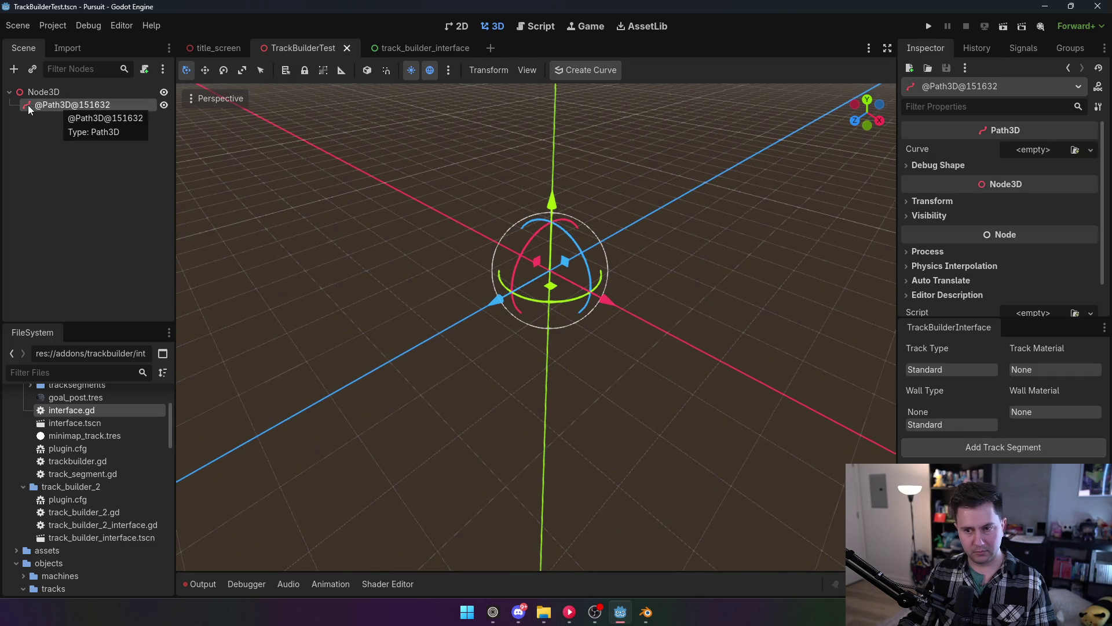
double_click(57, 104)
key(Return)
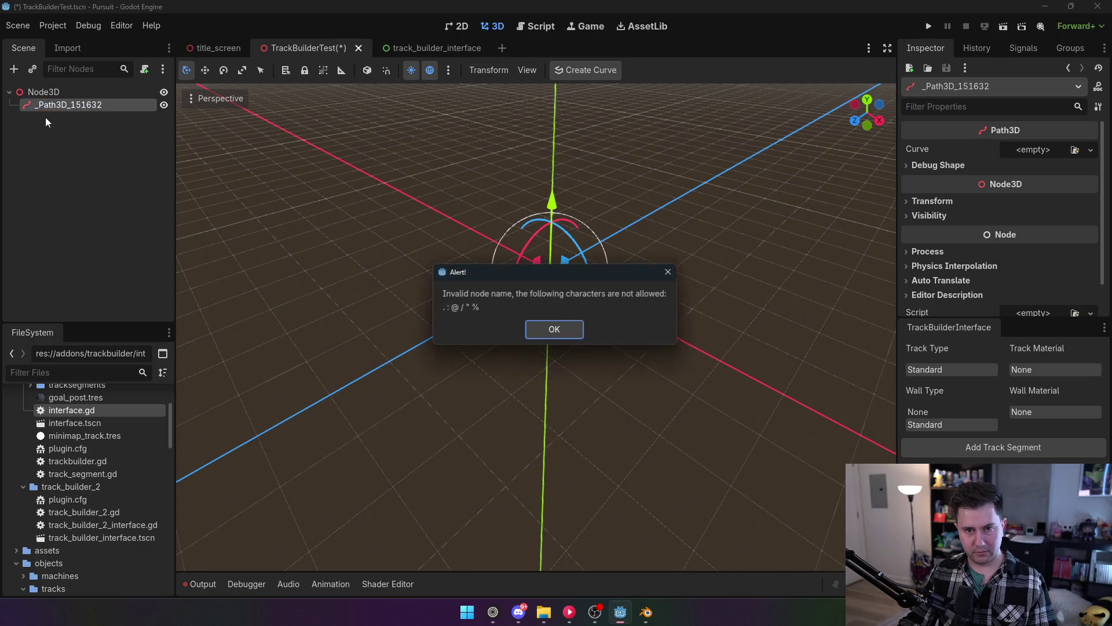
click(555, 331)
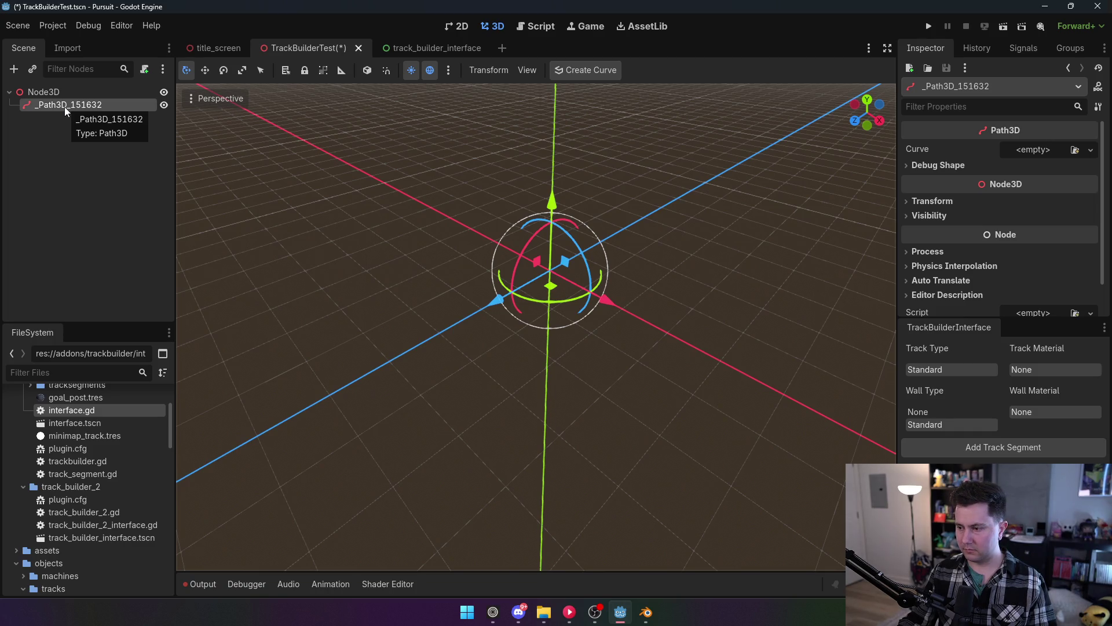
Read the method docs in track_builder_2_interface.gd's add-segment code, then view interface.gd.
click(542, 26)
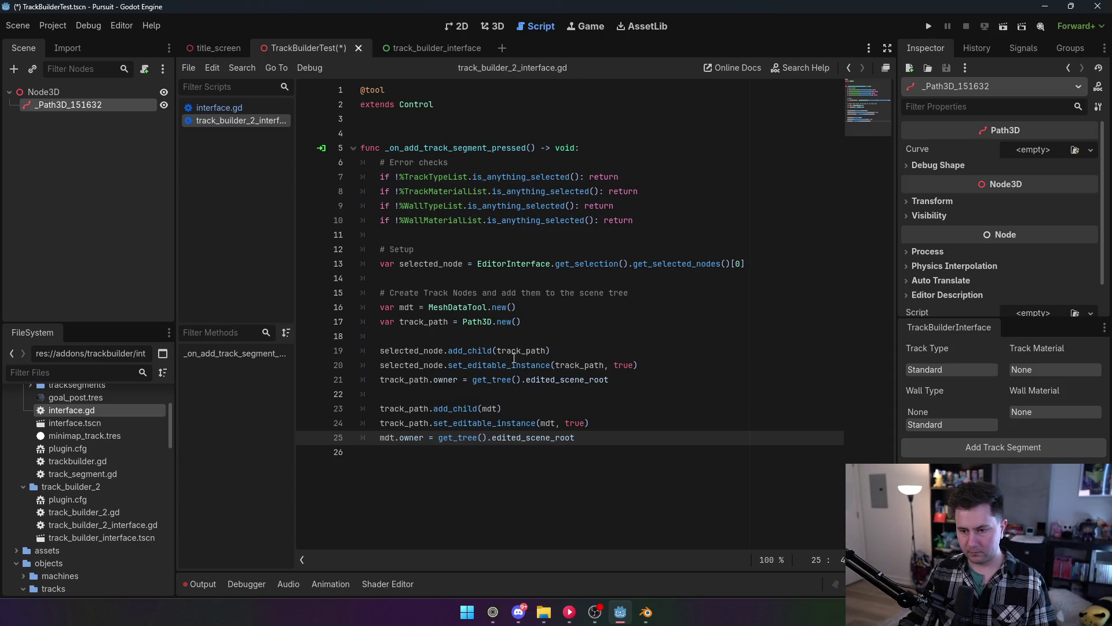
mouse_move(491, 368)
mouse_move(545, 384)
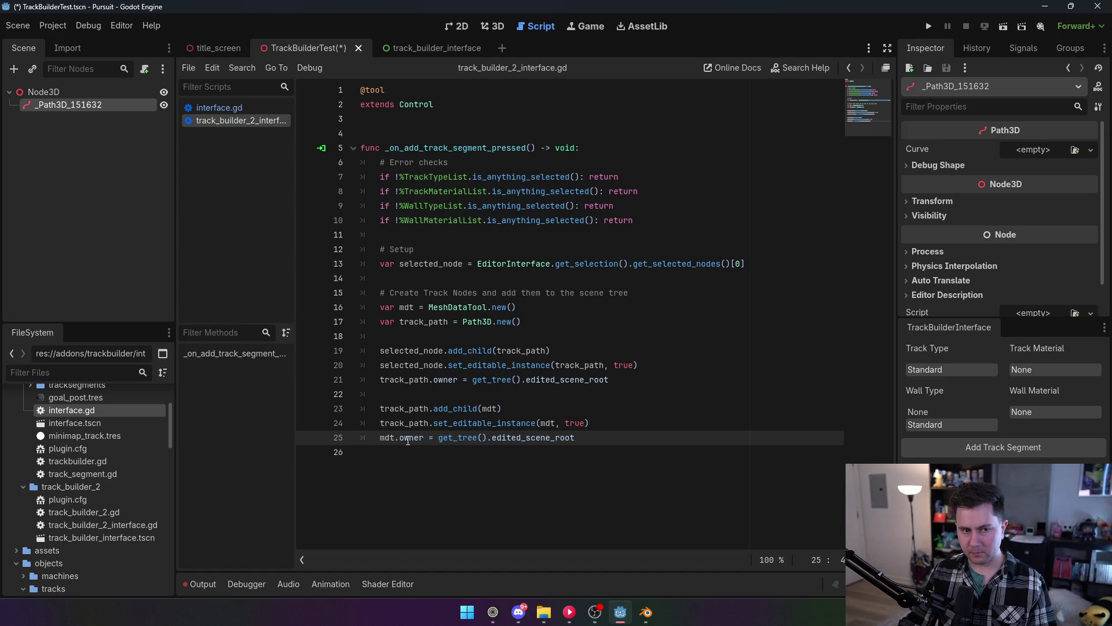
click(214, 107)
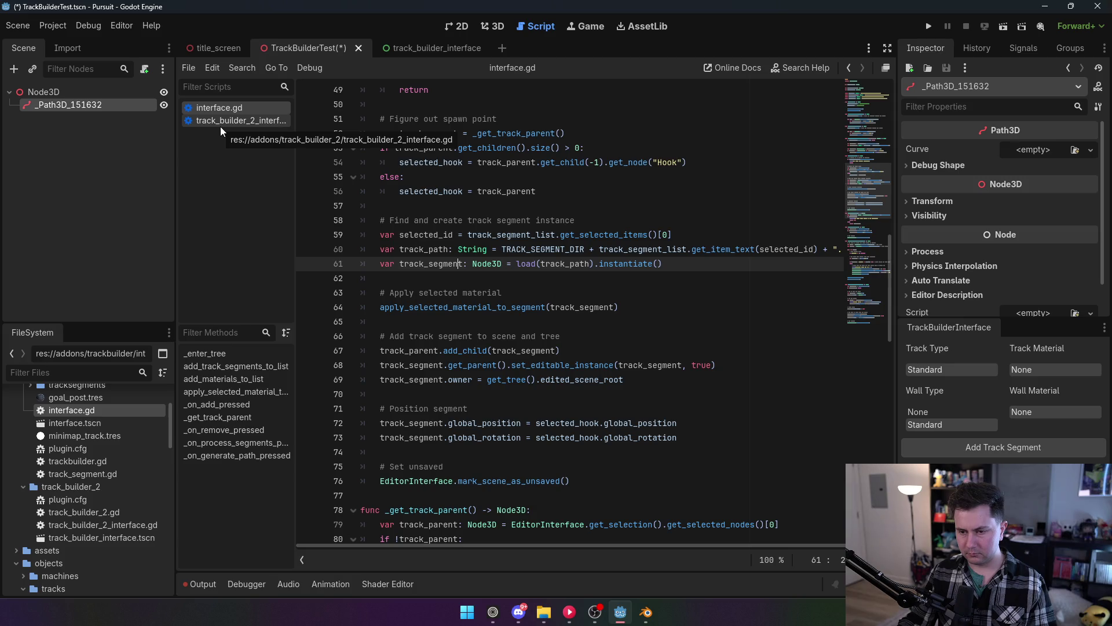
Return to track_builder_2_interface.gd, read its method docs, and save the TrackBuilderTest scene.
click(221, 125)
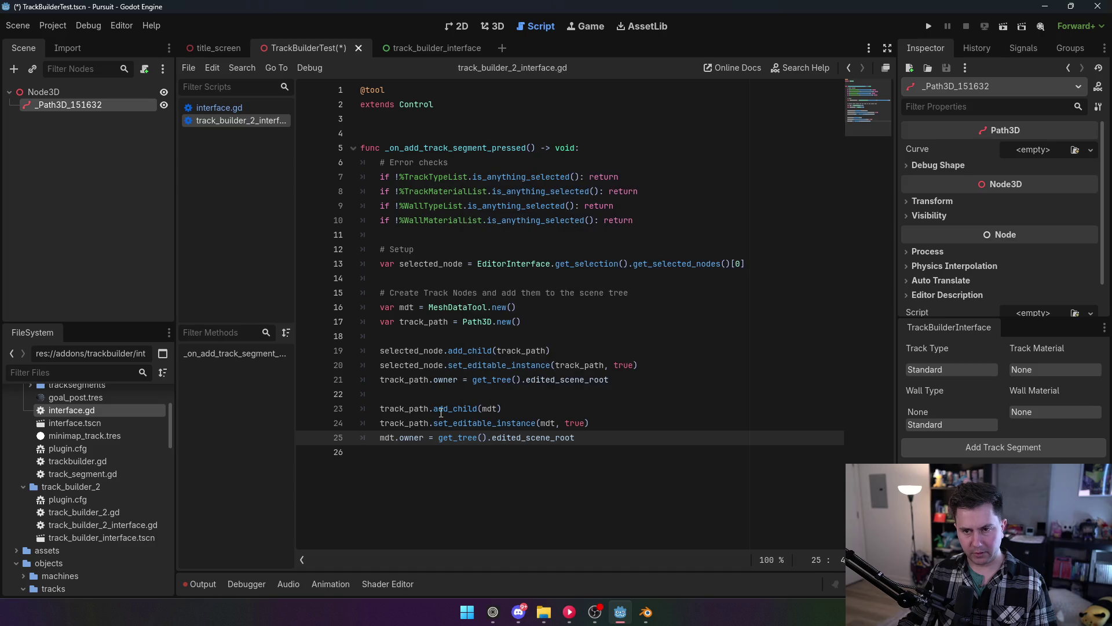
mouse_move(442, 413)
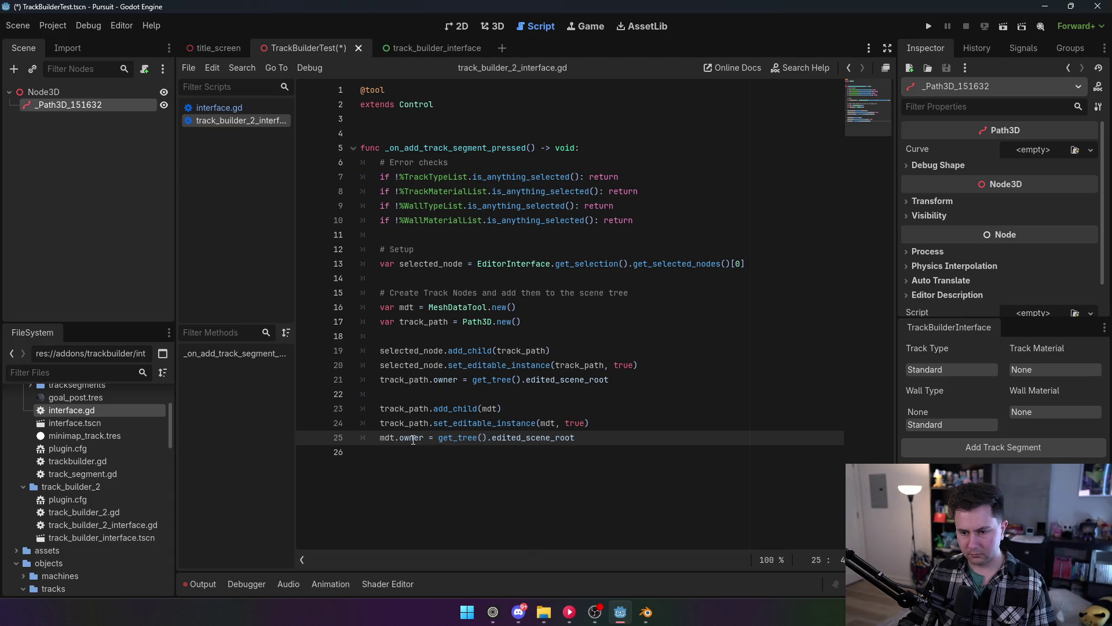
mouse_move(497, 444)
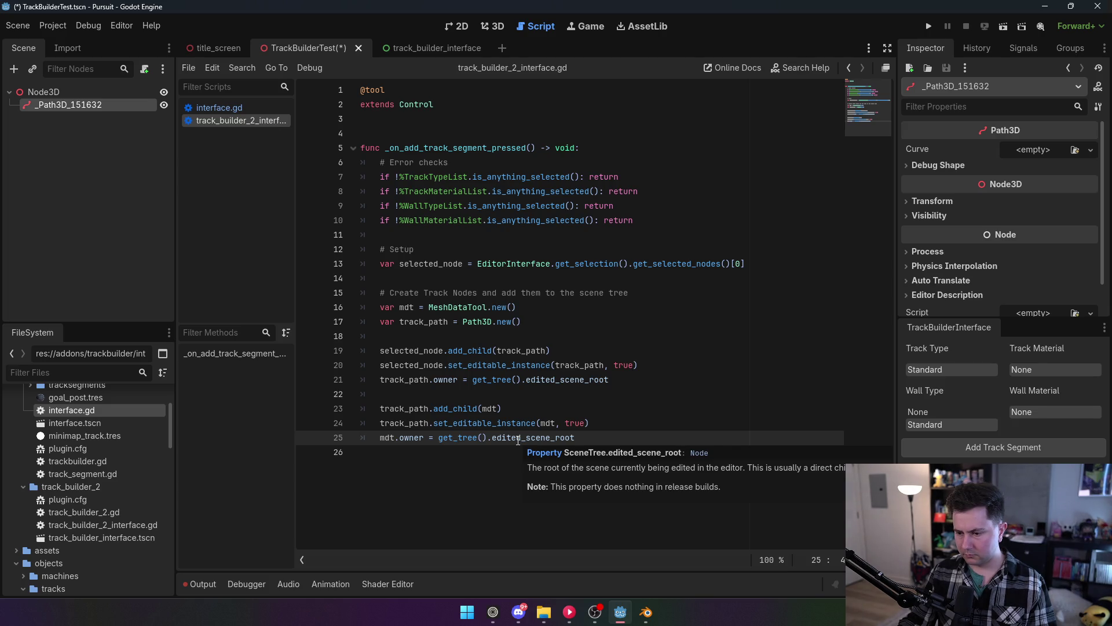
click(467, 366)
key(ctrl+s)
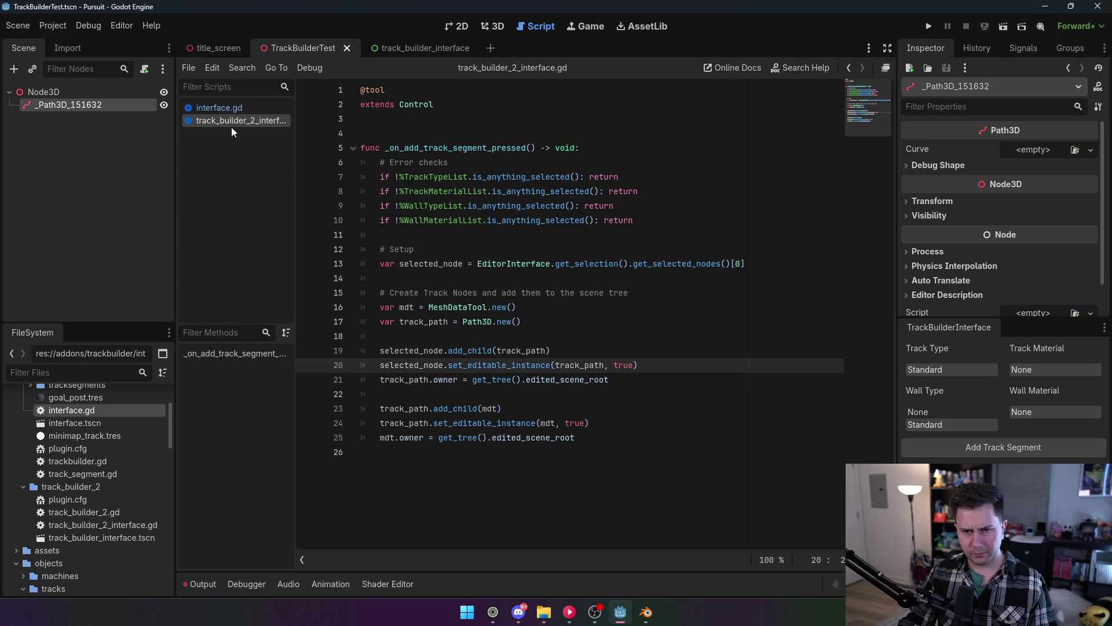
Delete the _Path3D_151632 node and select the tail of the line 15 comment.
right_click(88, 105)
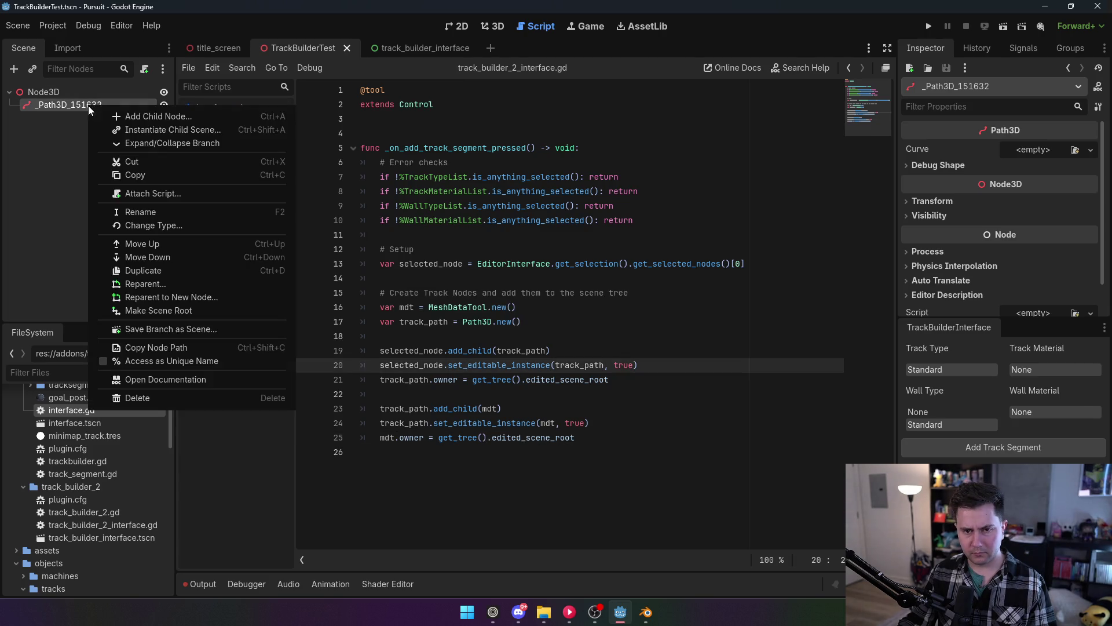
click(168, 397)
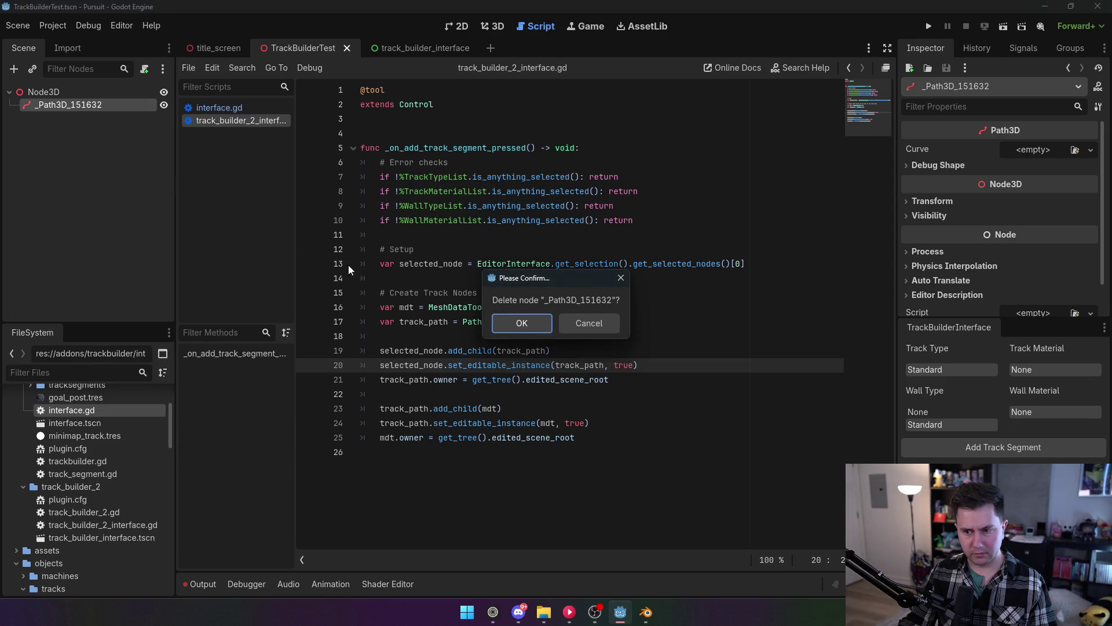
click(543, 328)
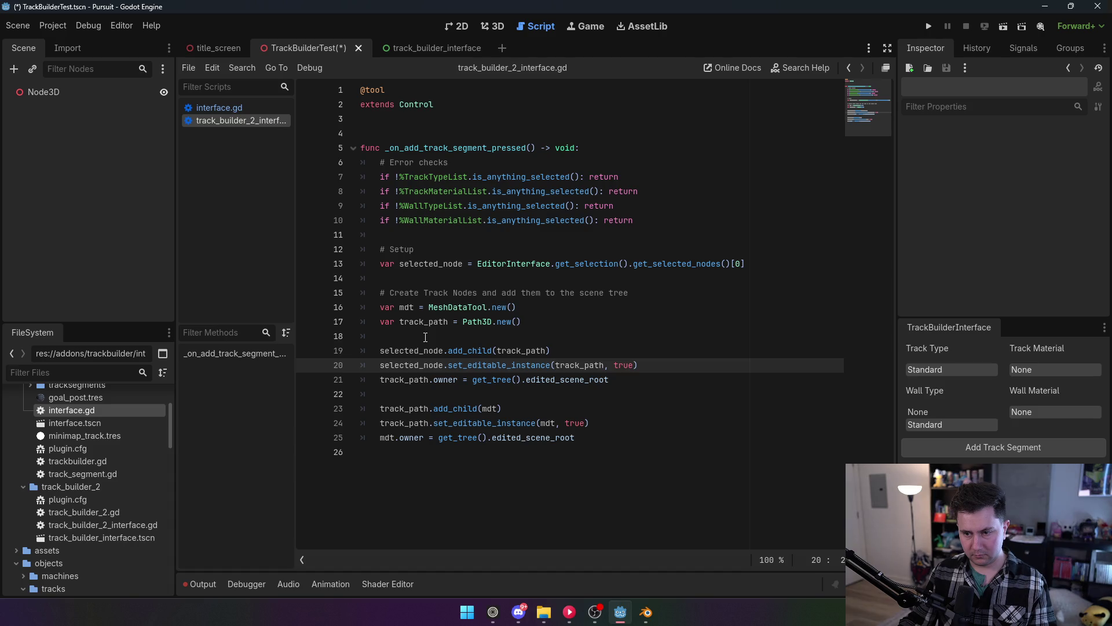
drag(484, 289, 670, 295)
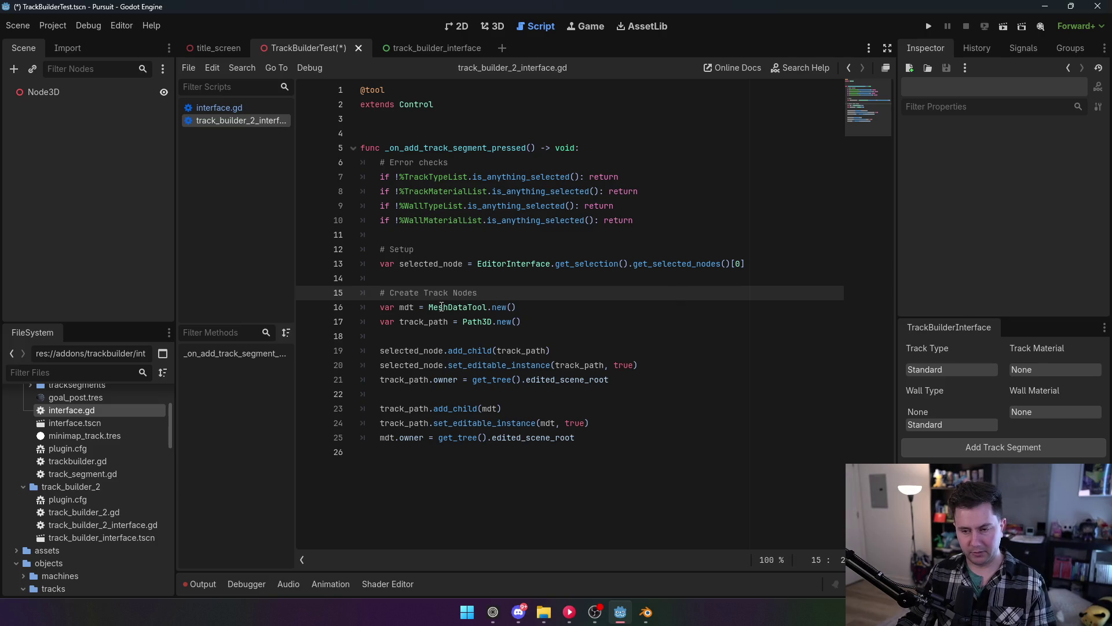
Add track_path.name = "TrackSegment" after the Path3D creation line.
click(437, 338)
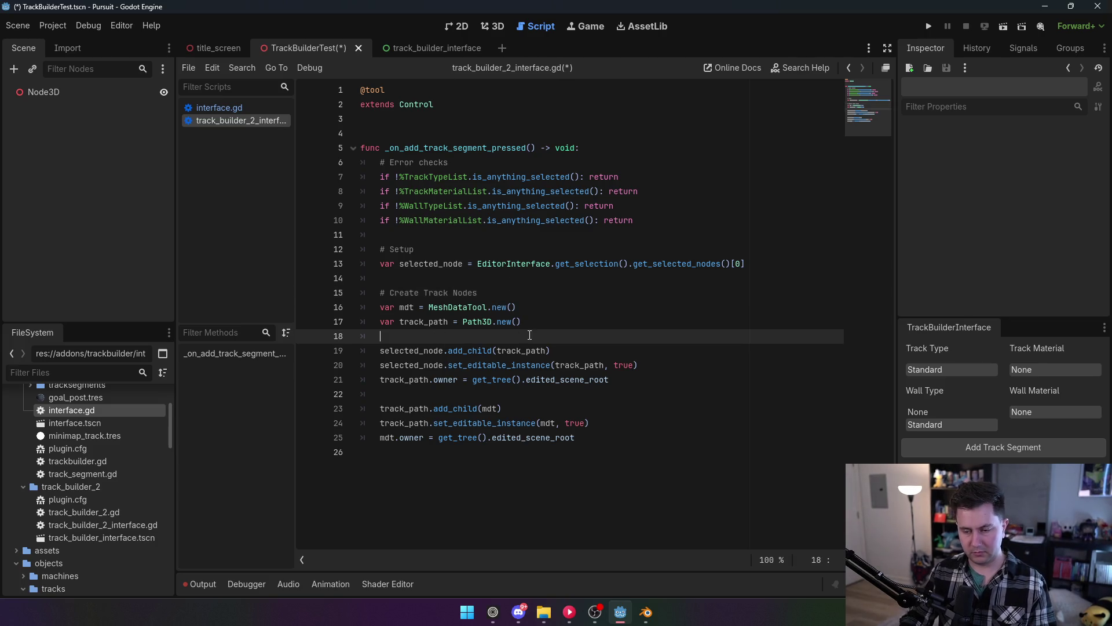
key(Return)
key(Return)
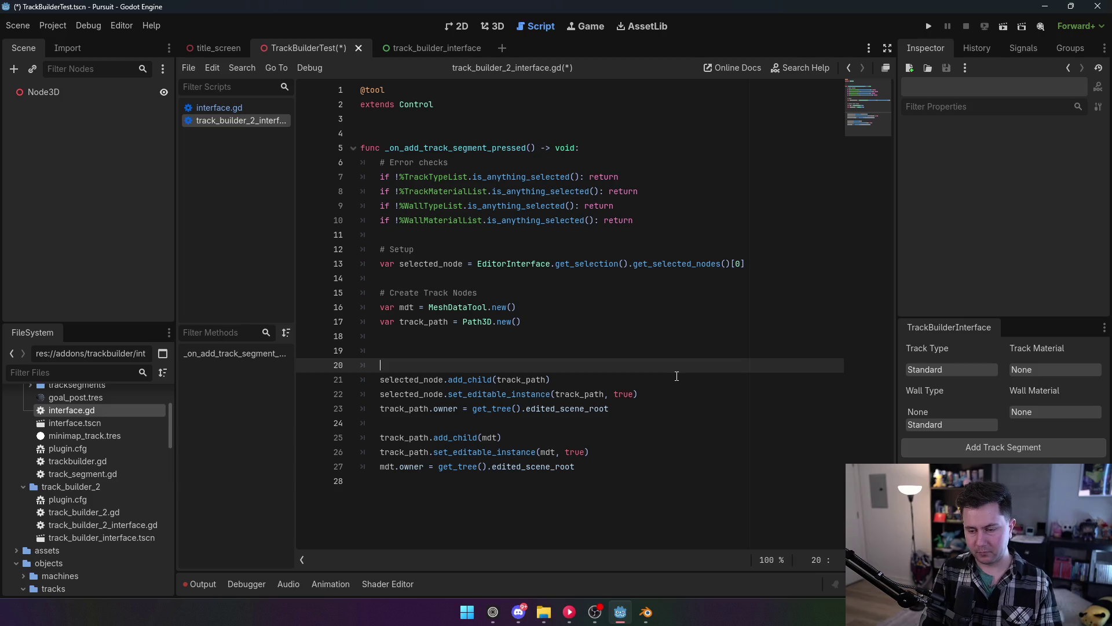
text(track_path.name)
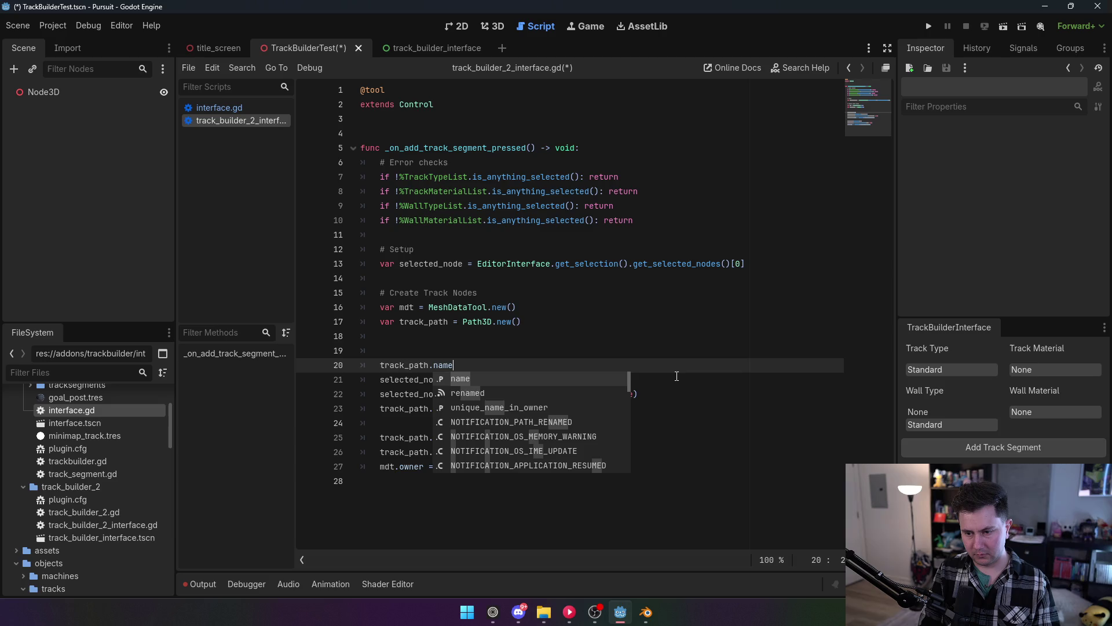
text( = )
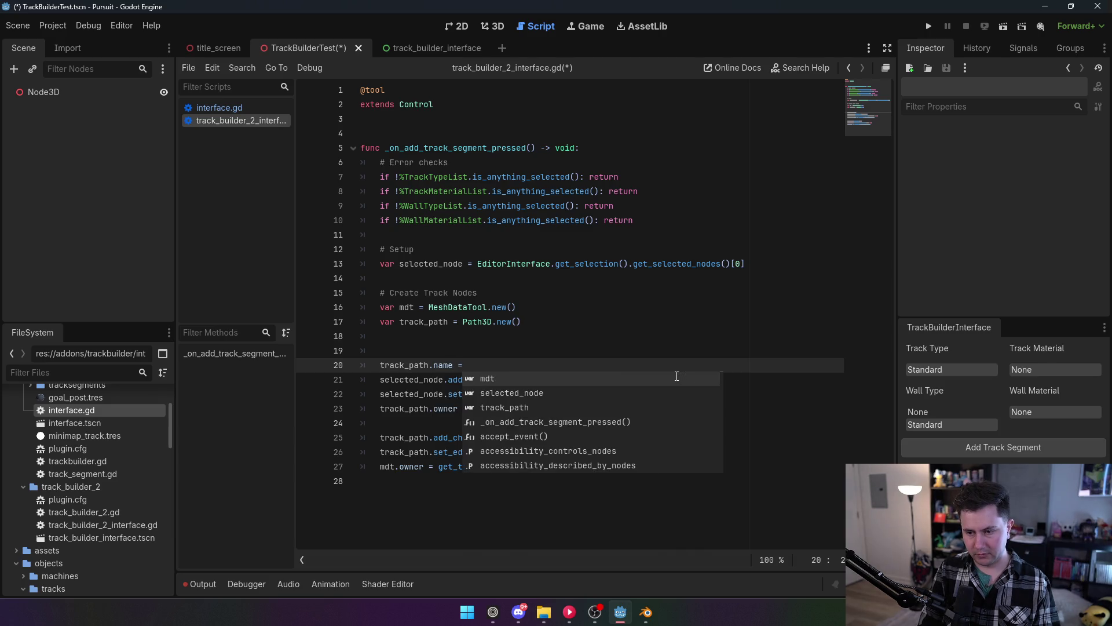
text( Track)
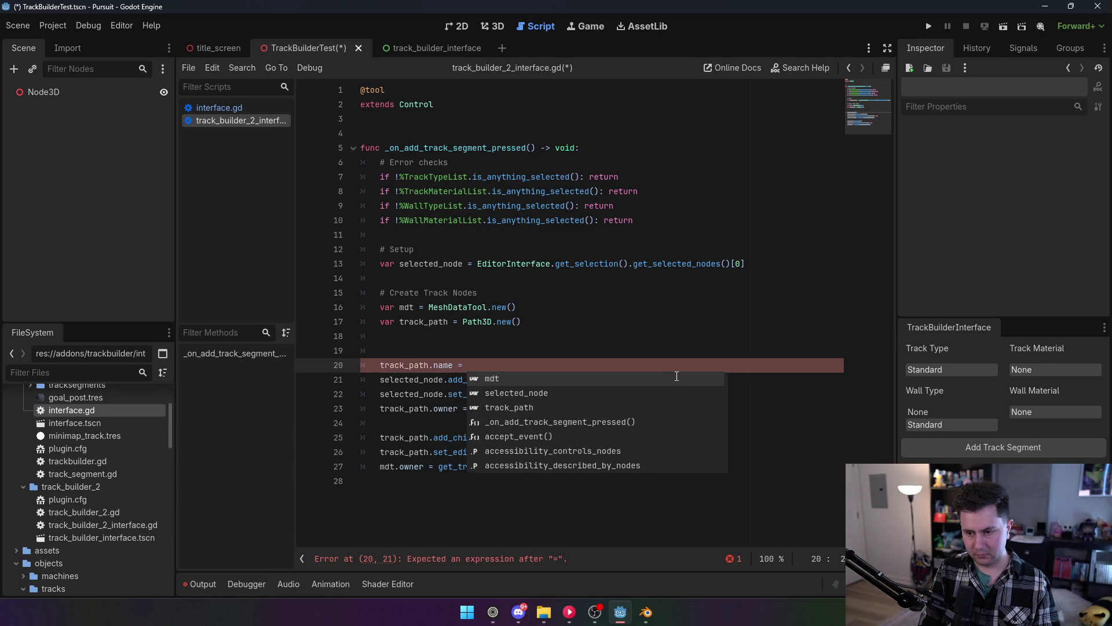
text(Segment)
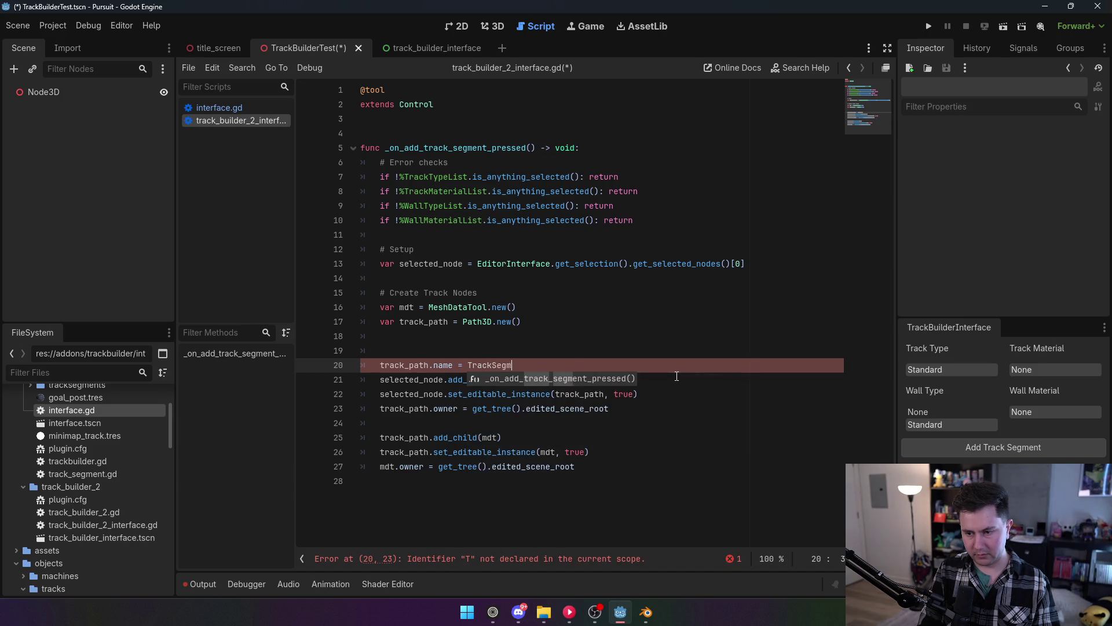
click(558, 335)
double_click(547, 365)
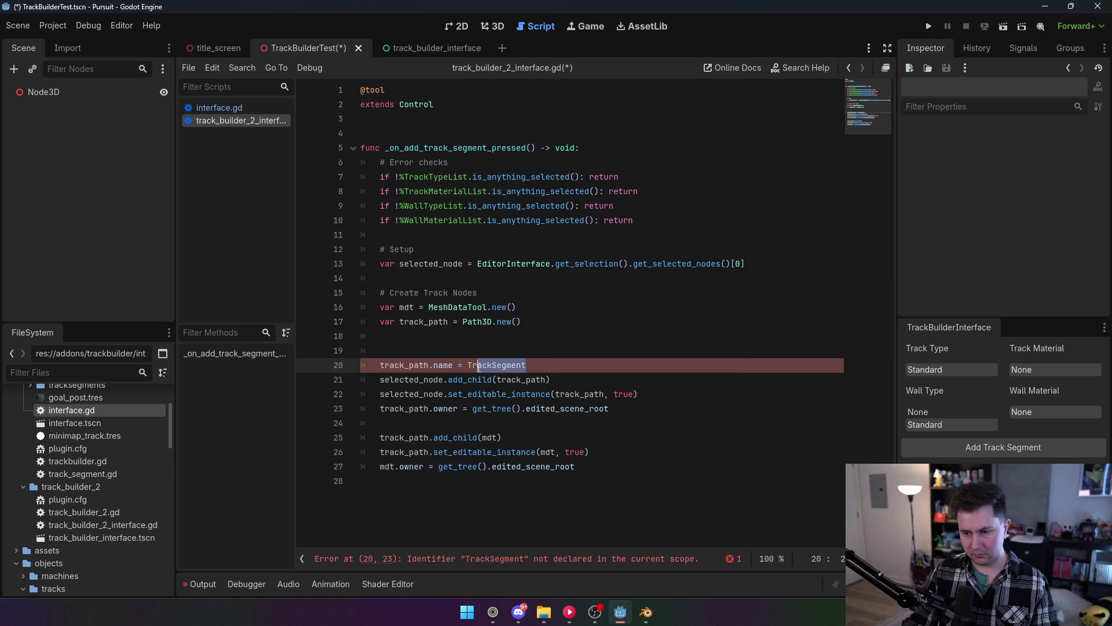
text(")
Add mdt.name = "TrackMesh" on line 25.
click(467, 425)
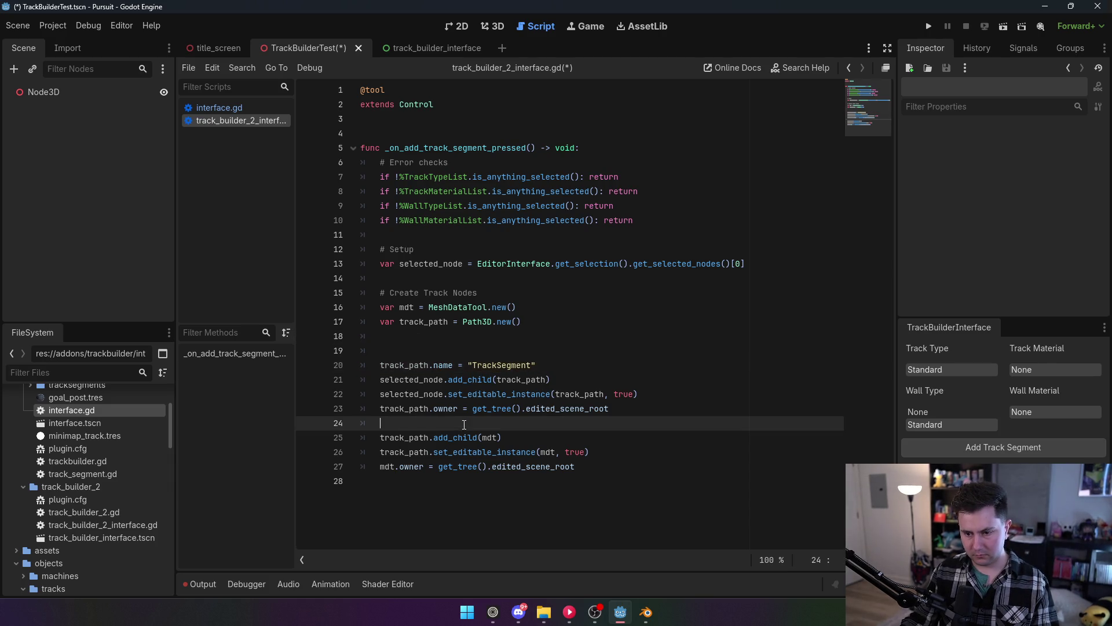
key(Return)
text(m)
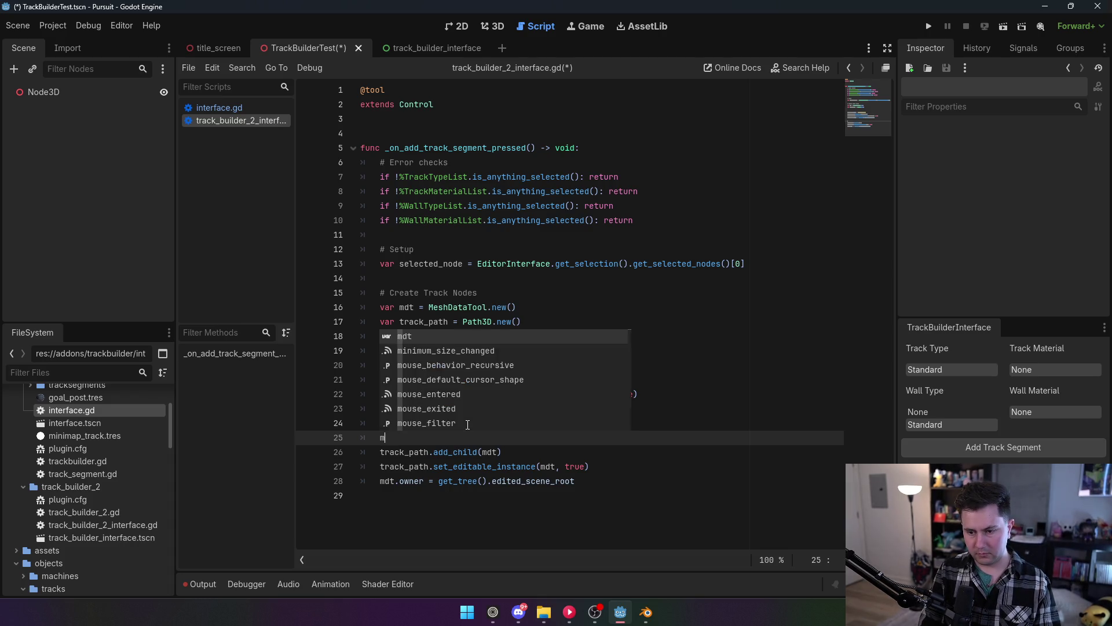
text(dt.nma)
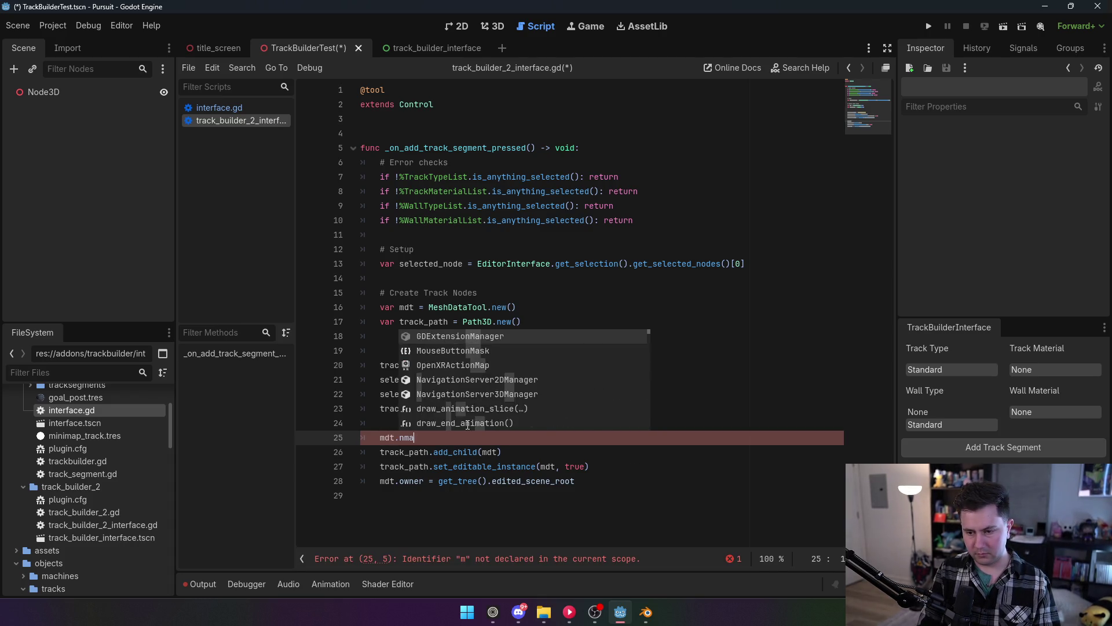
key(BackSpace)
key(BackSpace)
text(ame = )
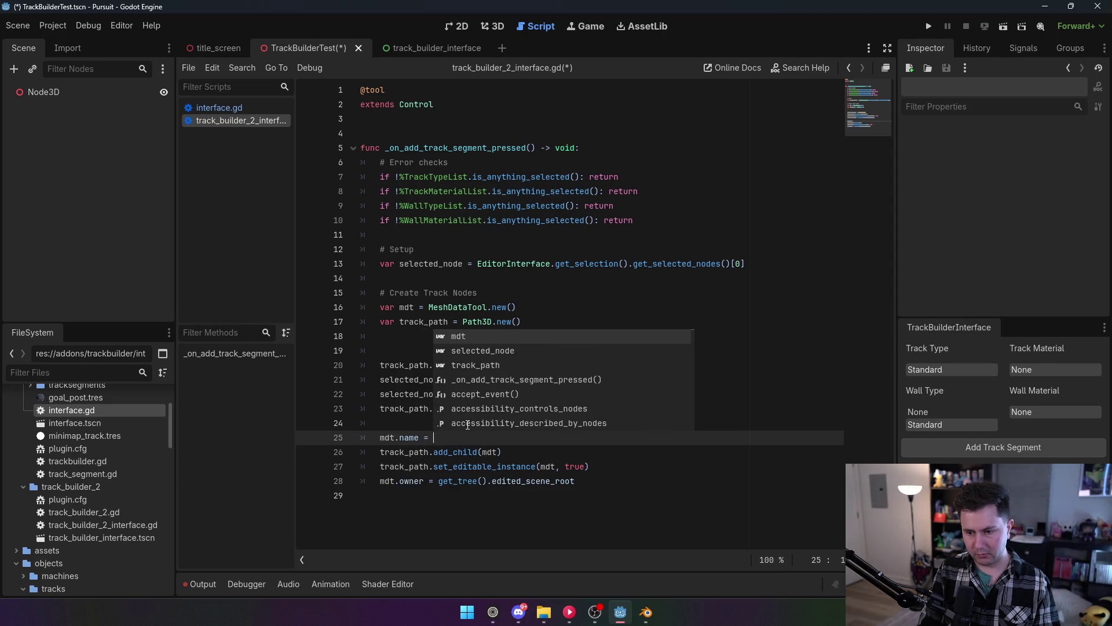
text("Track)
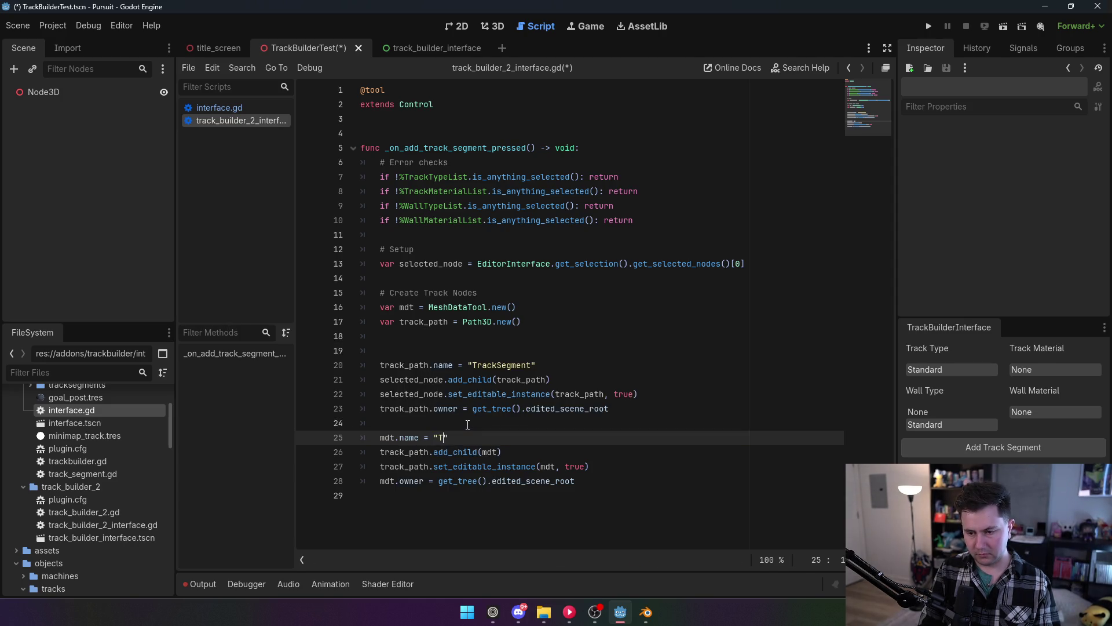
text(MDT)
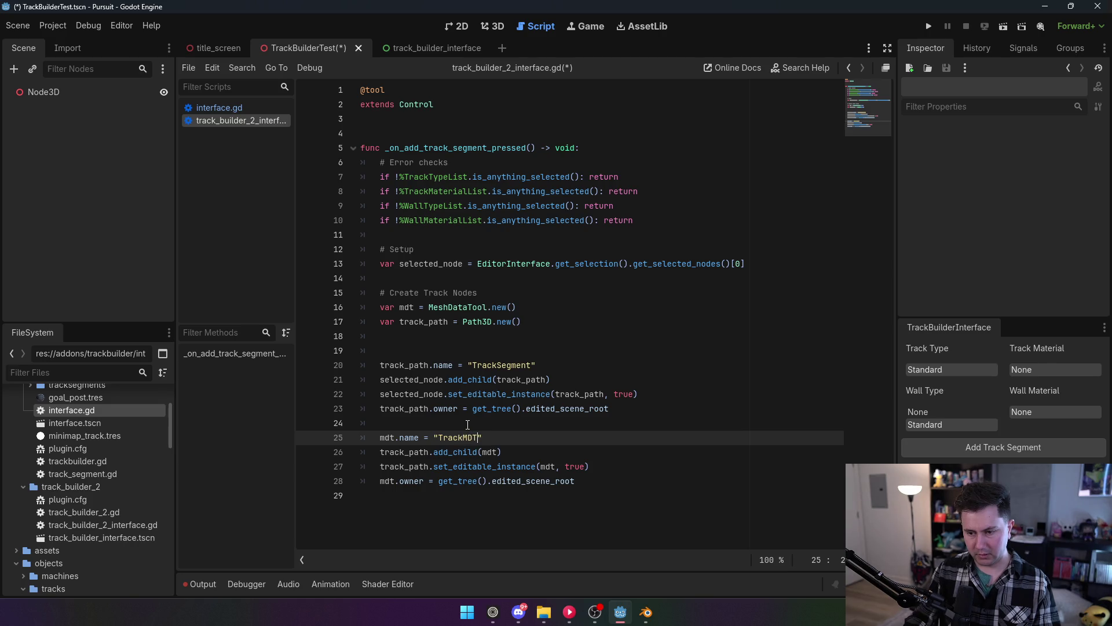
click(536, 409)
drag(462, 437, 479, 438)
text(<e)
text(Mesh)
click(505, 380)
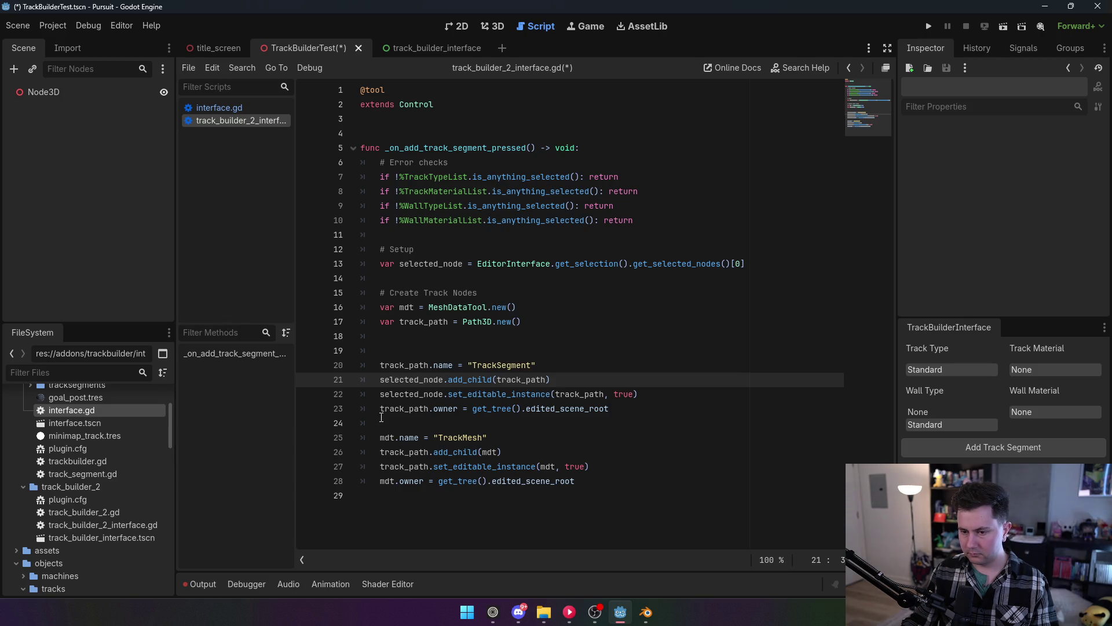
Insert the comment "# Add track nodes to scene tree and handle ownership" above line 20 and save.
click(406, 352)
key(Return)
text(# Add tr)
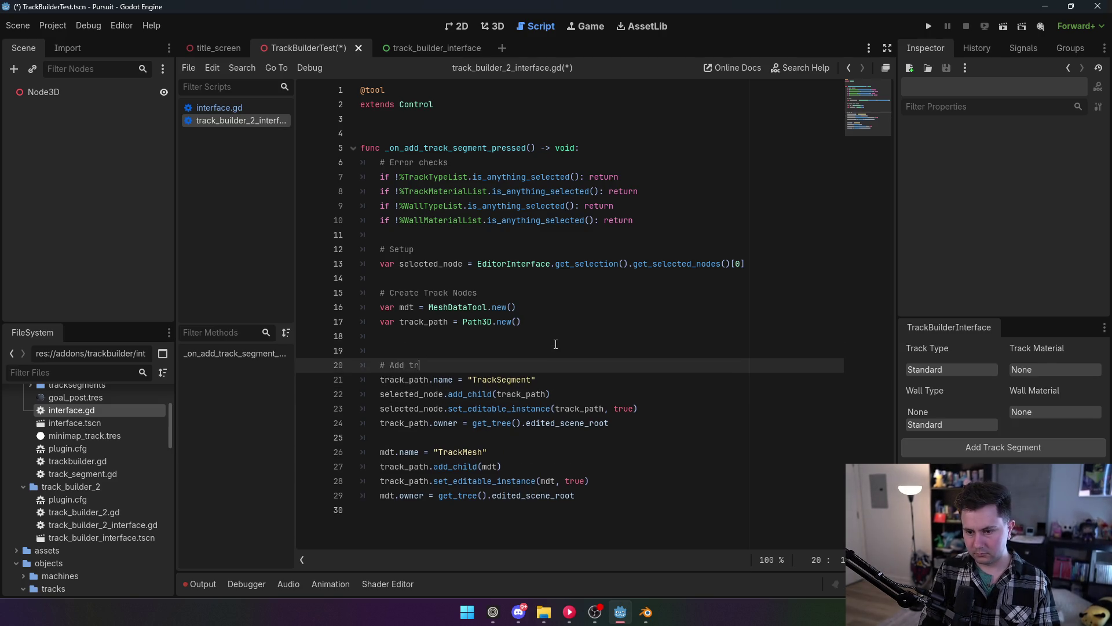
text(ack nodes to scene tree)
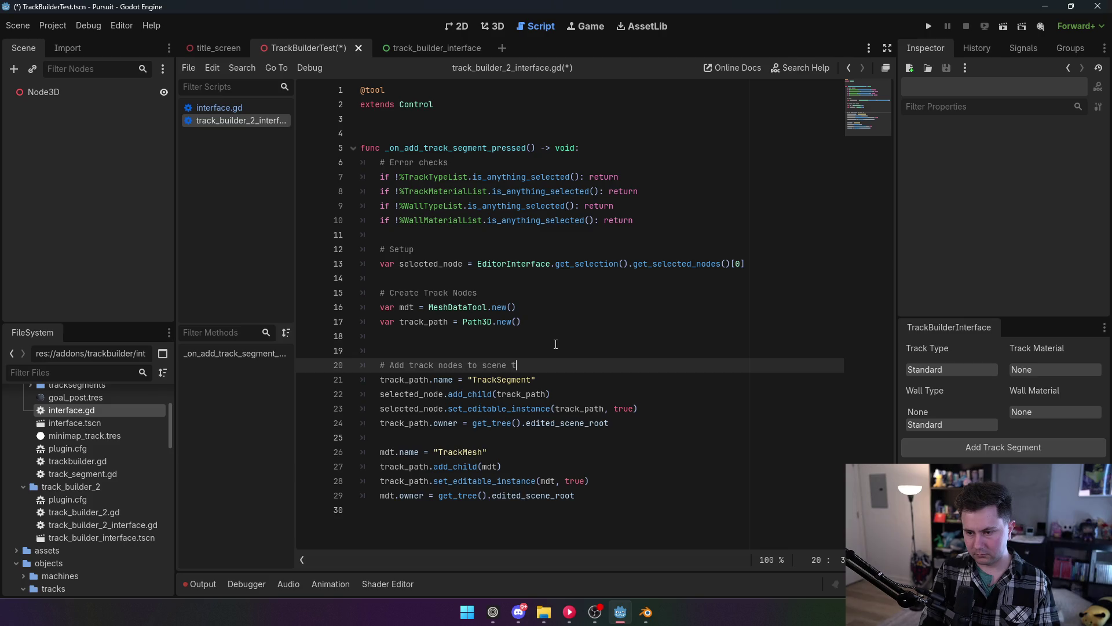
text( and handle owner)
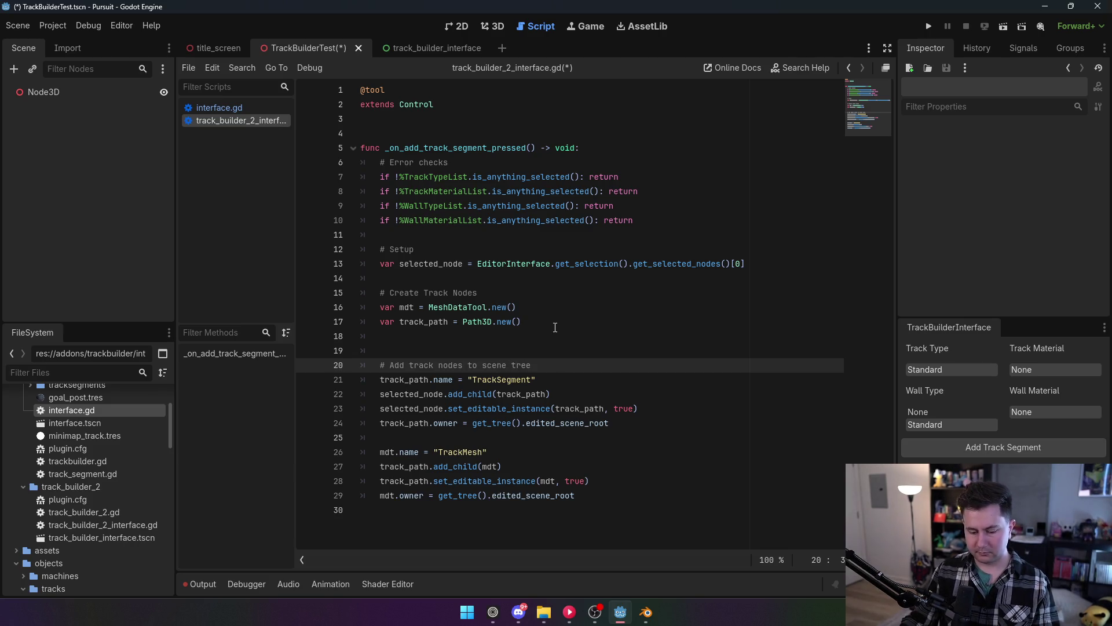
text(ship)
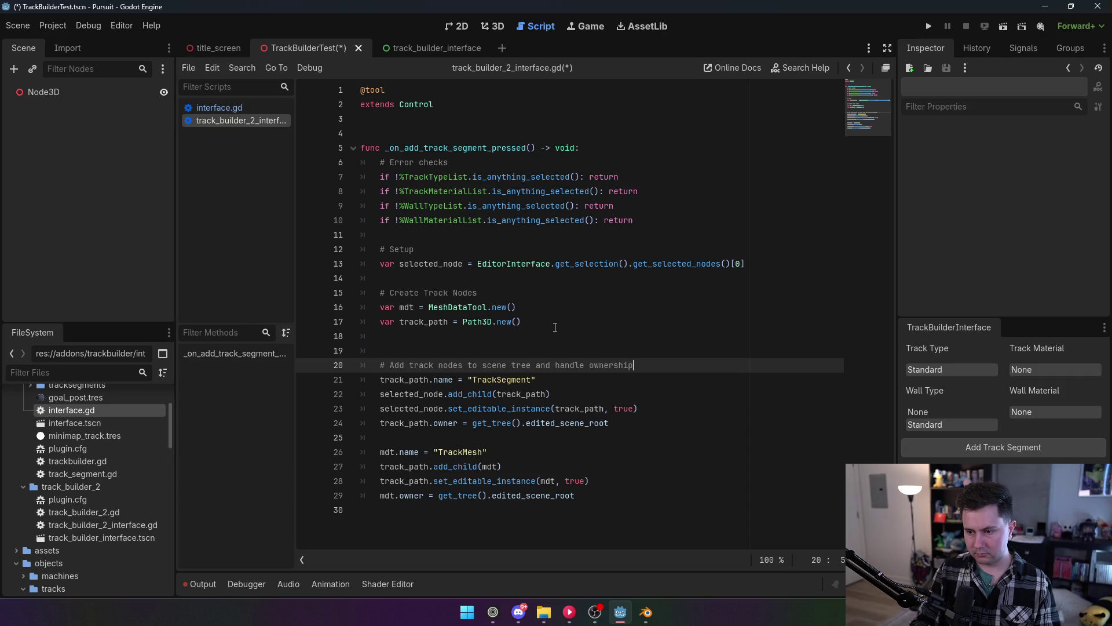
click(555, 328)
key(ctrl+s)
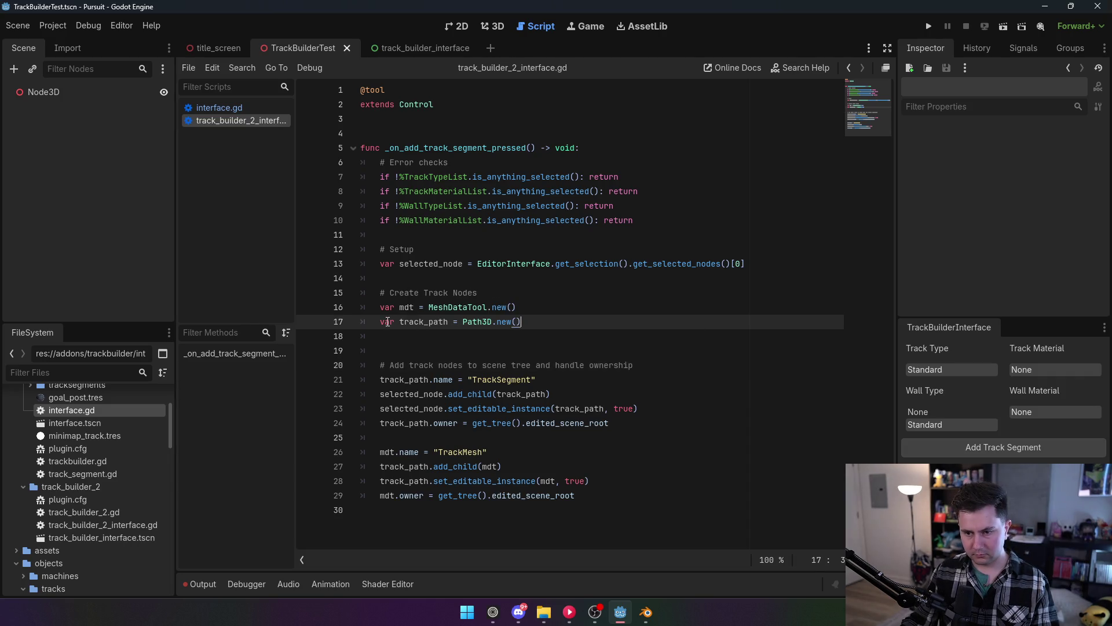
Reload the TrackBuilder2 plugin by toggling it off and on.
click(47, 26)
click(64, 48)
click(117, 138)
click(118, 138)
click(441, 455)
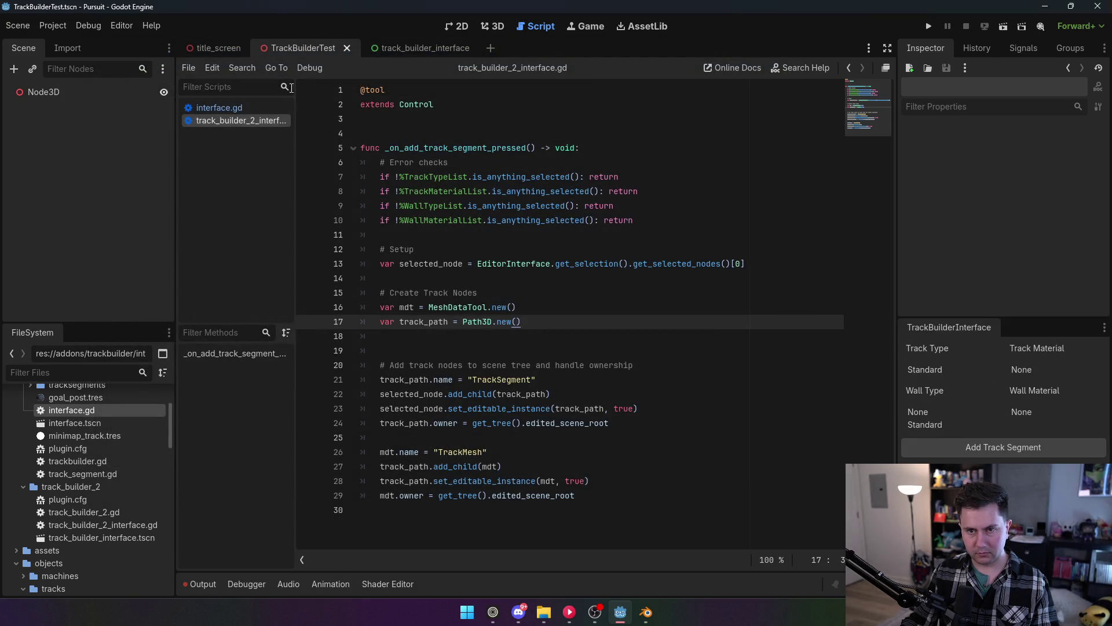
click(496, 32)
click(53, 93)
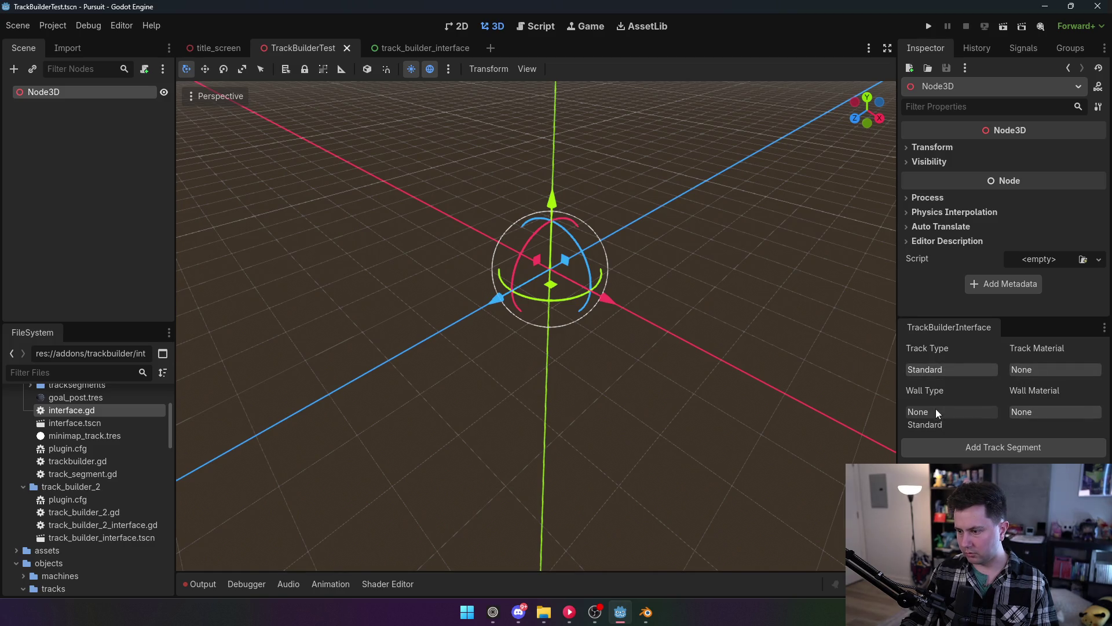
Add two test track segments under Node3D.
click(971, 449)
click(50, 110)
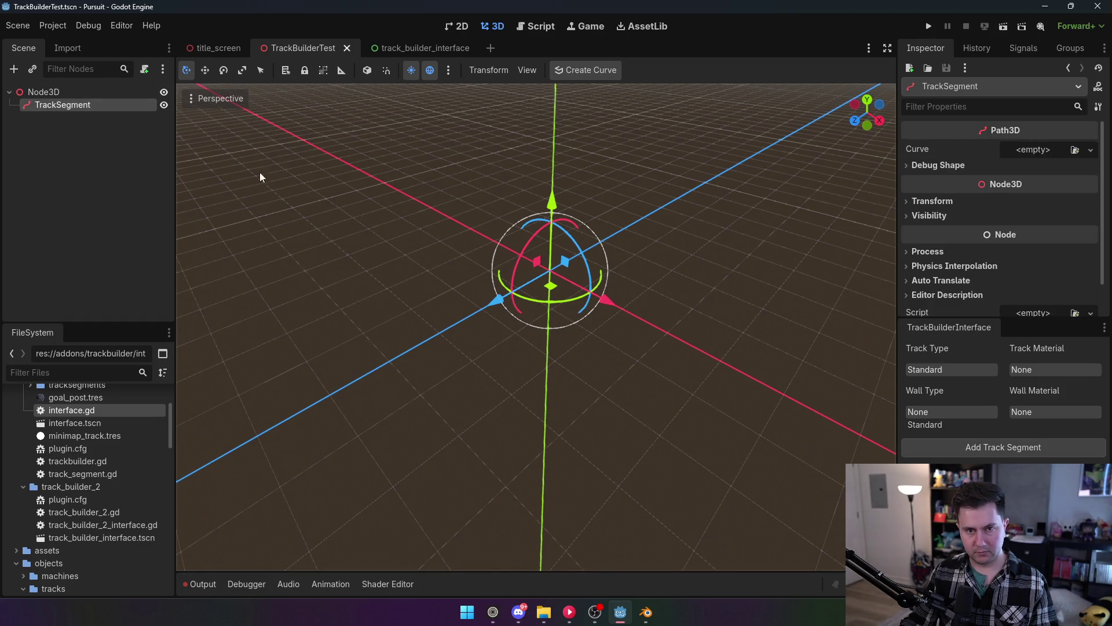
click(104, 94)
click(993, 446)
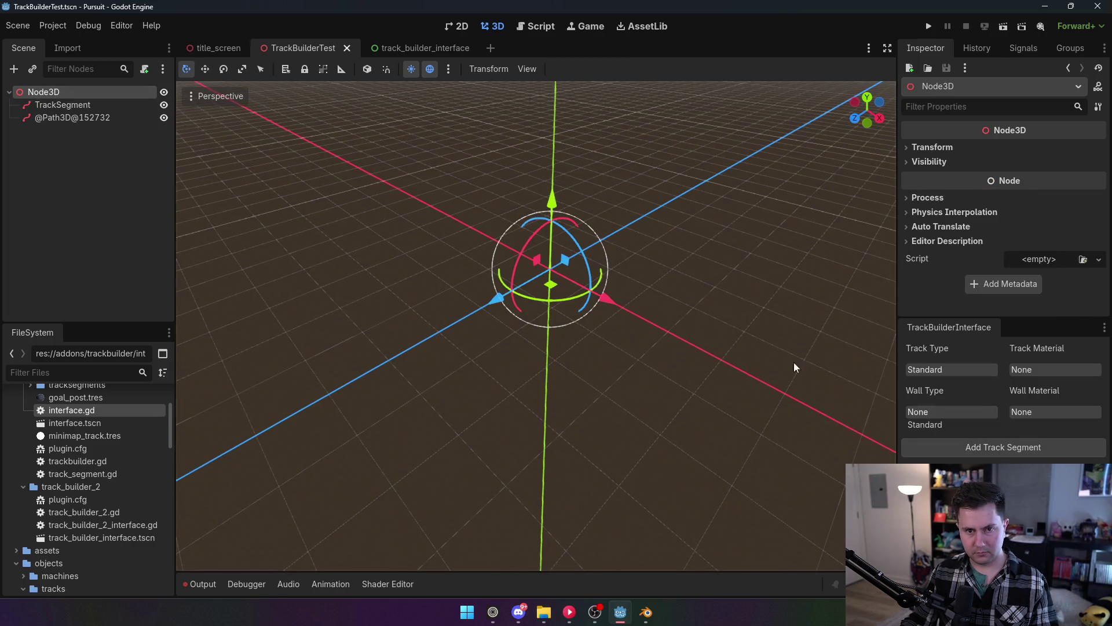
click(64, 117)
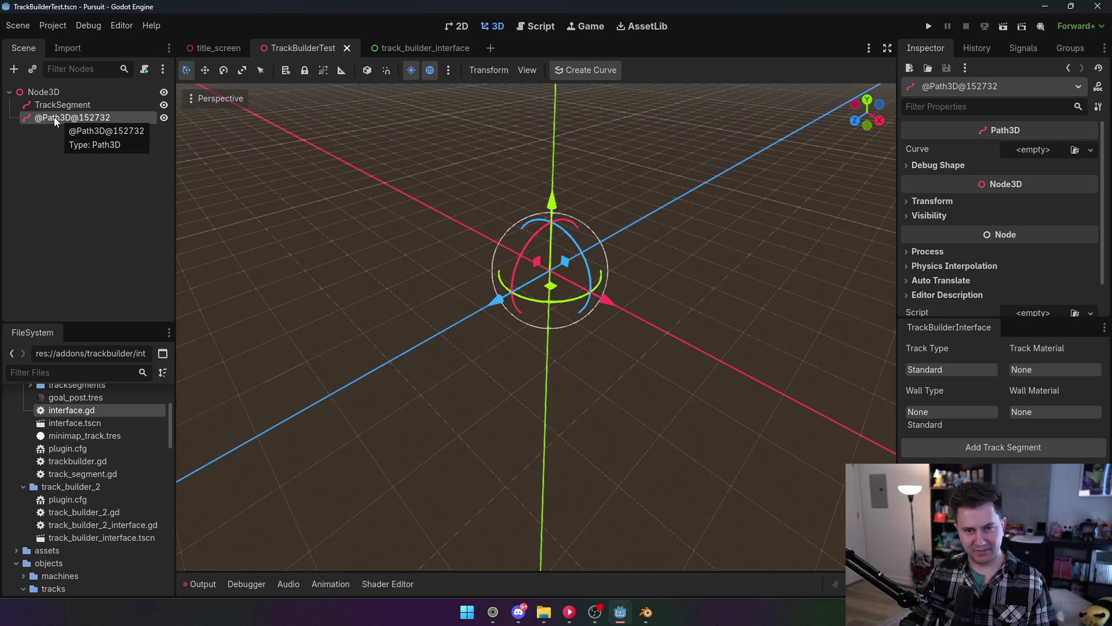
double_click(62, 118)
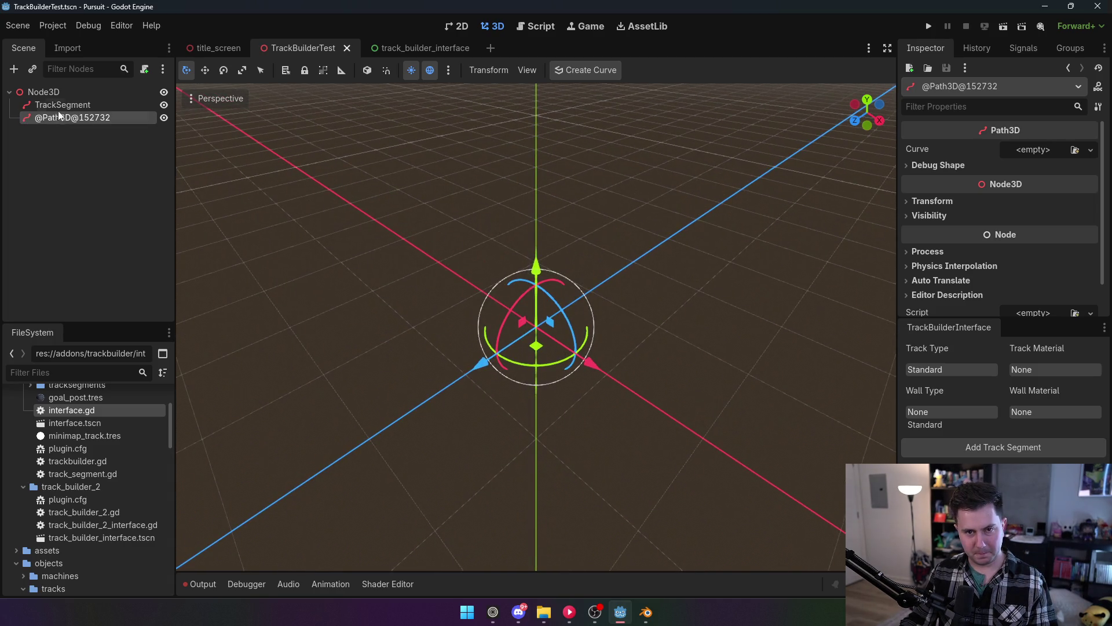
key(Delete)
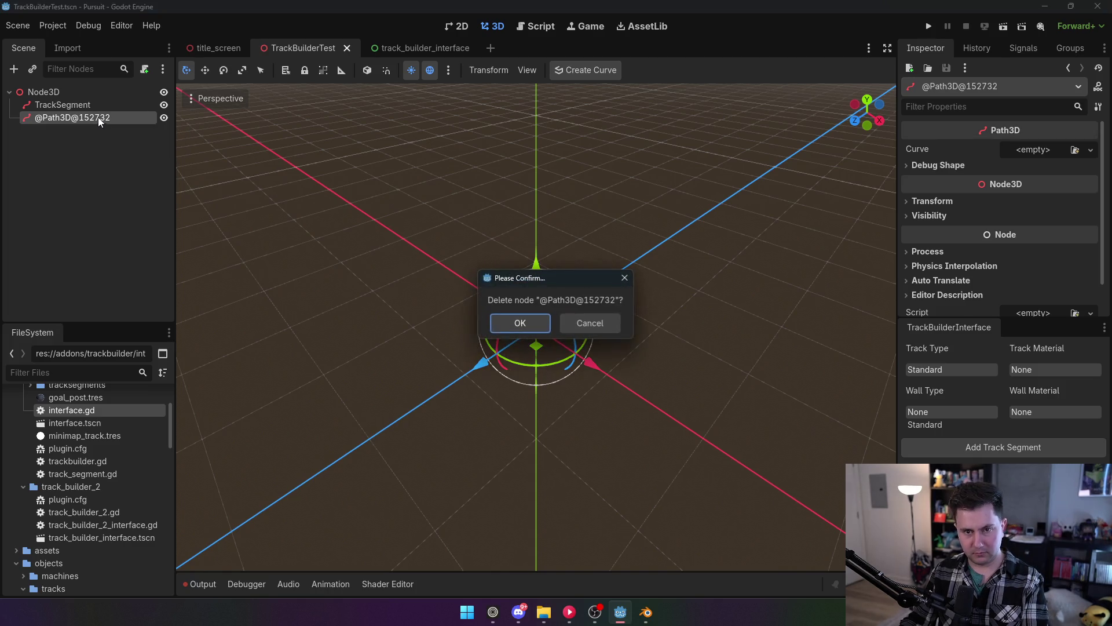
click(521, 322)
click(79, 106)
key(Delete)
click(543, 330)
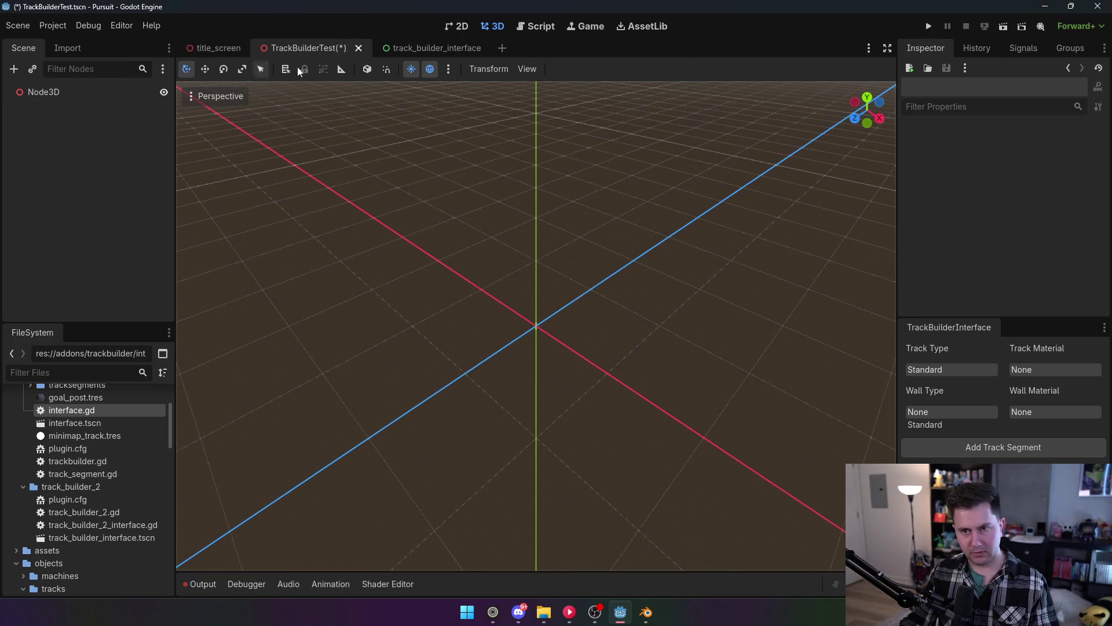
Disable the TrackBuilder2 plugin and return to the script editor.
click(53, 25)
click(75, 47)
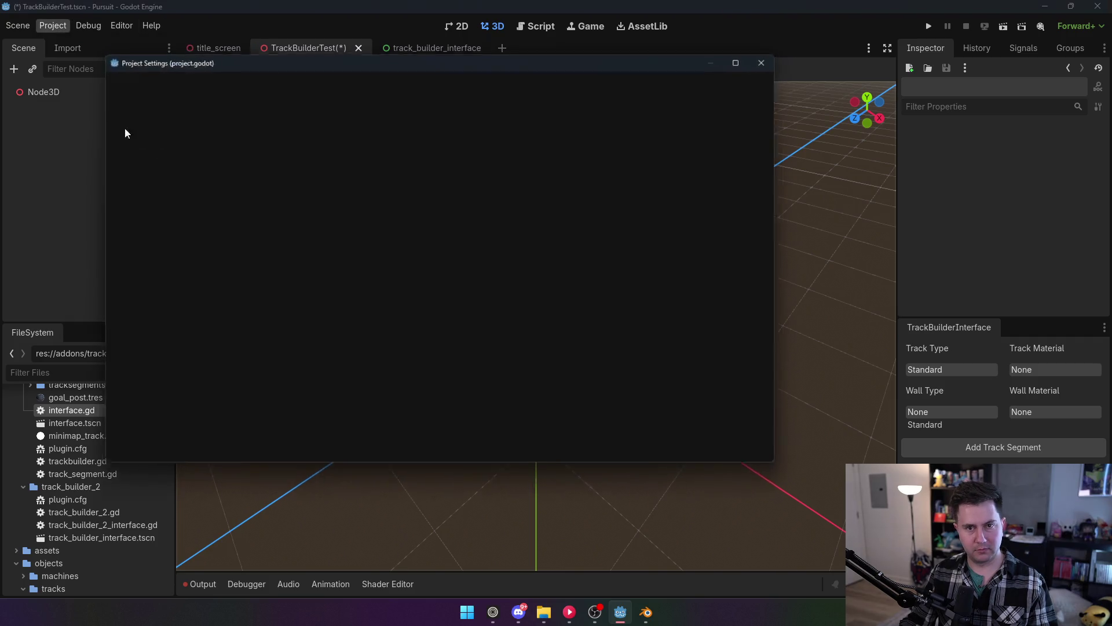
click(131, 139)
click(448, 458)
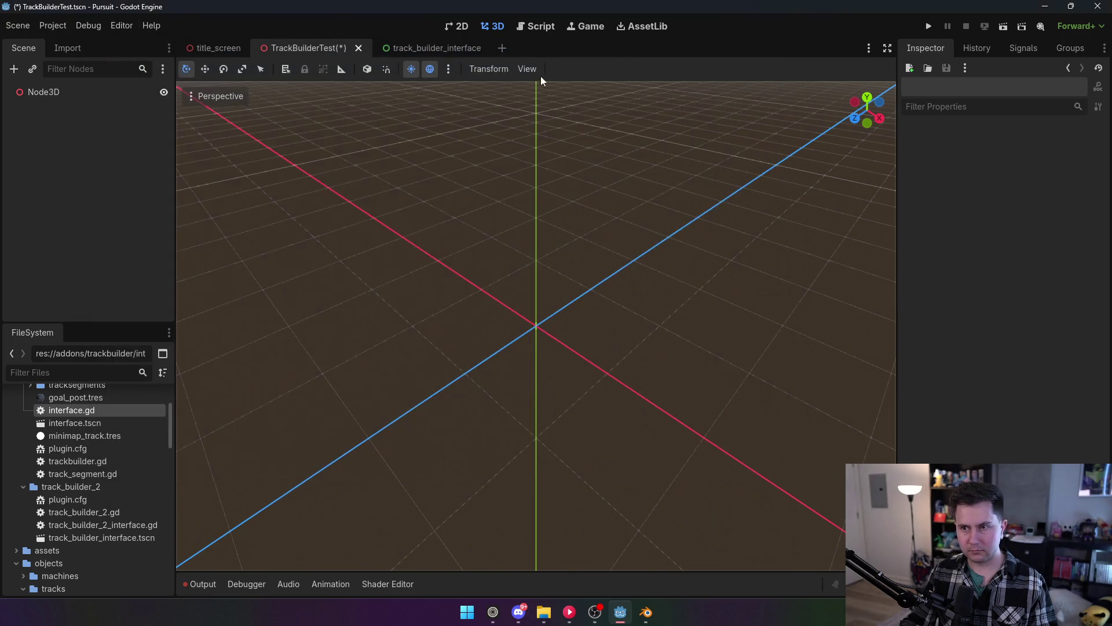
click(537, 27)
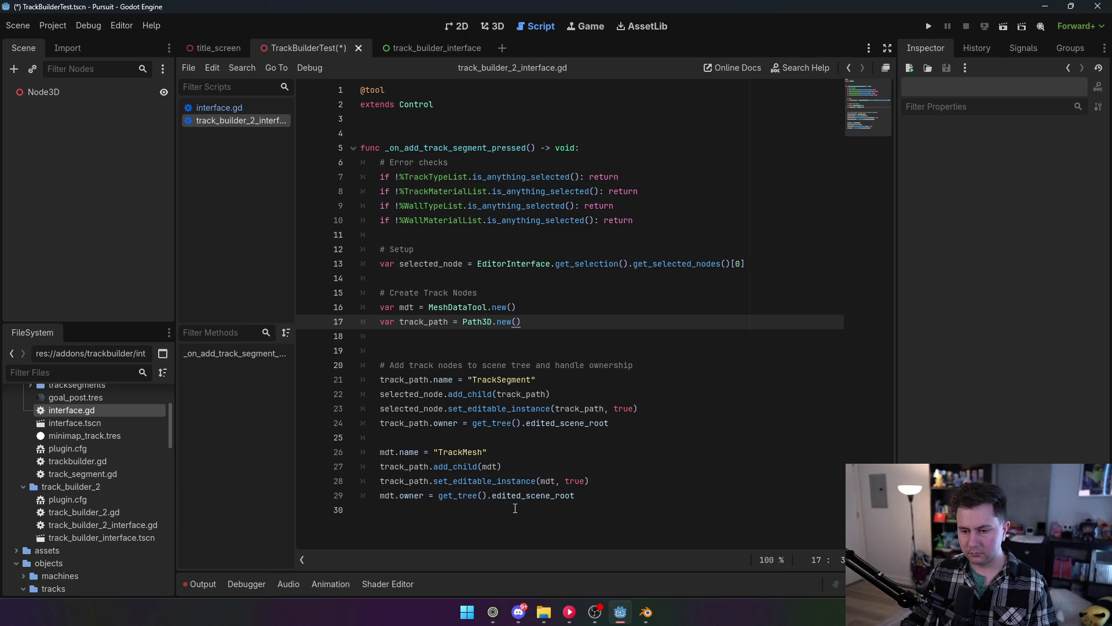
mouse_move(468, 309)
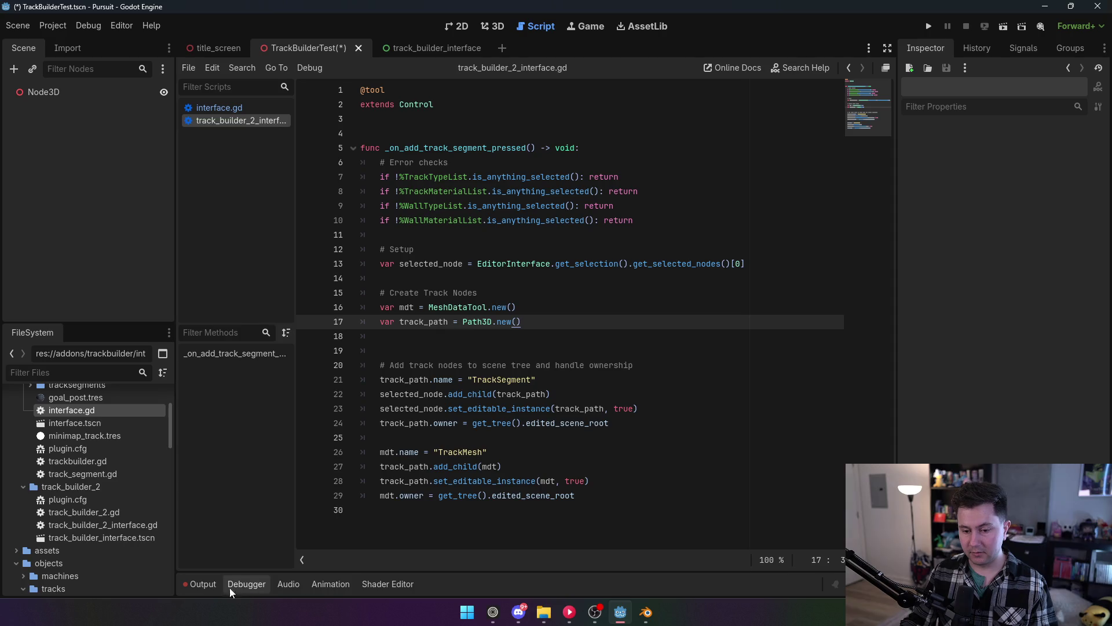
click(201, 584)
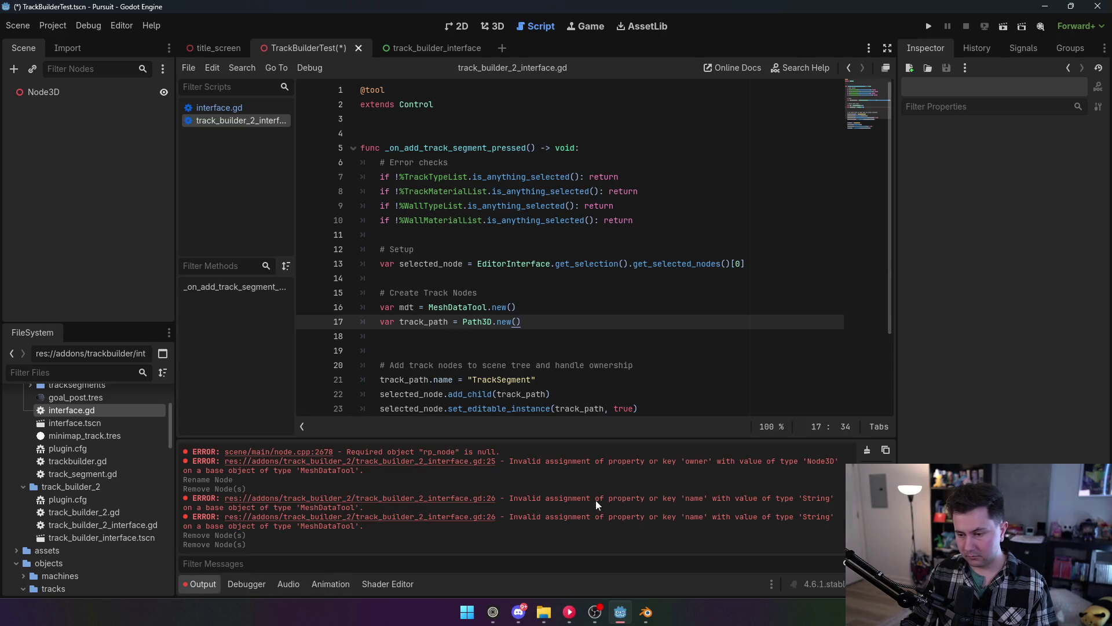
click(201, 585)
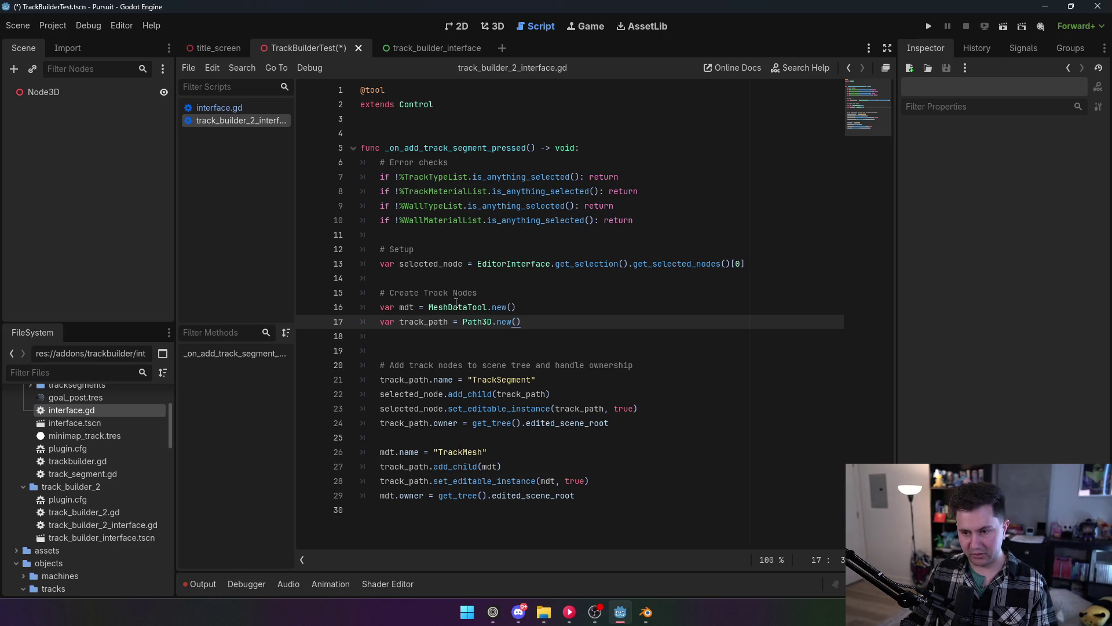
mouse_move(456, 303)
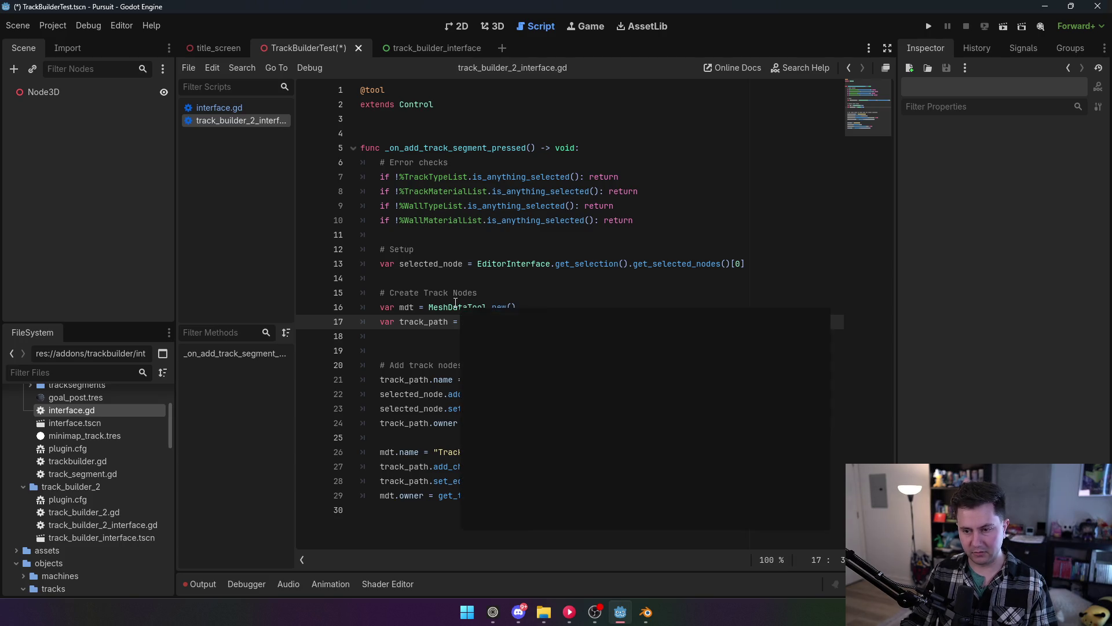
click(60, 92)
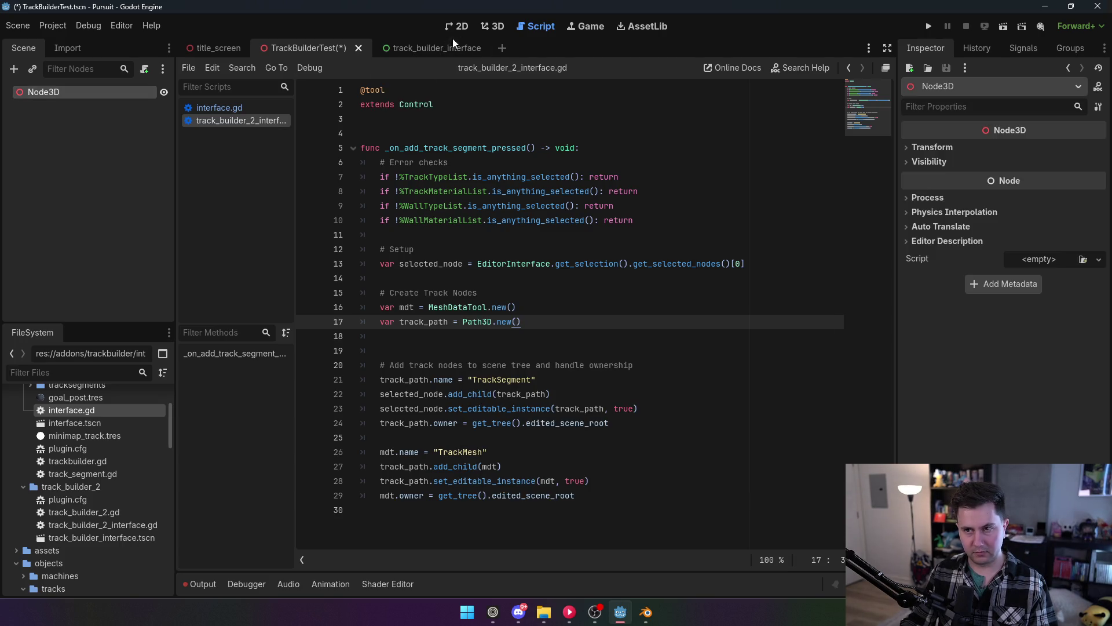
Add a MeshInstance3D child under Node3D and give it a new ArrayMesh.
click(493, 26)
right_click(113, 92)
click(116, 100)
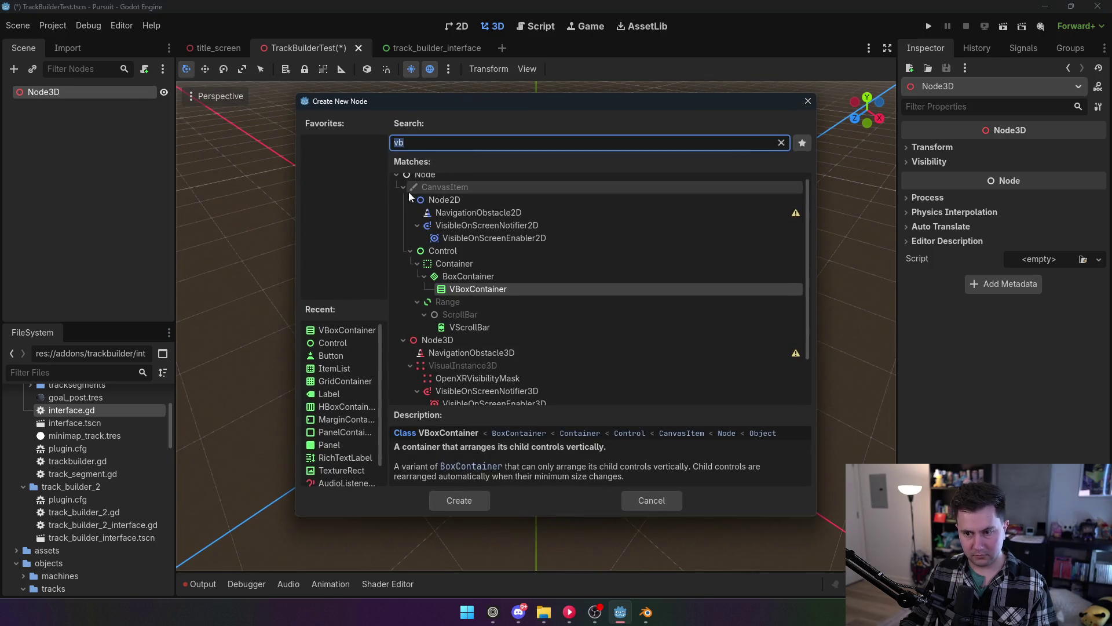
text(,eshj)
key(BackSpace)
key(BackSpace)
key(BackSpace)
text(mesh)
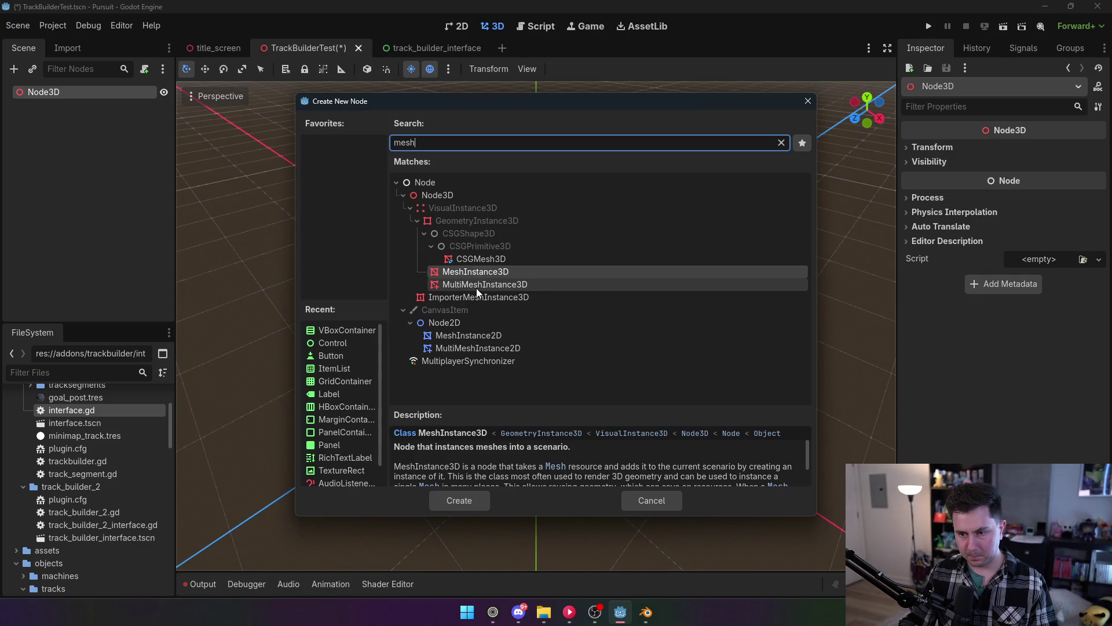
double_click(474, 273)
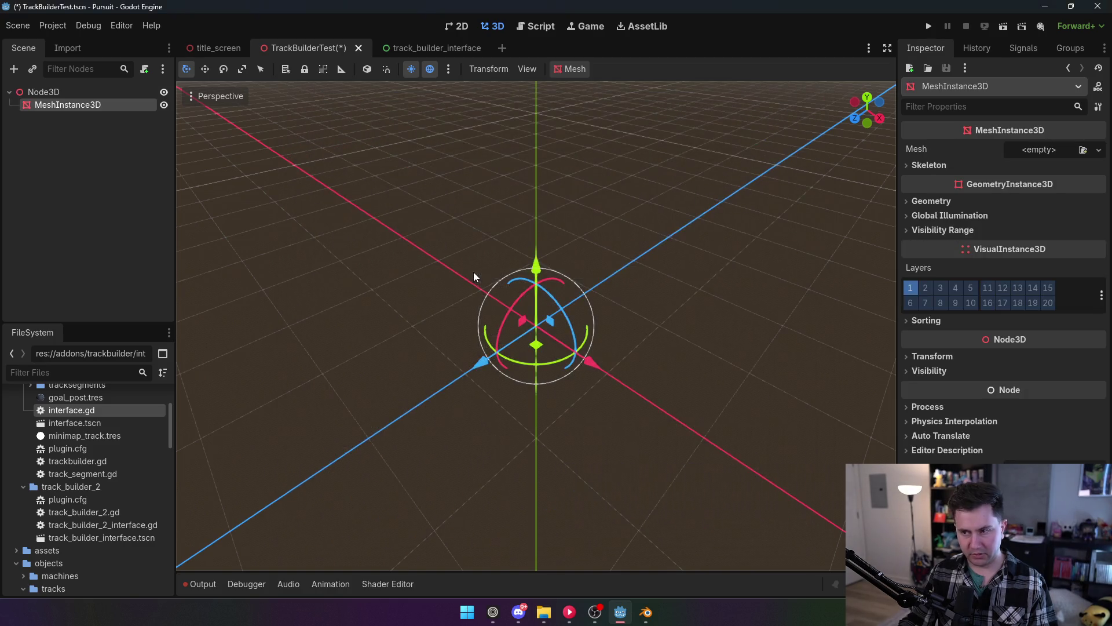
click(1100, 150)
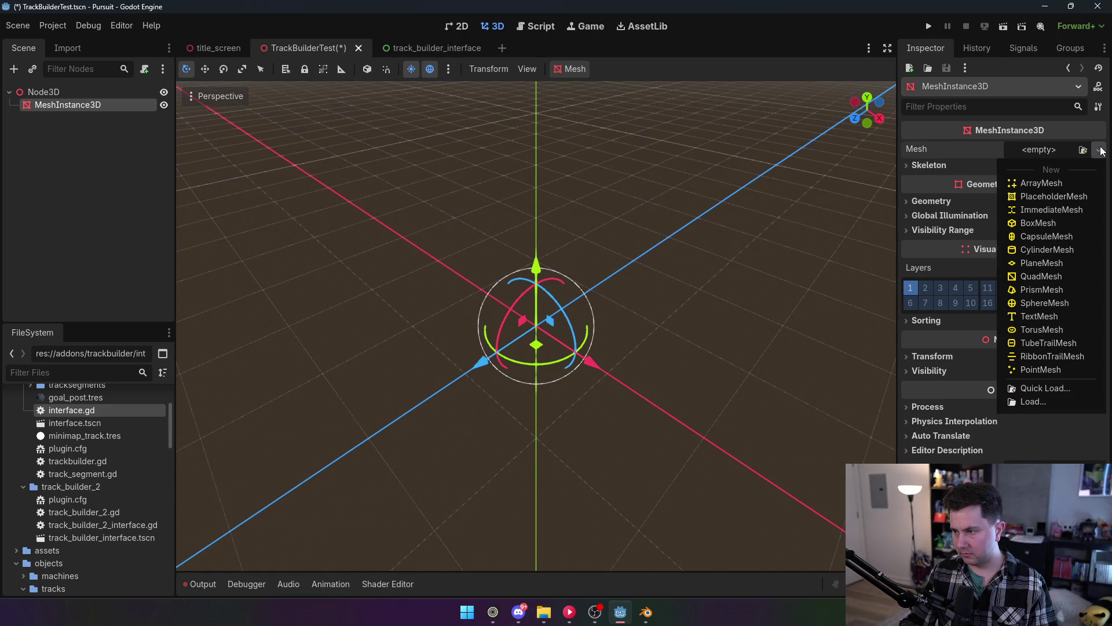
click(1055, 180)
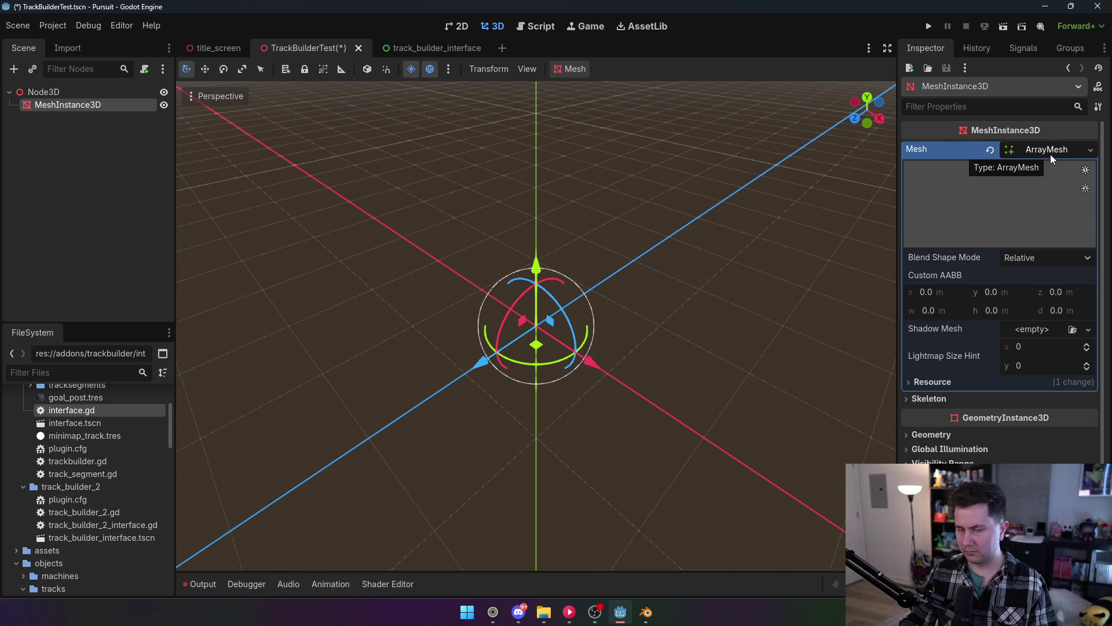
In the script editor, select the TrackMesh lines 26–29.
click(536, 26)
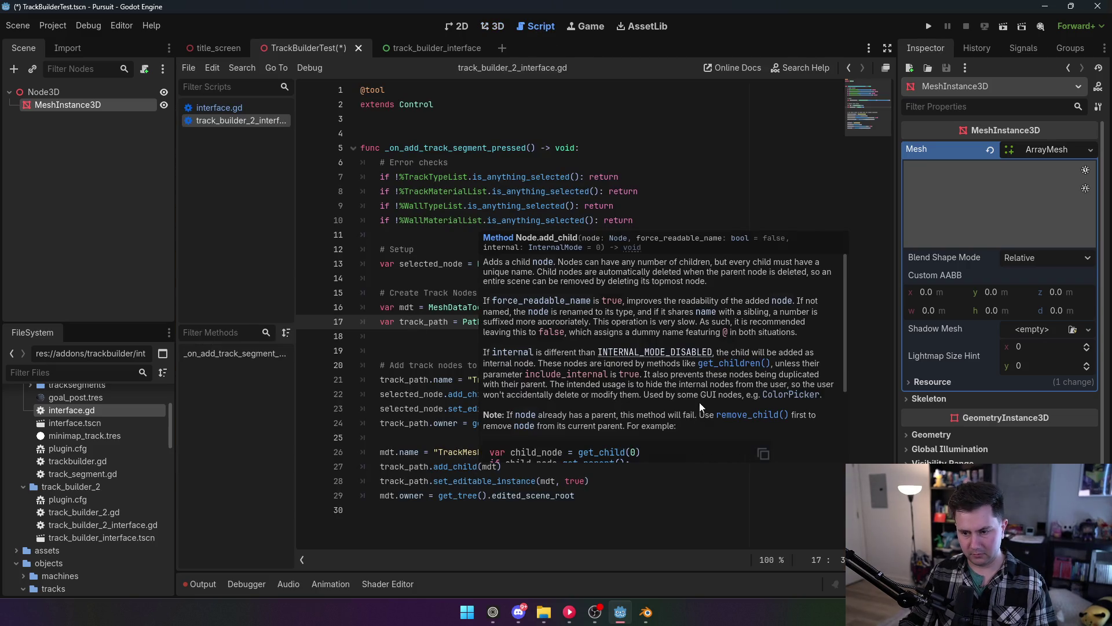
click(678, 490)
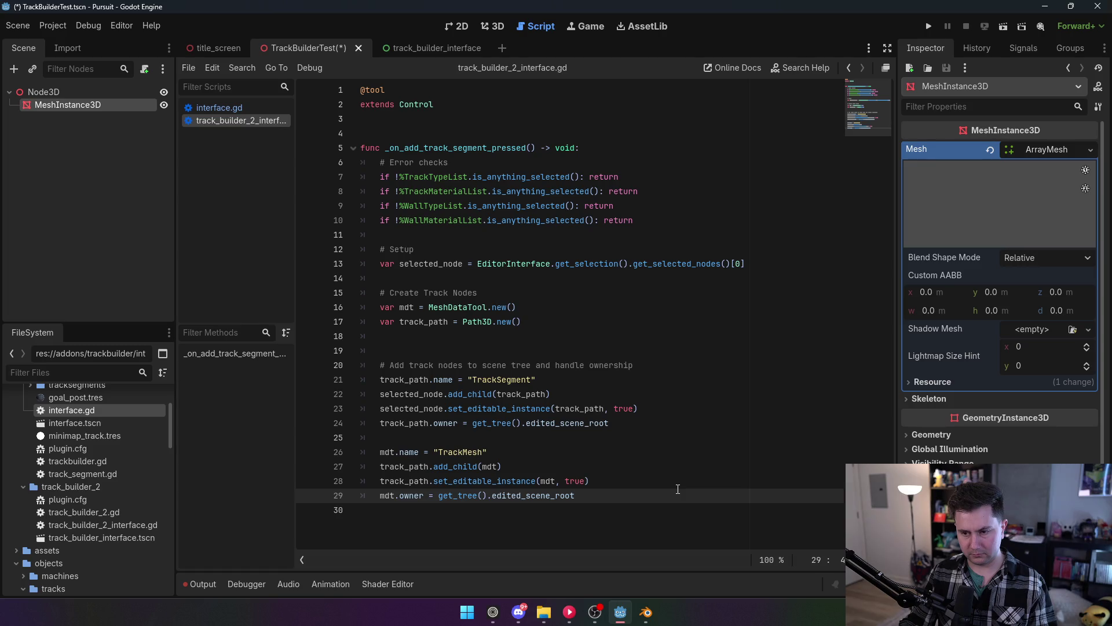
drag(597, 492, 335, 455)
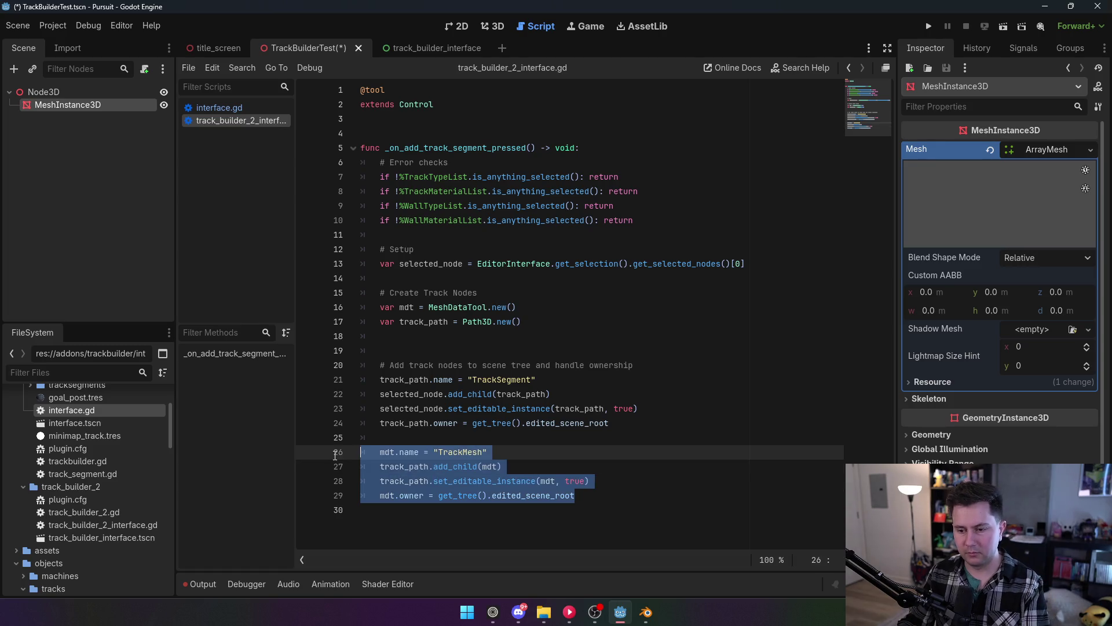
Comment out the TrackMesh lines and rename mdt to track_mesh on line 16.
key(ctrl+k)
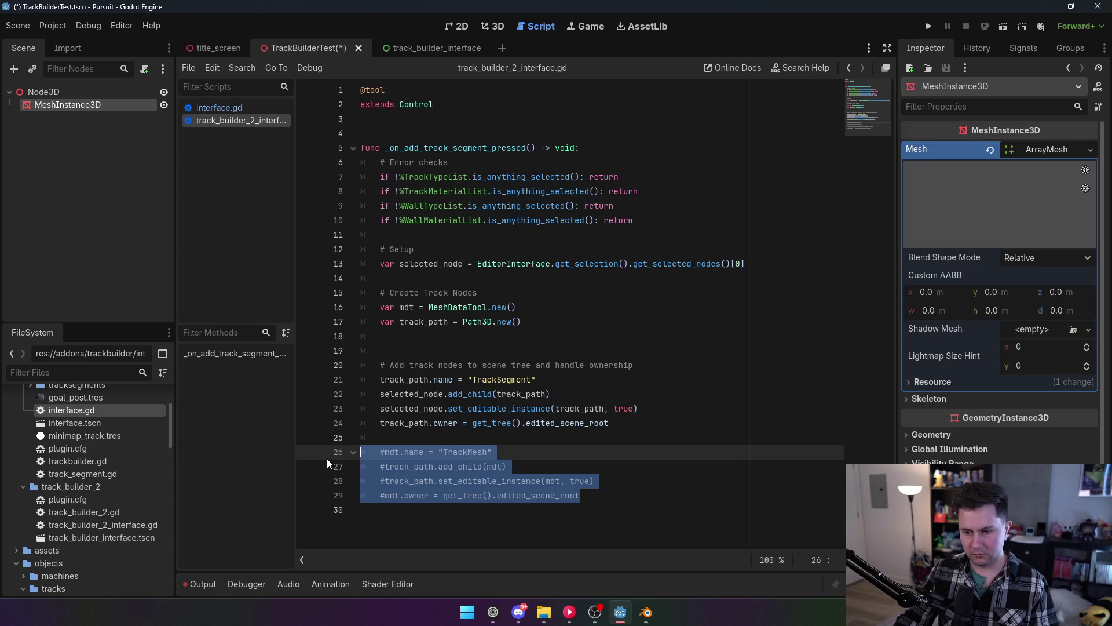
key(BackSpace)
key(BackSpace)
key(BackSpace)
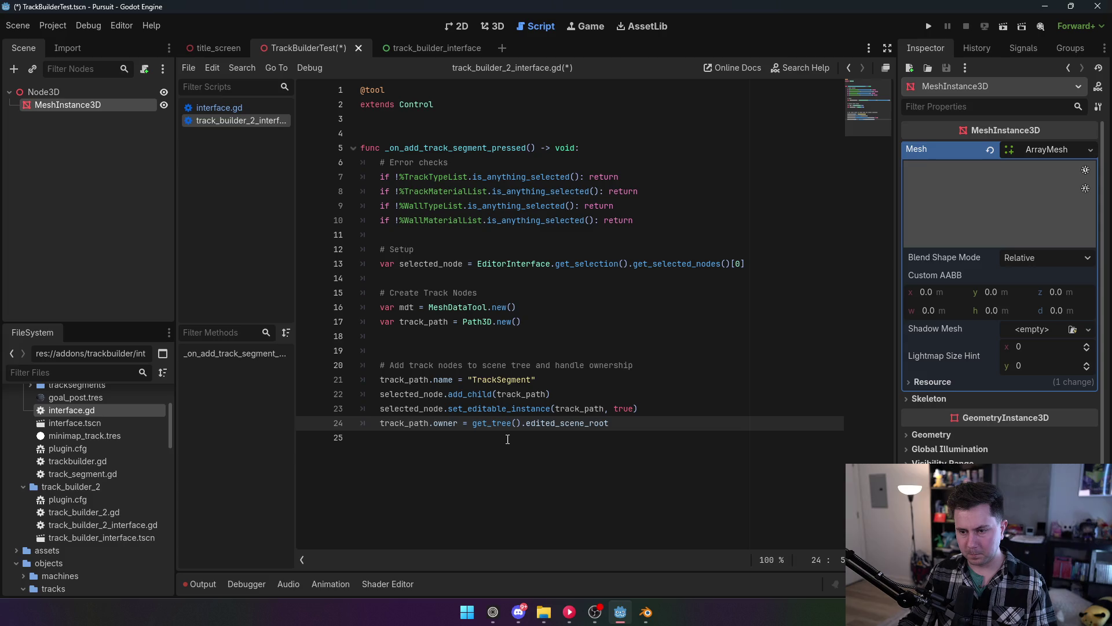
key(ctrl+z)
click(435, 321)
double_click(407, 307)
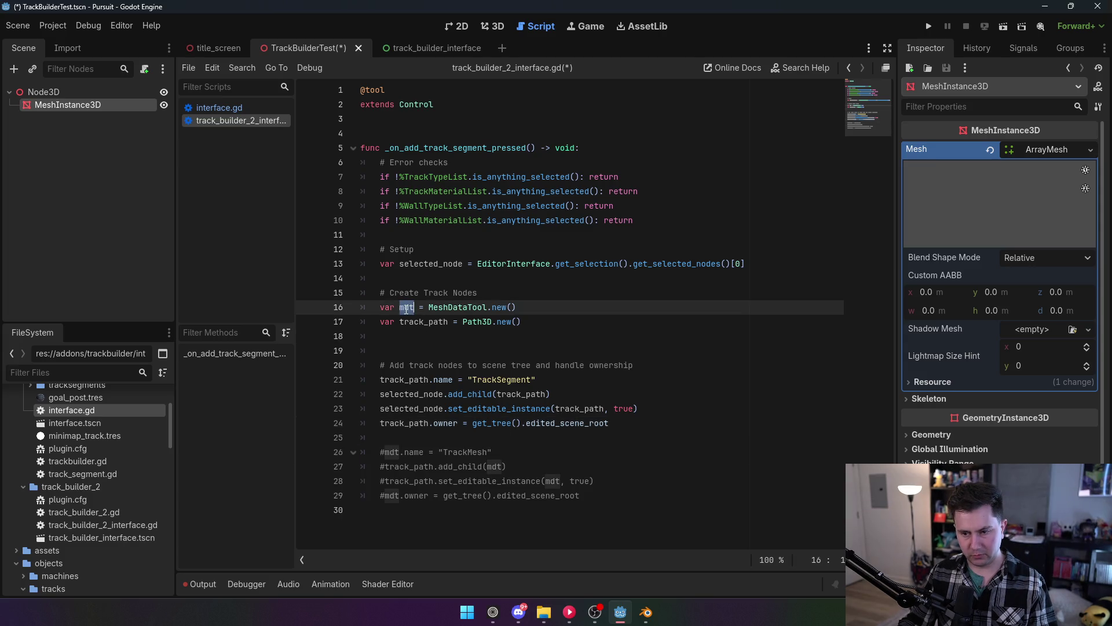
text(track_mesh)
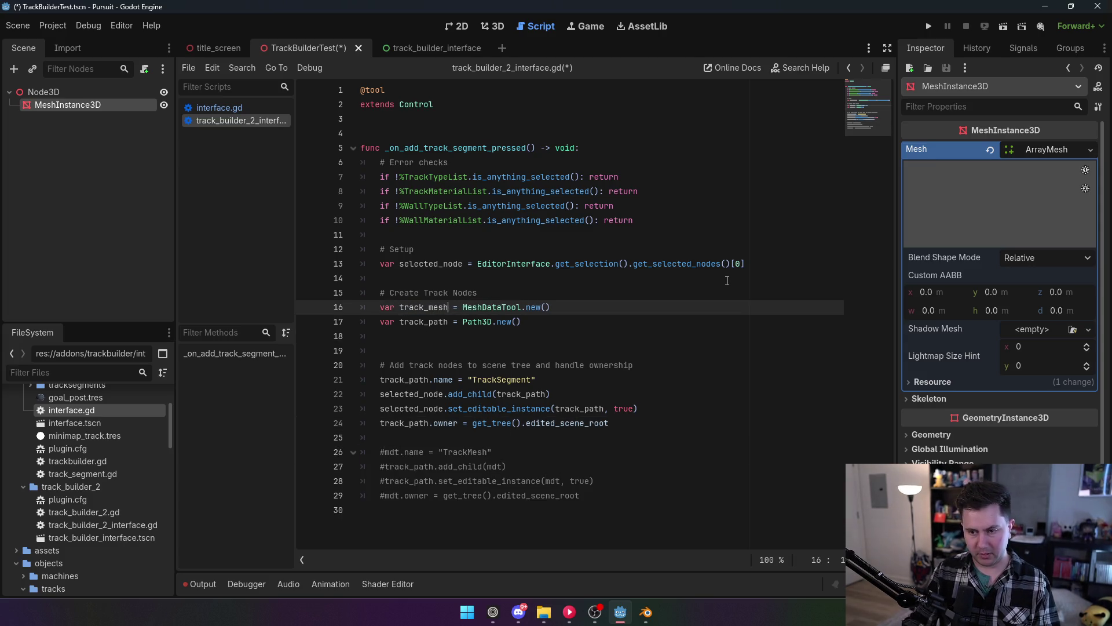
Move the track_path declaration above track_mesh and change its type to MeshInstance3D.
triple_click(529, 322)
key(ctrl+x)
click(530, 286)
key(Return)
key(ctrl+v)
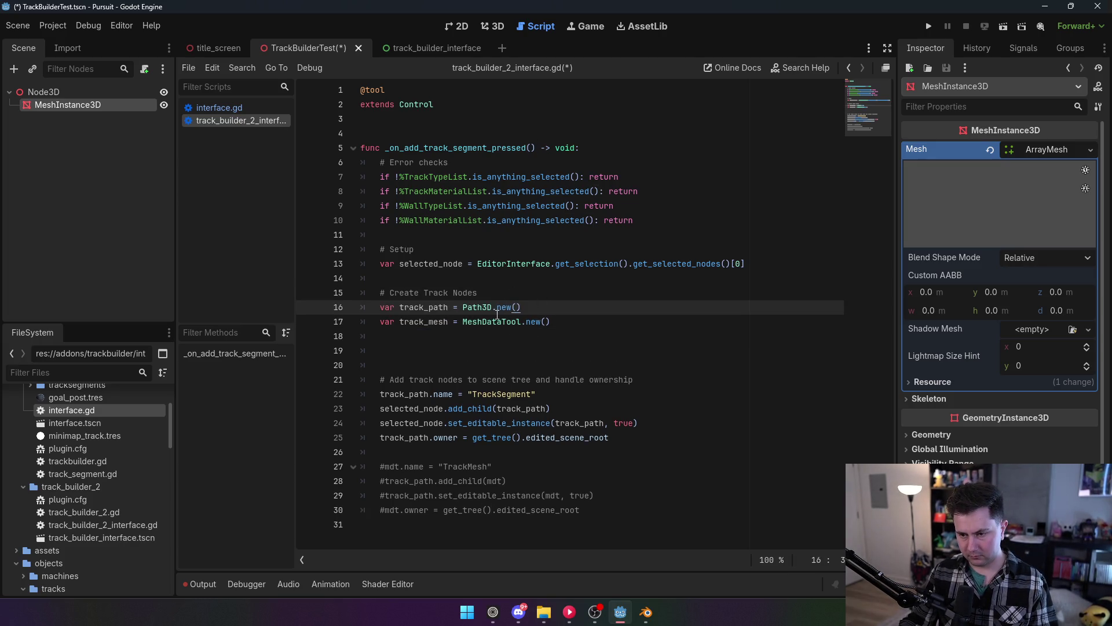
double_click(484, 301)
text(MeshInstance3D)
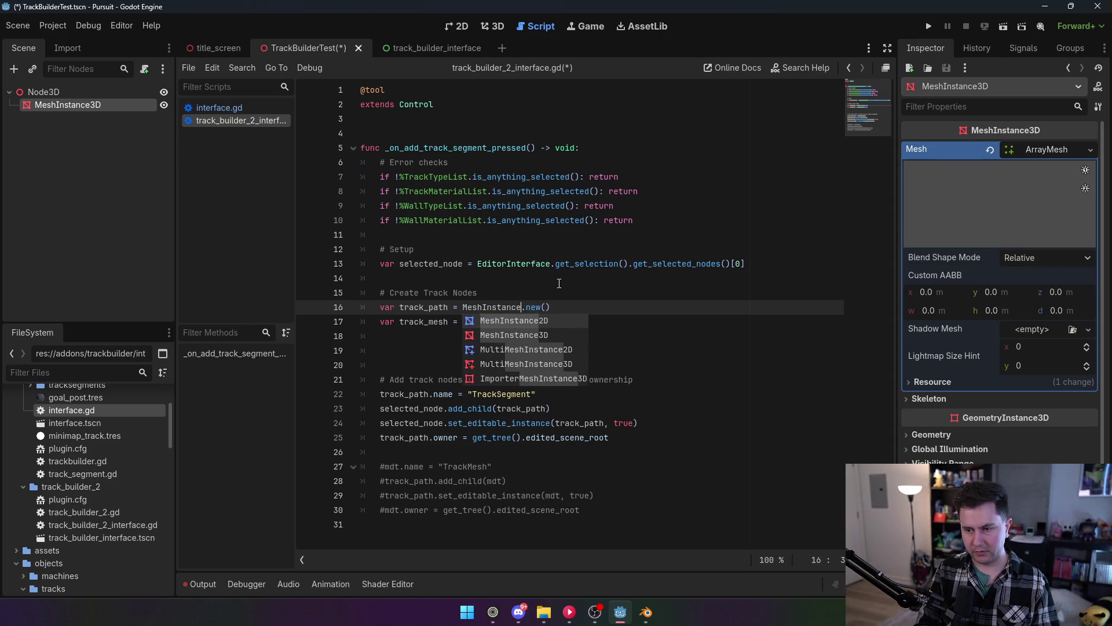
click(593, 279)
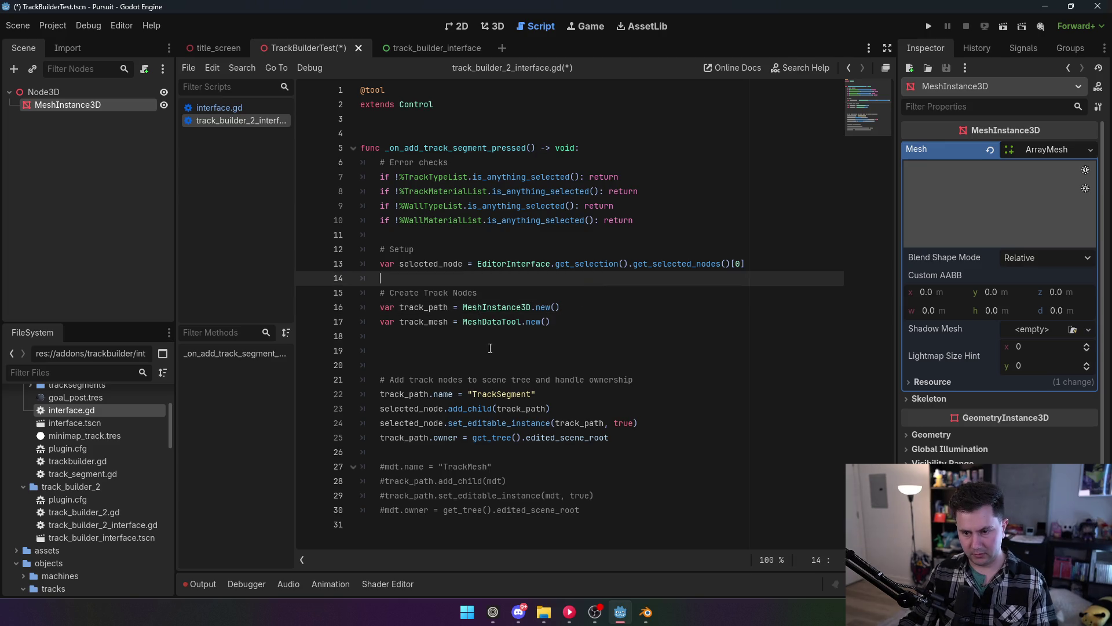
Uncomment the TrackMesh lines 27–30.
double_click(425, 307)
mouse_move(579, 510)
mouse_down()
mouse_move(382, 481)
mouse_move(380, 467)
mouse_up()
key(ctrl+k)
Replace mdt with track_path on lines 27–30 and save with Ctrl+S.
click(463, 454)
double_click(388, 466)
key(ctrl+v)
double_click(491, 481)
key(ctrl+v)
double_click(546, 496)
key(ctrl+v)
double_click(387, 510)
key(ctrl+v)
click(468, 408)
key(ctrl+s)
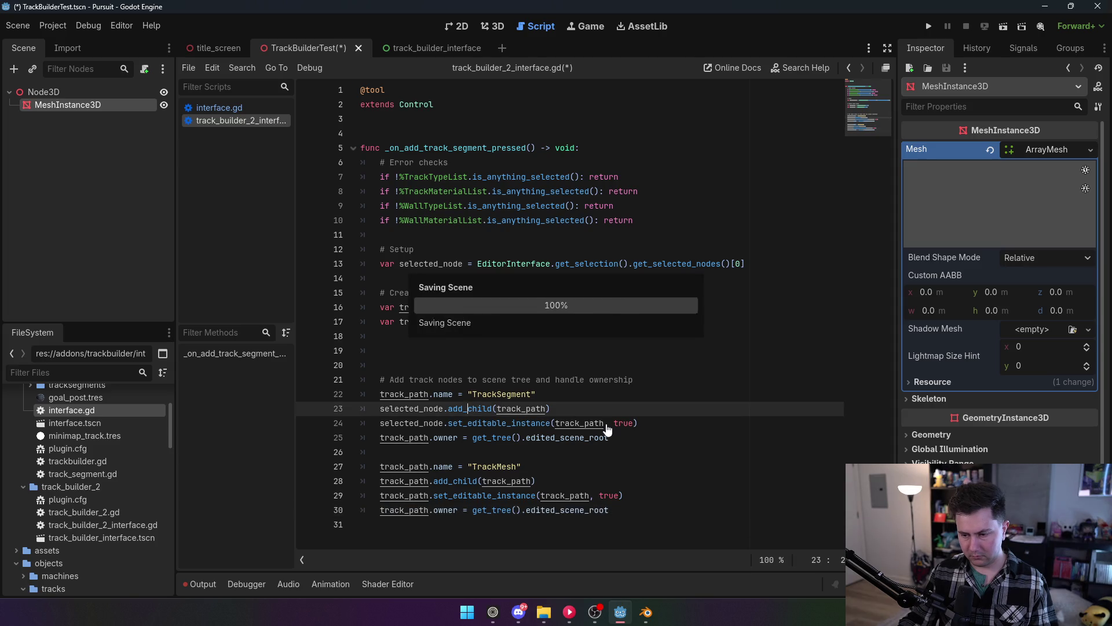
Delete the test MeshInstance3D node from the scene.
click(56, 94)
click(54, 107)
key(Delete)
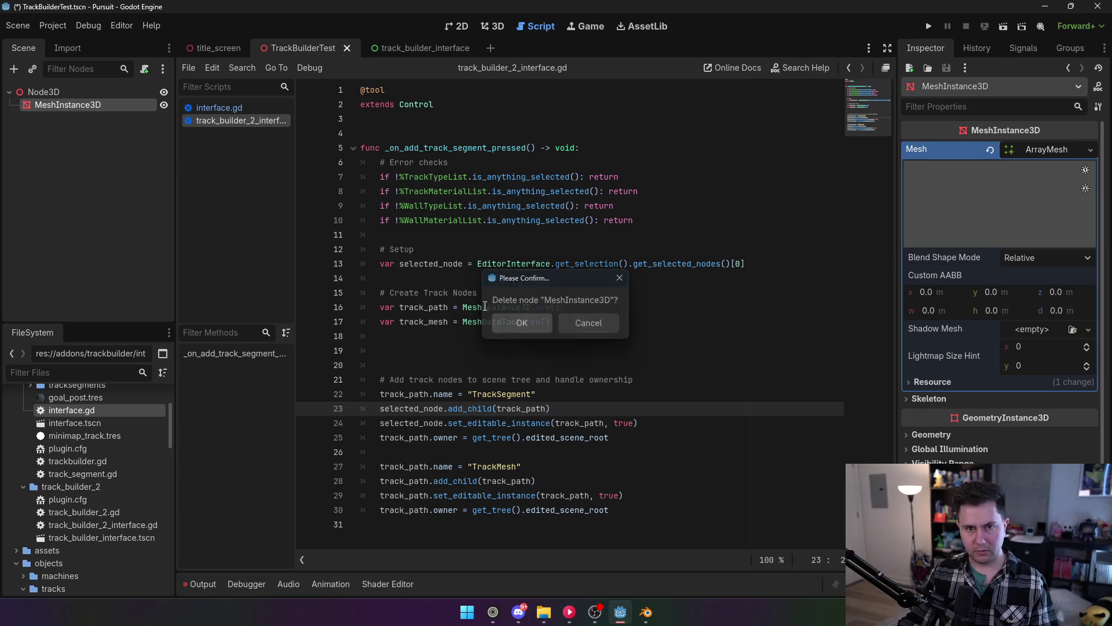
click(510, 318)
Enable the TrackBuilder2 plugin and generate a track segment, then select the new TrackMesh node.
click(53, 25)
click(69, 44)
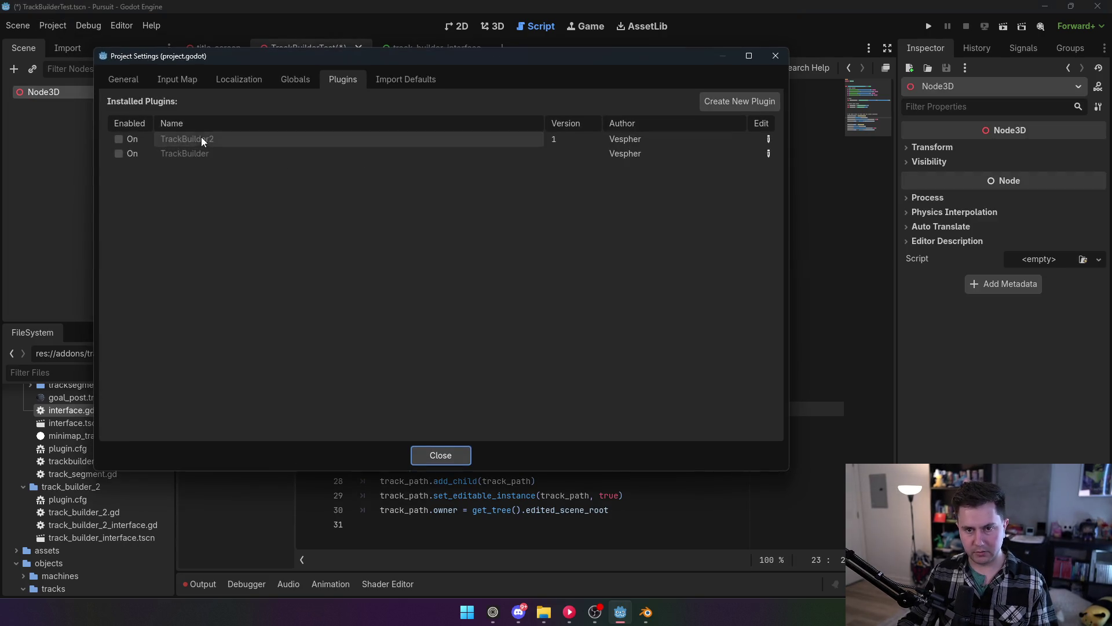
click(452, 454)
click(490, 27)
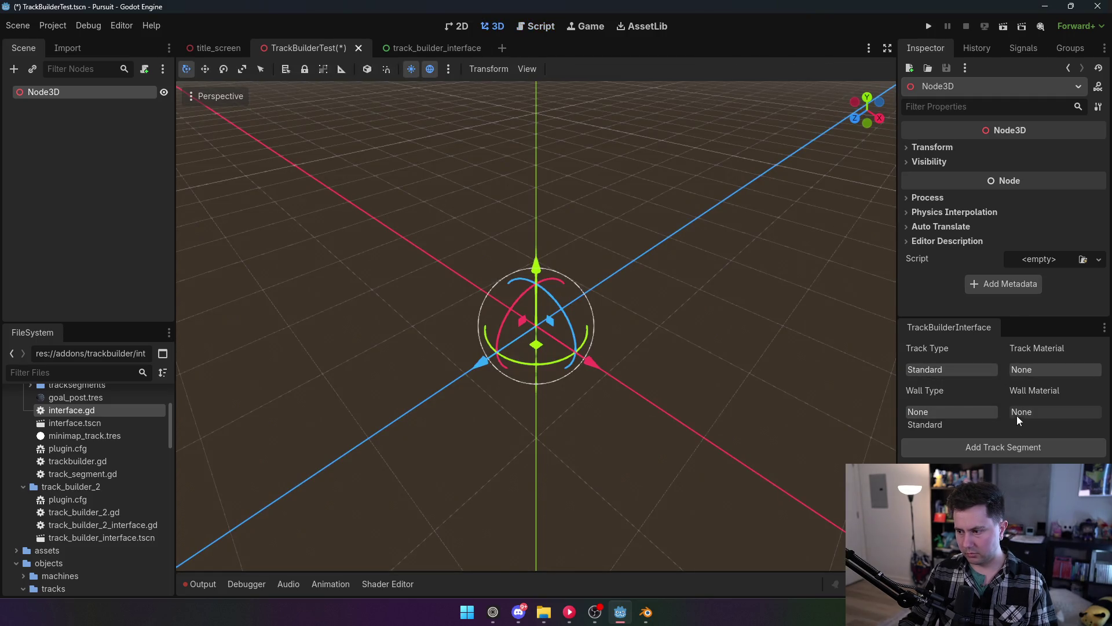
click(1003, 453)
click(20, 106)
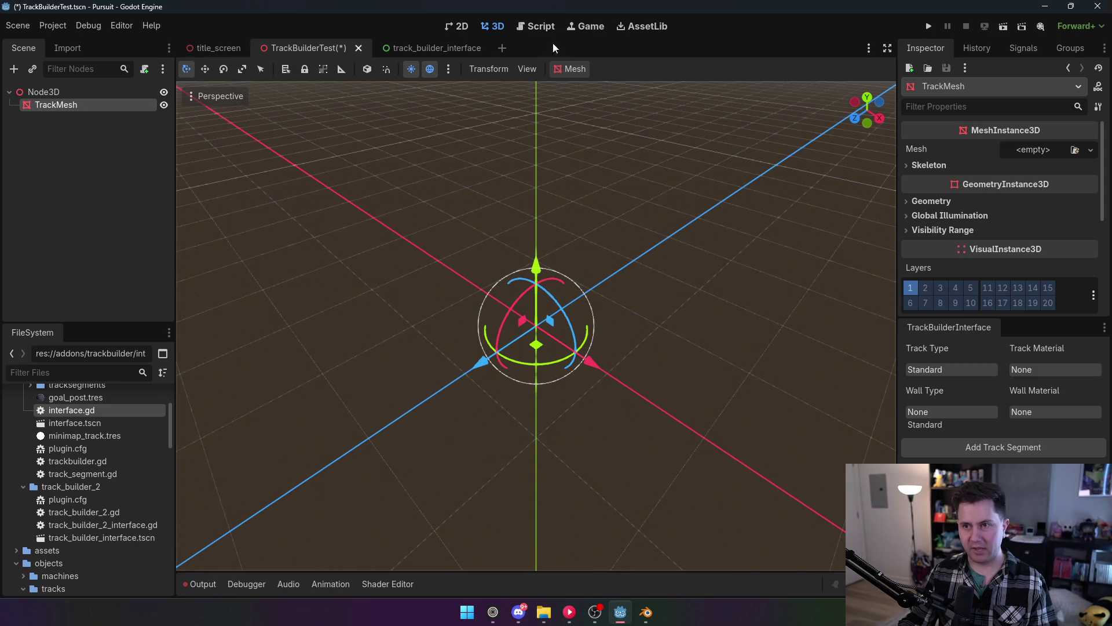
Delete the TrackMesh node, disable TrackBuilder2, and return to the interface script.
click(156, 92)
click(82, 104)
key(Delete)
key(Return)
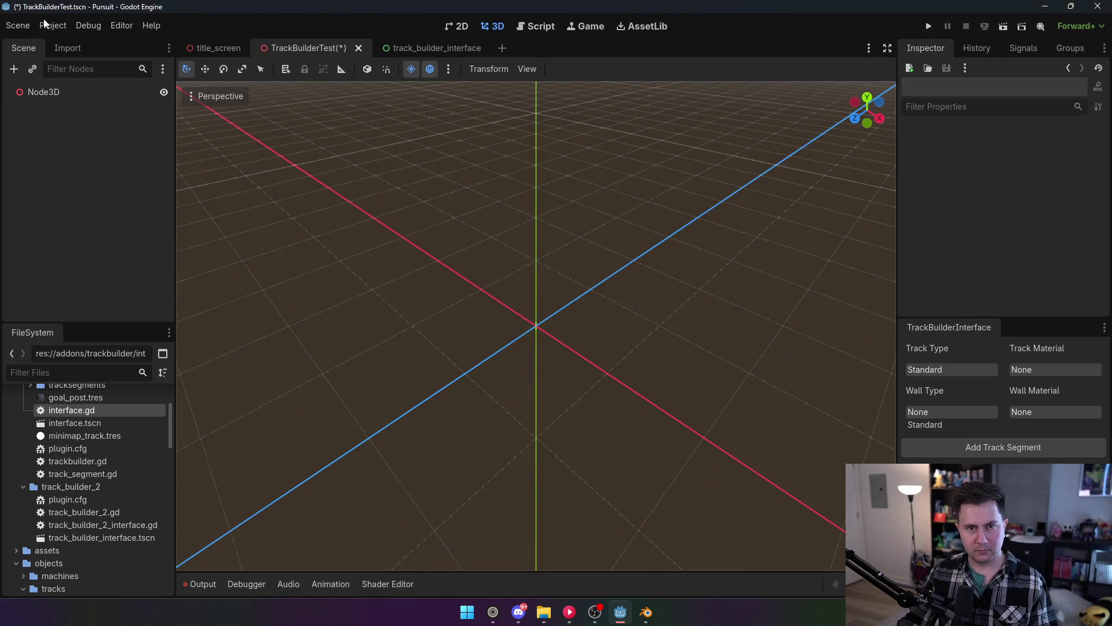
click(53, 25)
click(66, 43)
click(132, 140)
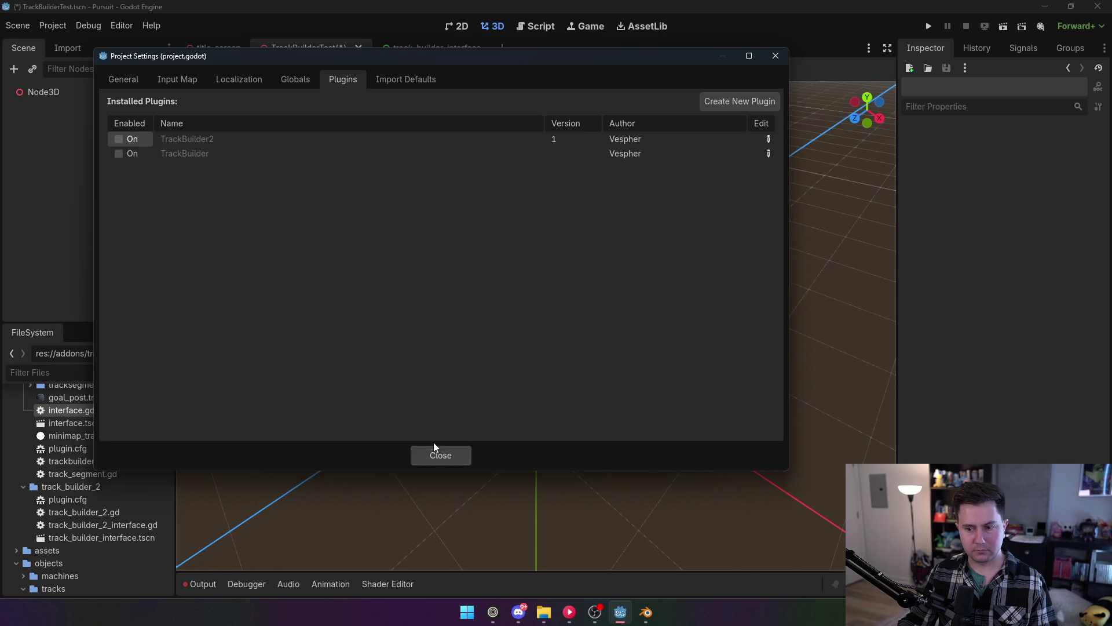
key(Escape)
click(536, 26)
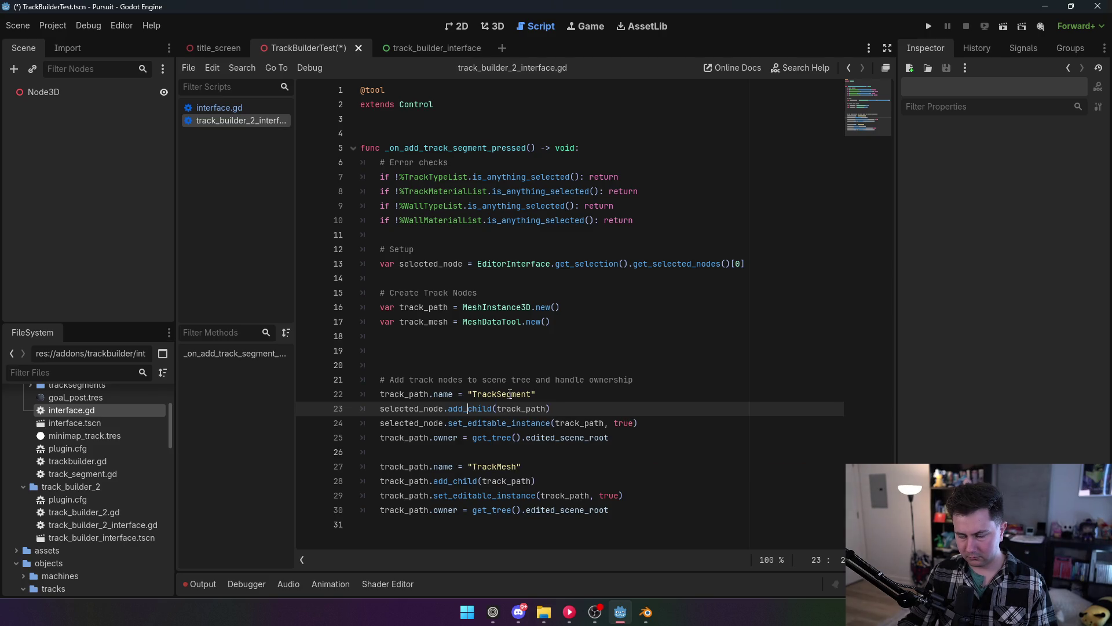
Retype track_path as Path3D and track_mesh as MeshInstance3D, save, and open Project Settings.
click(508, 394)
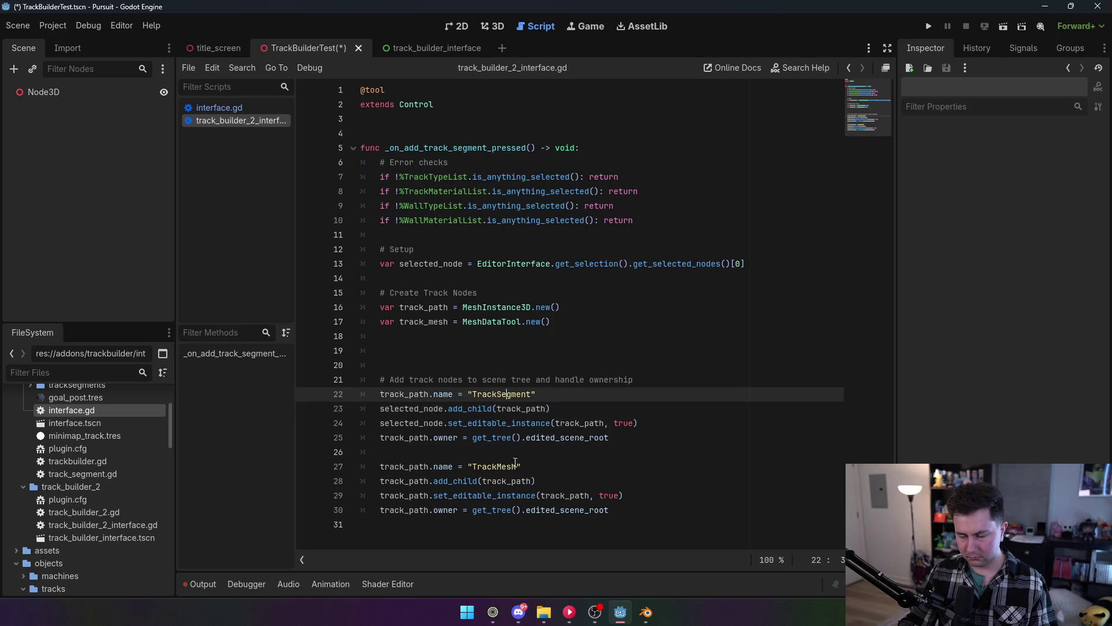
click(508, 467)
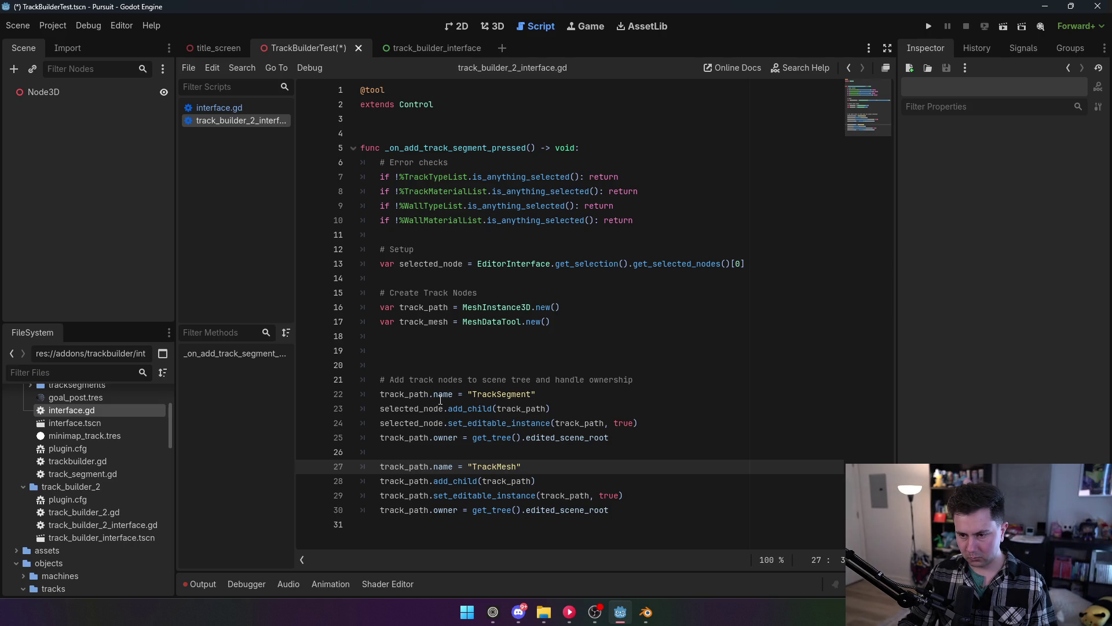
mouse_move(440, 399)
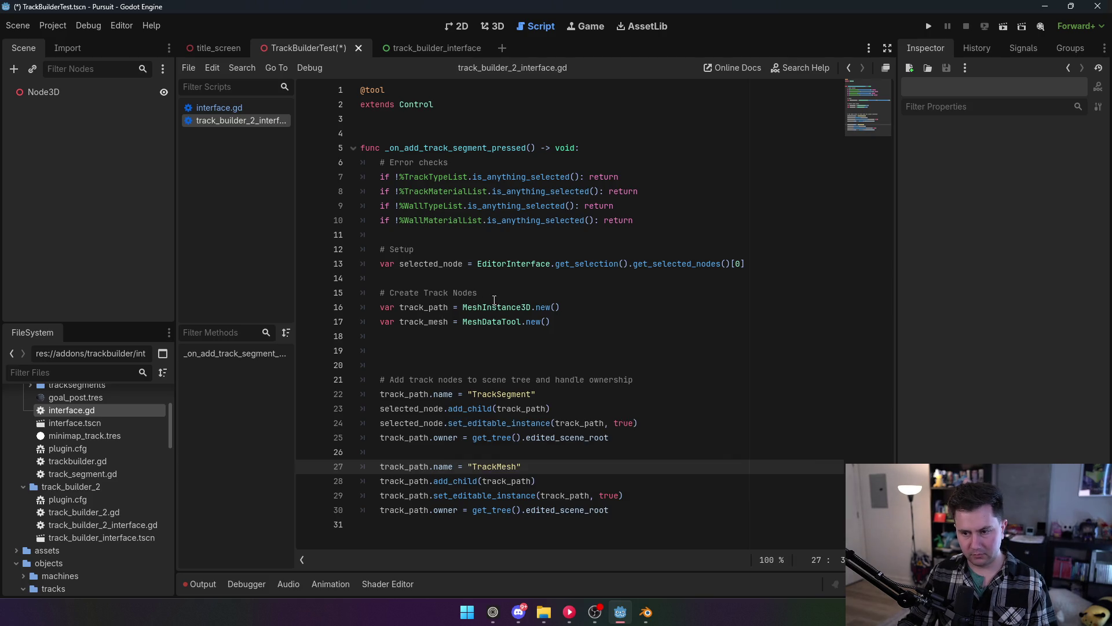
double_click(494, 302)
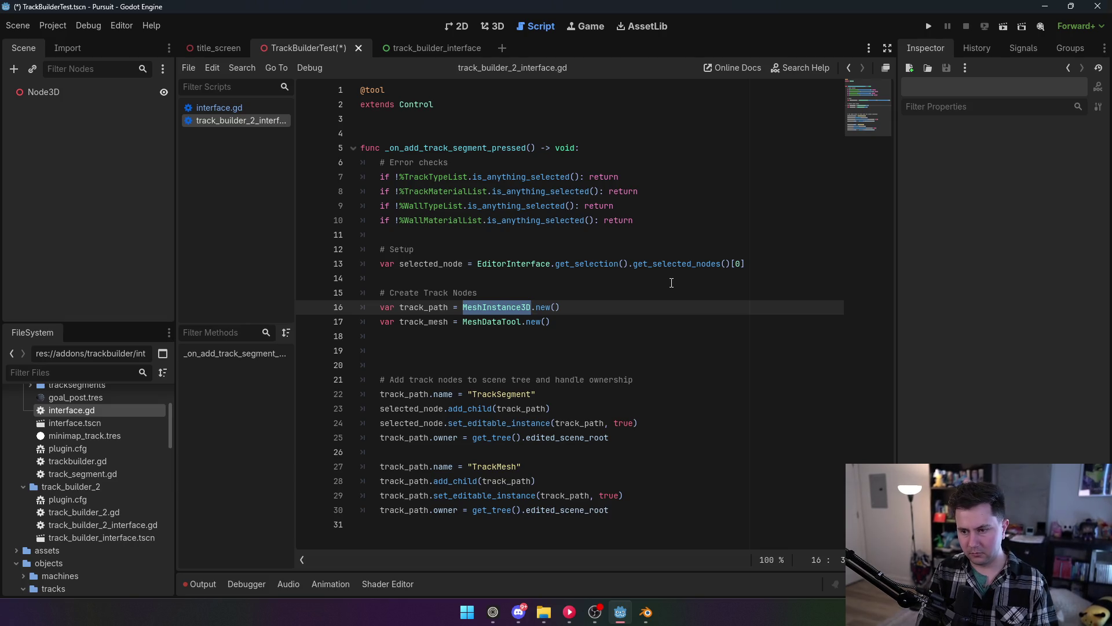
text(Path3D)
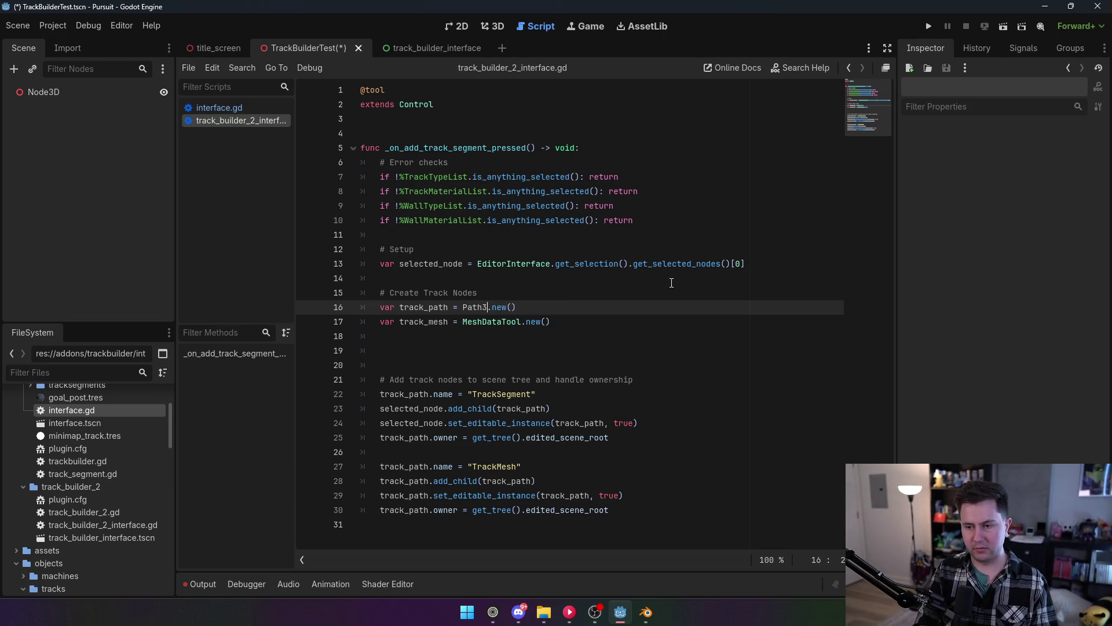
key(Escape)
double_click(493, 321)
text(MeshInstance3D)
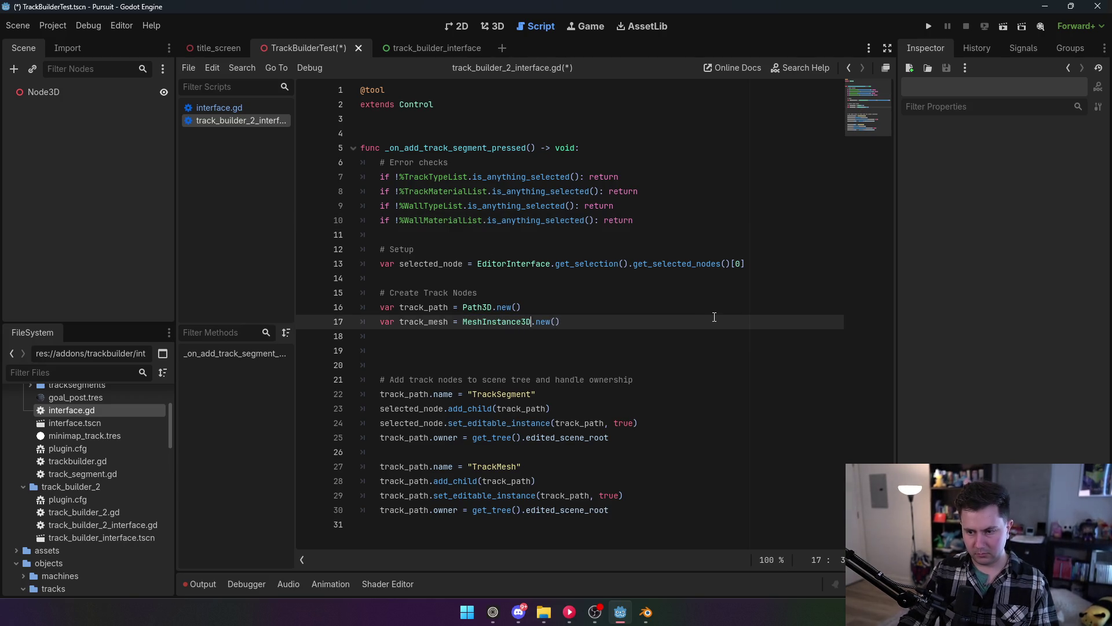
key(ctrl+s)
click(53, 26)
click(78, 42)
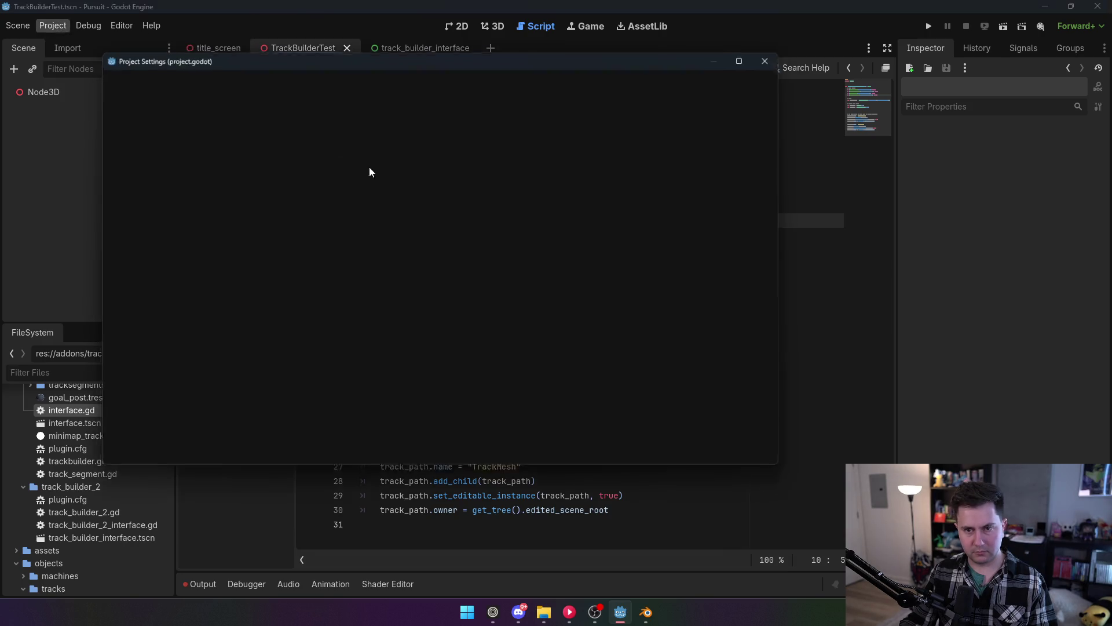
Enable TrackBuilder2 and generate a test track segment under Node3D.
click(119, 139)
click(440, 455)
click(493, 26)
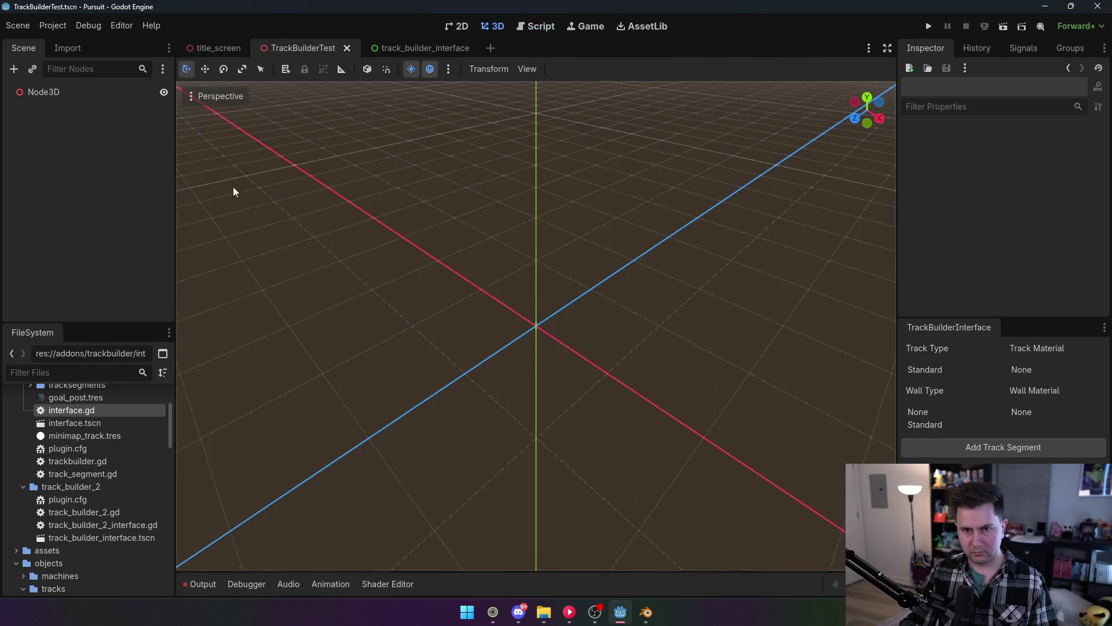
click(86, 93)
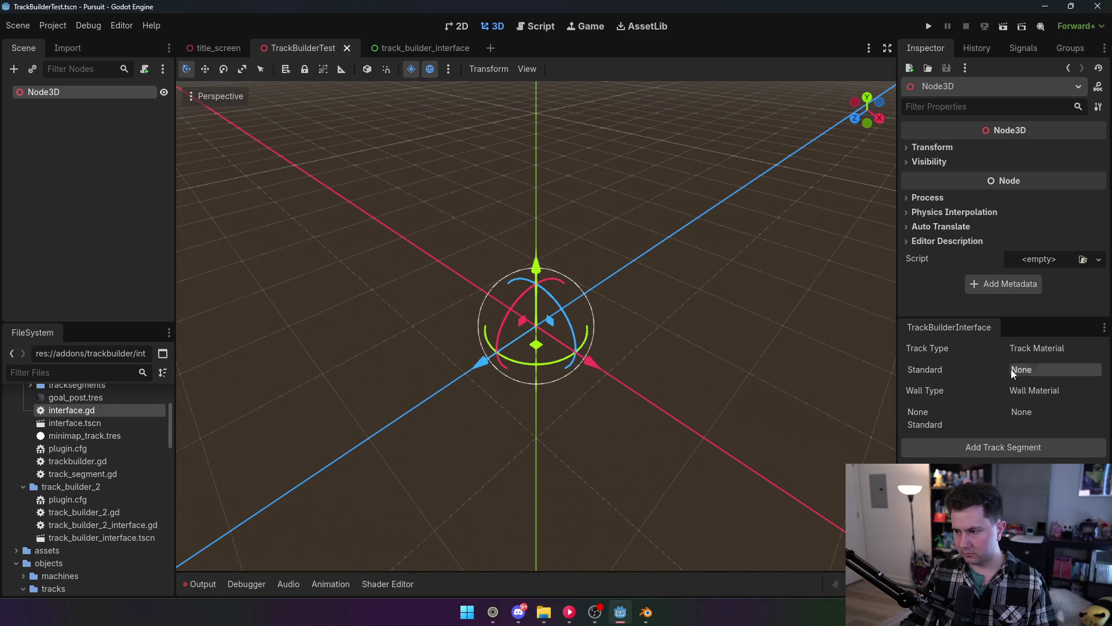
click(965, 456)
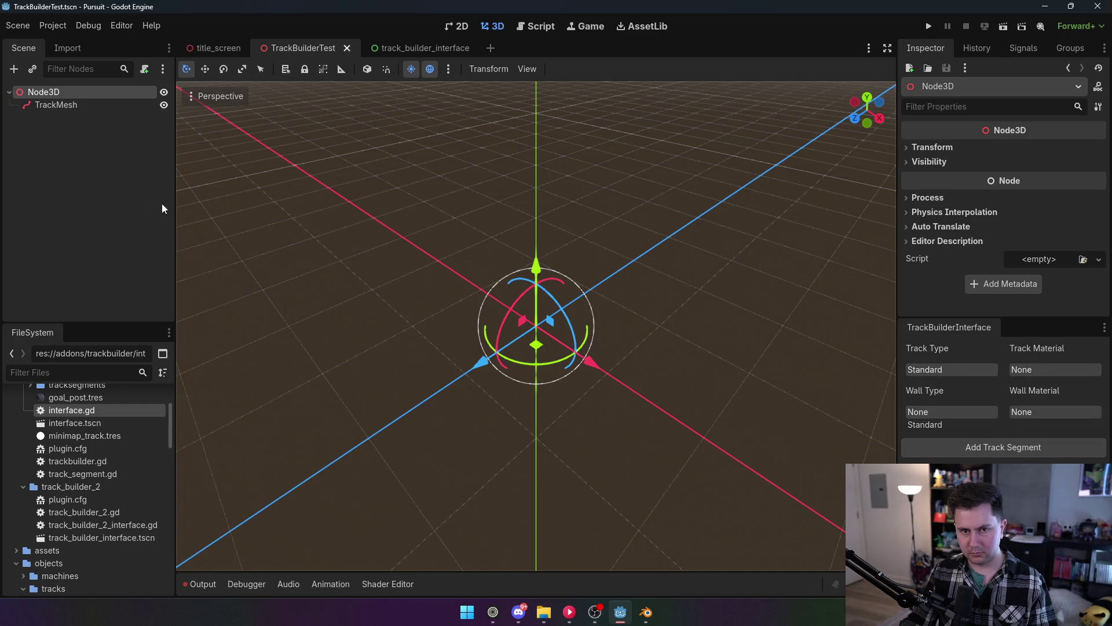
click(38, 110)
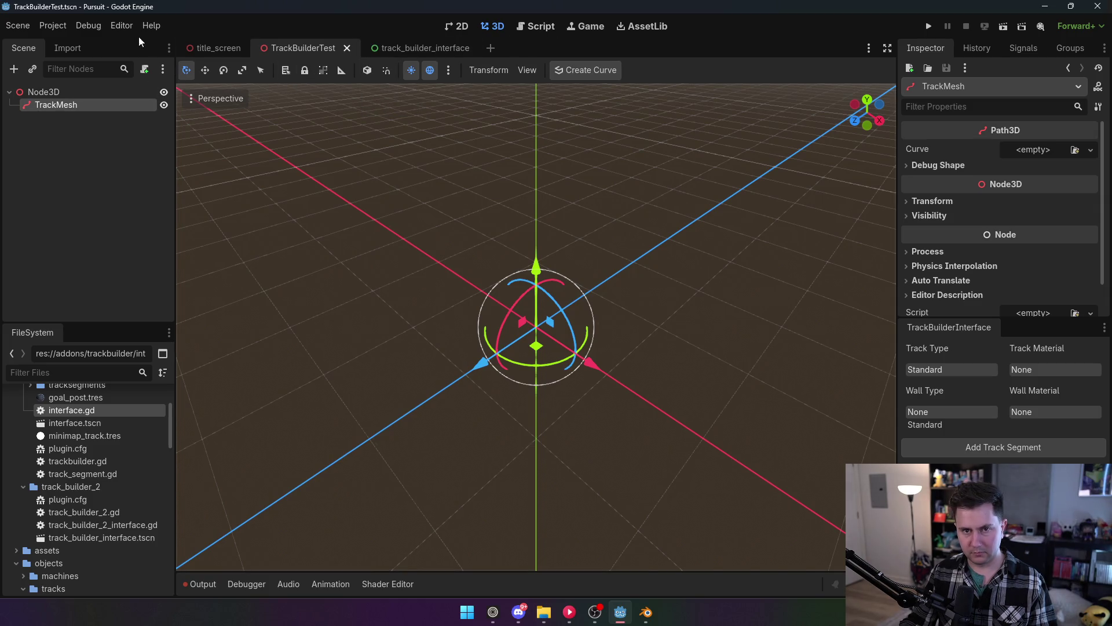
Disable TrackBuilder2, delete the TrackMesh node, and return to track_builder_2_interface.gd.
click(52, 26)
click(70, 43)
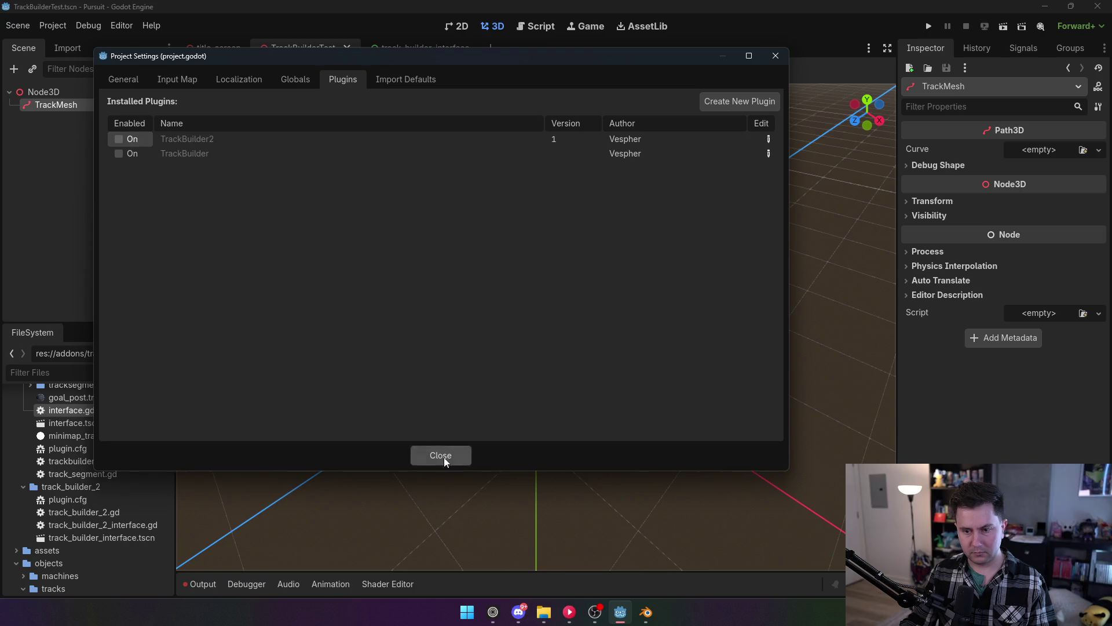
click(442, 455)
key(Delete)
click(522, 325)
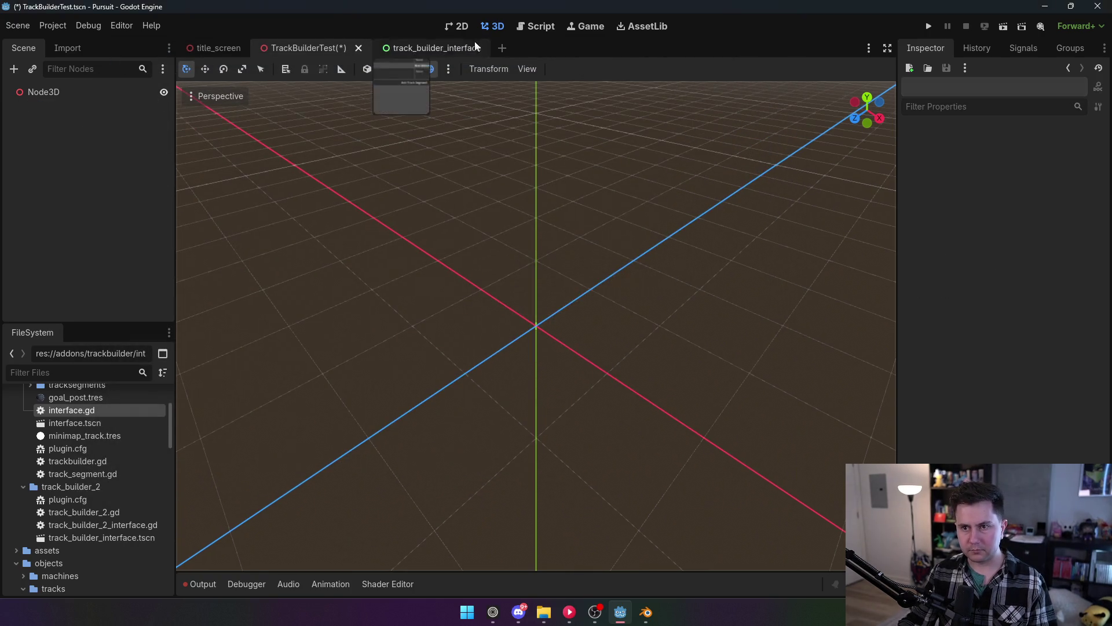
click(544, 28)
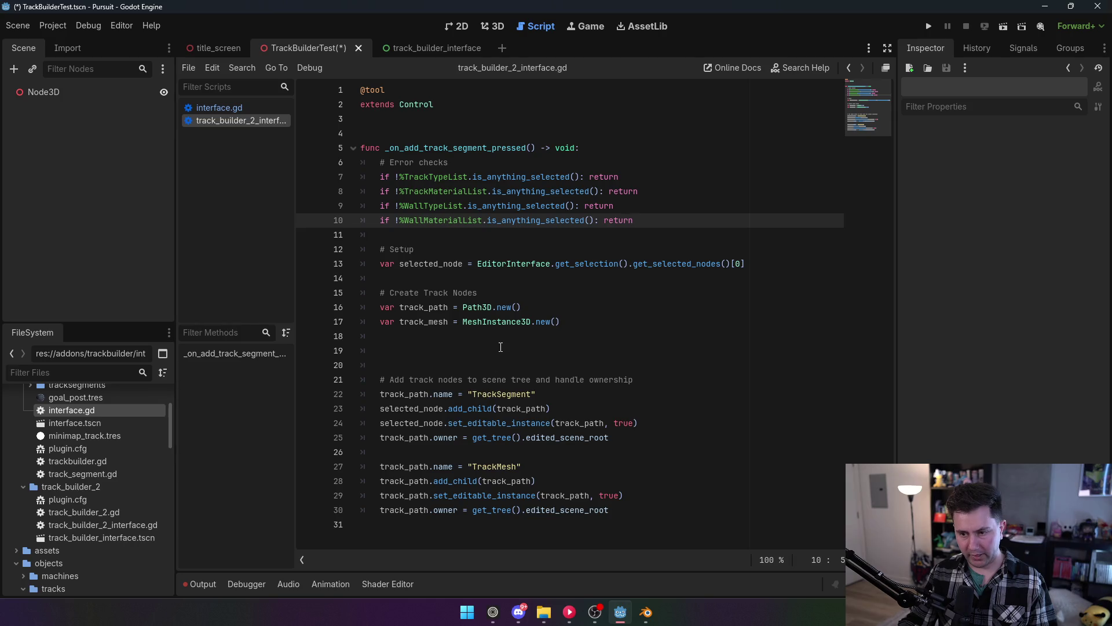
Look up MeshDataTool and MeshInstance3D in the Create Node dialog, then dismiss it.
click(490, 351)
mouse_move(501, 325)
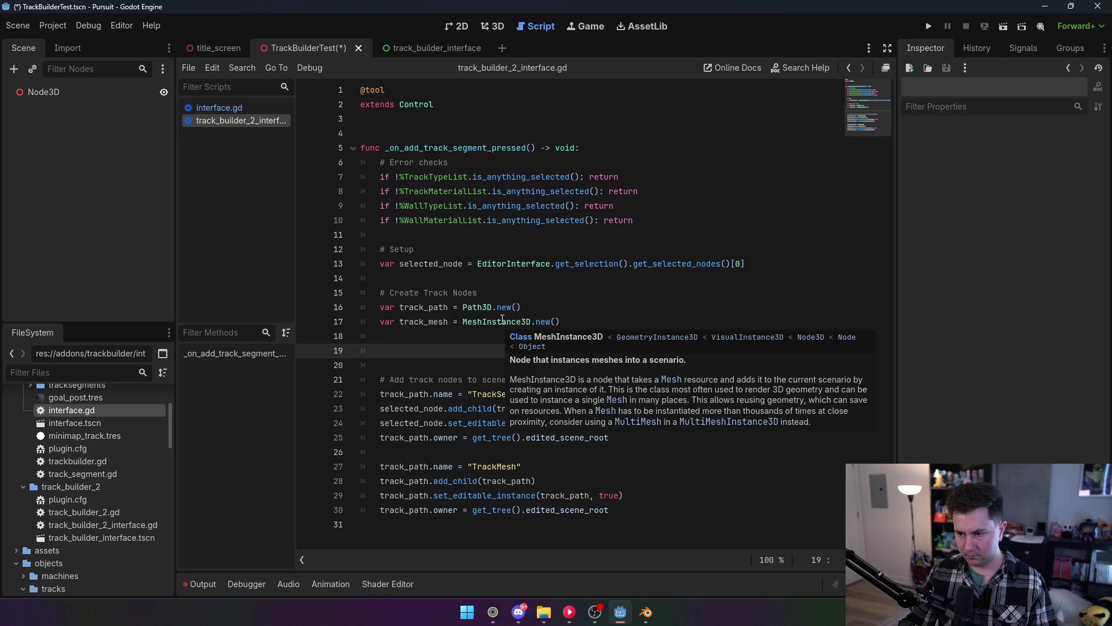
mouse_move(477, 308)
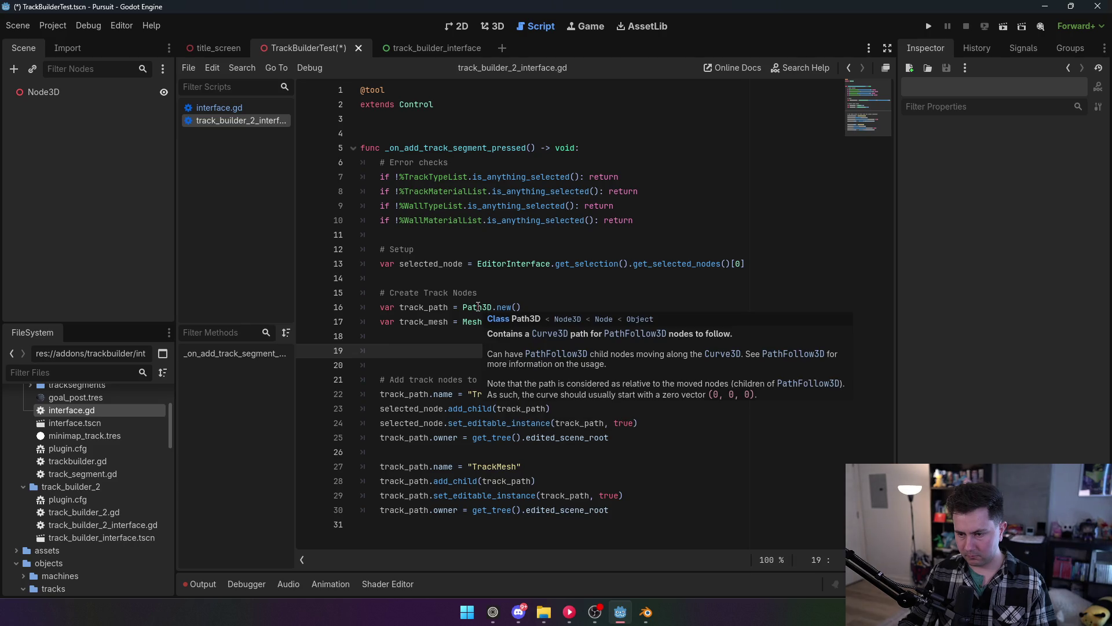
right_click(68, 92)
click(115, 118)
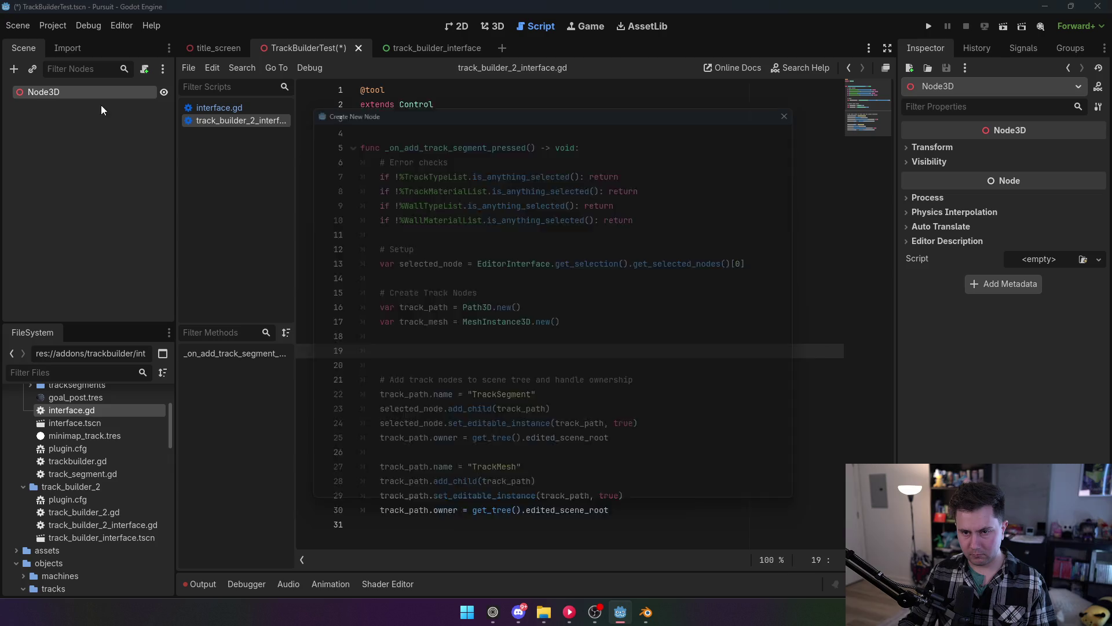
text(meshdata)
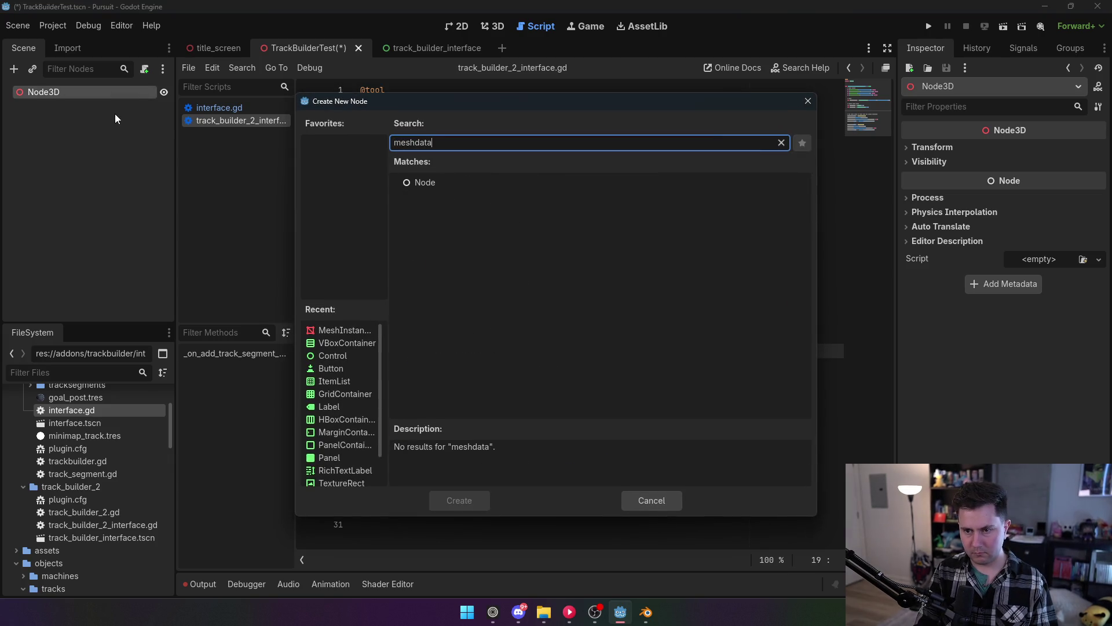
key(ctrl+BackSpace)
text(meshins)
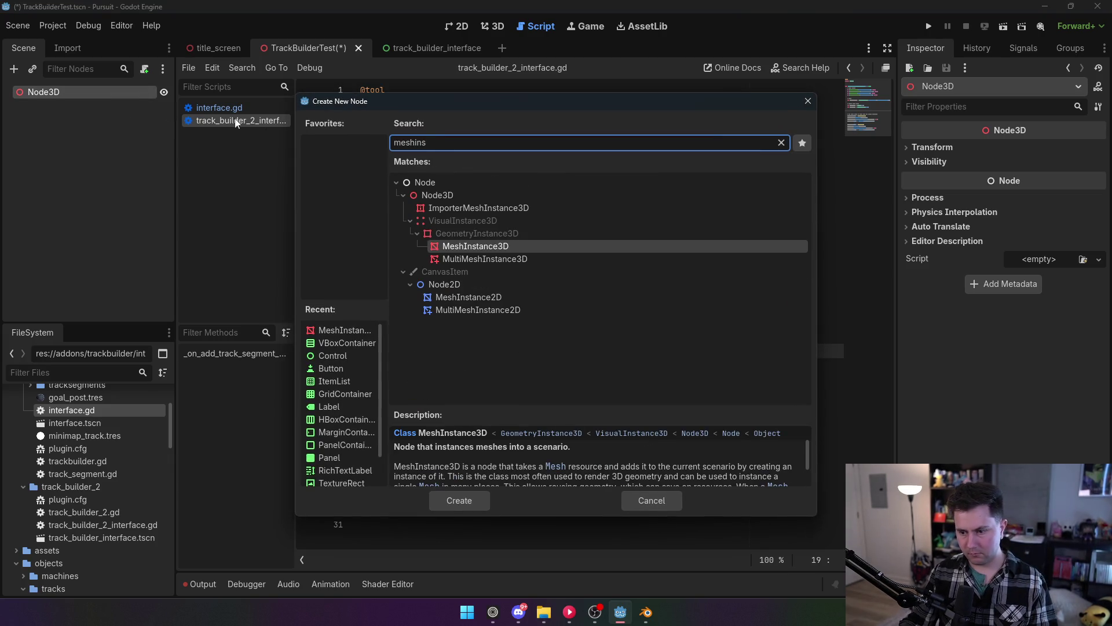
click(807, 102)
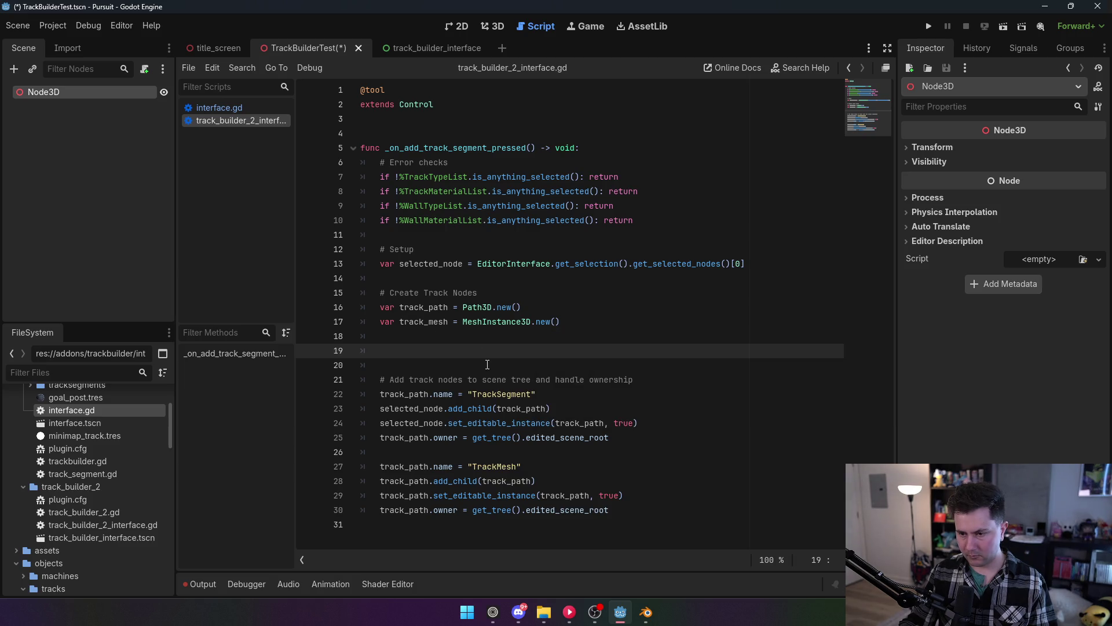
Replace track_path with track_mesh on lines 27–30 and save everything.
mouse_move(483, 308)
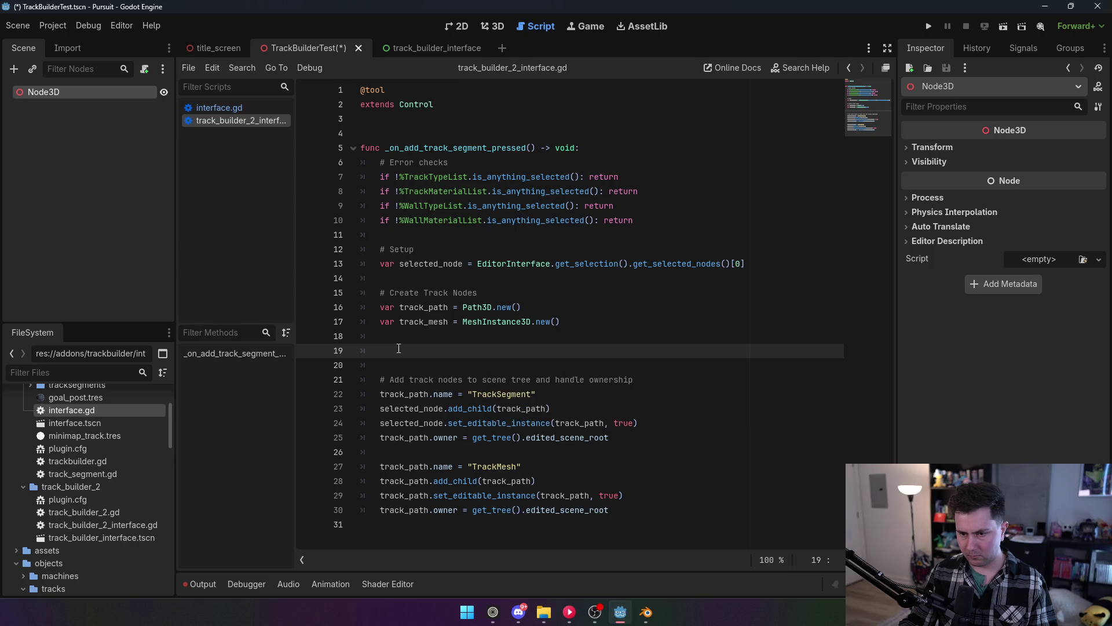
mouse_move(445, 509)
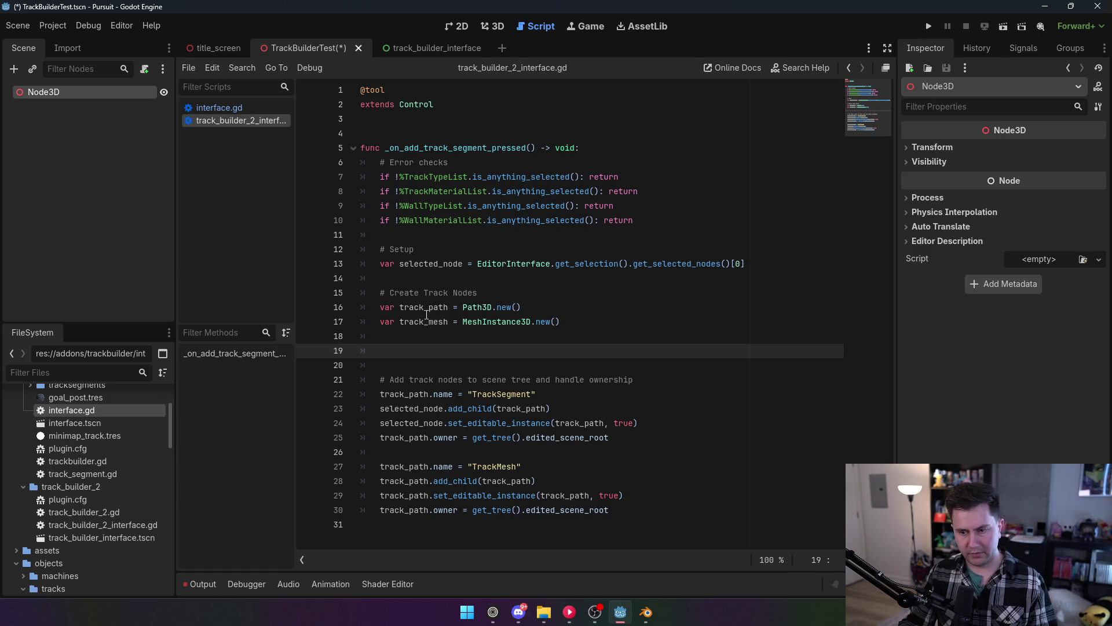
double_click(427, 320)
key(ctrl+c)
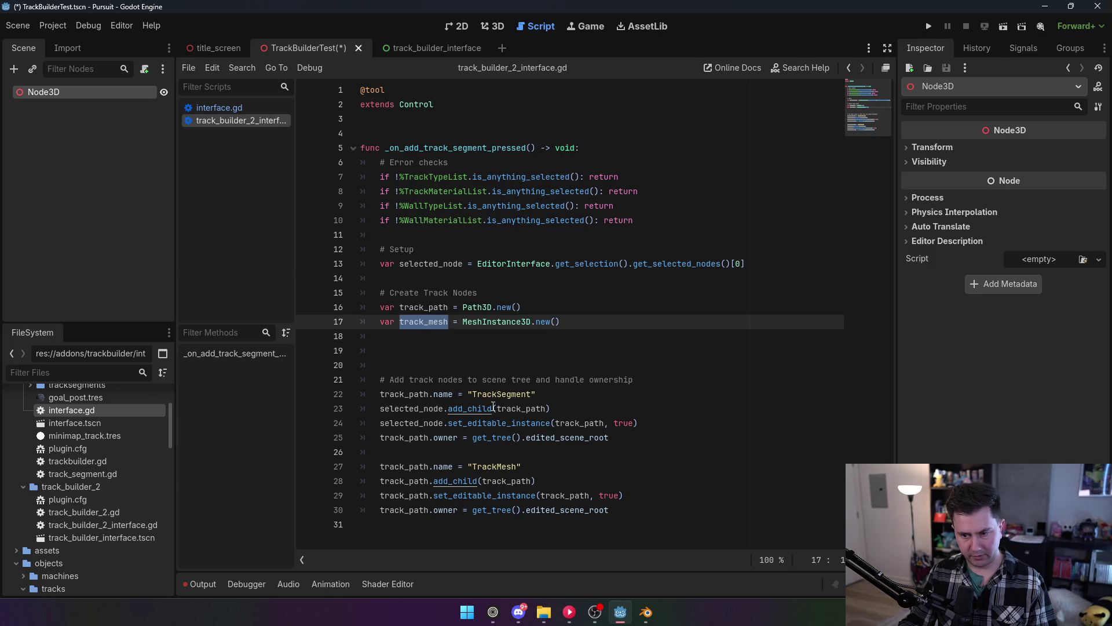
double_click(400, 467)
key(ctrl+v)
double_click(504, 481)
key(ctrl+v)
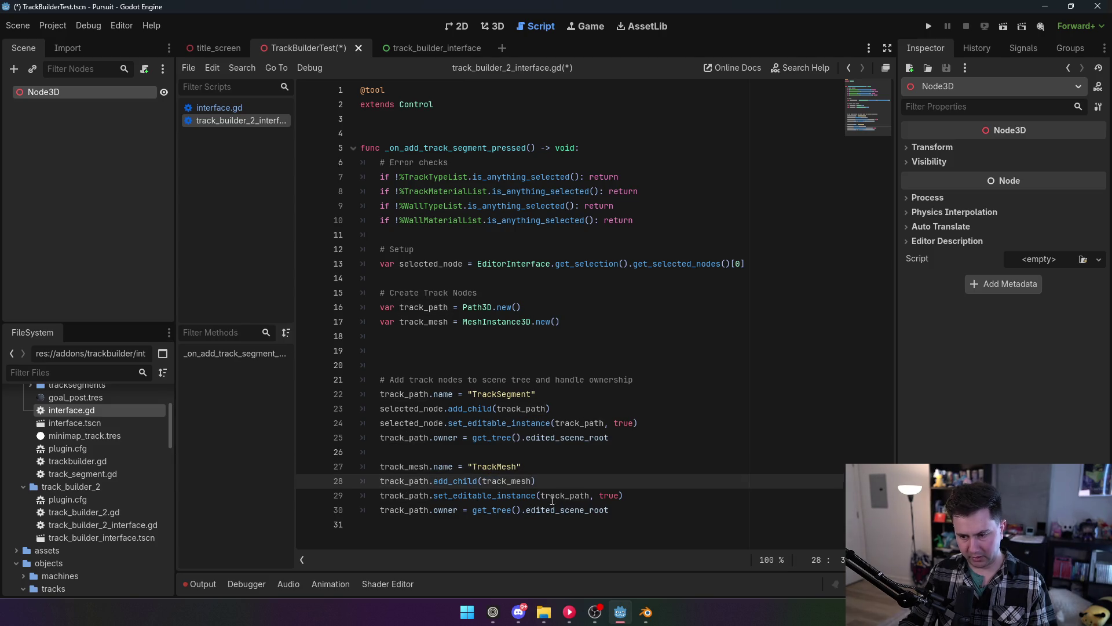
double_click(545, 496)
key(ctrl+v)
double_click(411, 509)
key(ctrl+v)
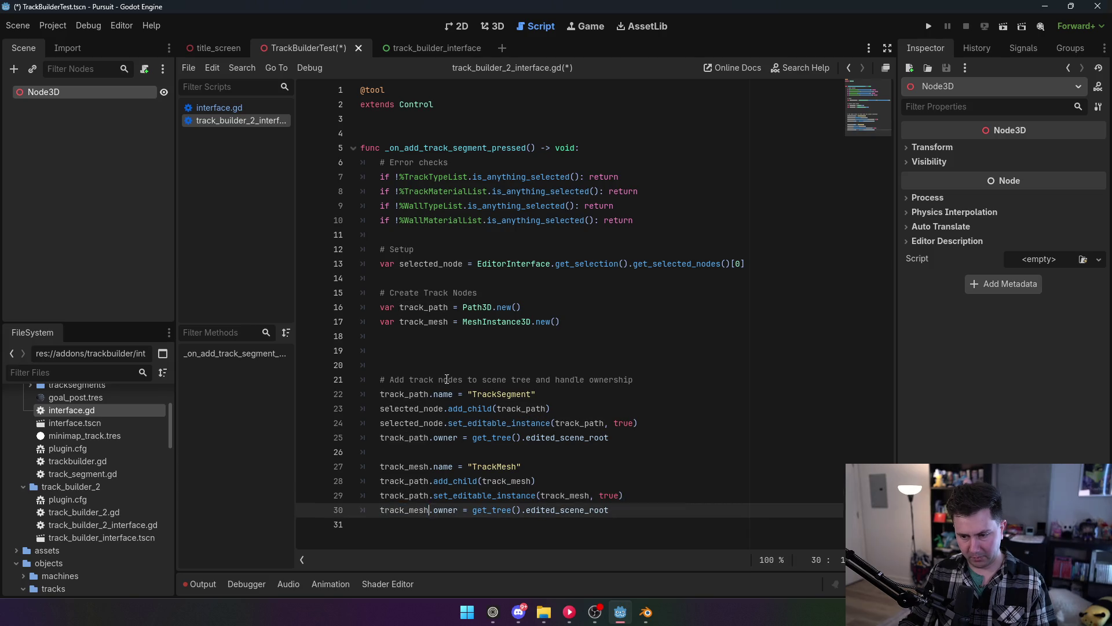
key(ctrl+s)
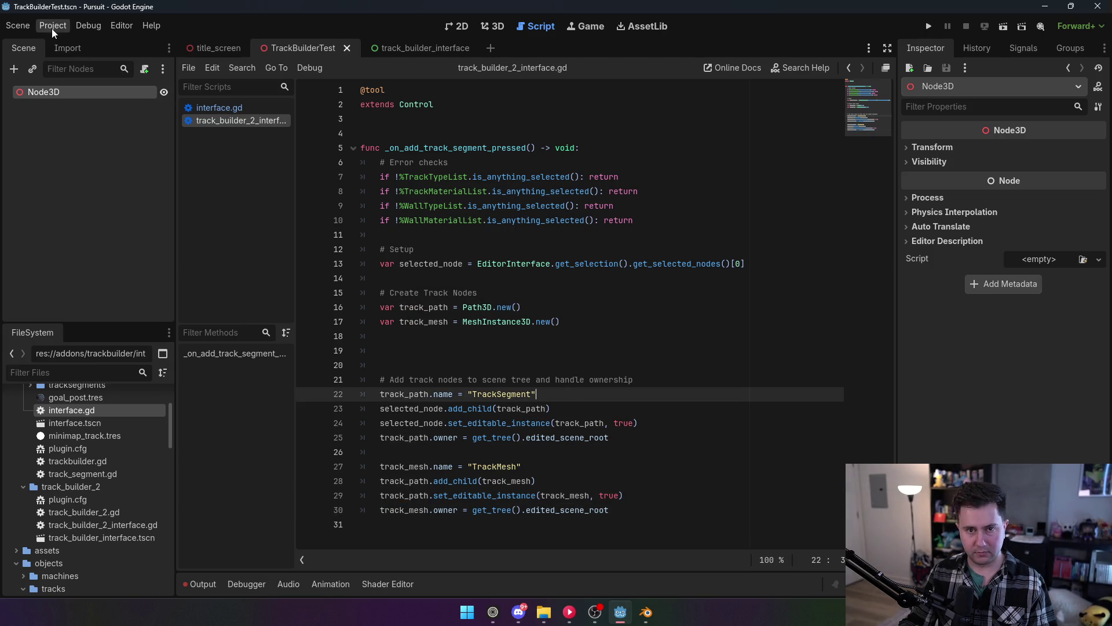
Enable TrackBuilder2 and add a test track segment from the dock.
click(53, 25)
click(67, 39)
click(116, 140)
click(437, 455)
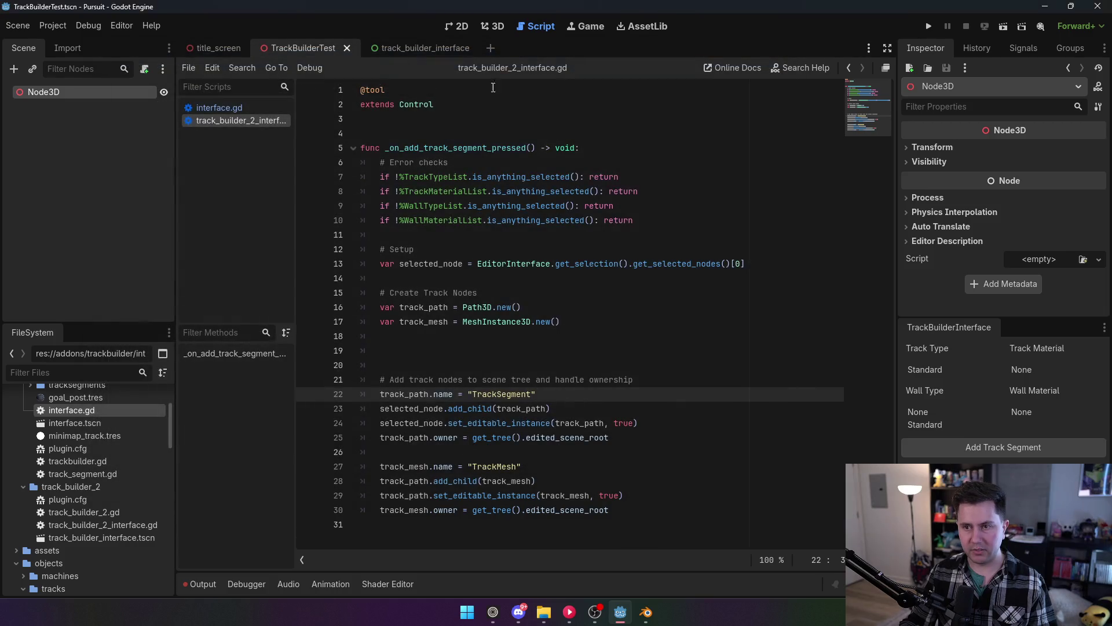
click(493, 26)
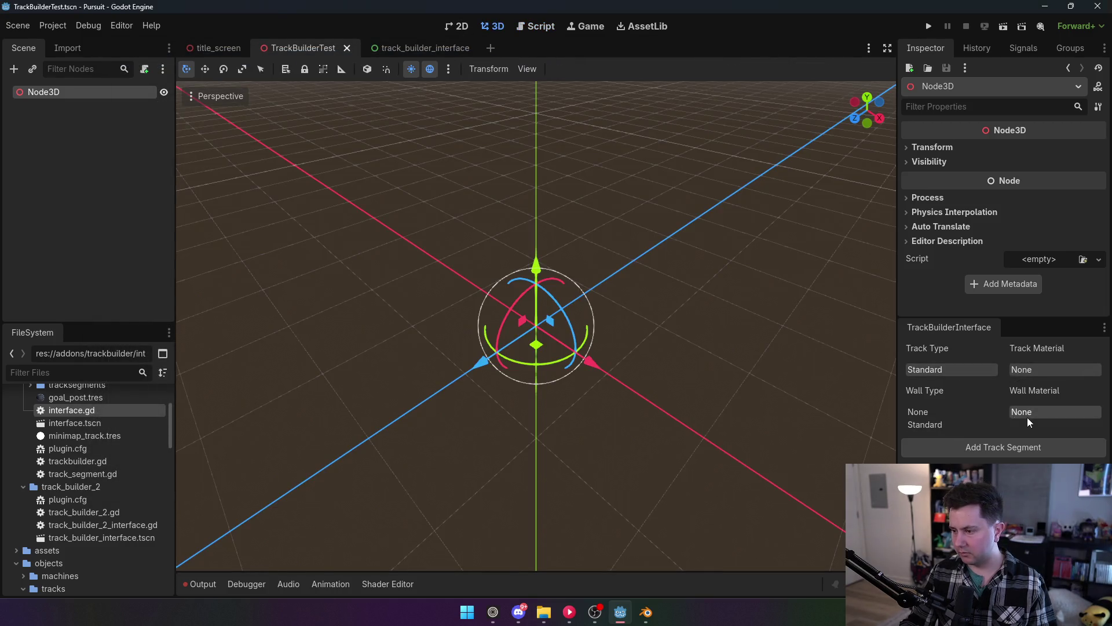
click(985, 454)
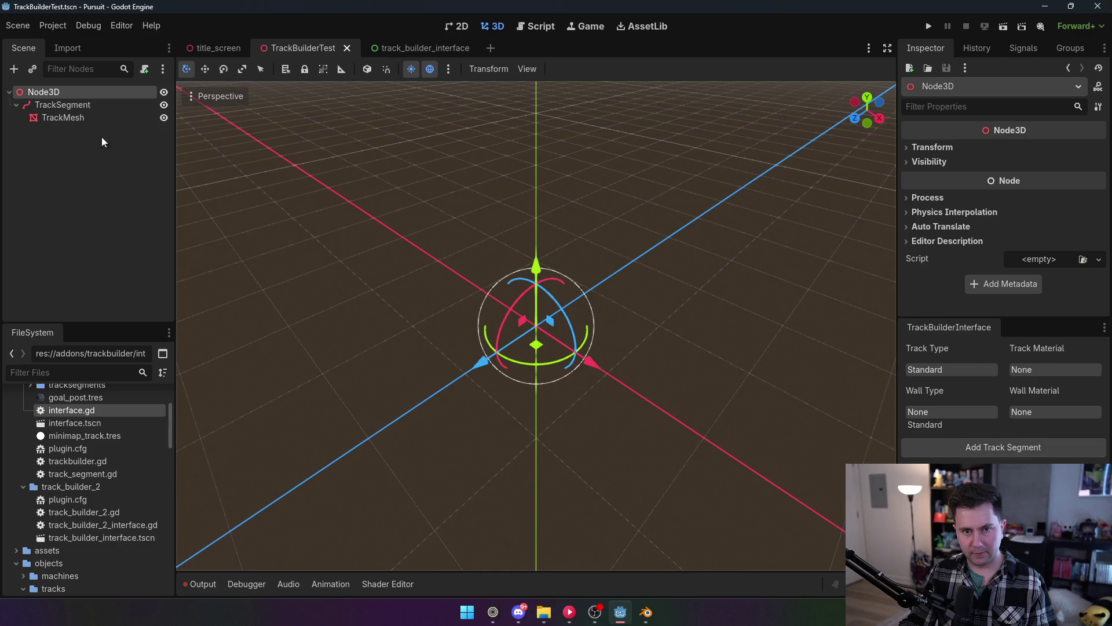
Disable TrackBuilder2 again and delete the test TrackSegment node.
click(53, 25)
click(78, 63)
click(692, 232)
click(52, 25)
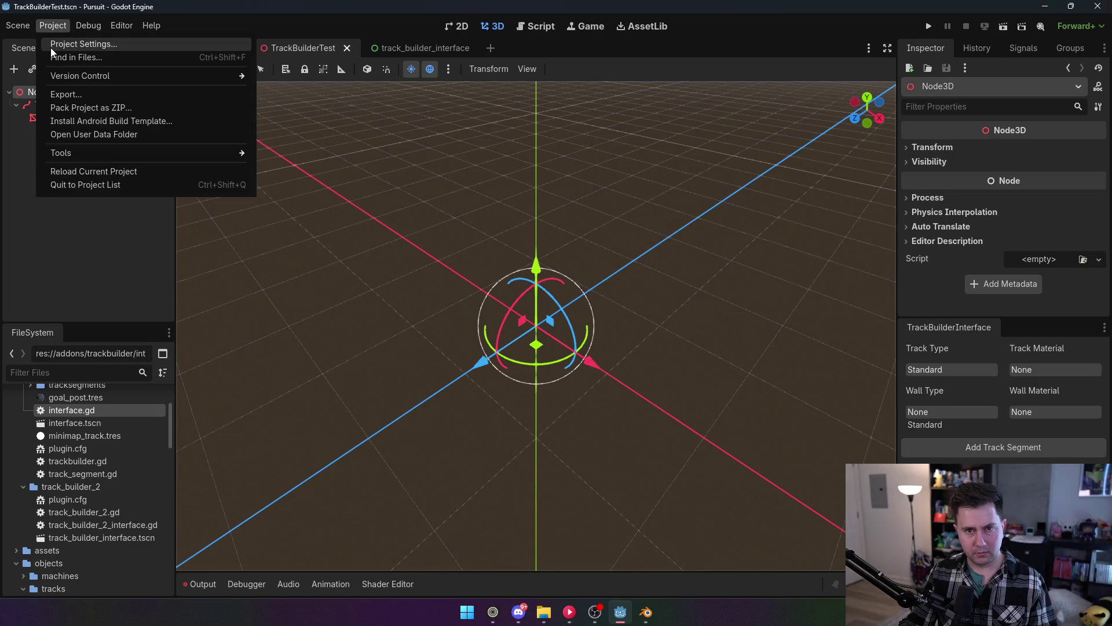
click(76, 42)
click(131, 140)
click(449, 459)
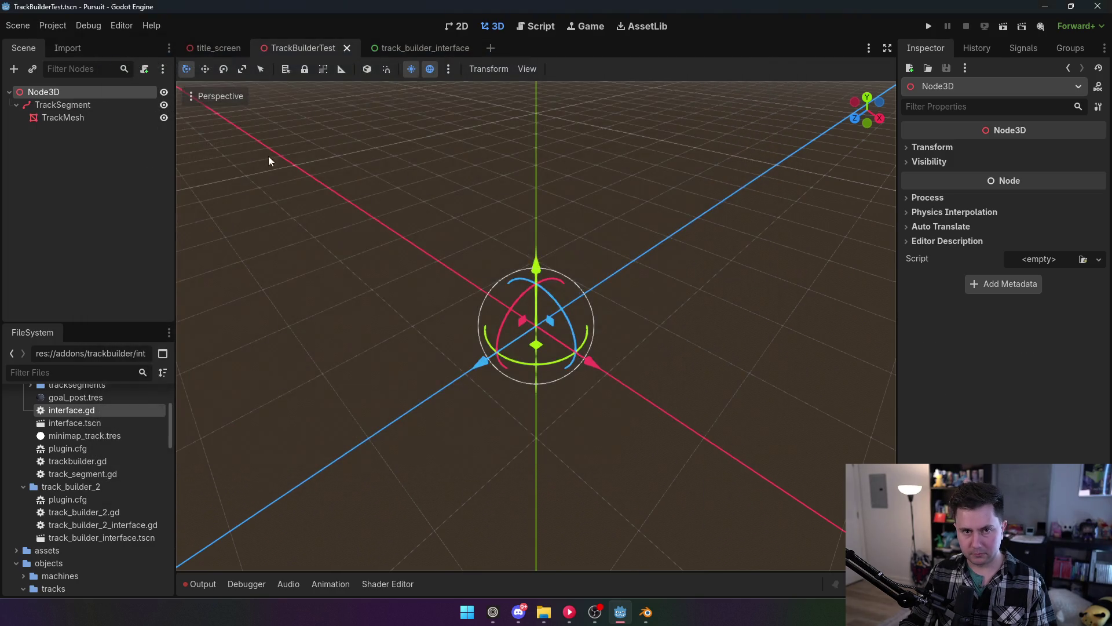
click(76, 108)
key(Delete)
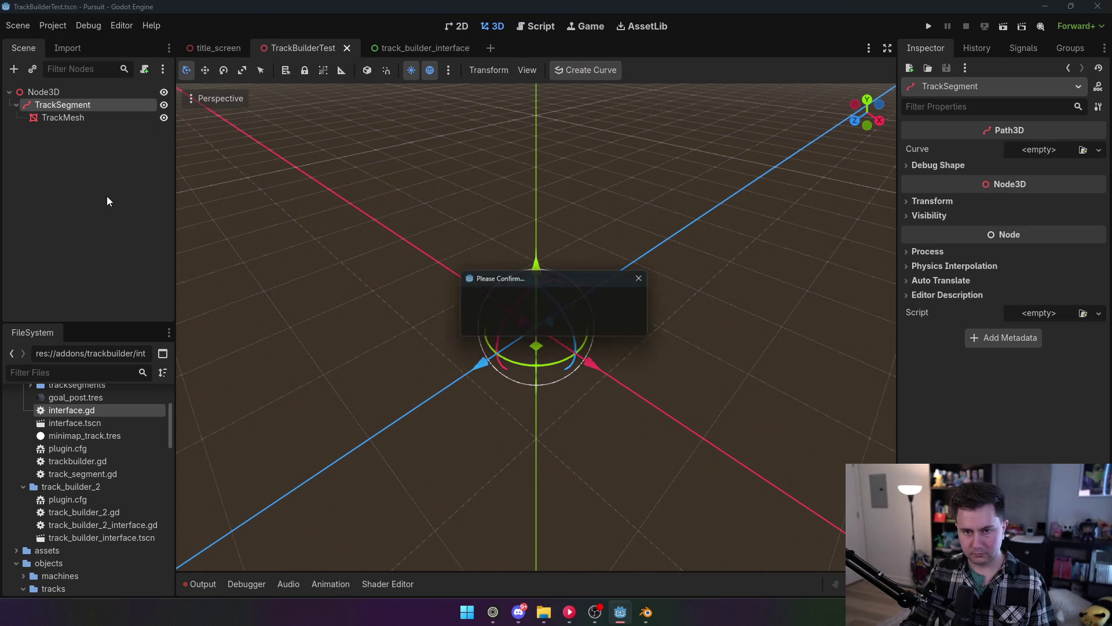
Confirm removing TrackSegment and TrackMesh, save from the interface script, and switch to Blender.
click(509, 323)
click(535, 27)
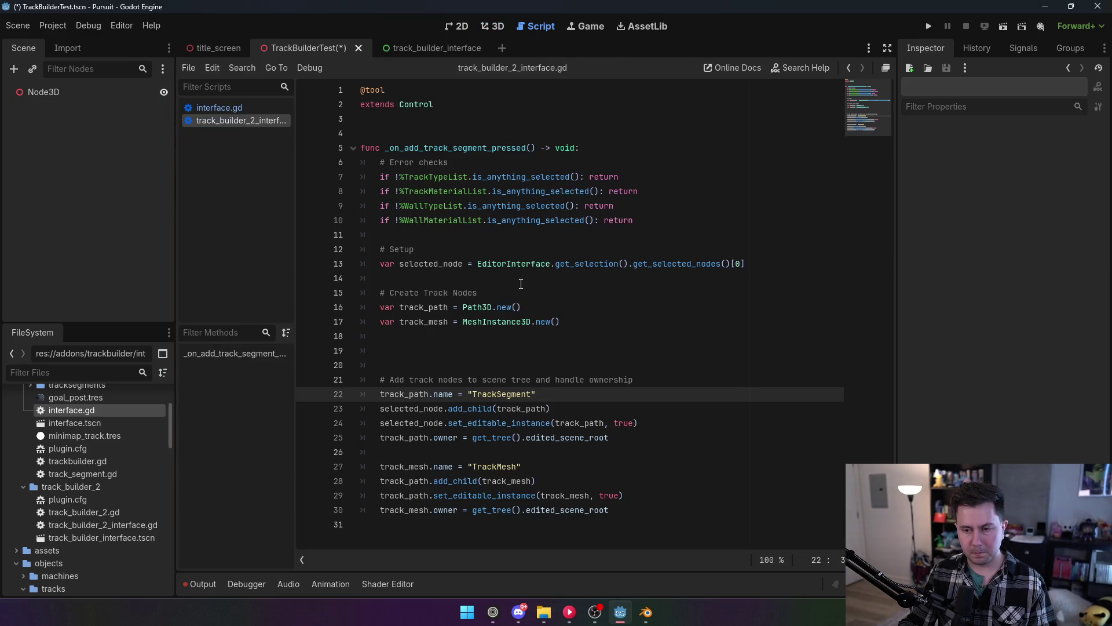
click(435, 364)
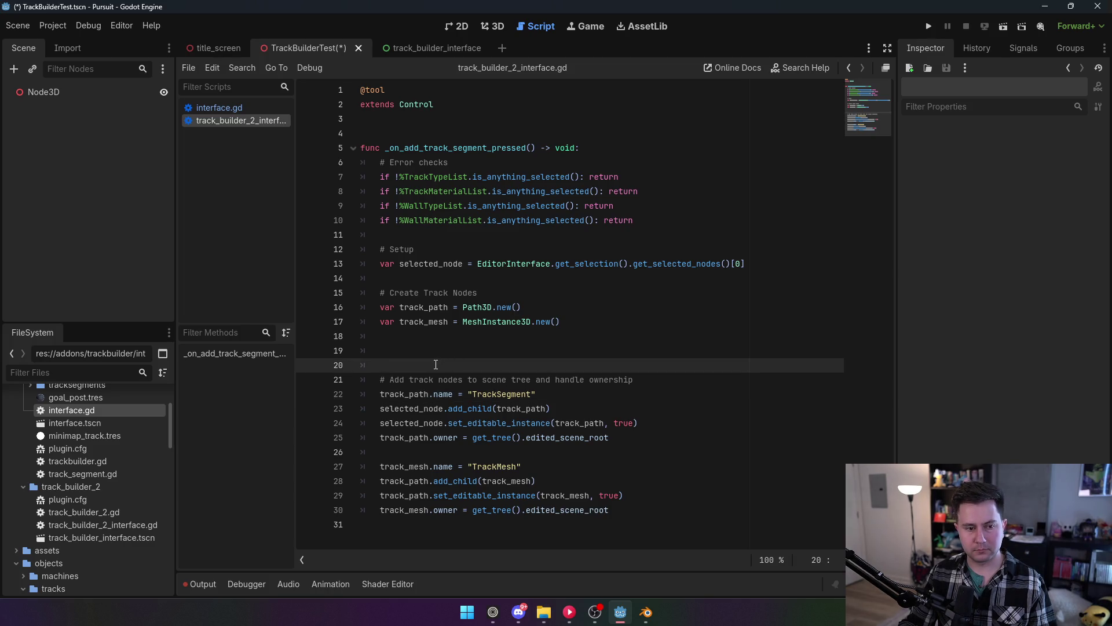
key(ctrl+s)
click(431, 350)
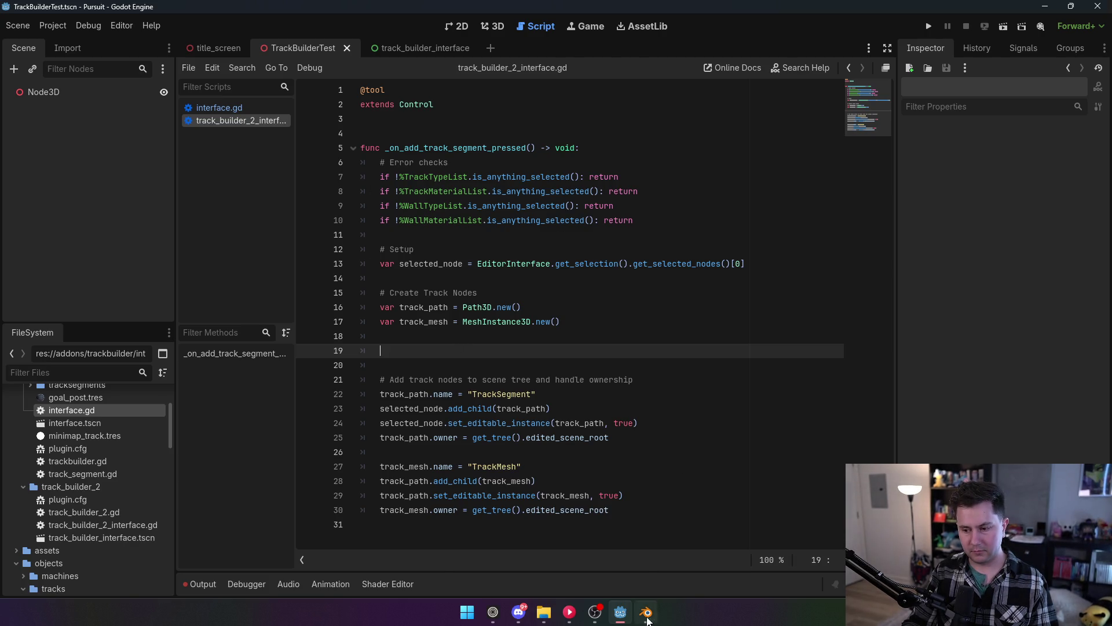
click(646, 612)
mouse_move(452, 119)
mouse_down()
mouse_move(506, 251)
mouse_move(521, 225)
mouse_move(570, 242)
mouse_move(541, 255)
mouse_move(663, 255)
mouse_move(693, 241)
mouse_move(703, 266)
mouse_move(793, 228)
mouse_move(840, 174)
mouse_up()
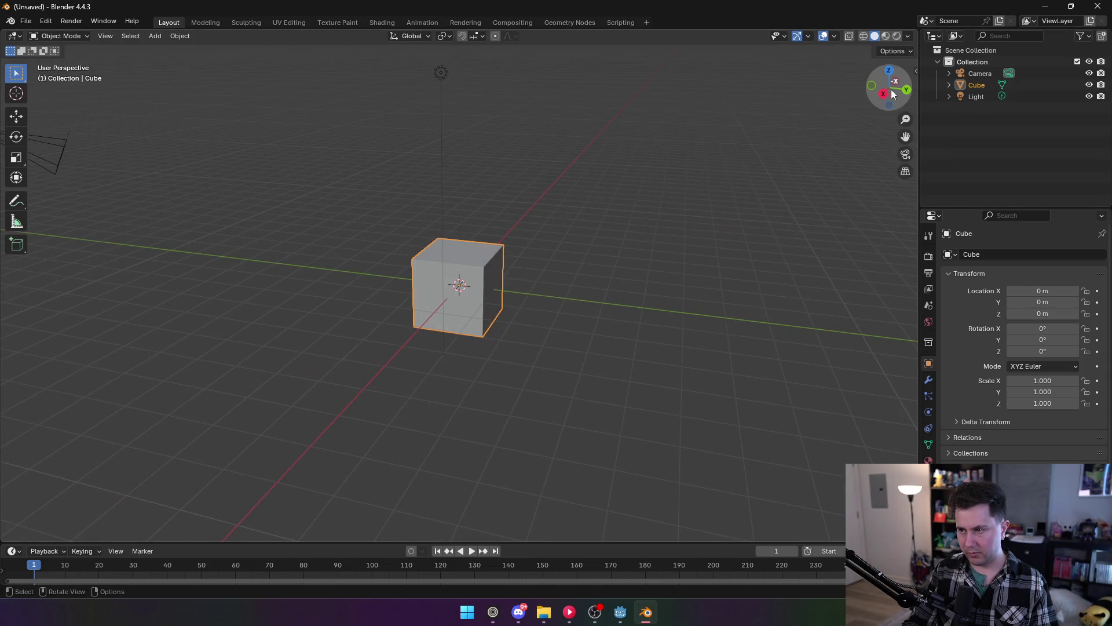
Delete the default Light and Camera from the scene.
mouse_move(663, 256)
mouse_down()
mouse_move(551, 277)
mouse_move(568, 264)
mouse_up()
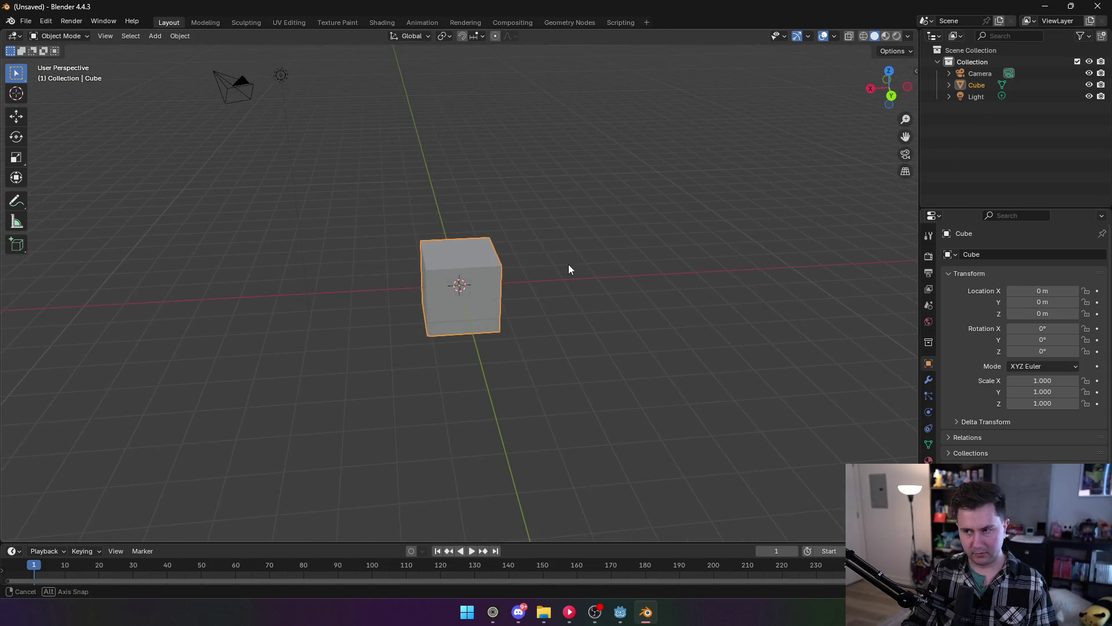
click(977, 96)
key(Delete)
click(978, 73)
key(Delete)
Put the Cube into Edit Mode with the Move tool and snapping turned on.
click(464, 271)
mouse_move(464, 271)
mouse_down()
mouse_move(553, 259)
mouse_move(561, 268)
mouse_move(475, 287)
mouse_up()
mouse_move(404, 202)
mouse_down()
mouse_move(476, 286)
mouse_move(581, 290)
mouse_move(560, 286)
mouse_up()
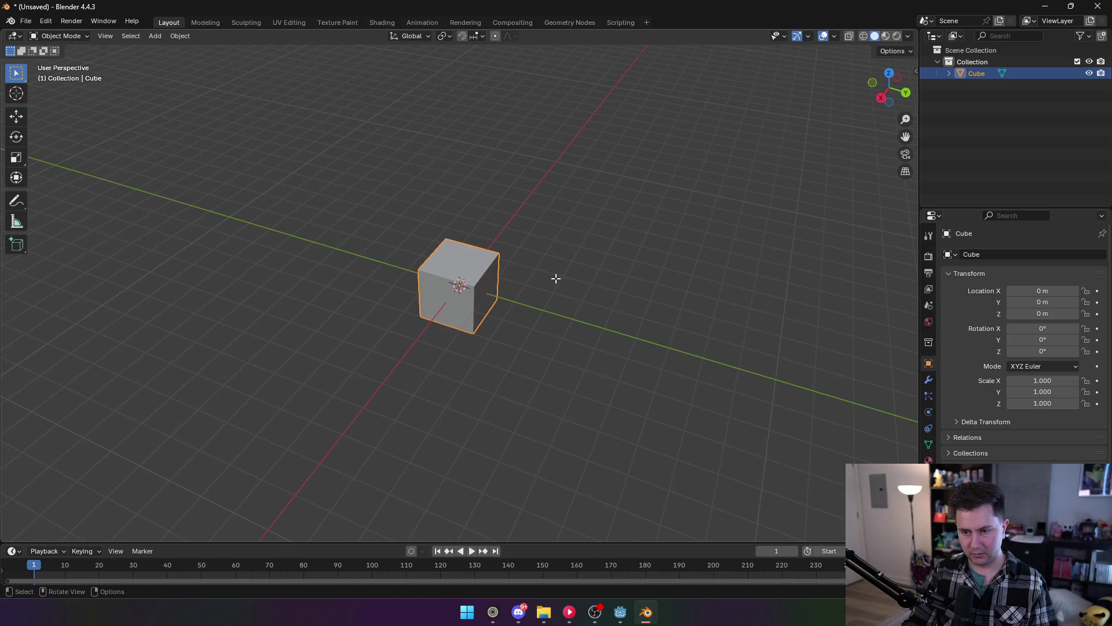
key(Tab)
click(16, 116)
mouse_move(496, 301)
mouse_down()
mouse_move(476, 297)
mouse_move(497, 296)
mouse_up()
right_click(476, 296)
click(462, 36)
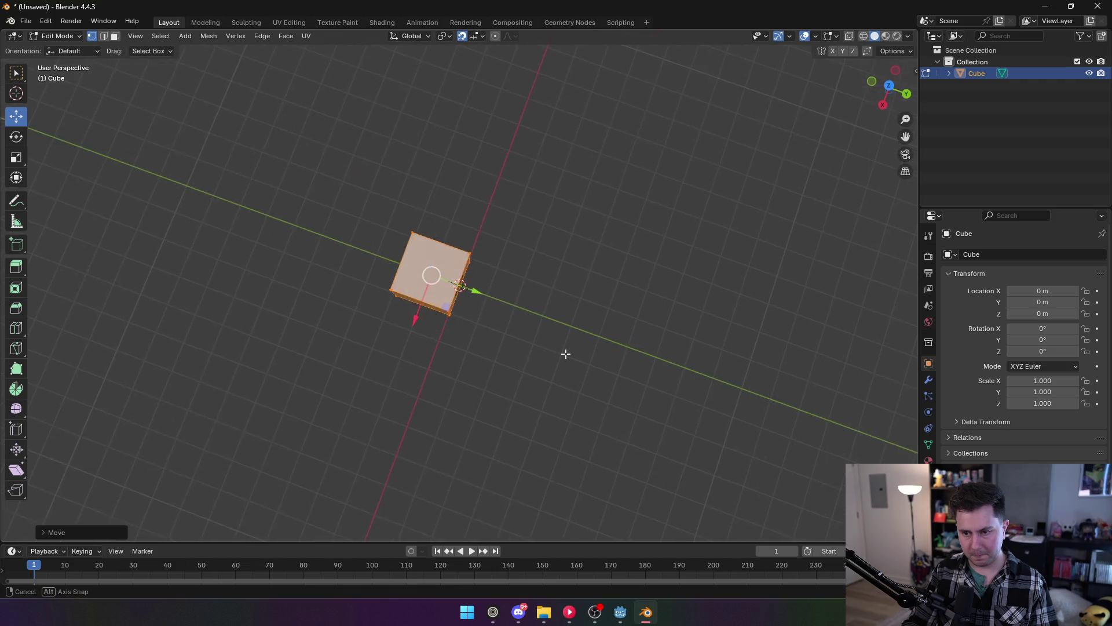
Undo an accidental flattening of the cube and extrude its end face twice along X.
mouse_move(450, 241)
mouse_down()
mouse_move(447, 272)
mouse_move(524, 273)
mouse_move(426, 288)
mouse_move(516, 301)
mouse_move(584, 340)
mouse_move(473, 292)
mouse_up()
key(ctrl+z)
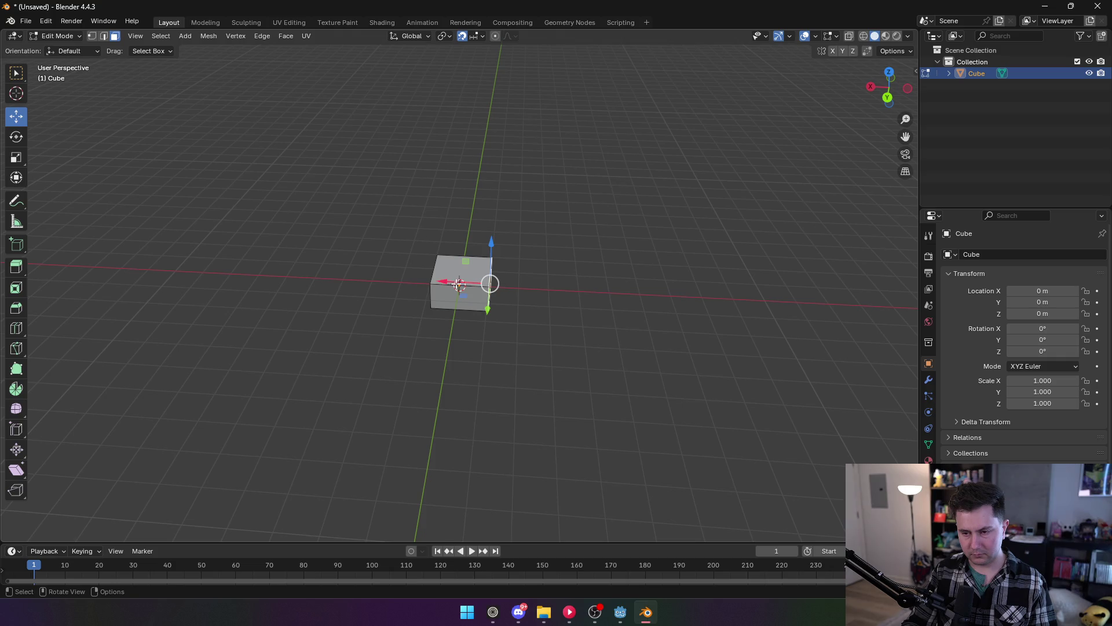
key(g)
key(x)
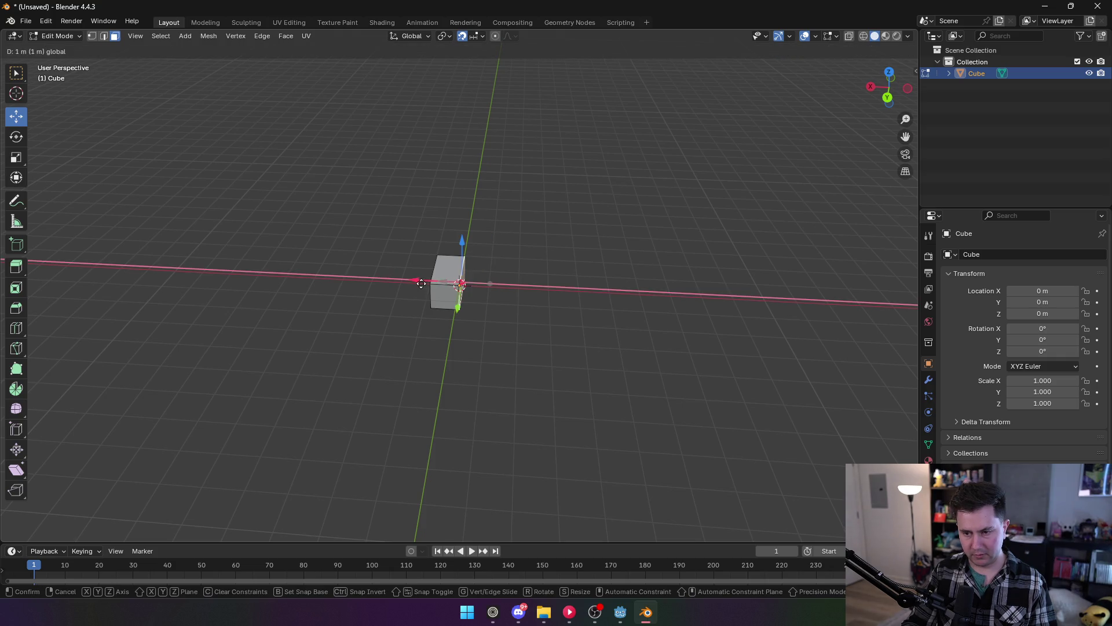
click(570, 295)
key(e)
click(562, 298)
Extrude four more segments along X, then undo the extrusions back to the cube.
mouse_move(534, 318)
mouse_down()
mouse_move(487, 365)
mouse_move(502, 355)
mouse_up()
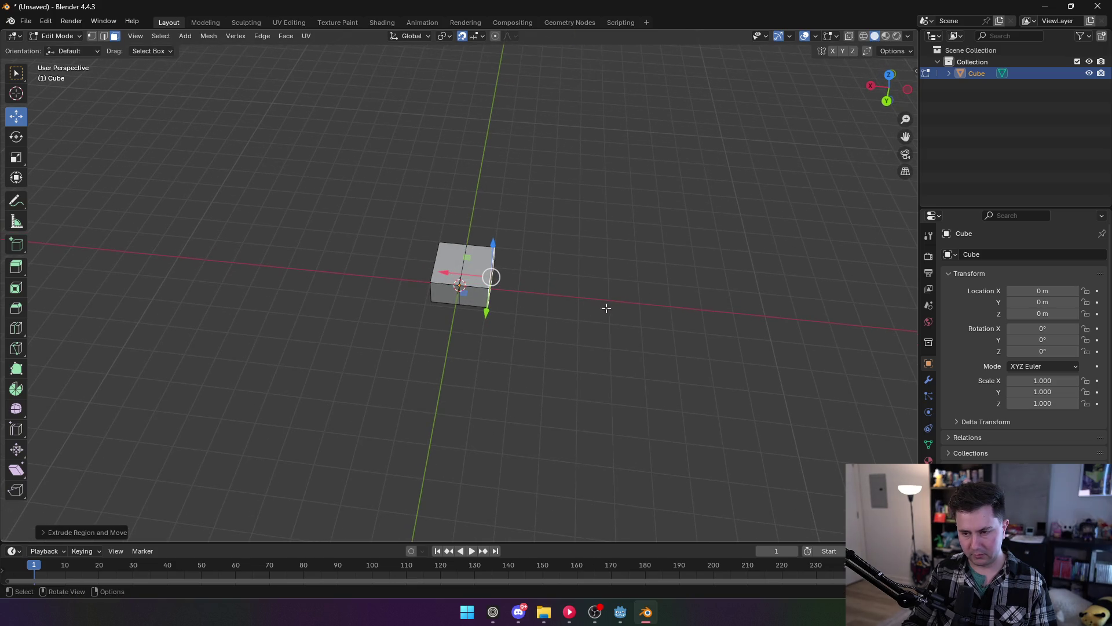
key(e)
click(647, 306)
key(e)
click(673, 308)
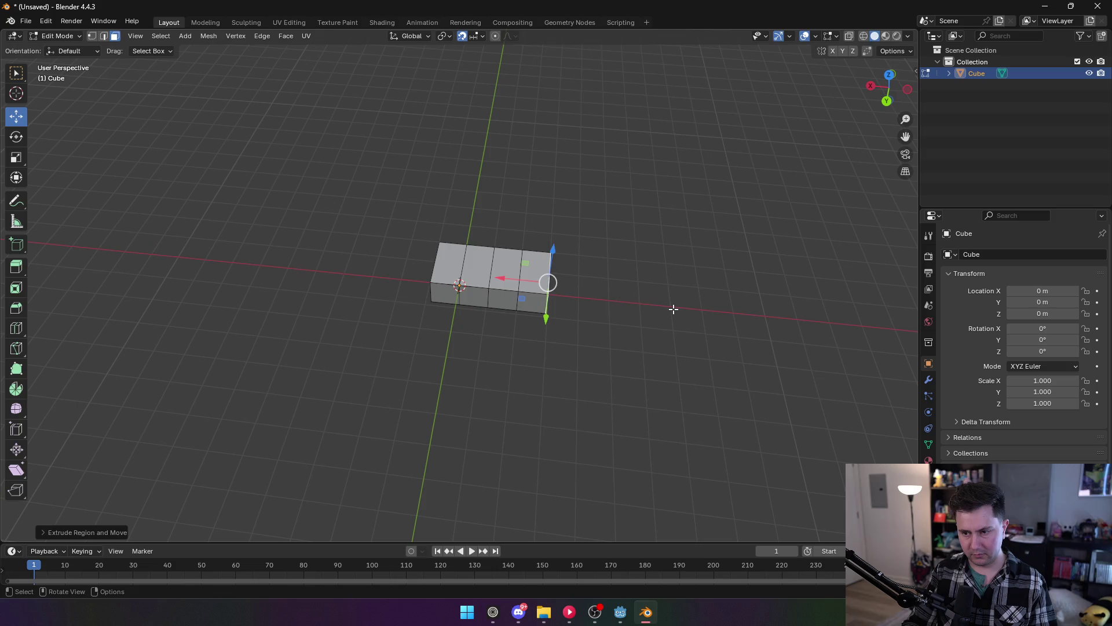
key(e)
click(704, 311)
key(e)
click(739, 313)
mouse_move(740, 313)
mouse_down()
mouse_move(665, 282)
mouse_move(671, 263)
mouse_move(675, 317)
mouse_up()
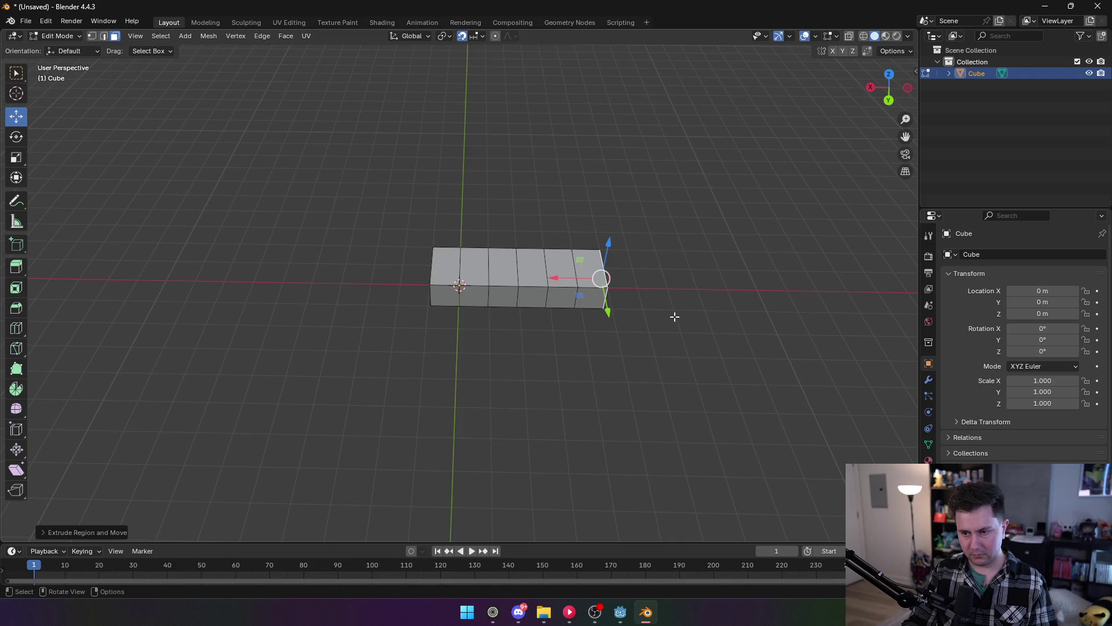
key(ctrl+z)
key(ctrl+z)
key(ctrl+z)
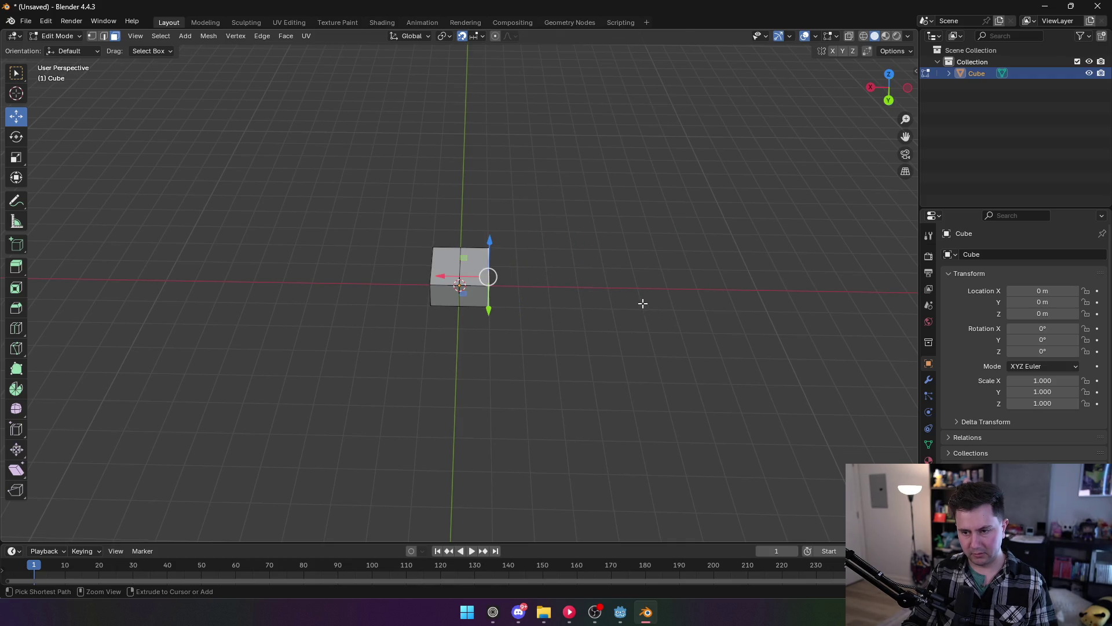
Re-extrude the end face into four new cube-sized segments and inspect the bar.
drag(613, 296, 611, 295)
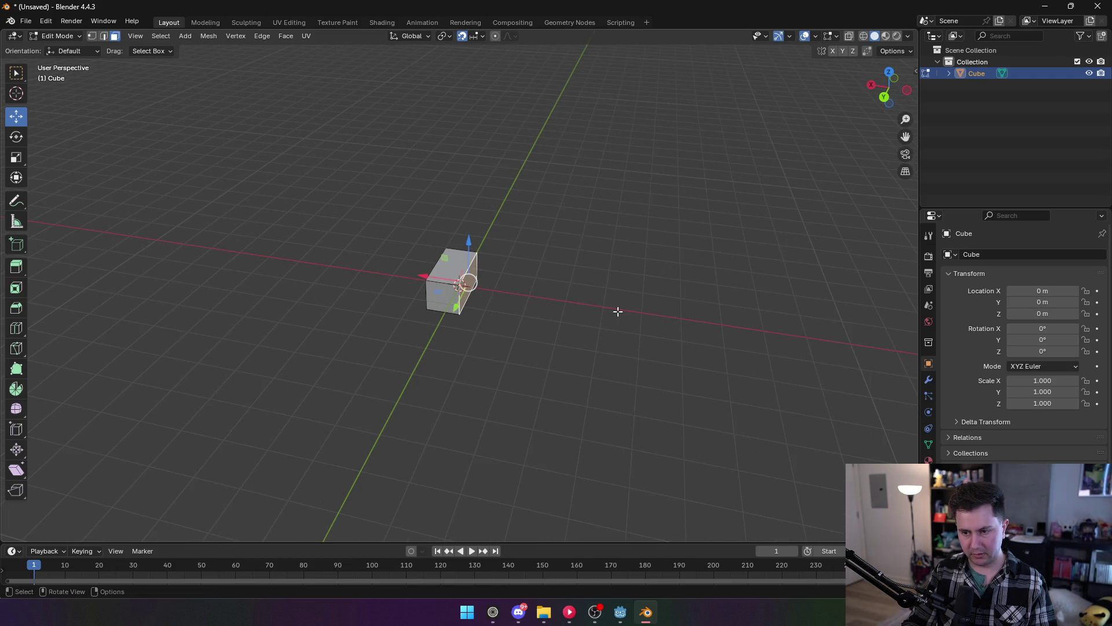
key(e)
click(689, 326)
key(e)
click(769, 336)
key(e)
click(844, 347)
key(e)
click(16, 358)
scroll(371, 355, down, 5)
scroll(574, 344, up, 5)
mouse_move(637, 324)
mouse_down()
mouse_move(526, 300)
mouse_move(592, 347)
mouse_up()
mouse_move(604, 315)
mouse_down()
mouse_move(613, 342)
mouse_move(698, 321)
mouse_up()
Shift the bar's opposite end face along X and extrude two more segments from it.
click(418, 301)
mouse_move(551, 312)
mouse_down()
mouse_move(406, 290)
mouse_move(358, 302)
mouse_up()
click(358, 302)
key(e)
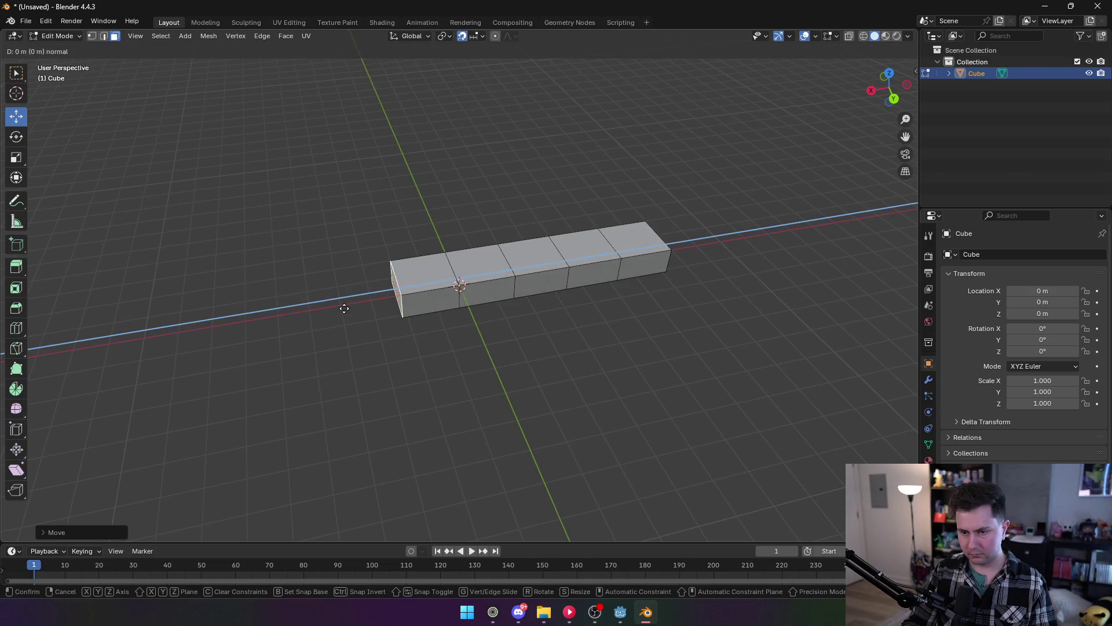
click(237, 332)
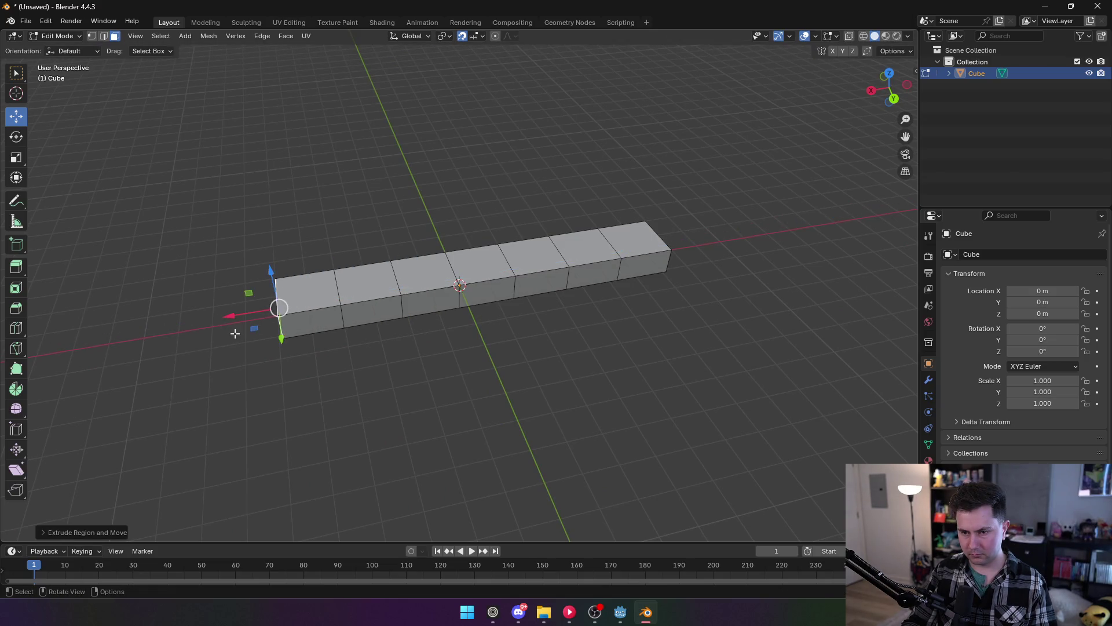
key(e)
click(207, 342)
mouse_move(206, 343)
mouse_down()
mouse_move(432, 375)
mouse_move(410, 408)
mouse_up()
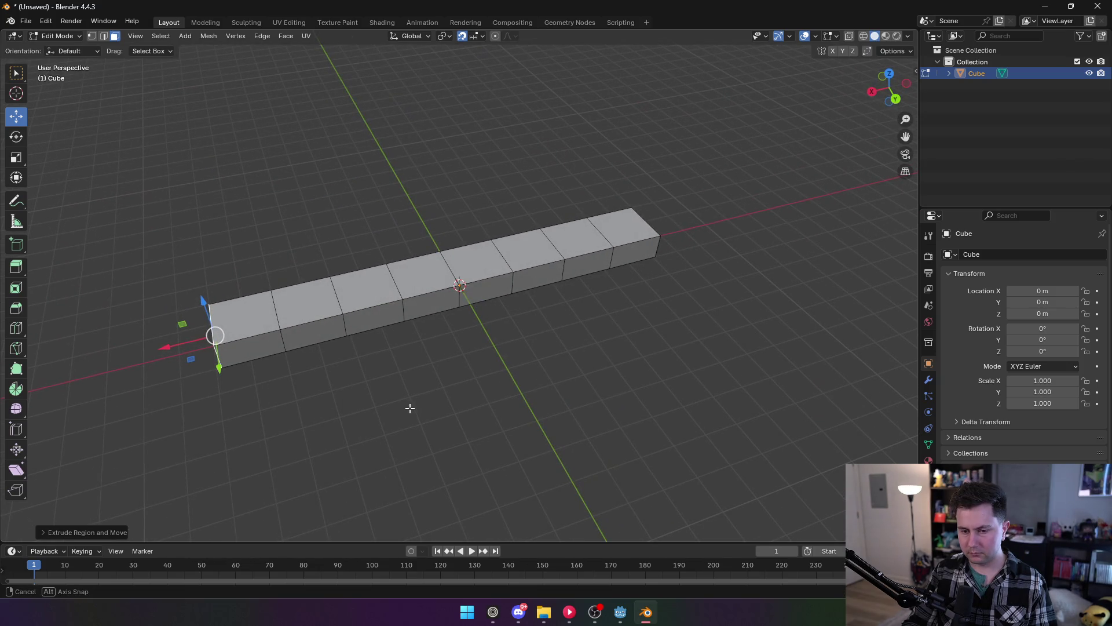
mouse_move(411, 408)
mouse_down()
mouse_move(470, 362)
mouse_move(439, 388)
mouse_move(390, 367)
mouse_move(383, 424)
mouse_move(419, 380)
mouse_move(483, 351)
mouse_move(489, 371)
mouse_move(492, 358)
mouse_move(511, 368)
mouse_move(471, 371)
mouse_move(459, 348)
mouse_move(394, 375)
mouse_move(147, 335)
mouse_move(301, 377)
mouse_move(365, 362)
mouse_up()
Inspect the snapping settings and their extra options.
click(475, 36)
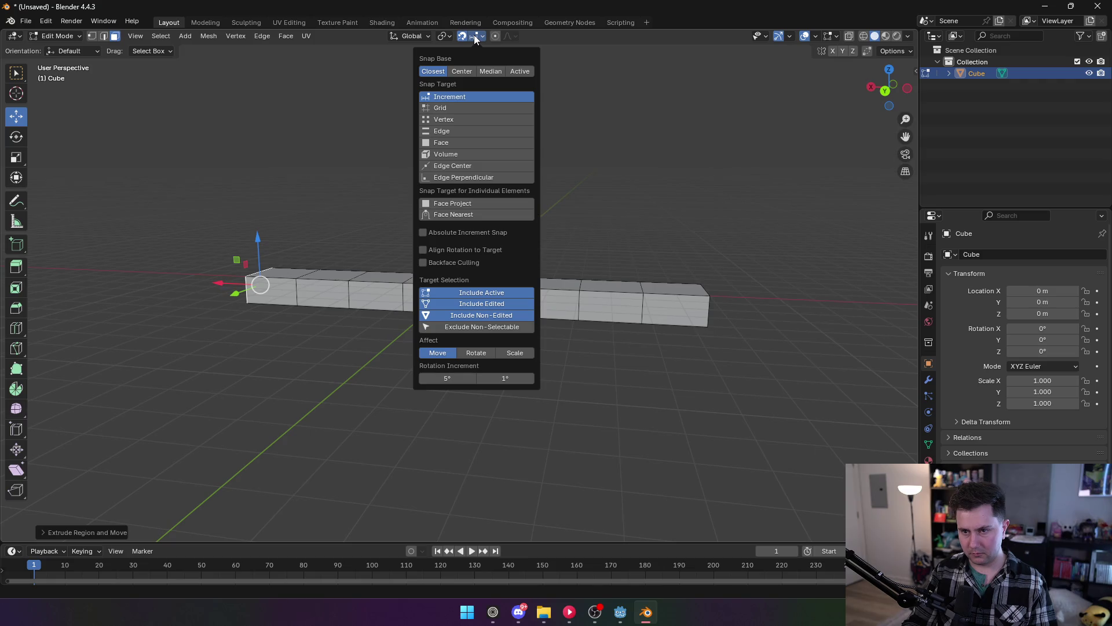
right_click(456, 36)
right_click(458, 36)
key(Escape)
click(482, 37)
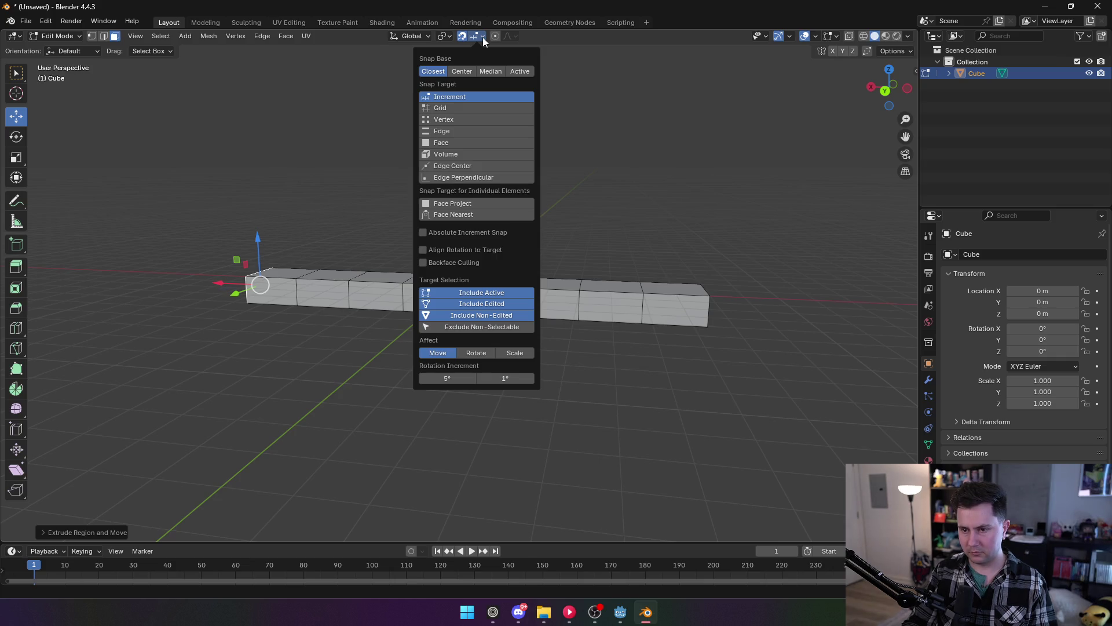
Change the Grid Scale value in the viewport overlay settings.
click(836, 37)
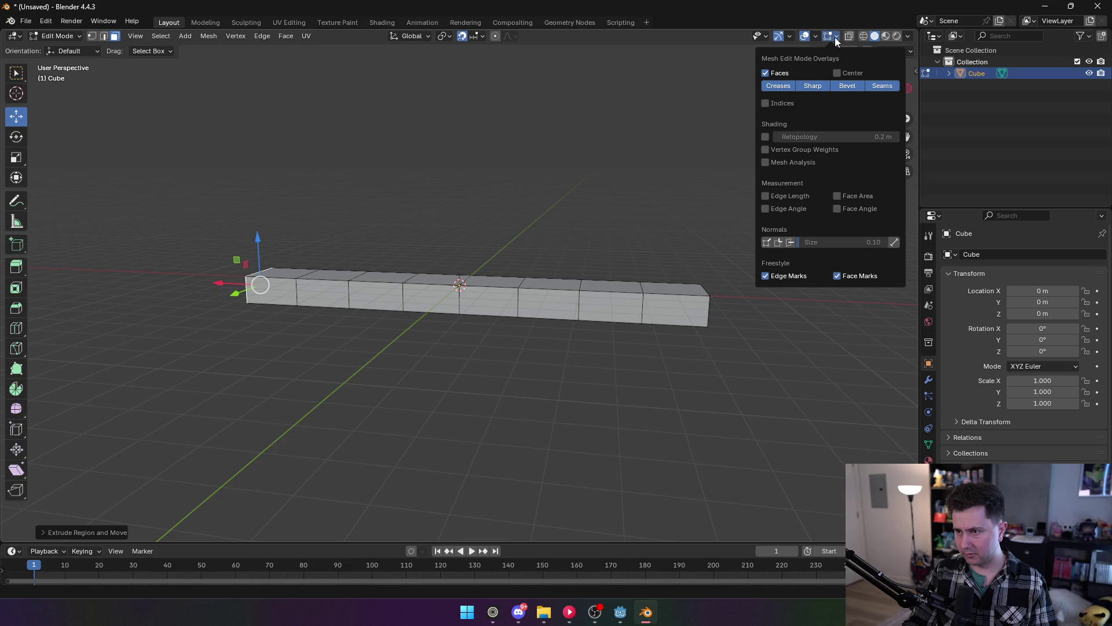
click(819, 33)
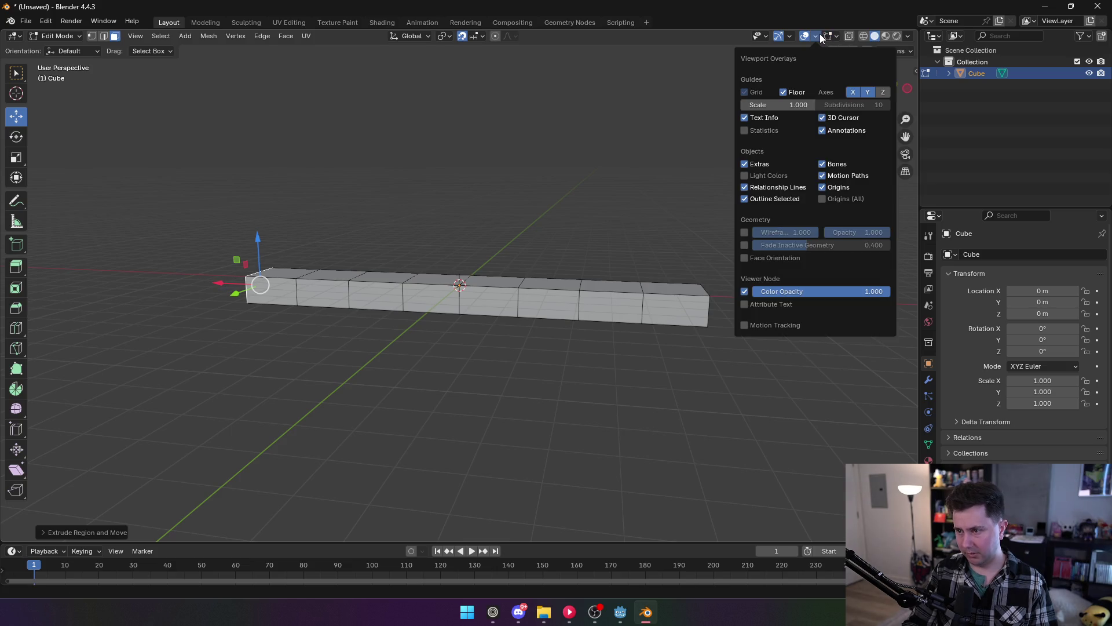
mouse_move(830, 36)
click(779, 105)
text(0)
key(Return)
Select the bar's eight front faces and move them 0.5 m along Z to flatten it.
mouse_move(689, 173)
mouse_down()
mouse_move(554, 213)
mouse_move(554, 149)
mouse_move(256, 325)
mouse_up()
click(256, 326)
shift+click(310, 327)
shift+click(370, 327)
shift+click(430, 328)
shift+click(489, 327)
shift+click(550, 326)
shift+click(610, 324)
shift+click(669, 323)
drag(486, 400, 485, 348)
drag(461, 262, 460, 246)
mouse_move(570, 245)
mouse_down()
mouse_move(452, 243)
mouse_move(457, 226)
mouse_move(591, 331)
mouse_move(560, 247)
mouse_up()
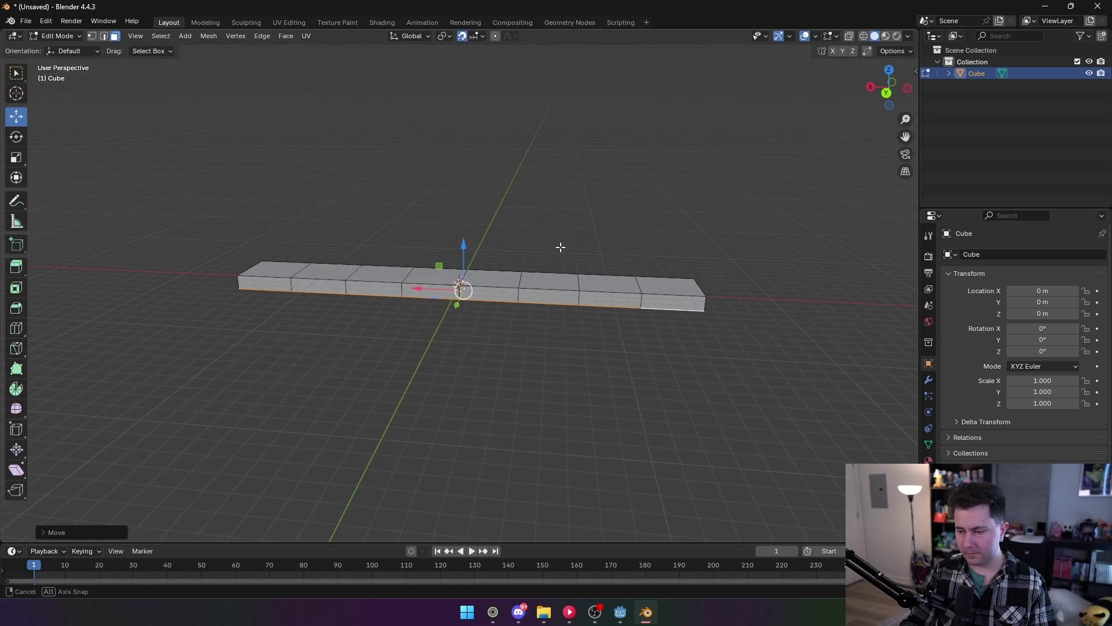
Leave Edit Mode and select all eight faces of the strip.
key(Tab)
key(Tab)
click(672, 302)
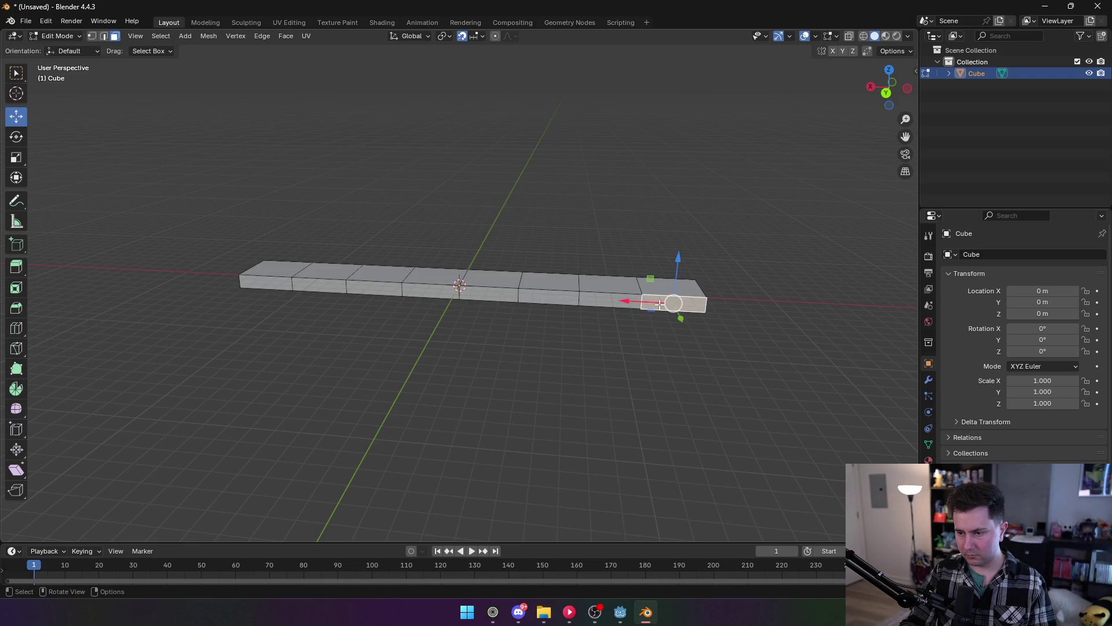
shift+click(609, 299)
shift+click(551, 301)
shift+click(490, 296)
shift+click(432, 293)
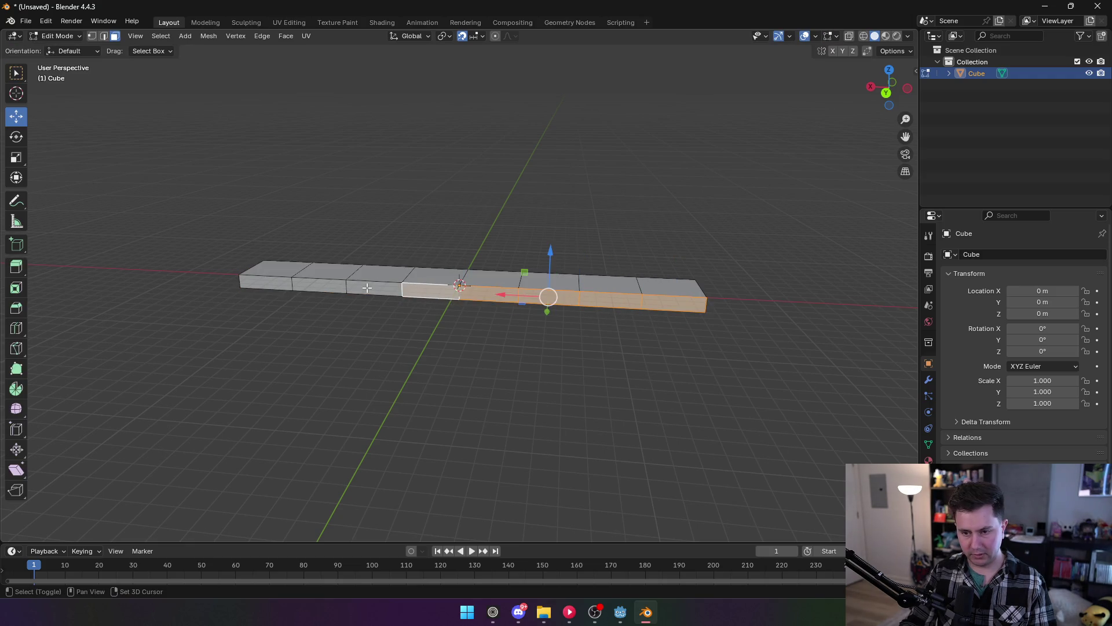
shift+click(374, 291)
shift+click(319, 288)
shift+click(258, 285)
Start a Wavefront (.obj) export and browse into the Godot folder.
click(25, 21)
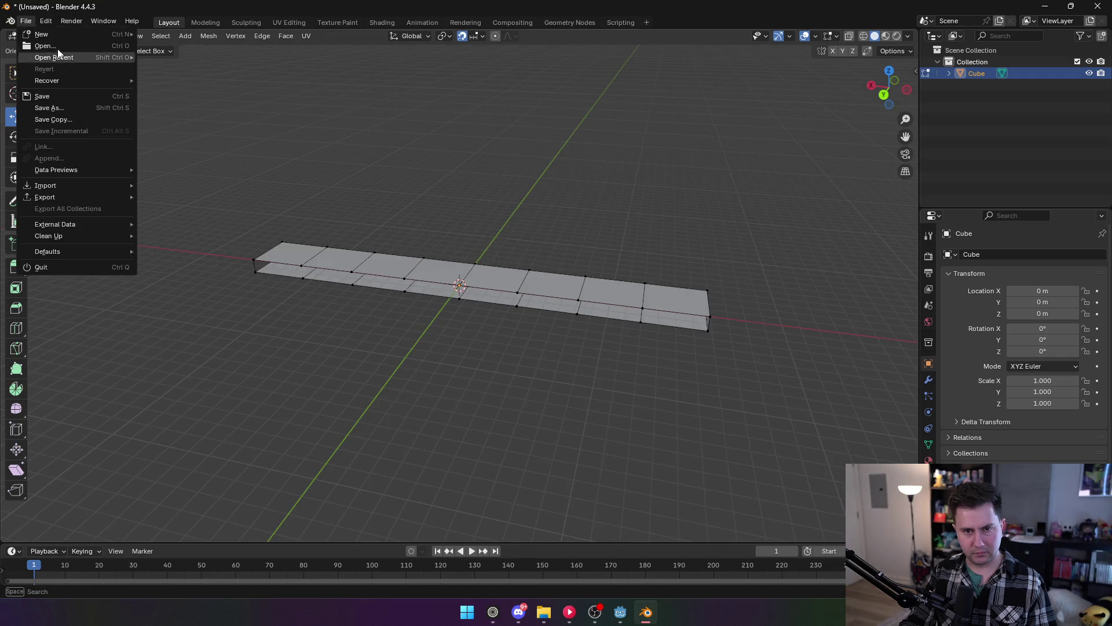
mouse_move(82, 193)
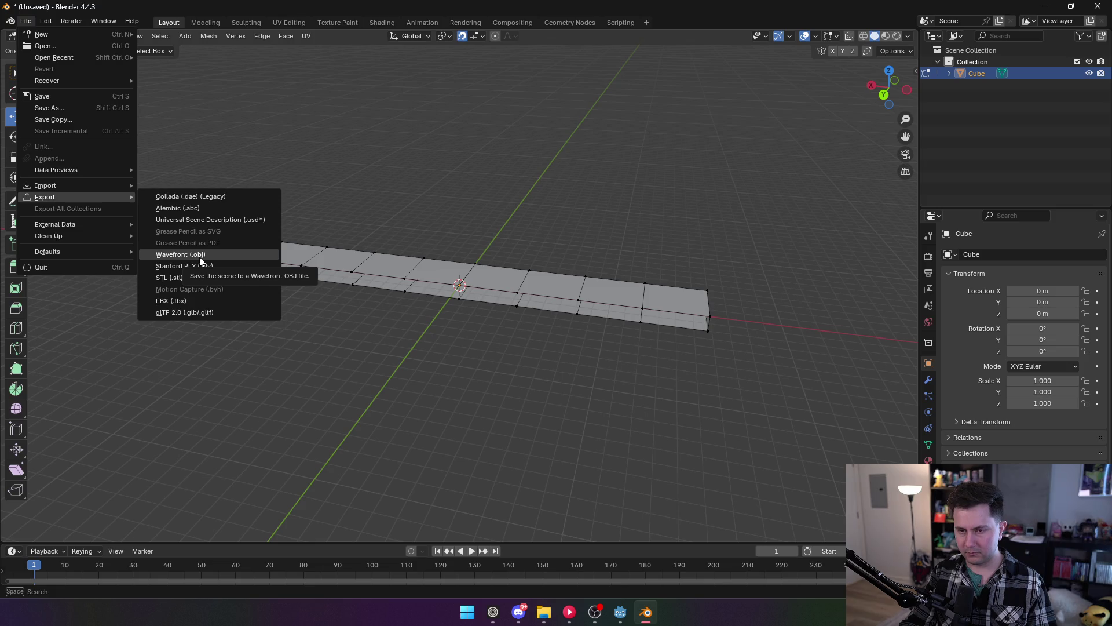
click(199, 256)
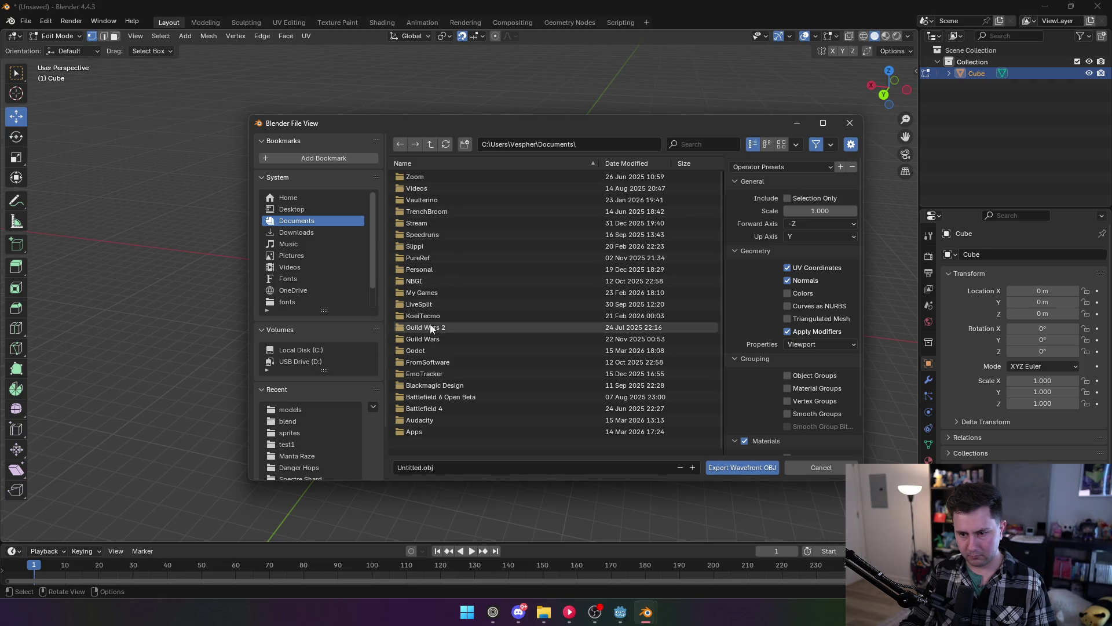
double_click(435, 351)
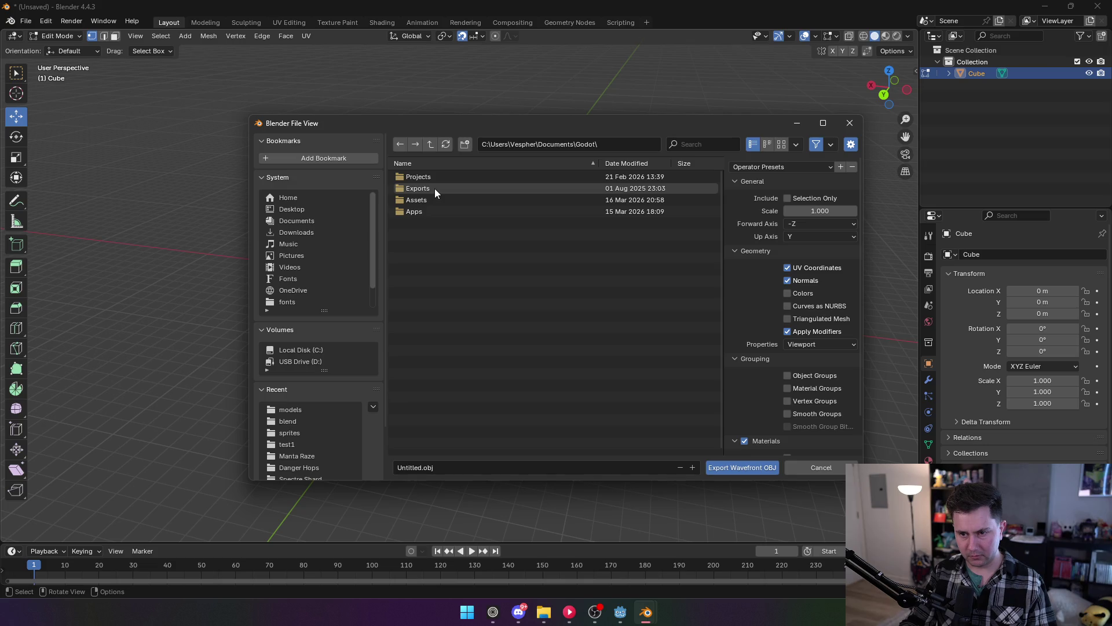
Browse through Projects and the pursuit project's addons into the track_builder_2 folder.
double_click(432, 175)
click(429, 224)
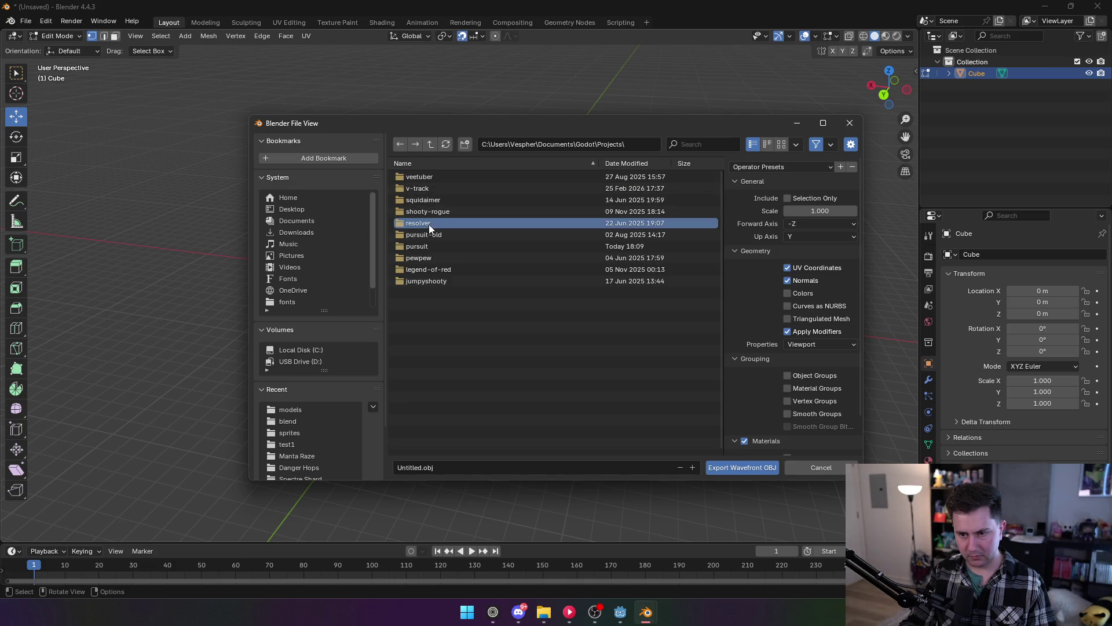
double_click(426, 246)
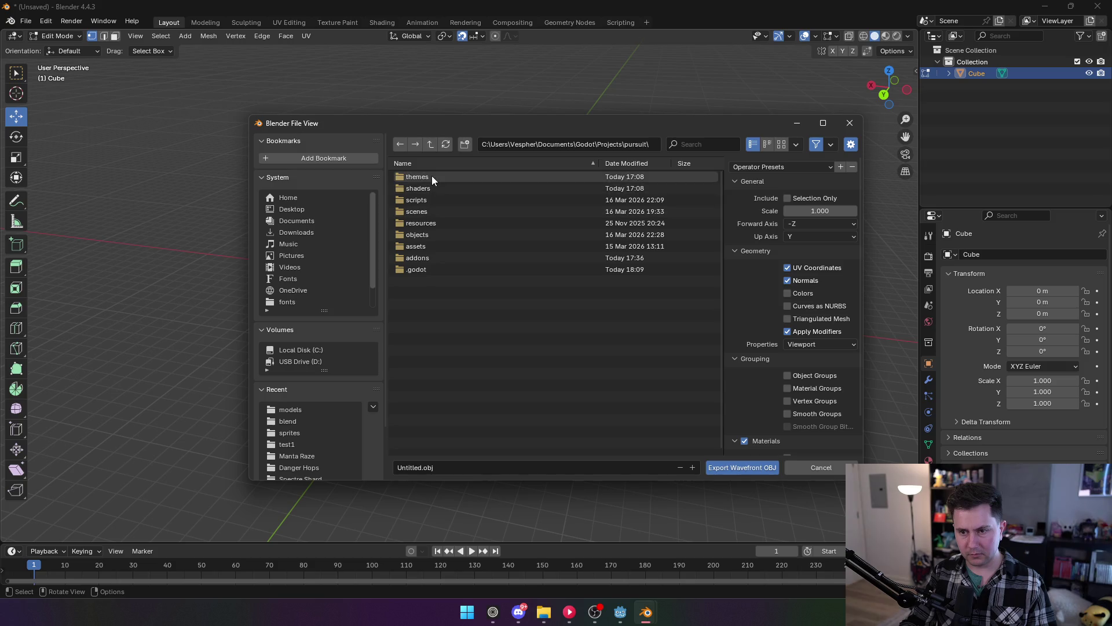
double_click(423, 257)
double_click(425, 188)
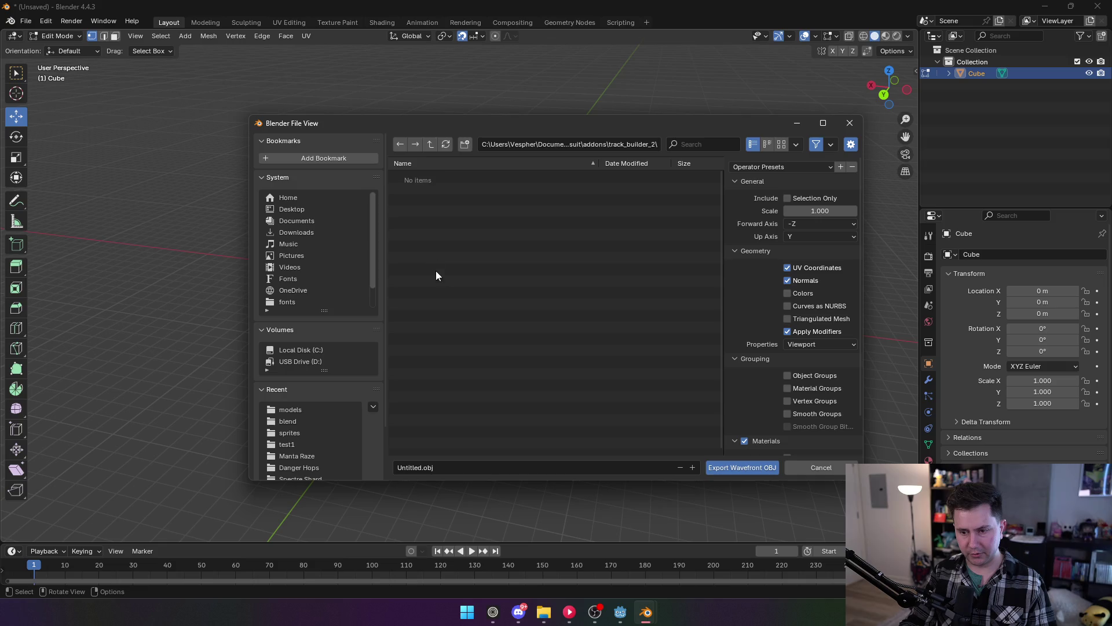
Create 'meshes' and 'materials' folders inside track_builder_2.
click(468, 145)
text(trac)
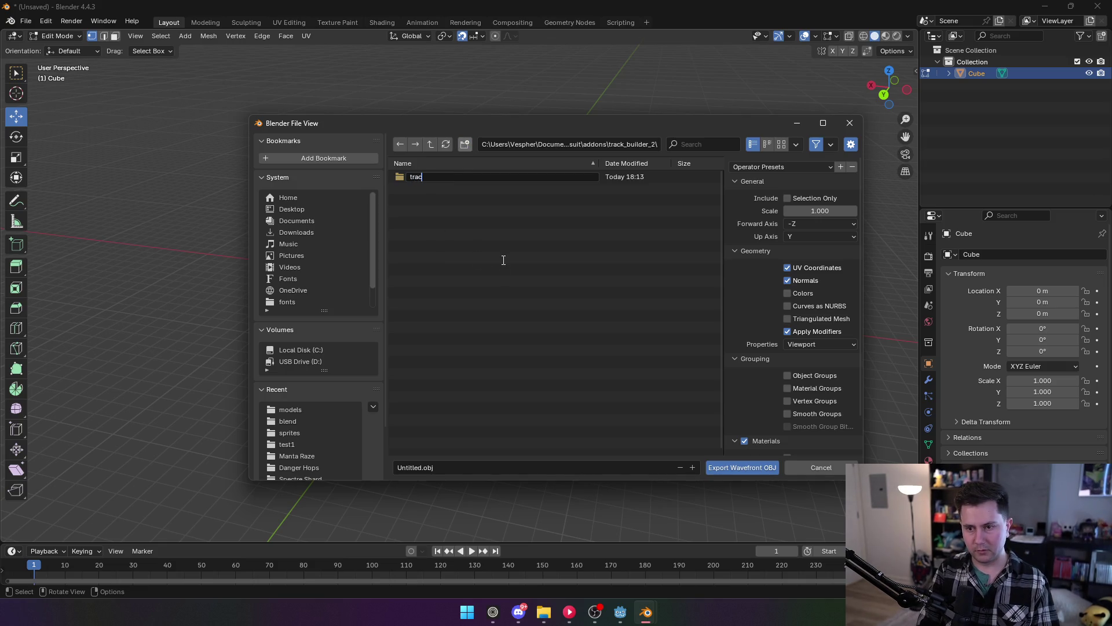
text(k_segments)
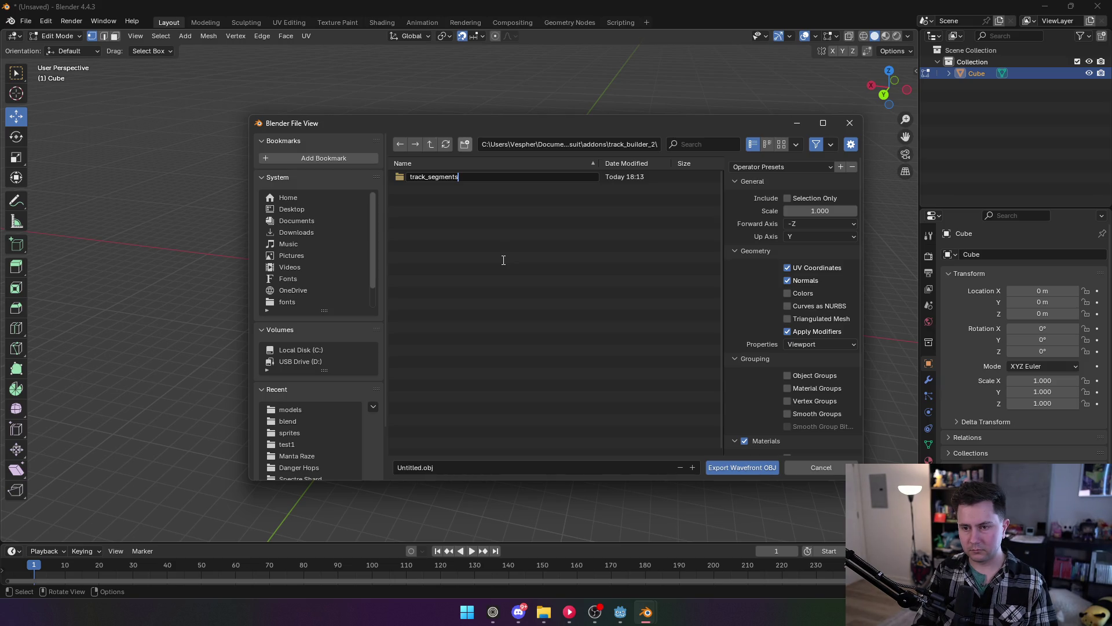
key(BackSpace)
key(BackSpace)
key(BackSpace)
text(hes)
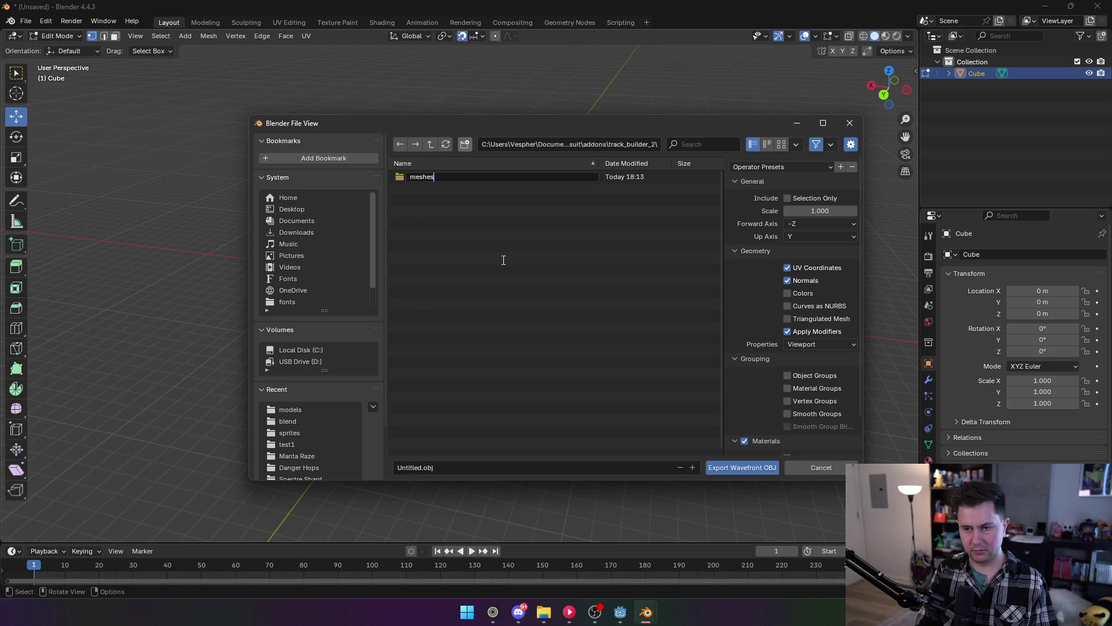
key(Return)
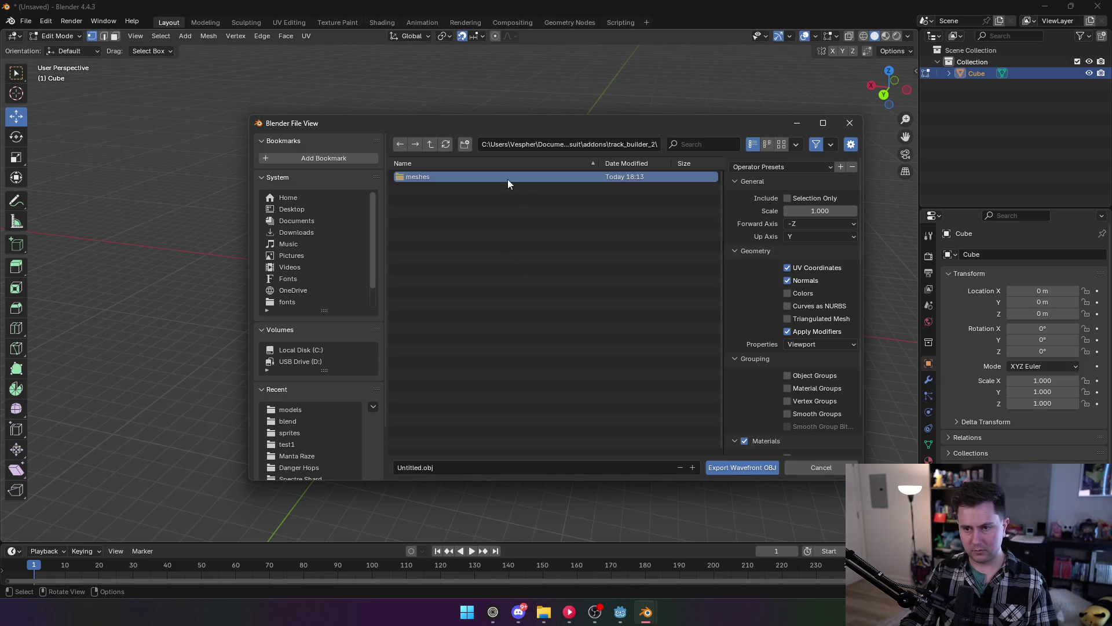
click(469, 142)
text(materials)
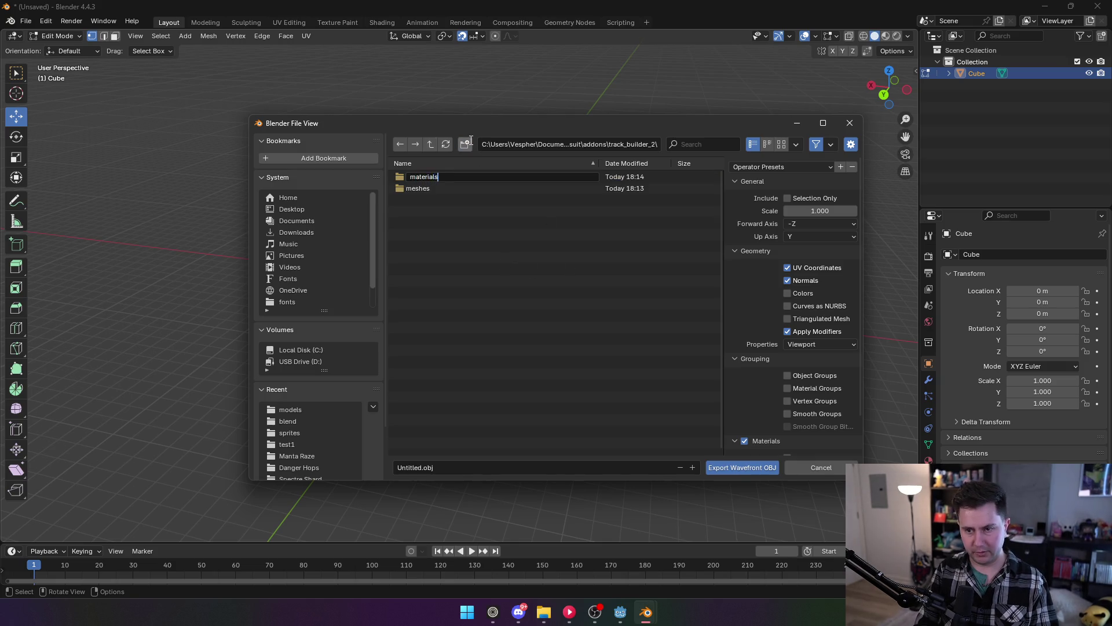
key(Return)
Create a 'track' folder inside meshes and make it the export destination.
double_click(432, 176)
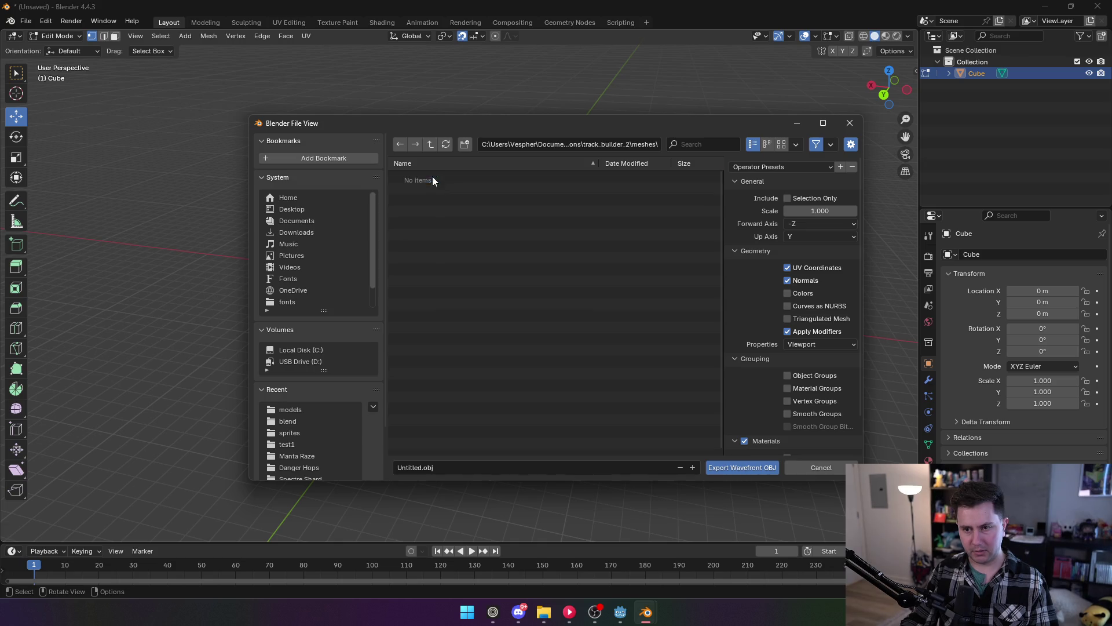
click(467, 144)
text(track)
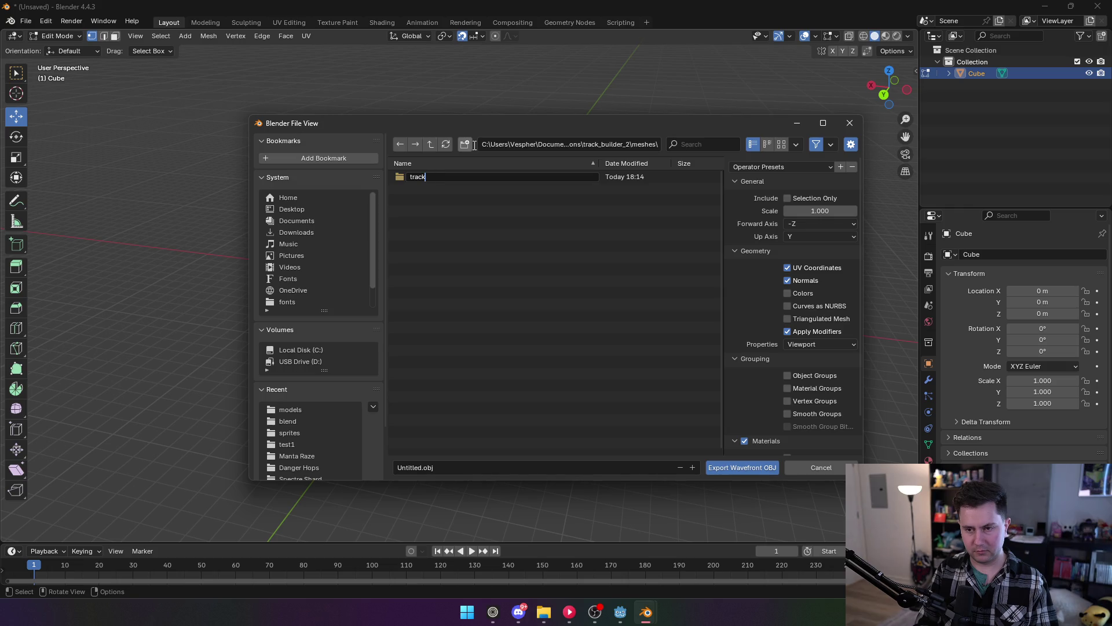
key(Return)
double_click(442, 177)
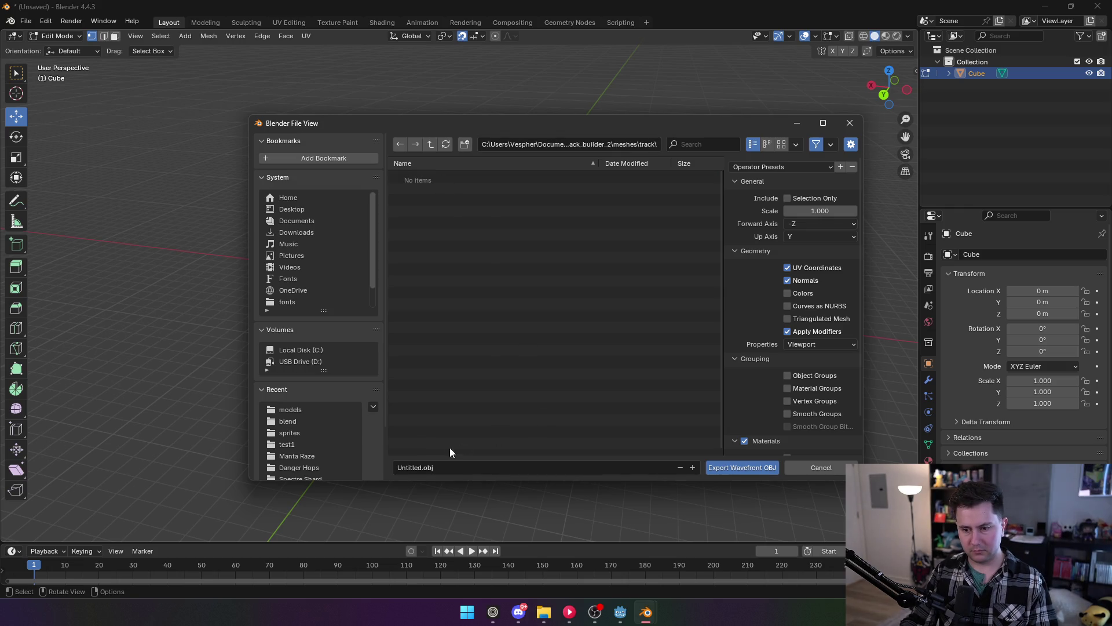
Export the mesh as standard.obj with the Materials option unchecked.
double_click(417, 467)
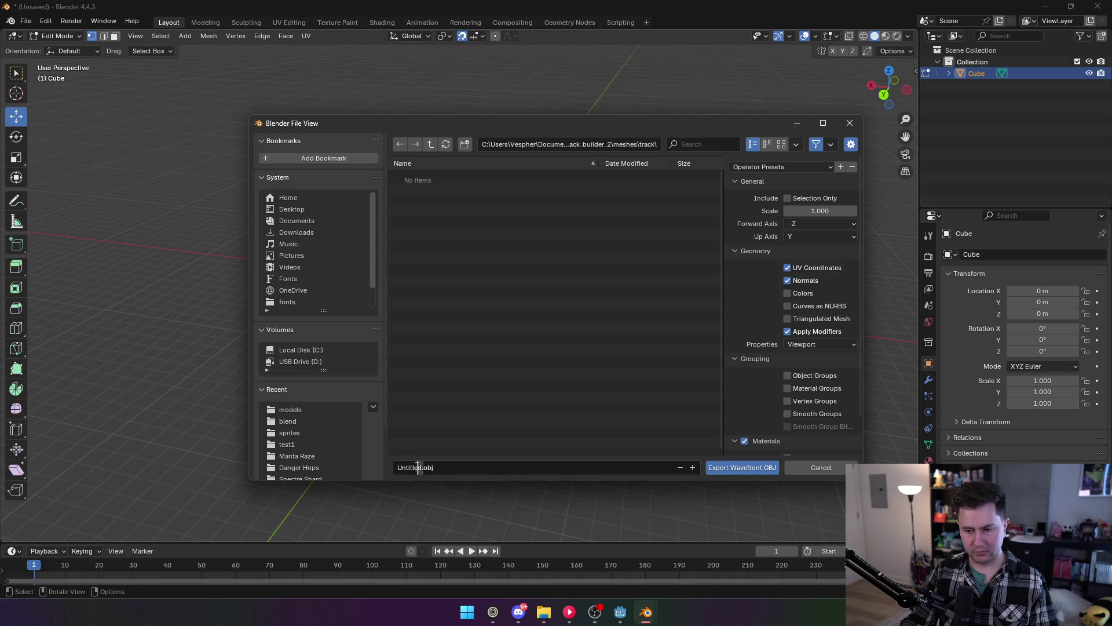
text(standard)
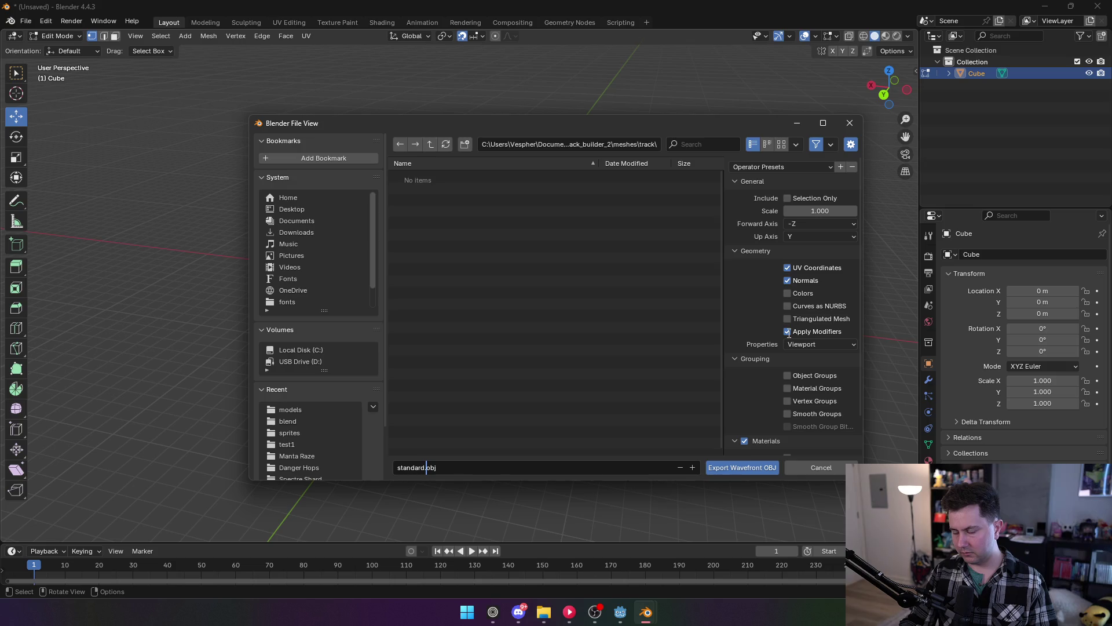
click(771, 346)
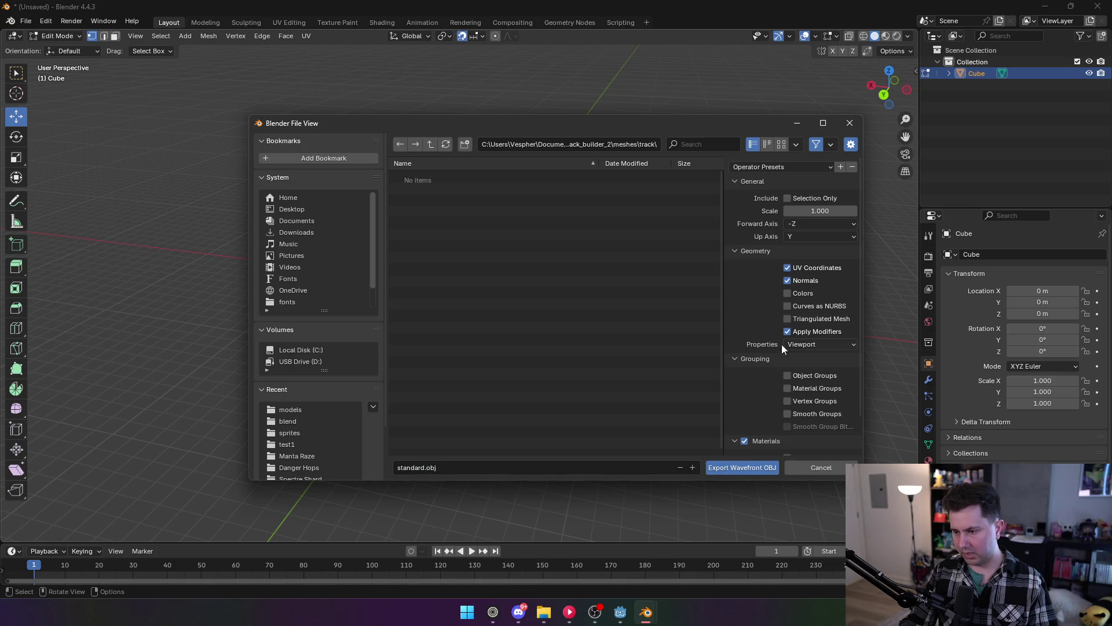
scroll(805, 405, down, 2)
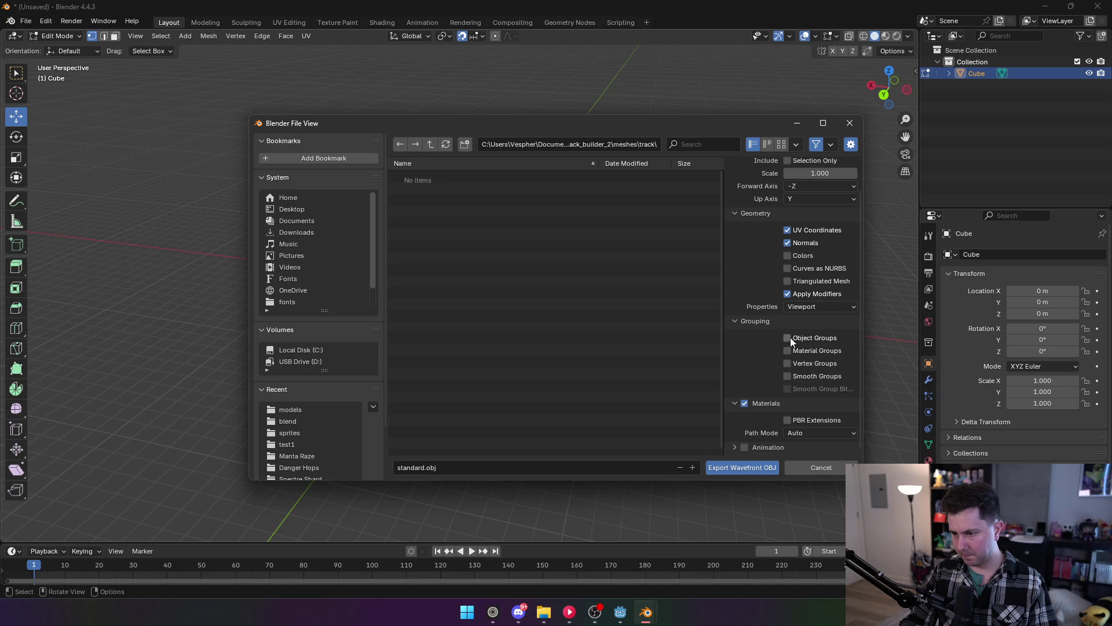
click(746, 403)
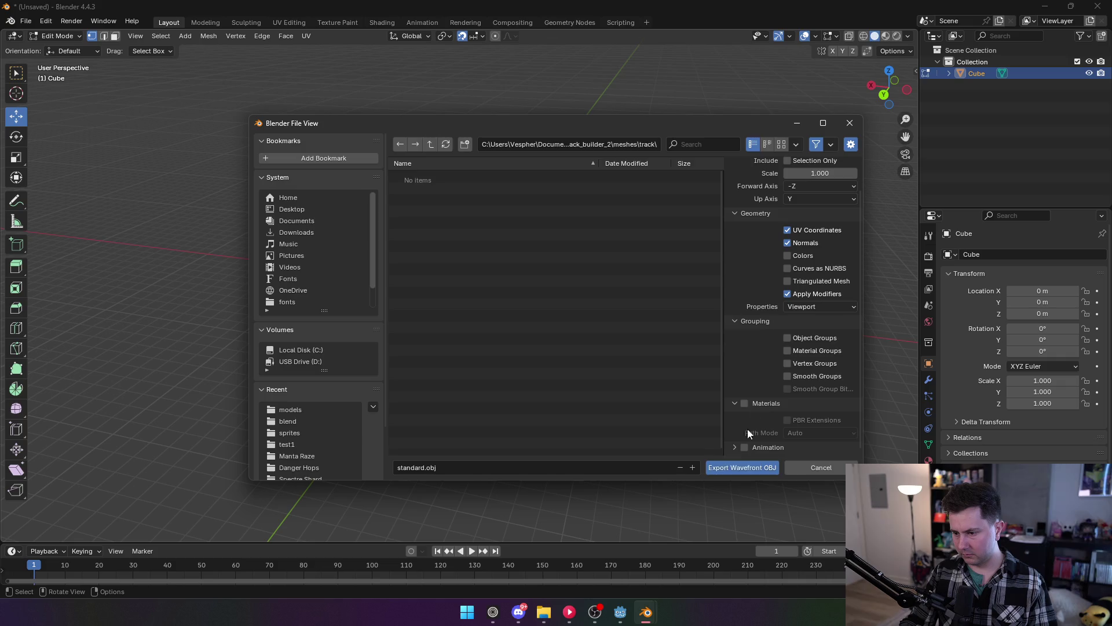
click(770, 467)
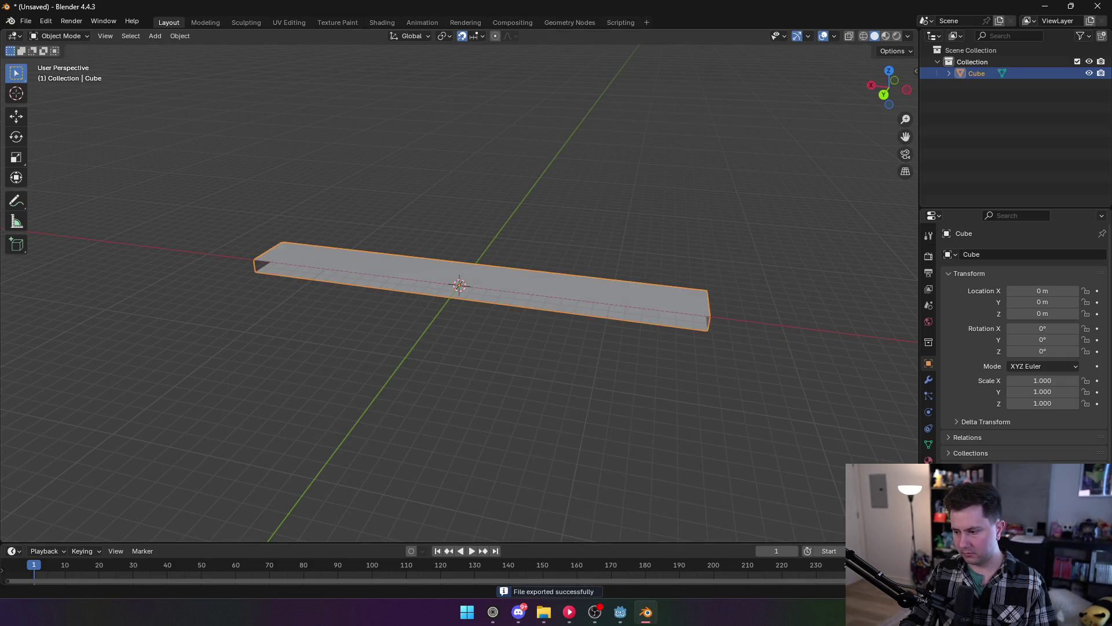
Quit Steam and bring the Godot editor back to the front.
right_click(855, 612)
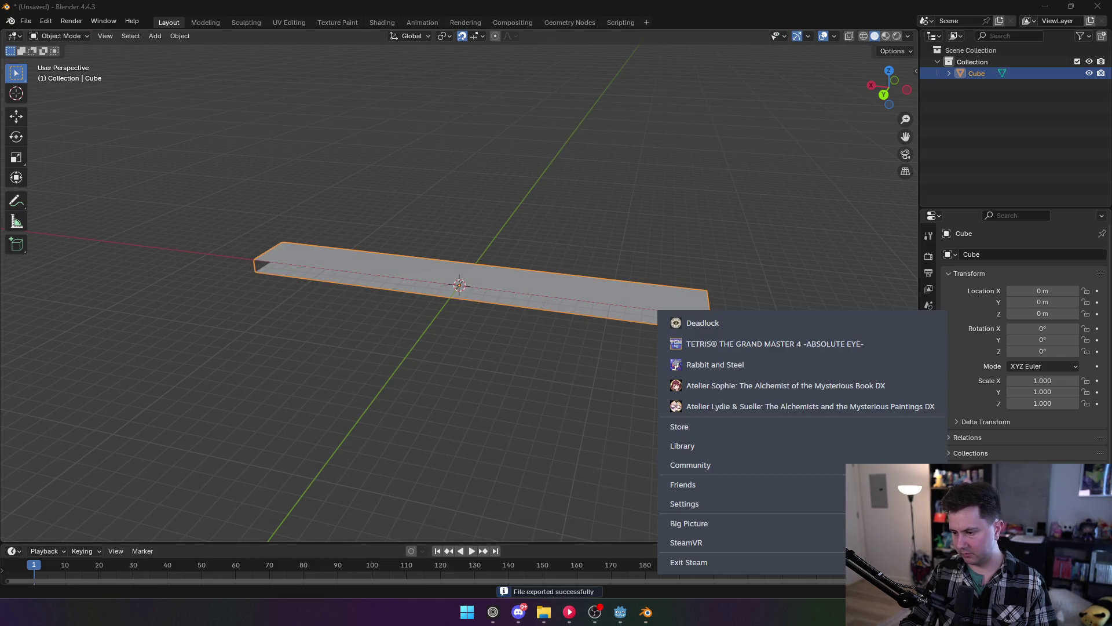
click(834, 565)
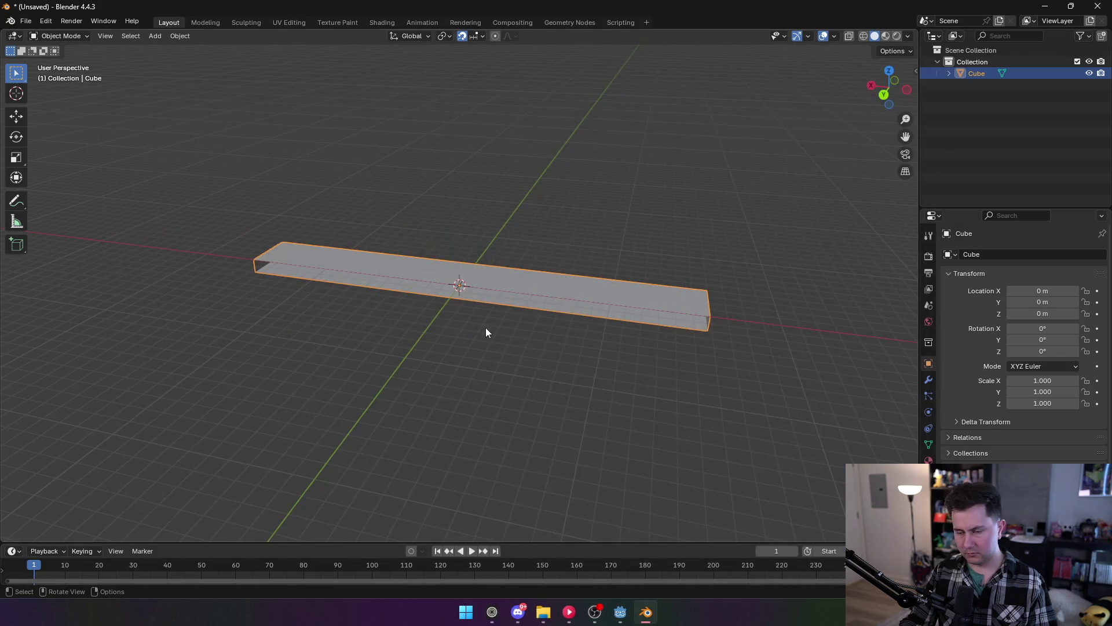
mouse_move(485, 328)
mouse_down()
mouse_move(572, 401)
mouse_move(597, 270)
mouse_up()
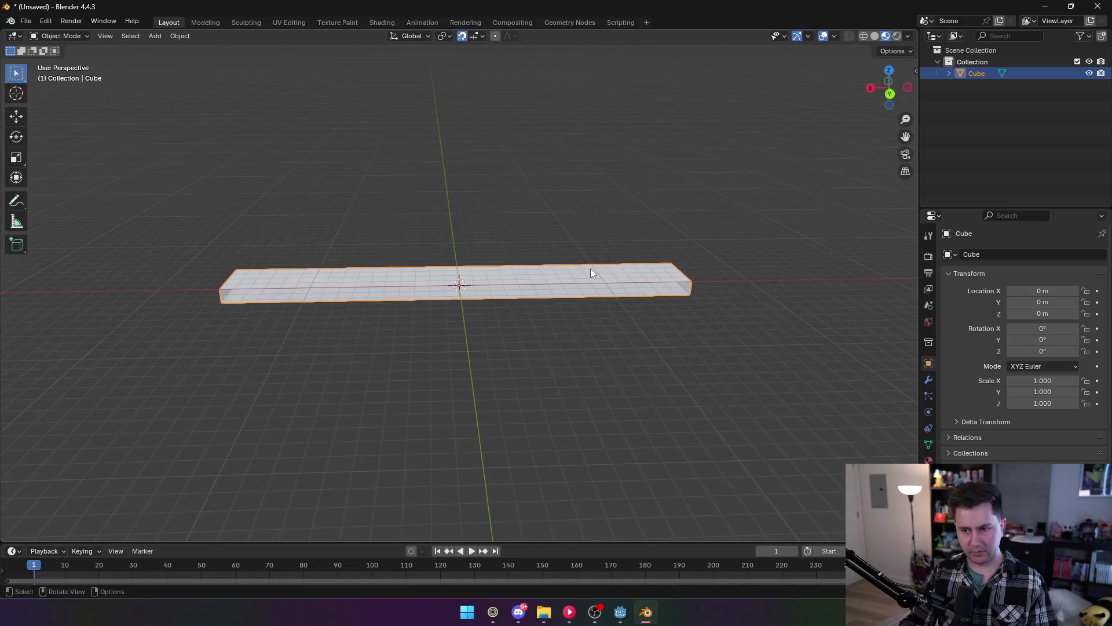
click(621, 612)
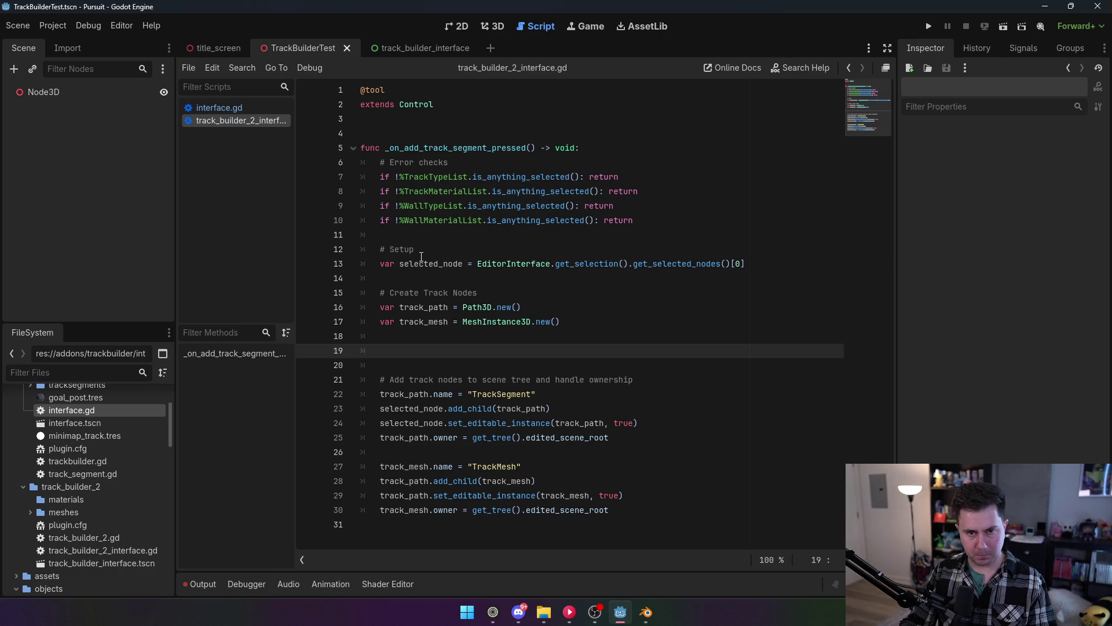
Drop standard.obj onto TrackTypeList's first item Text so it reads 'standard', then save the scene.
click(418, 48)
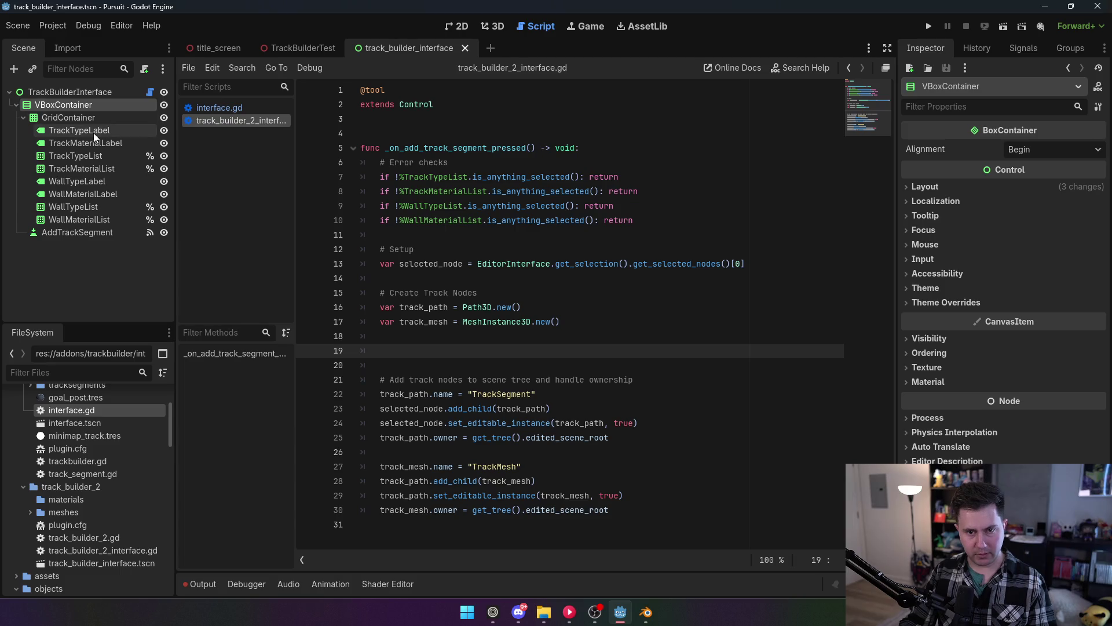
click(75, 155)
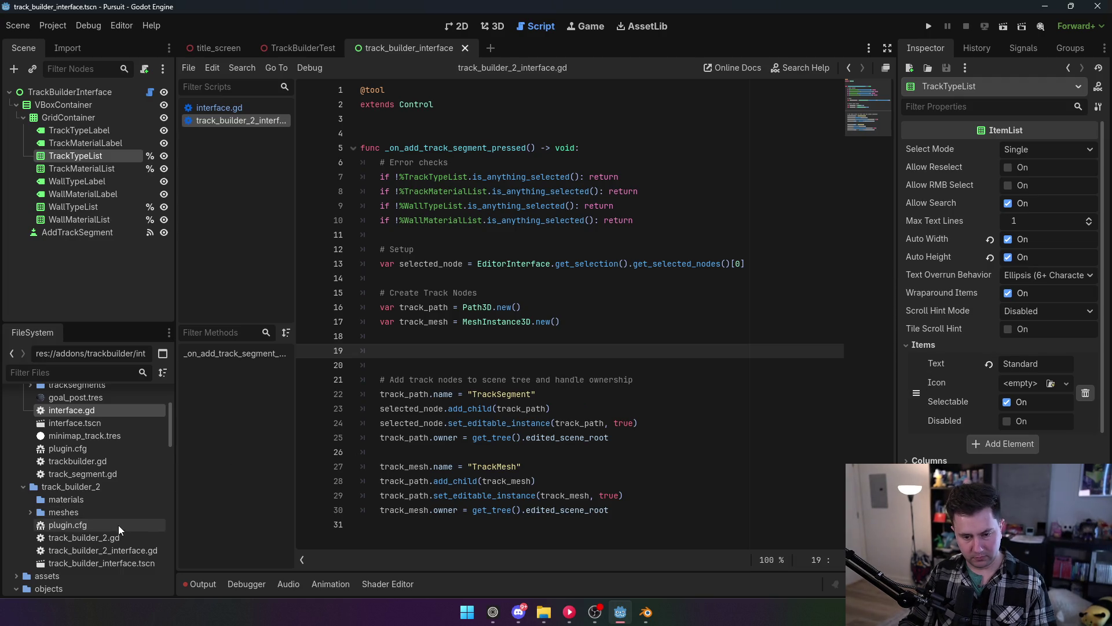
scroll(122, 528, up, 3)
scroll(110, 443, down, 4)
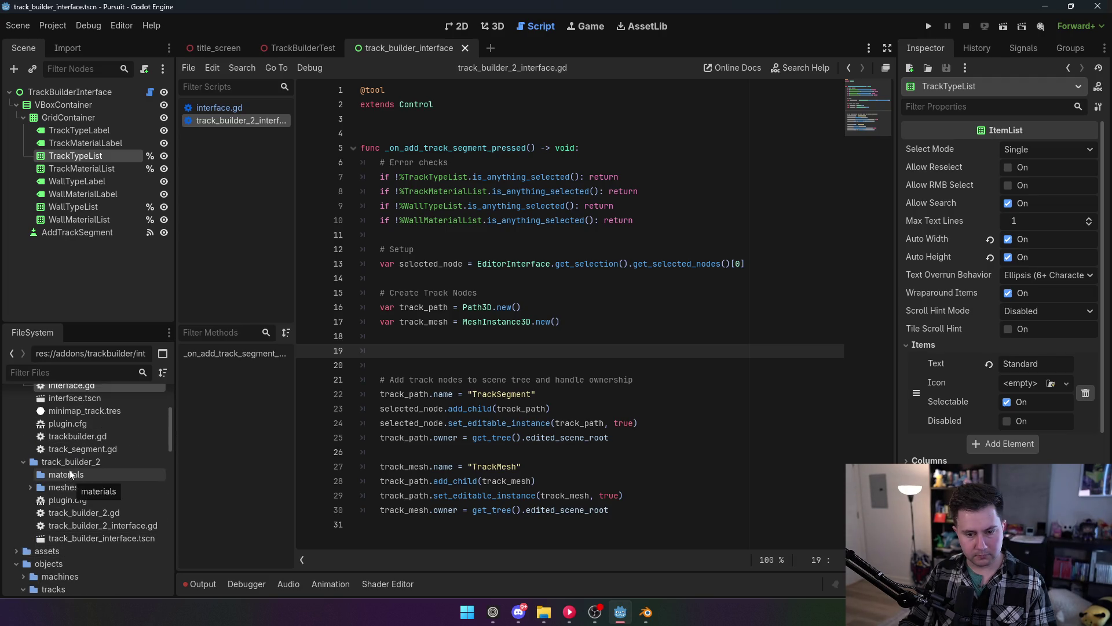
click(30, 487)
click(35, 500)
drag(91, 518, 1035, 360)
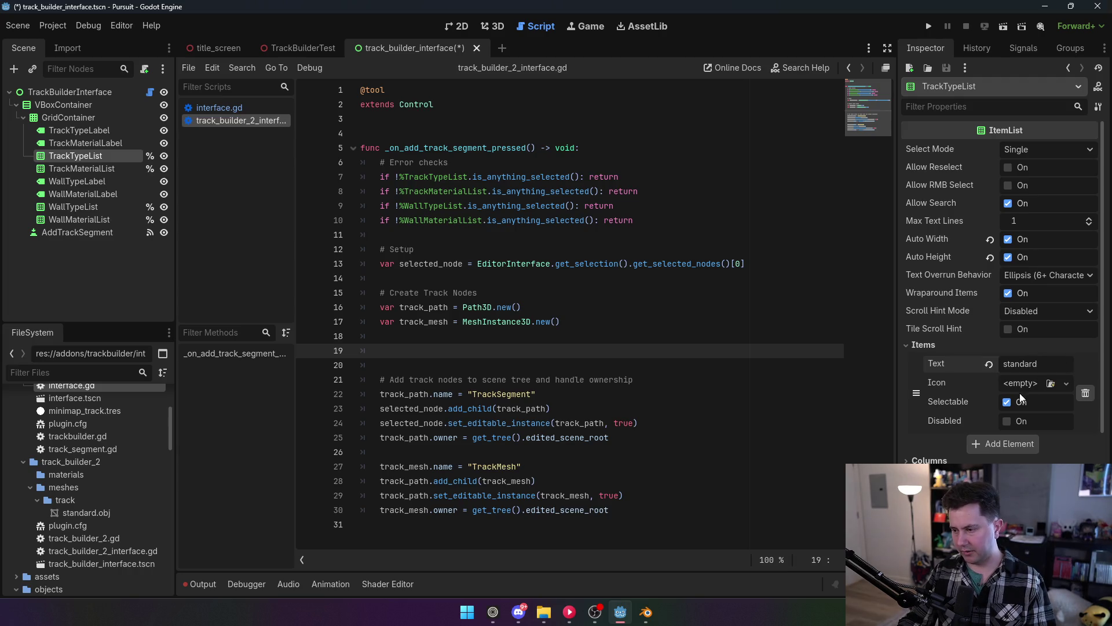
key(ctrl+s)
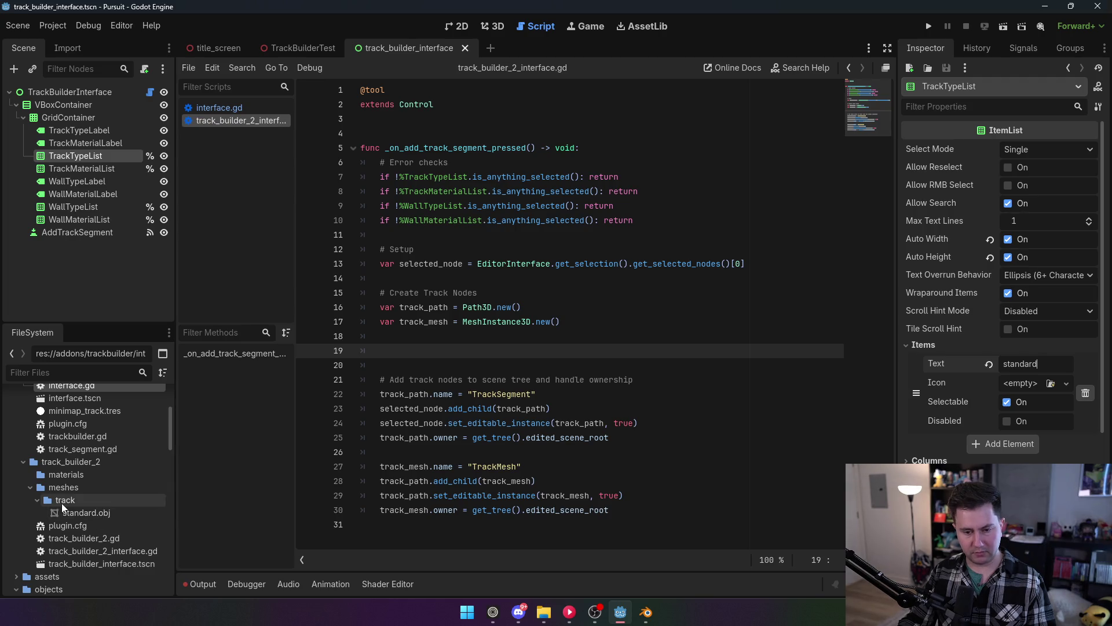
click(494, 150)
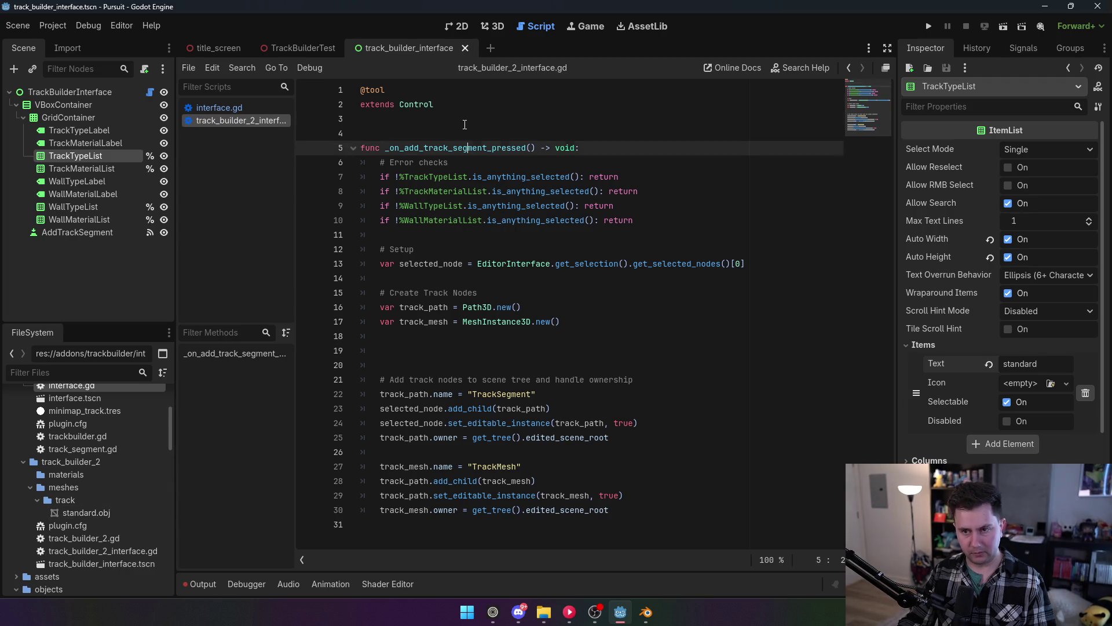
Add const TRACK_MESH_DIR := "res://addons/track_builder_2/meshes/track/" below extends Control.
click(519, 121)
key(Return)
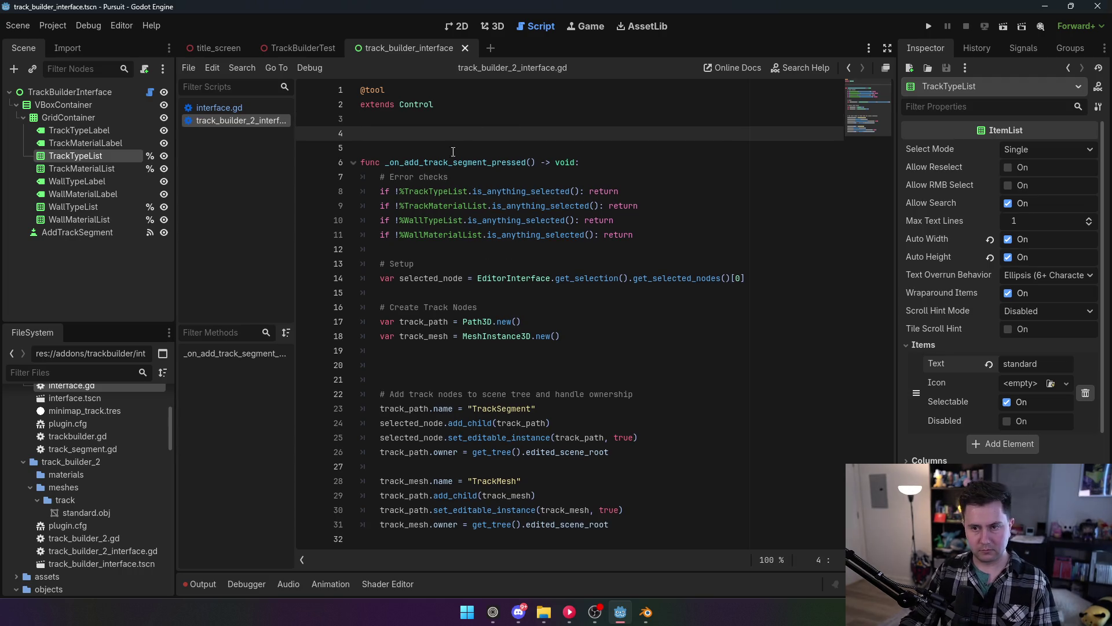
mouse_move(65, 500)
mouse_down()
mouse_move(82, 499)
mouse_move(405, 135)
mouse_up()
key(Return)
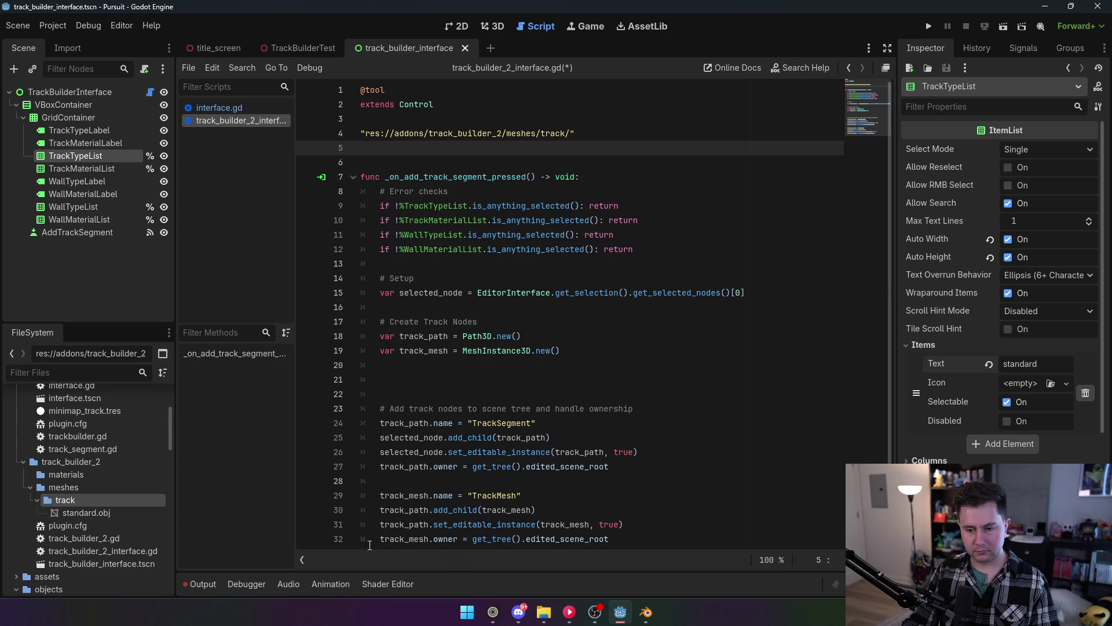
click(363, 133)
text(const)
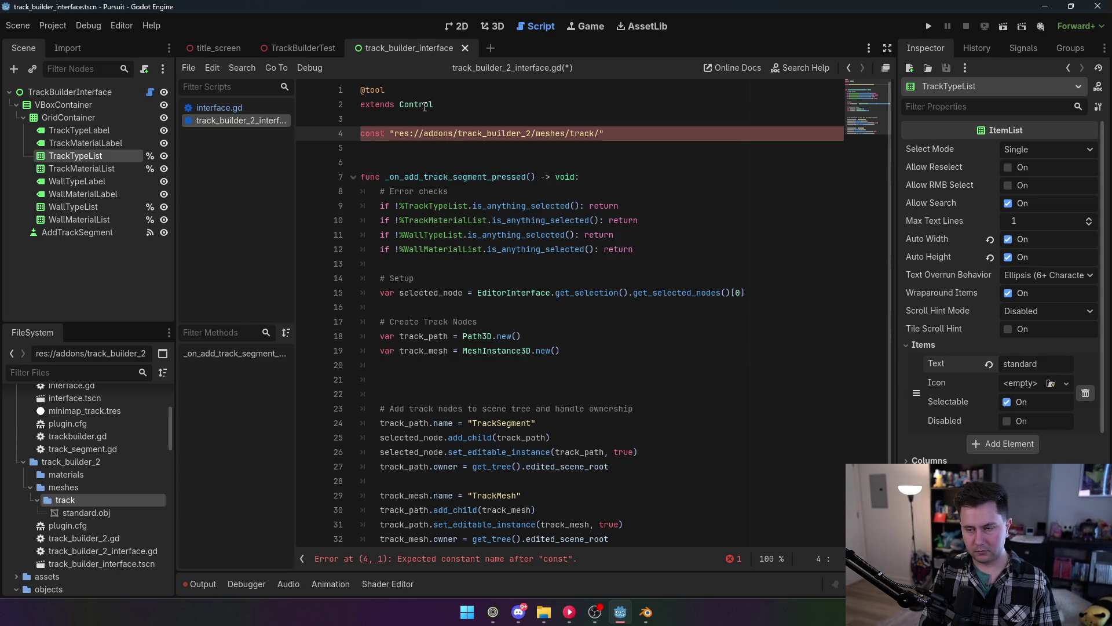
text(ACK_MESH_DI)
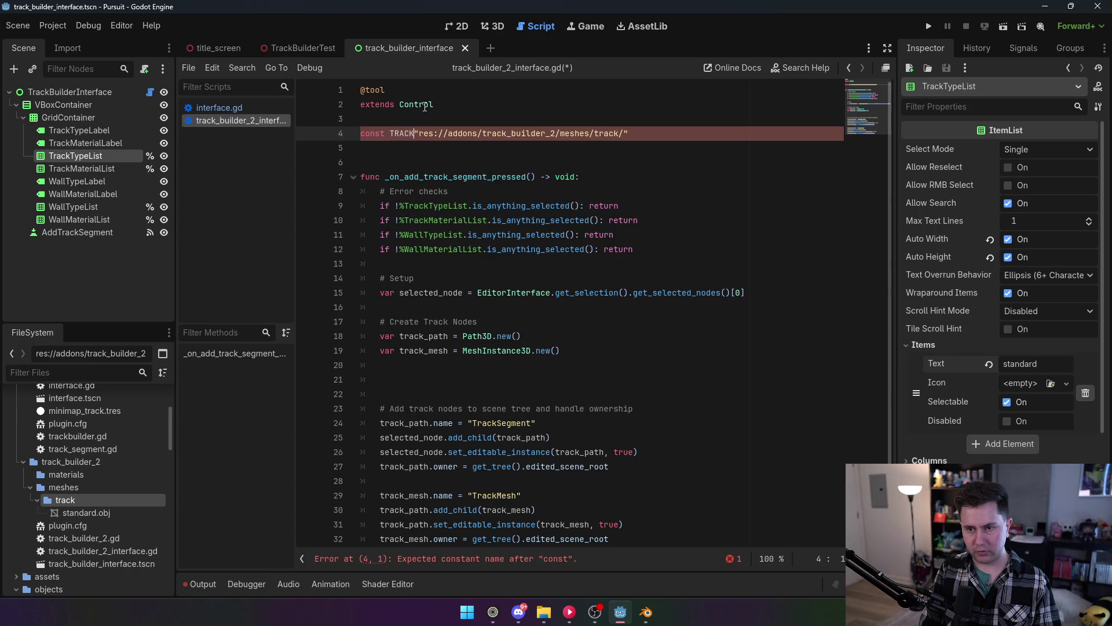
text(R )
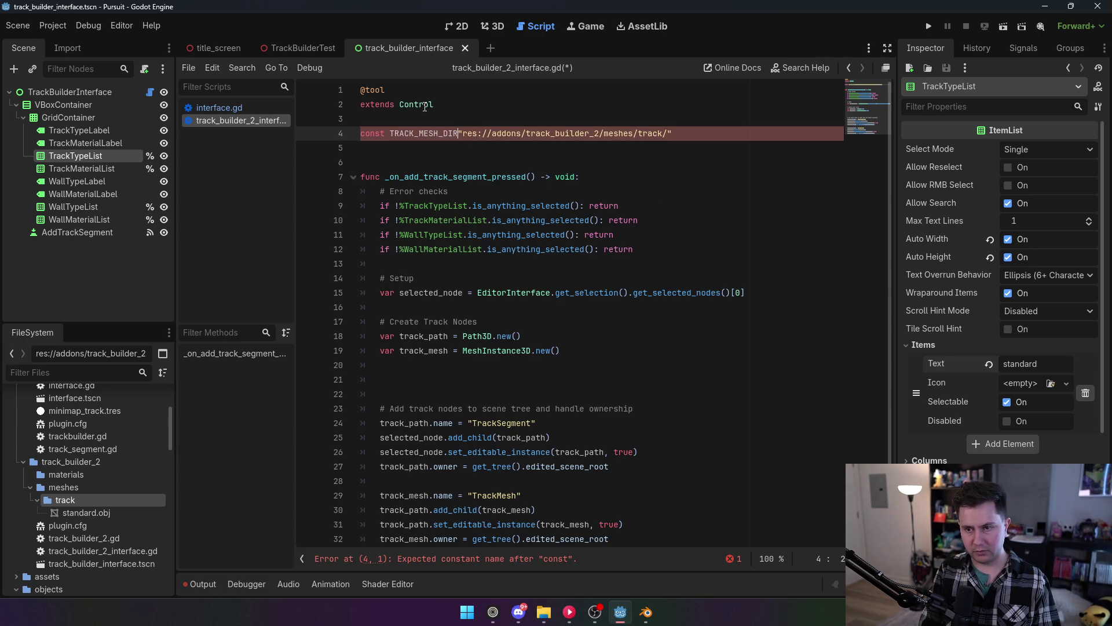
text(=)
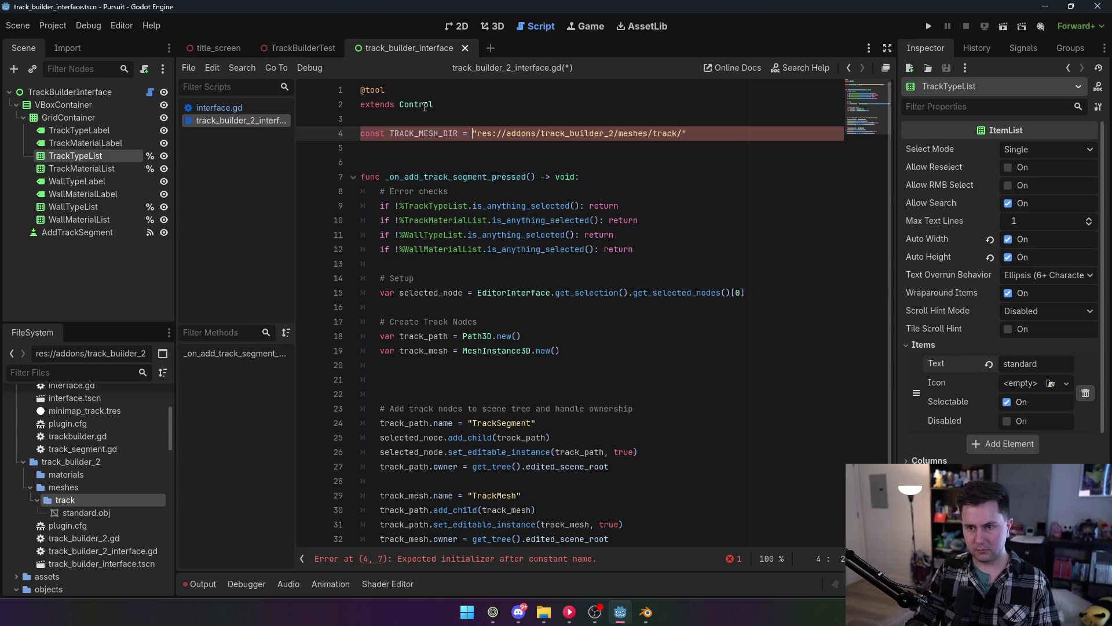
click(461, 132)
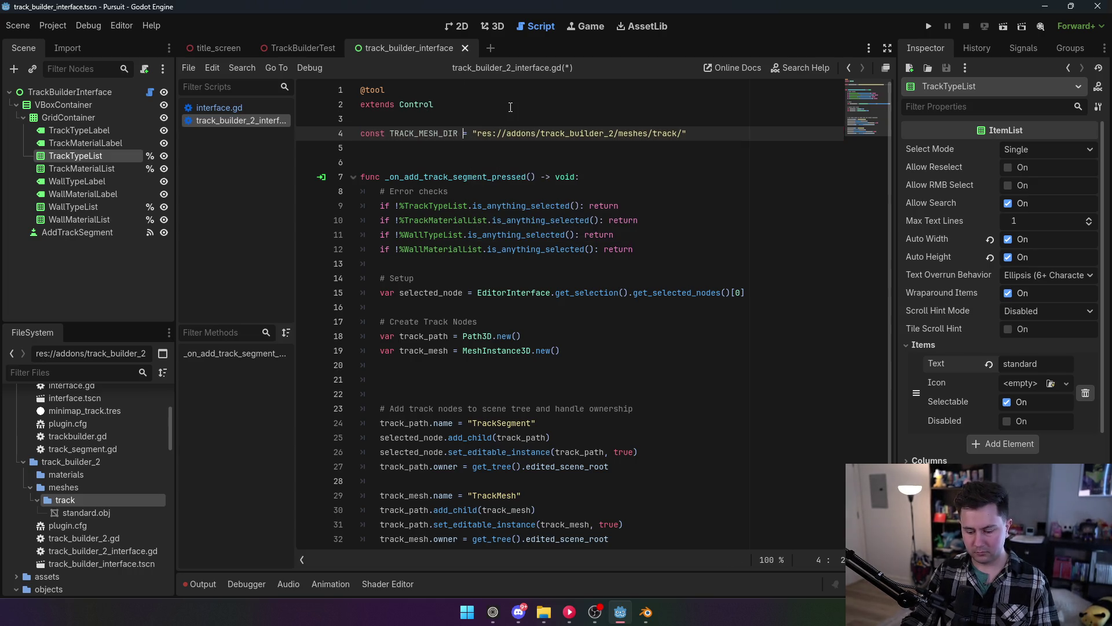
text(:)
click(510, 106)
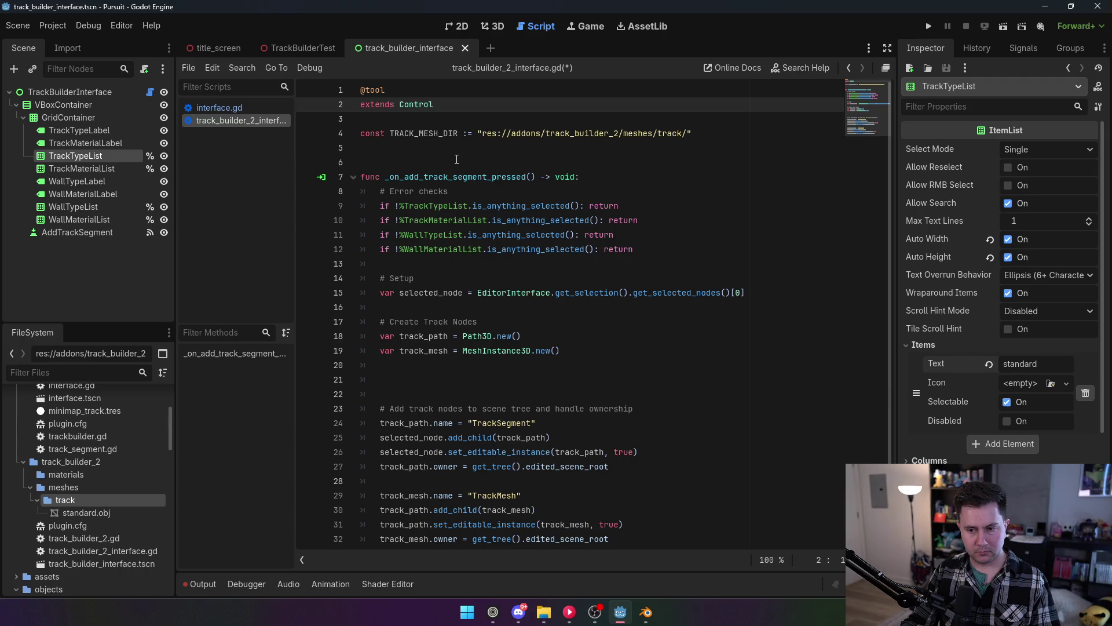
click(457, 378)
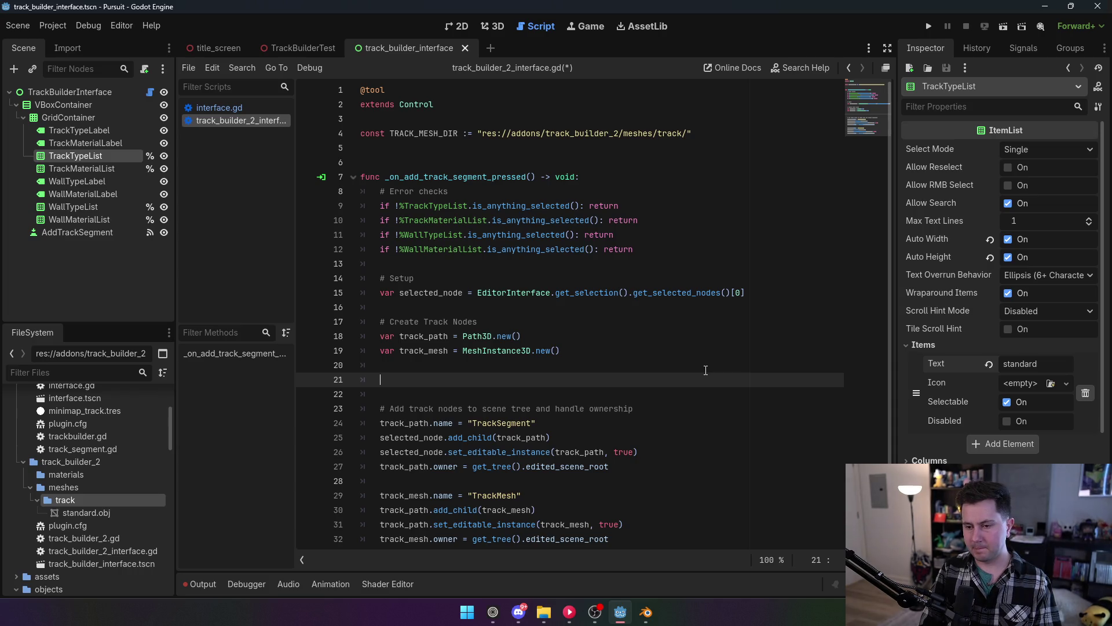
Add a '# Create MeshDataTool' comment, var mdt = MeshDataTool.new(), and an mdt.create_from_surface() call.
text(# Cre)
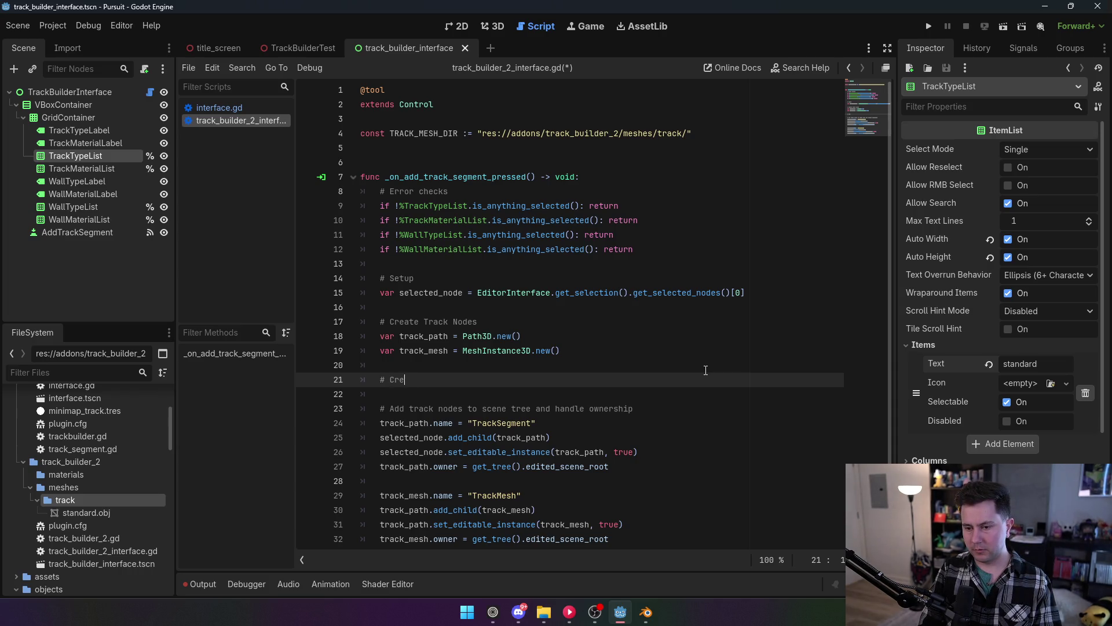
text(ate Mes)
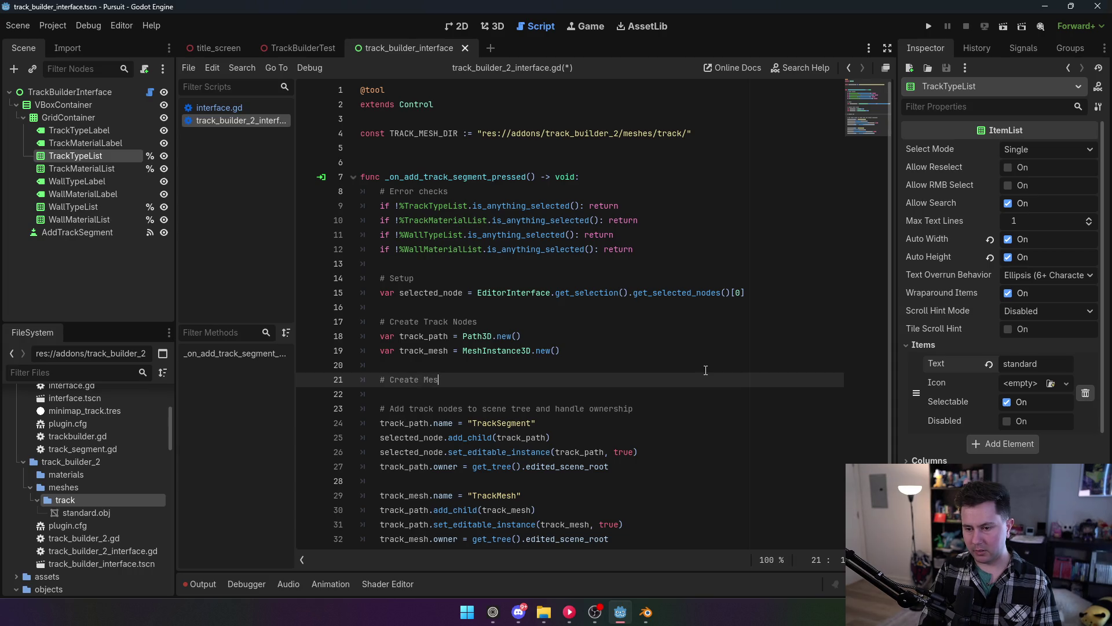
text(hDataTo)
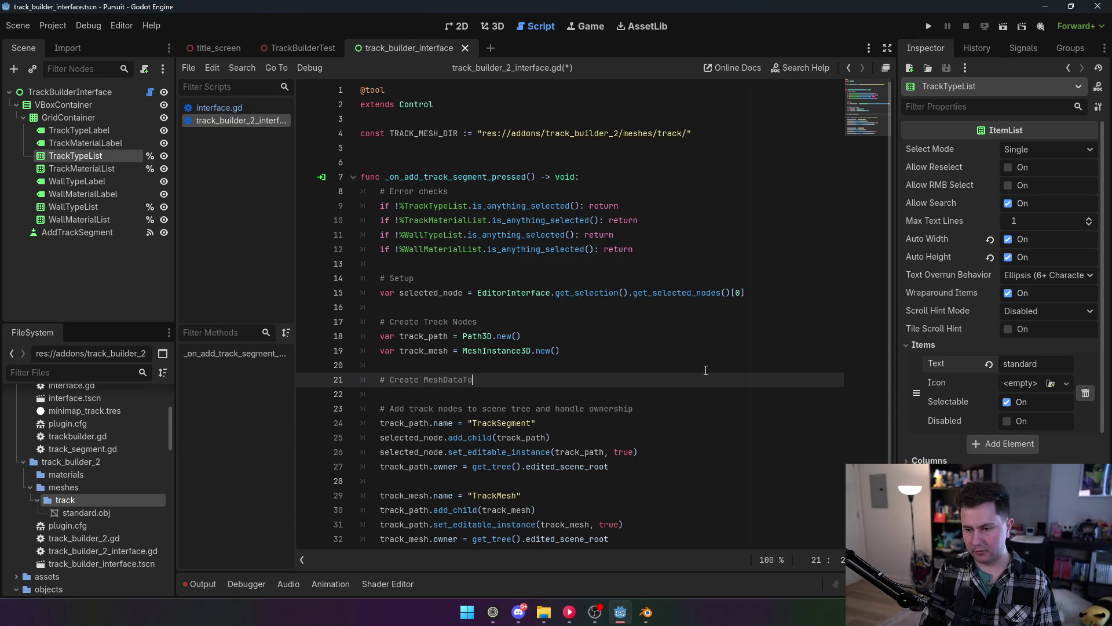
text(ol from selected )
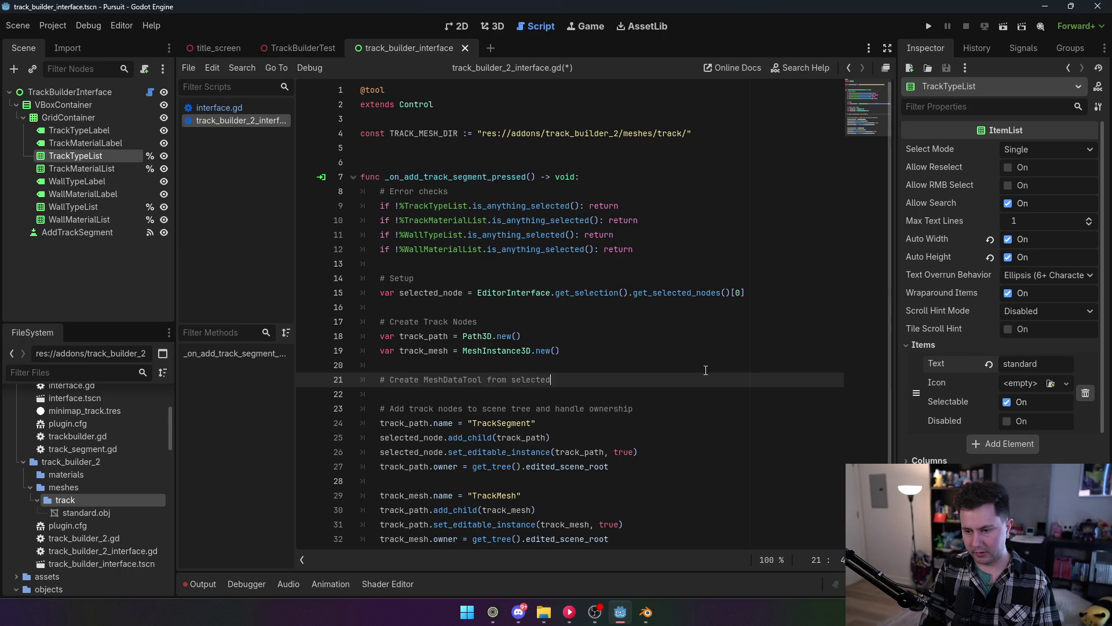
text(track segment)
key(Return)
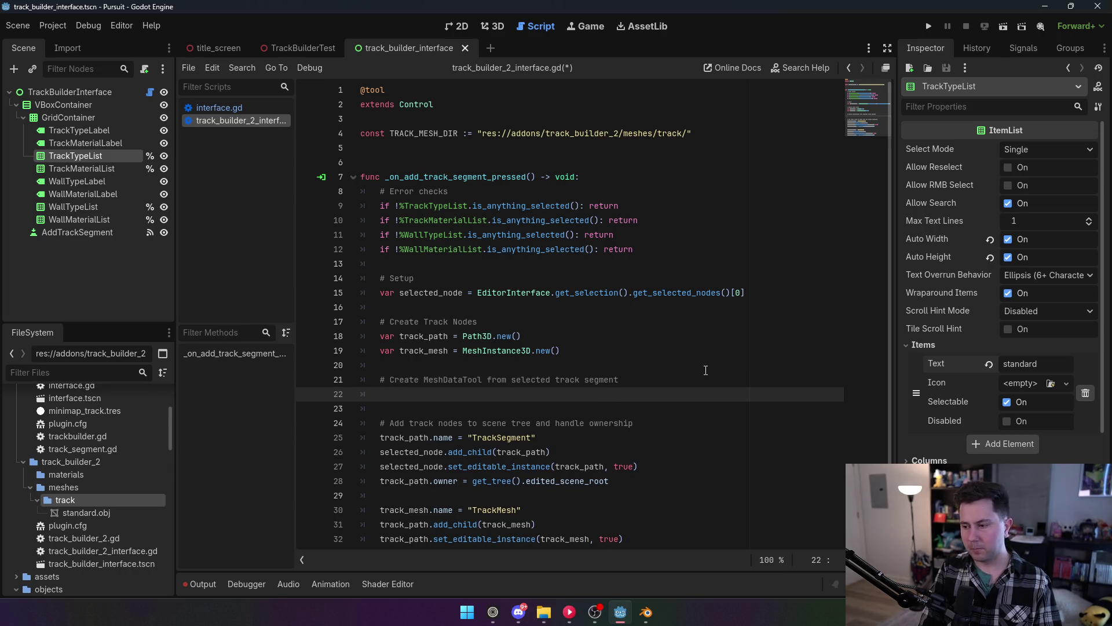
text(var)
key(BackSpace)
text(mdt = )
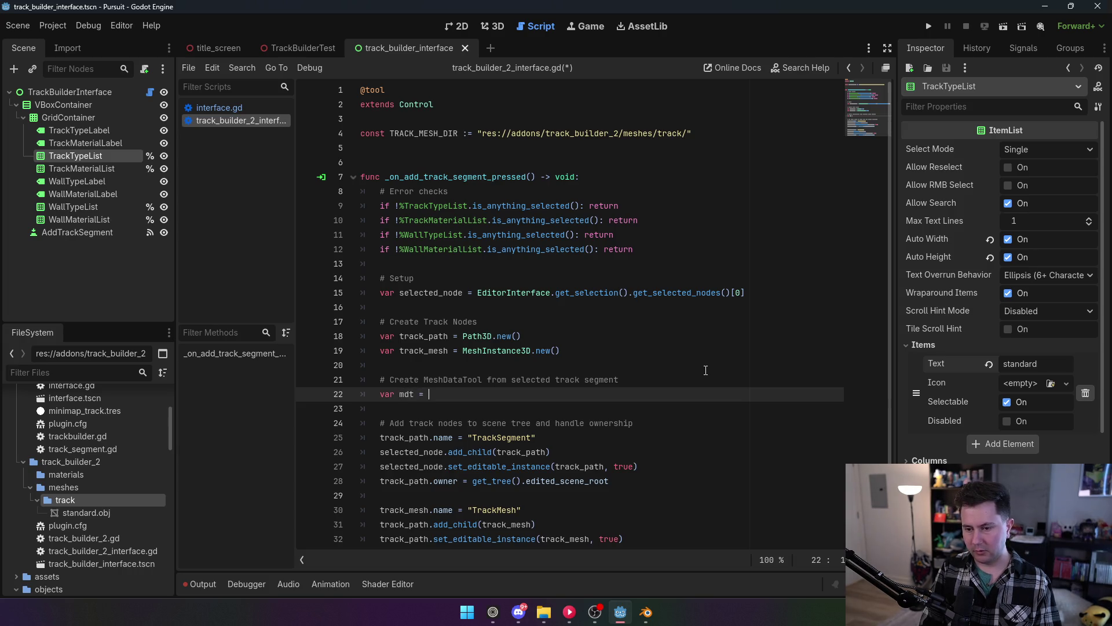
text(MeshDataTool.new())
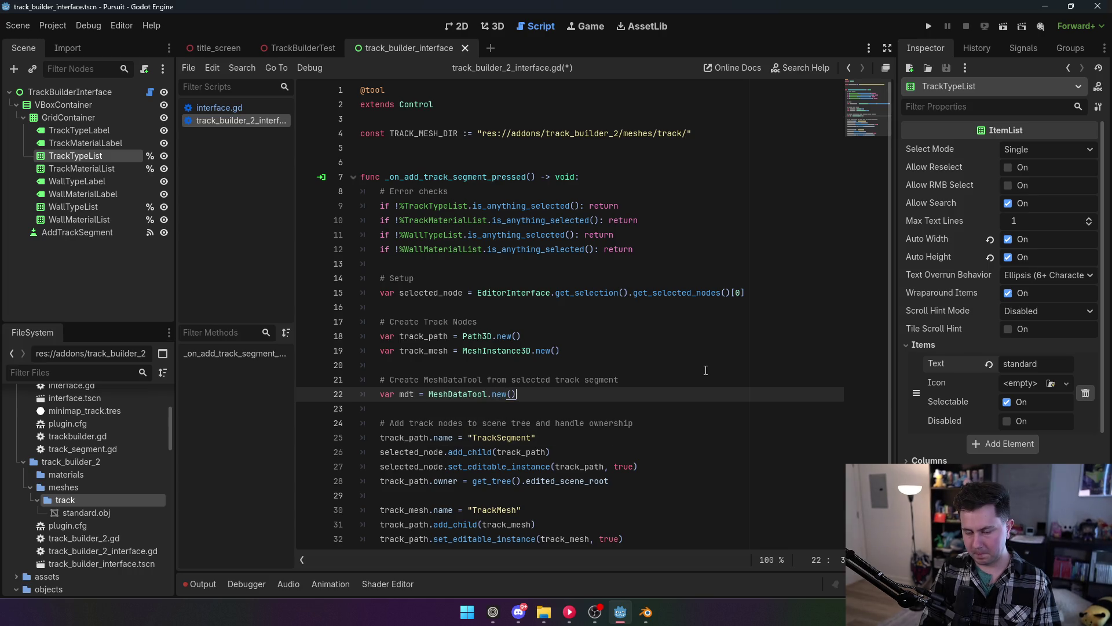
key(Return)
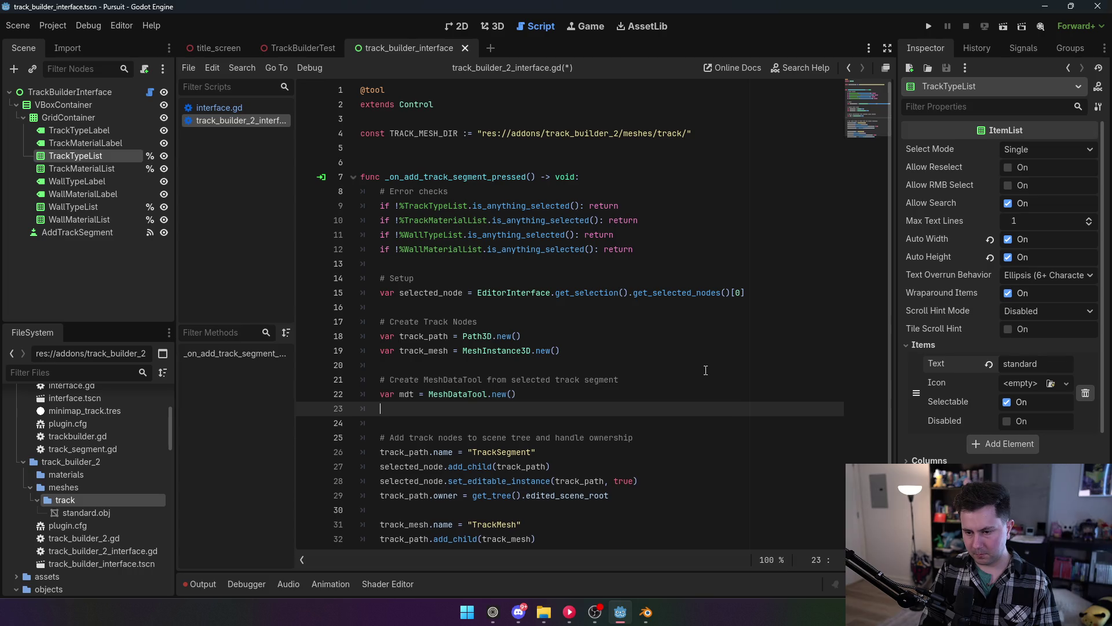
text(mdt.)
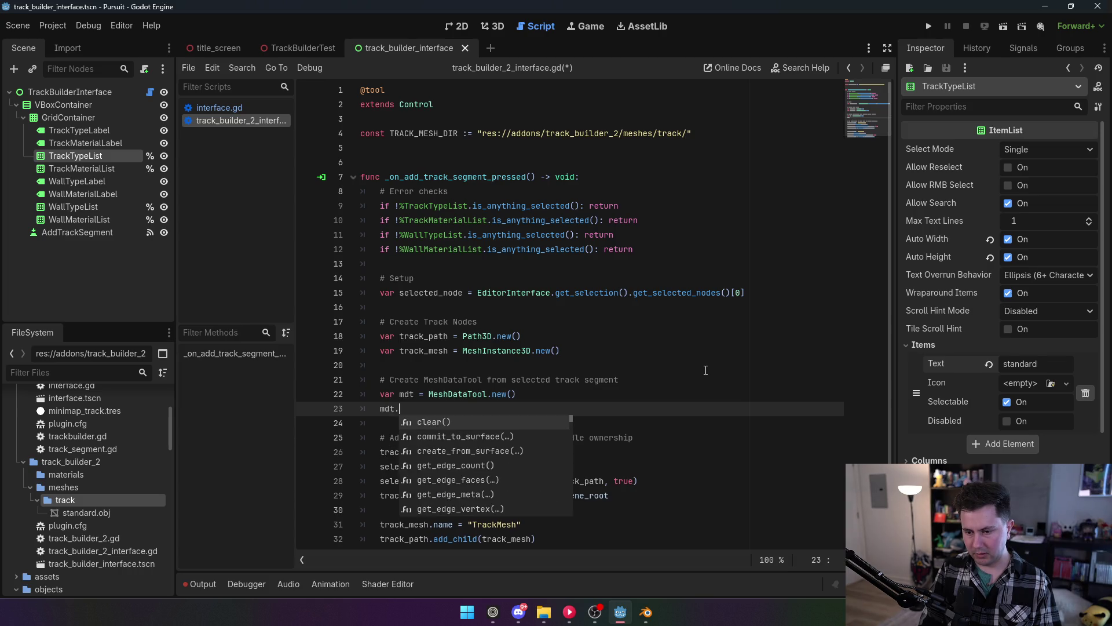
text(cr)
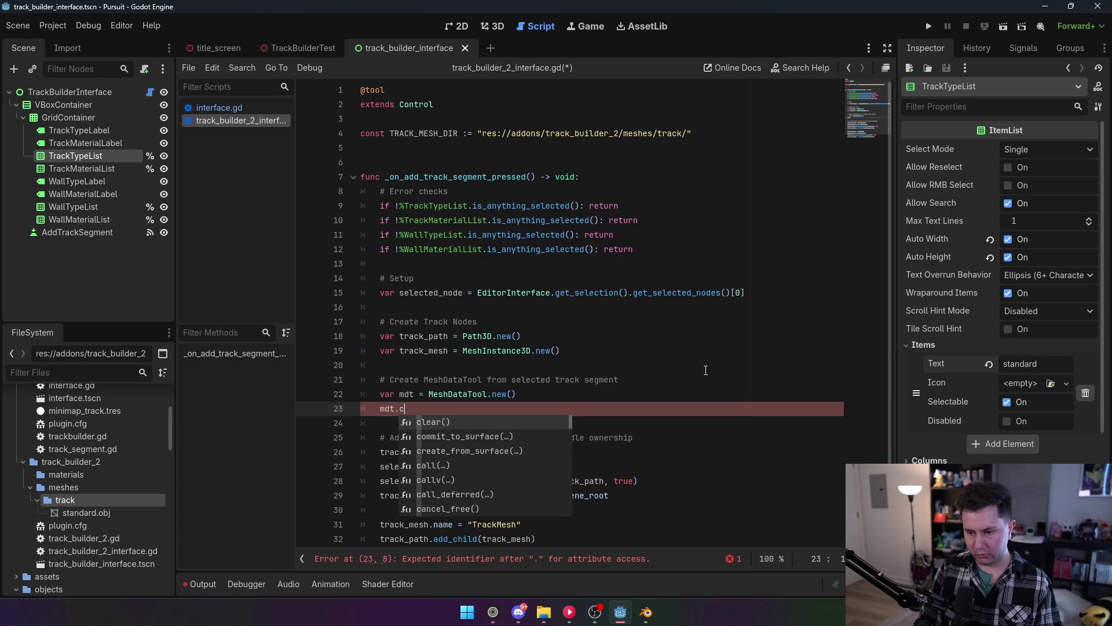
key(Return)
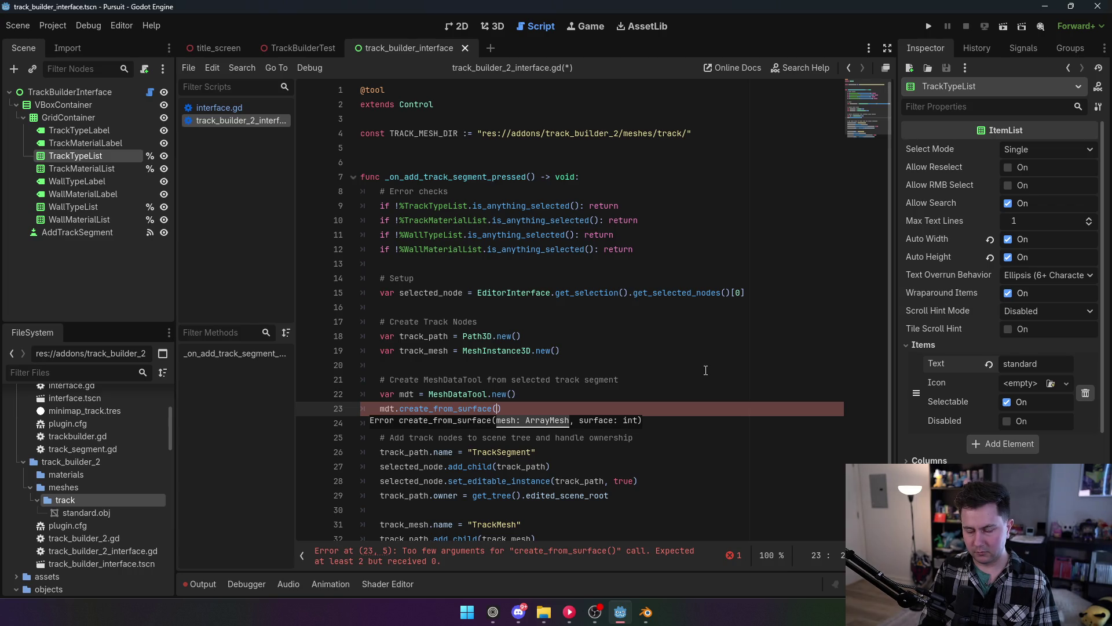
Begin the create_from_surface argument with load(TRACK_MESH_DIR, correcting the constant's spelling.
text(T)
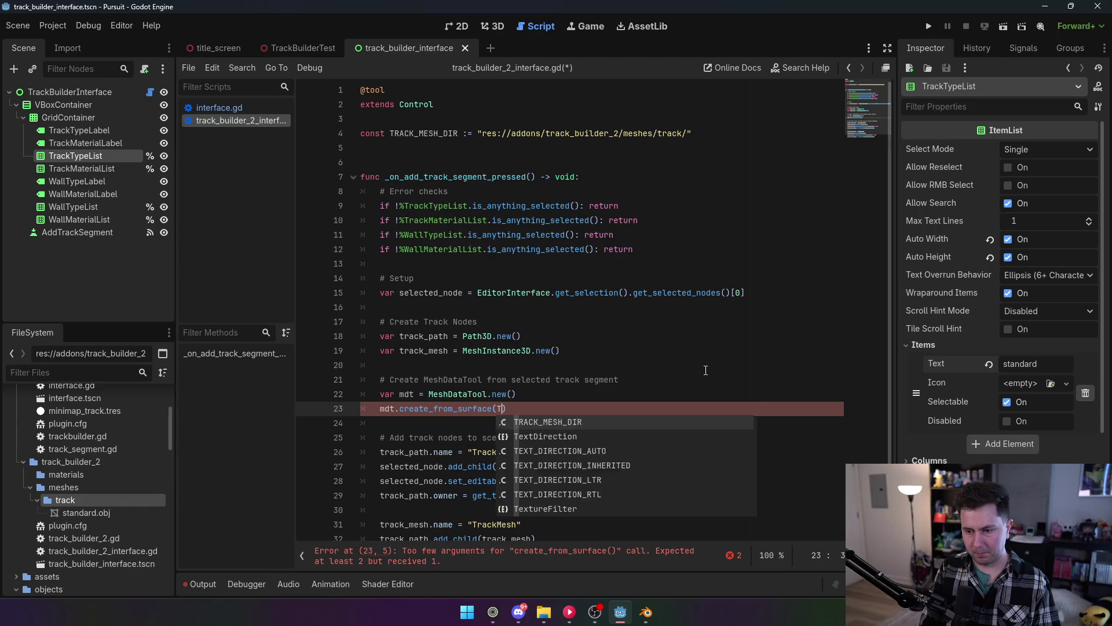
key(BackSpace)
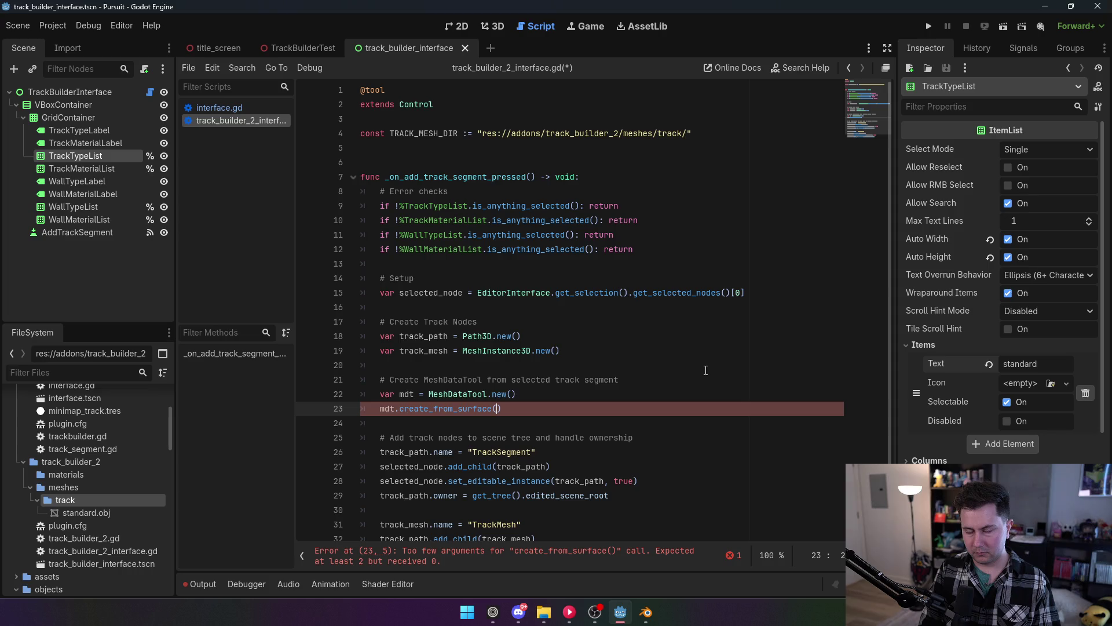
text(load()
text(TRACKMESH)
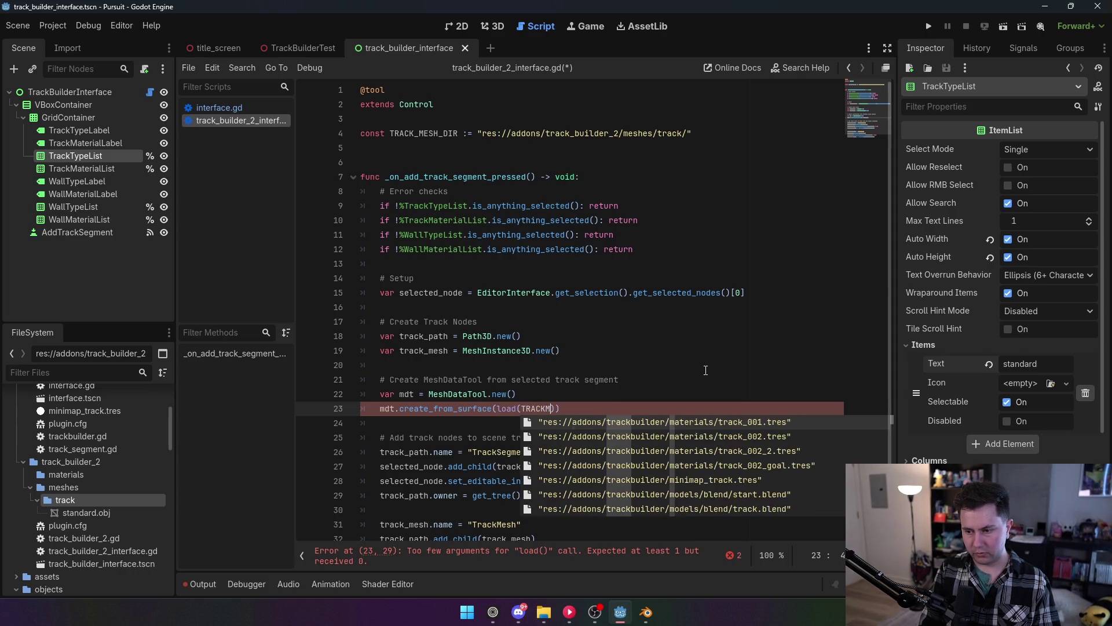
key(BackSpace)
key(BackSpace)
key(BackSpace)
text(_MESH)
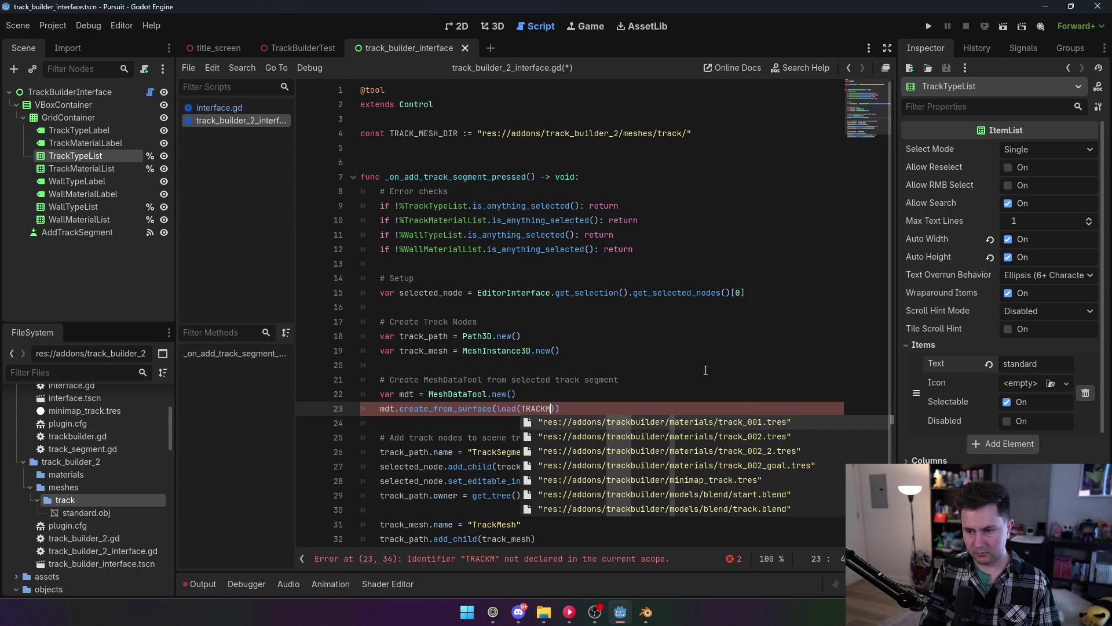
text(_DIR +)
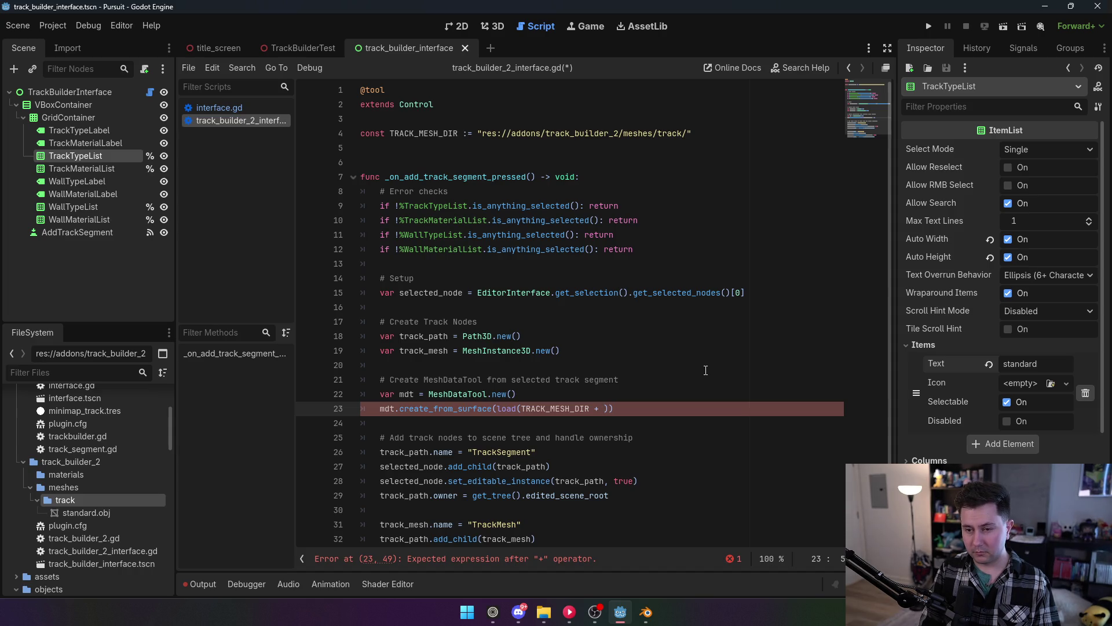
Try a %TrackTypeList reference, then settle on + "standard" + ".obj" for the mesh file path.
text($T)
key(Escape)
key(BackSpace)
text(%Track)
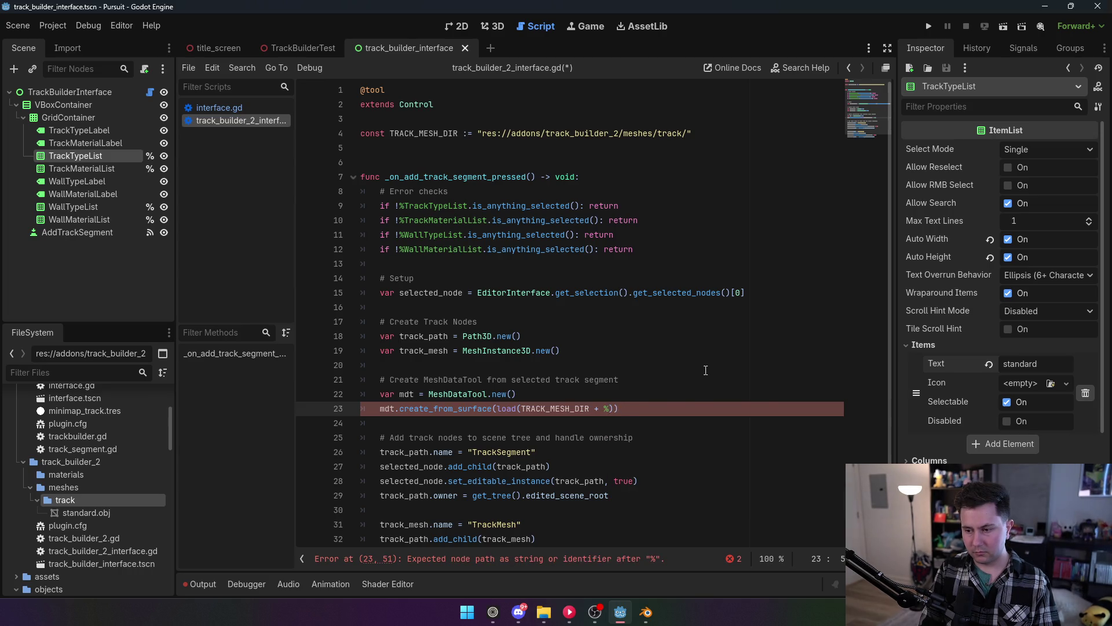
text(TypeList.s)
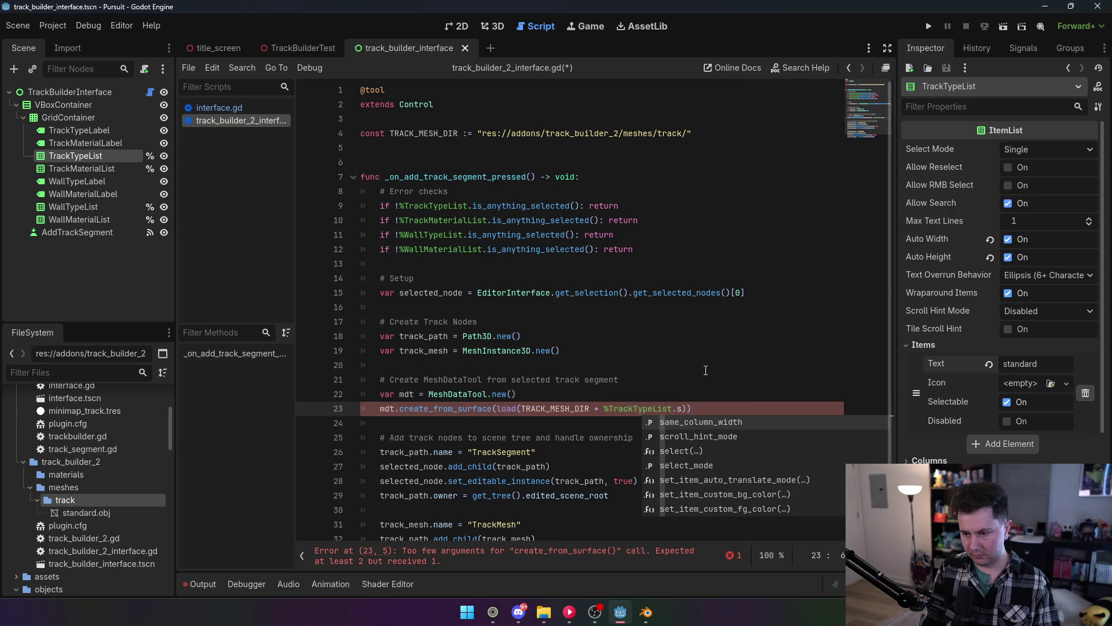
text(elec)
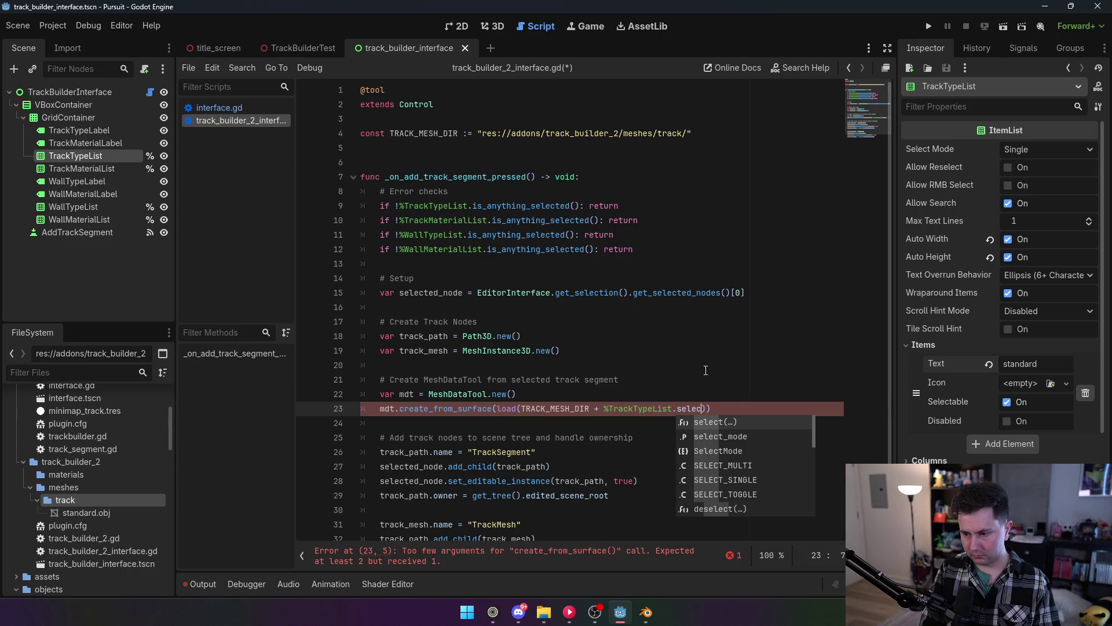
key(BackSpace)
key(BackSpace)
key(BackSpace)
key(BackSpace)
key(BackSpace)
text(curre)
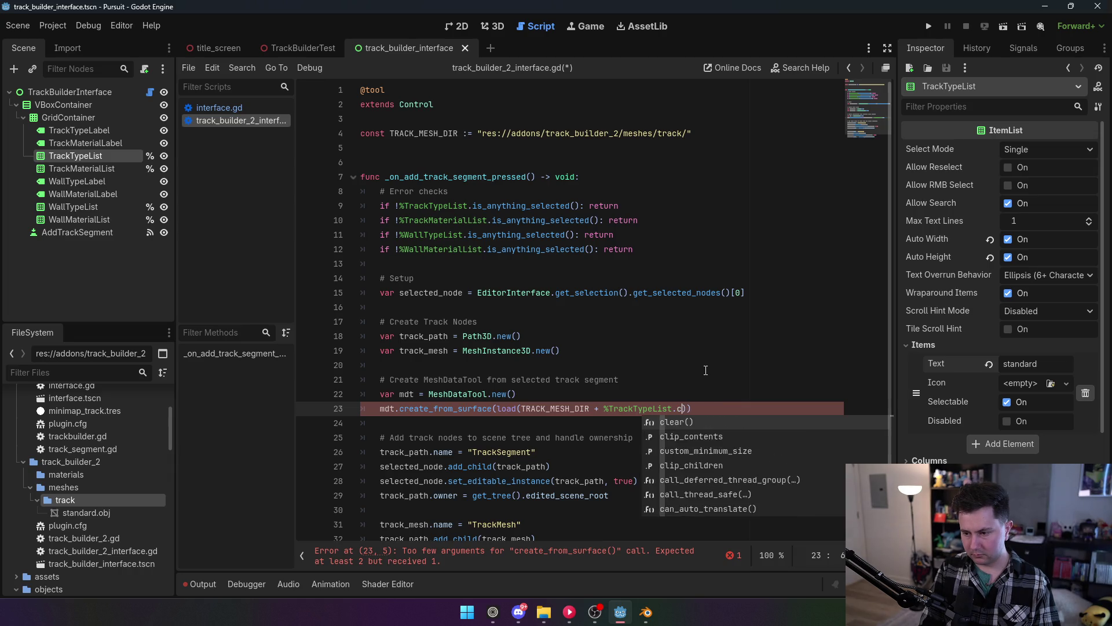
text(nt)
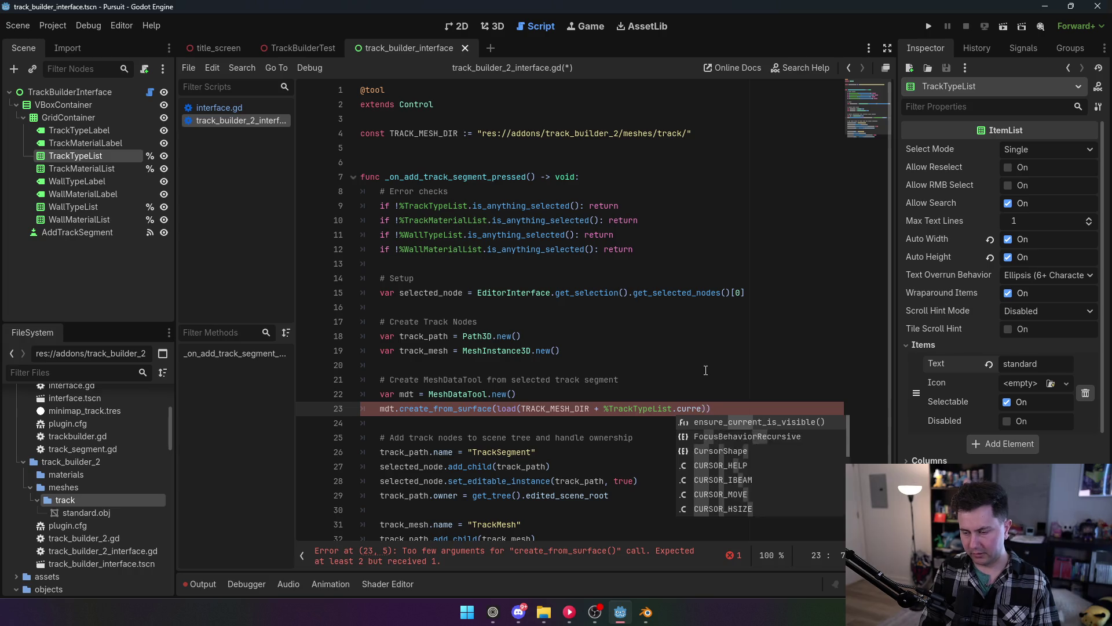
key(BackSpace)
key(BackSpace)
key(BackSpace)
key(BackSpace)
key(BackSpace)
key(BackSpace)
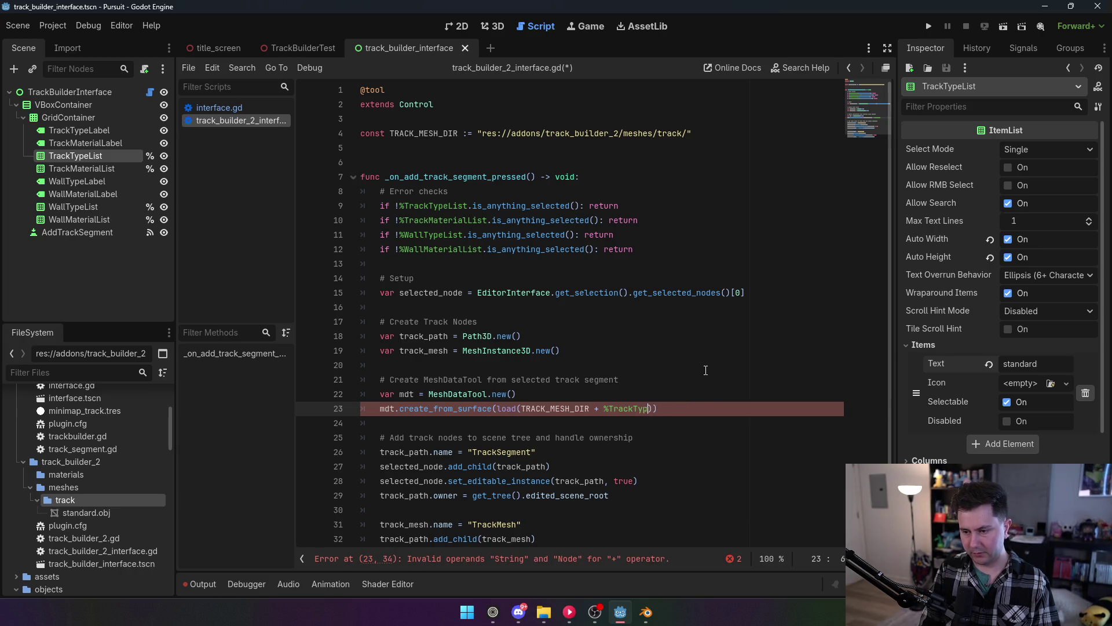
text("standard" )
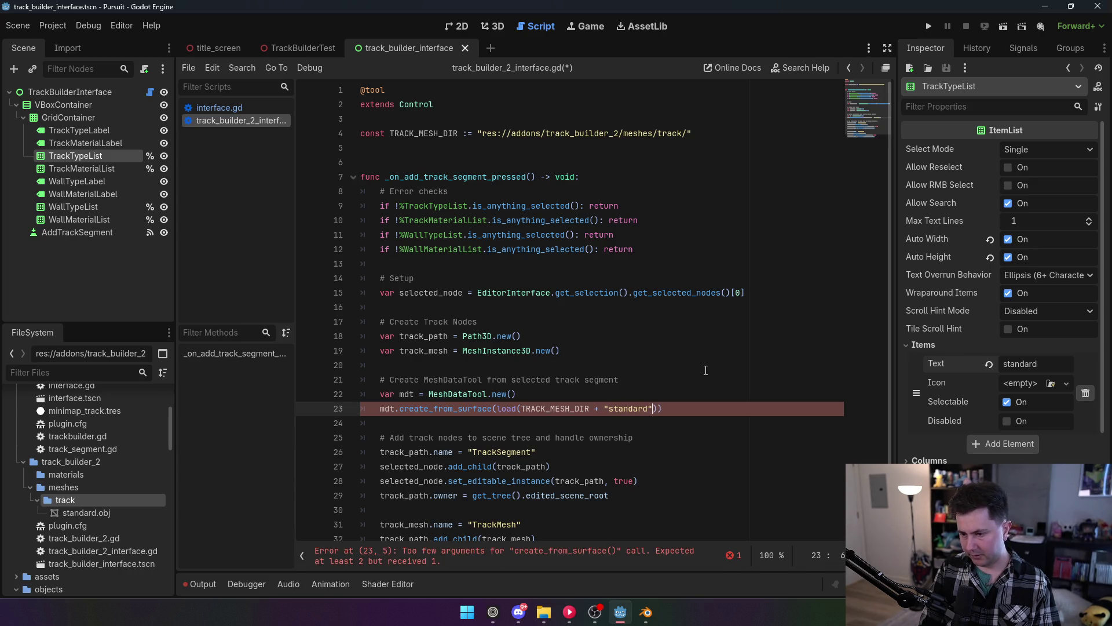
text(+ ")
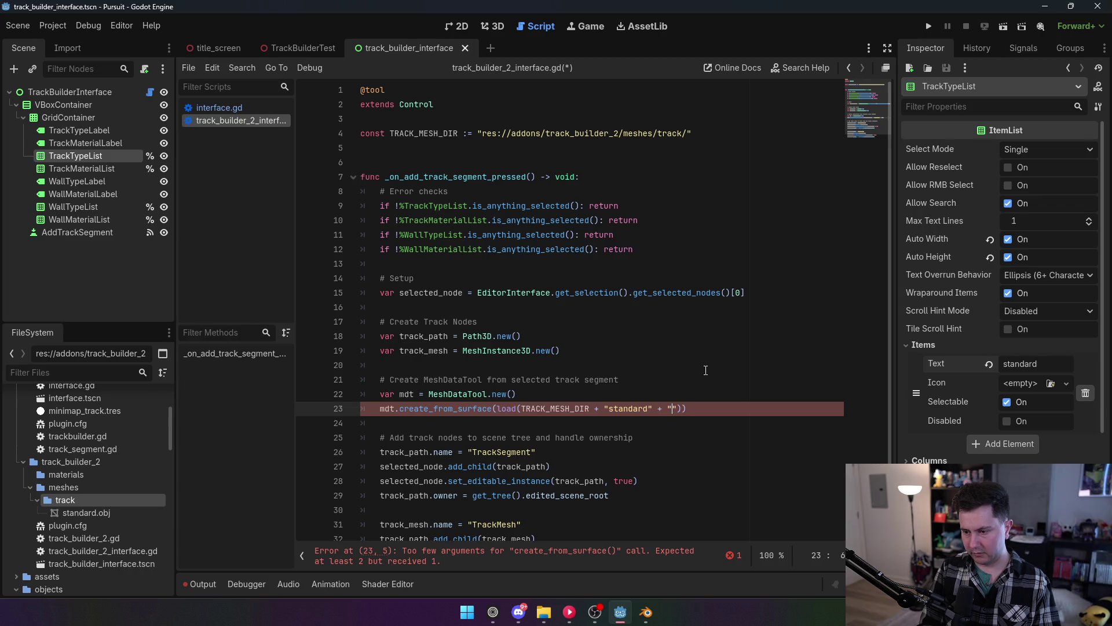
text(.obj)
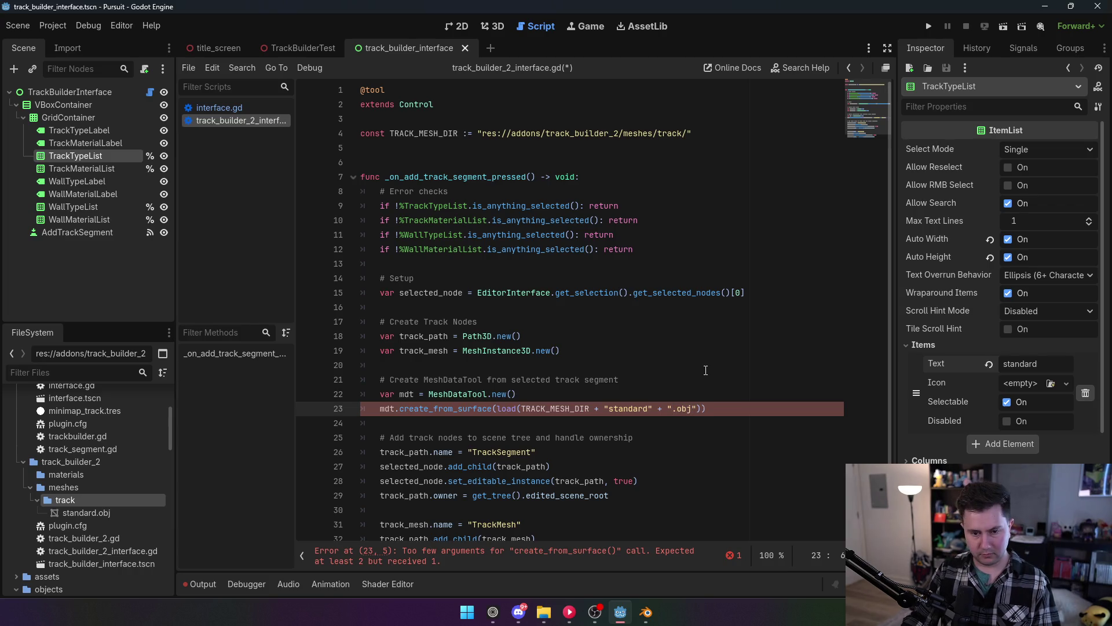
click(620, 337)
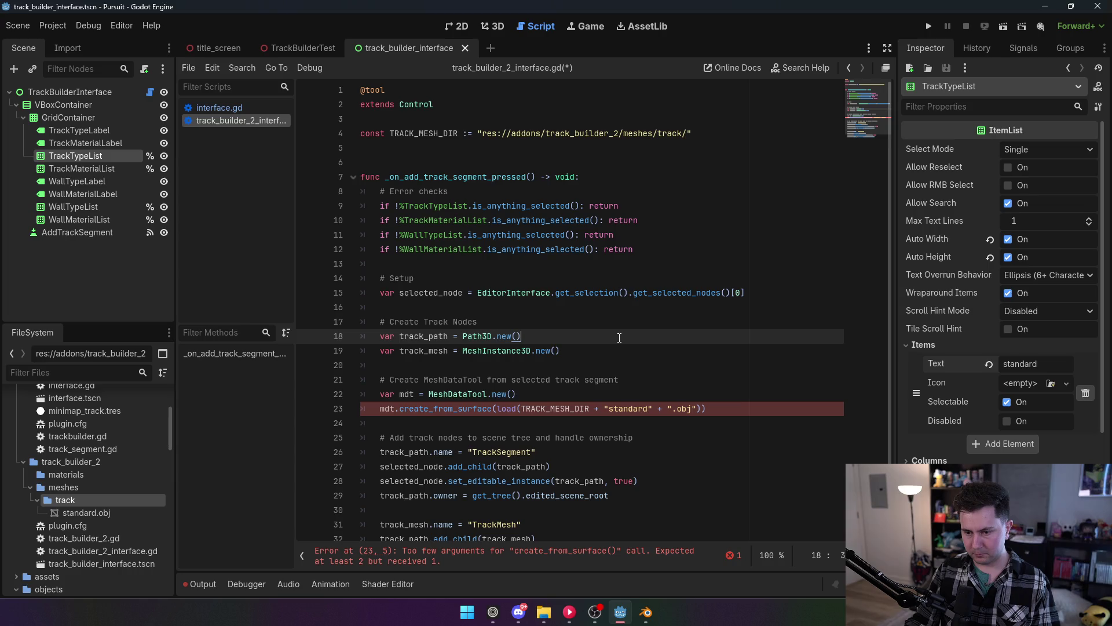
Add 0 as the surface index argument on line 23.
mouse_move(474, 405)
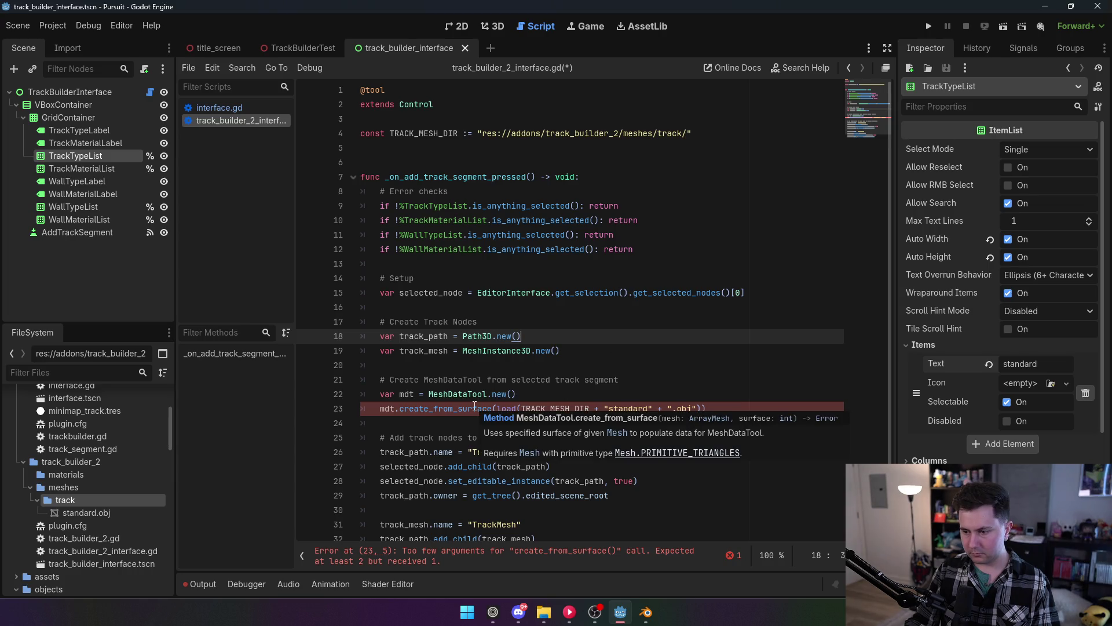
click(704, 409)
text(, 0)
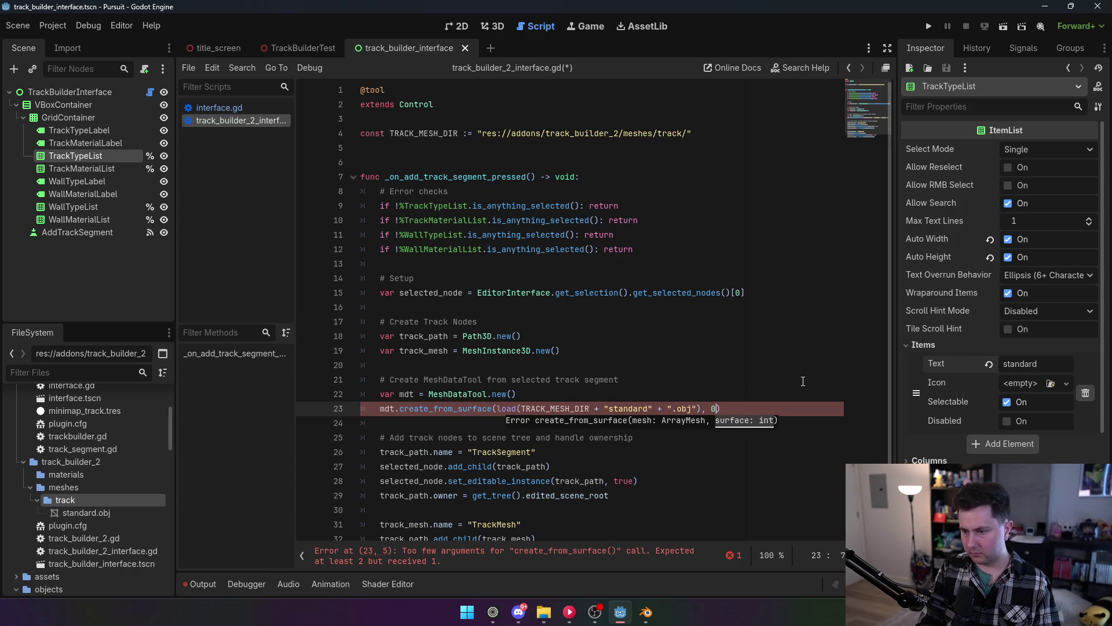
click(619, 355)
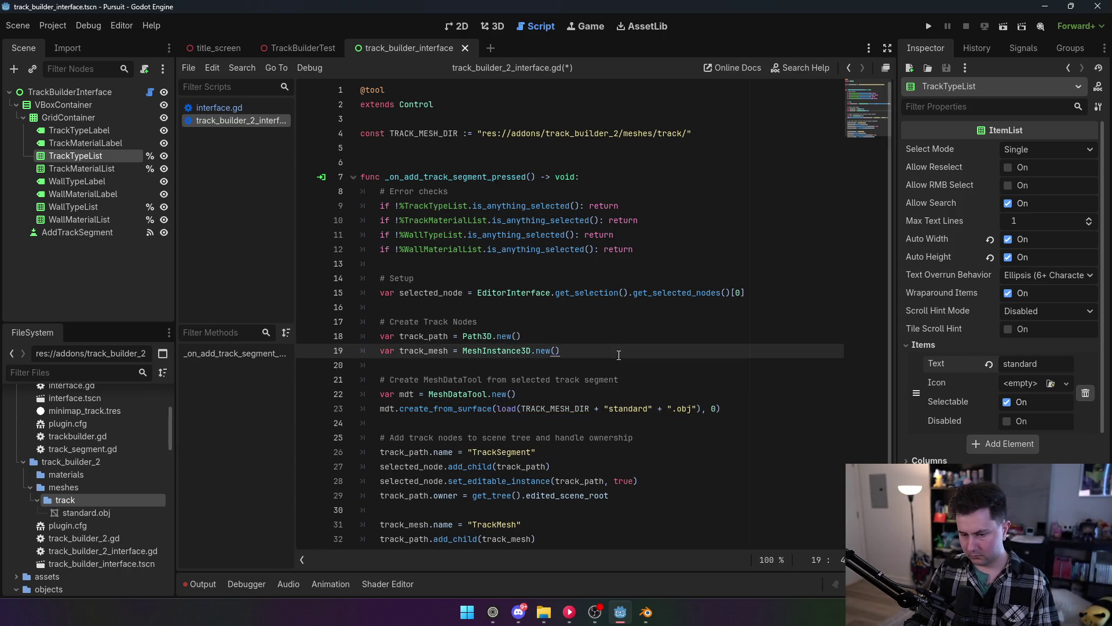
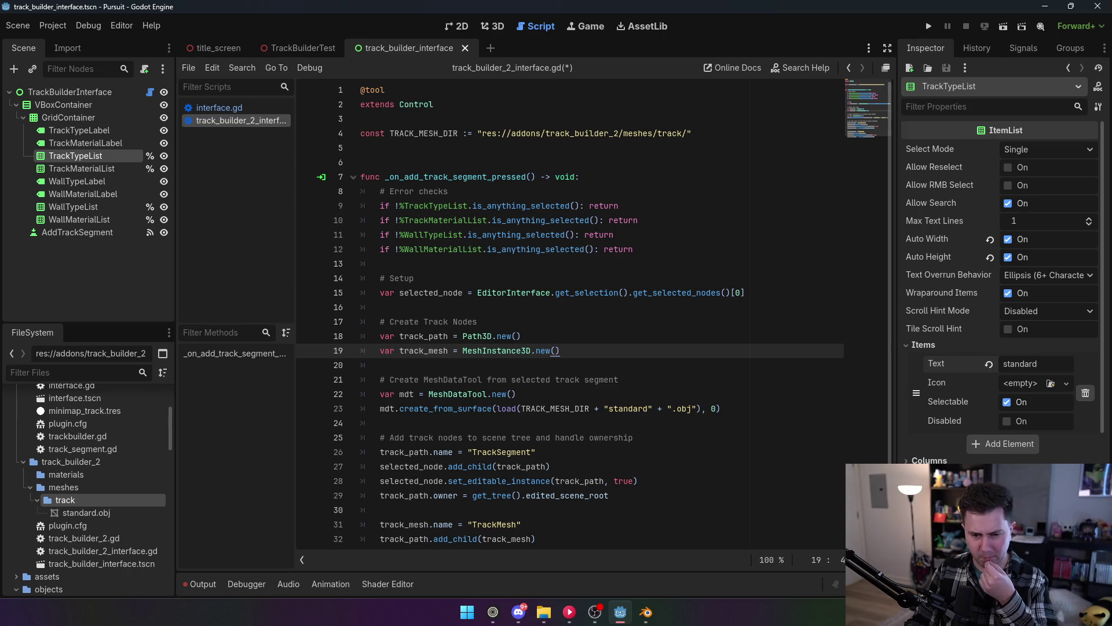
Add a print(mdt) line after line 23 and save the script.
mouse_move(106, 514)
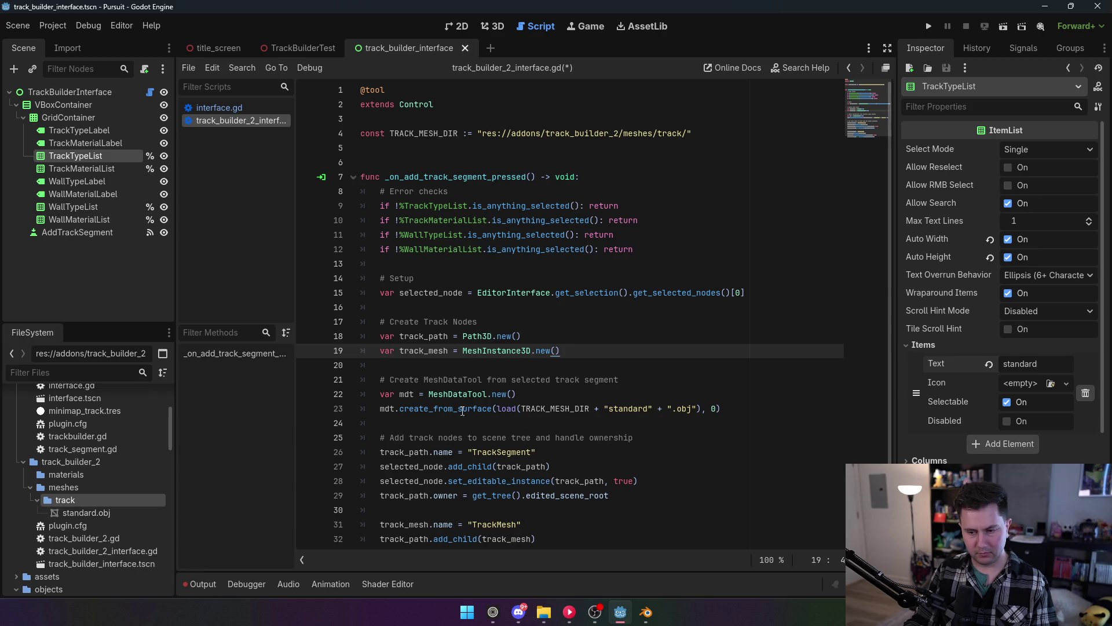
click(738, 410)
key(Return)
text(print(mdt)
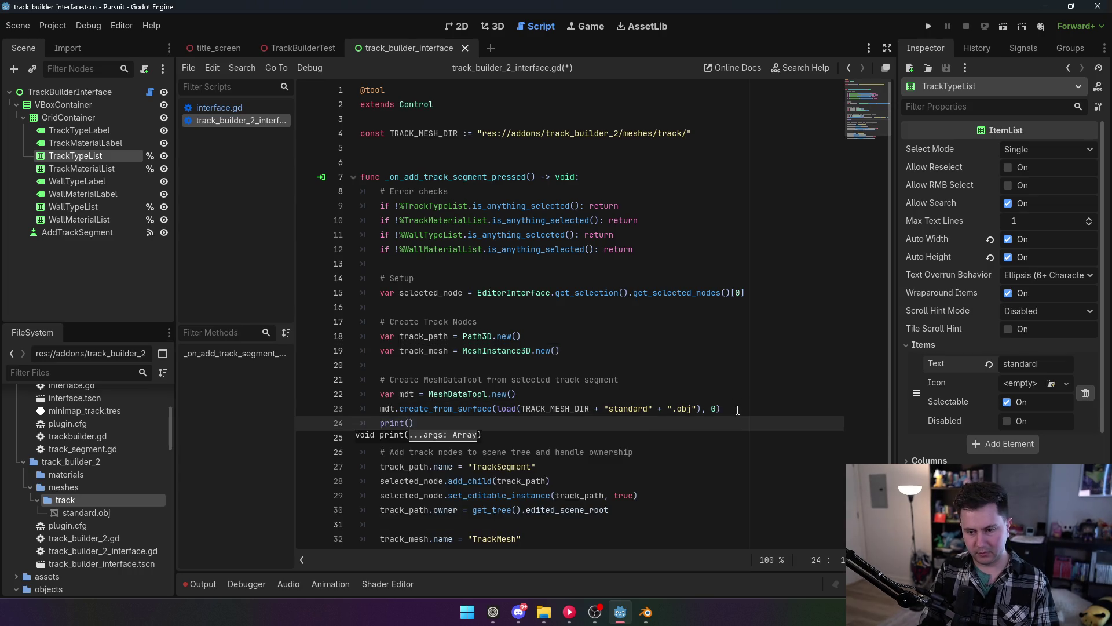
click(561, 248)
key(ctrl+s)
click(53, 26)
Enable the TrackBuilder2 plugin in Project Settings.
click(494, 26)
click(493, 26)
click(58, 26)
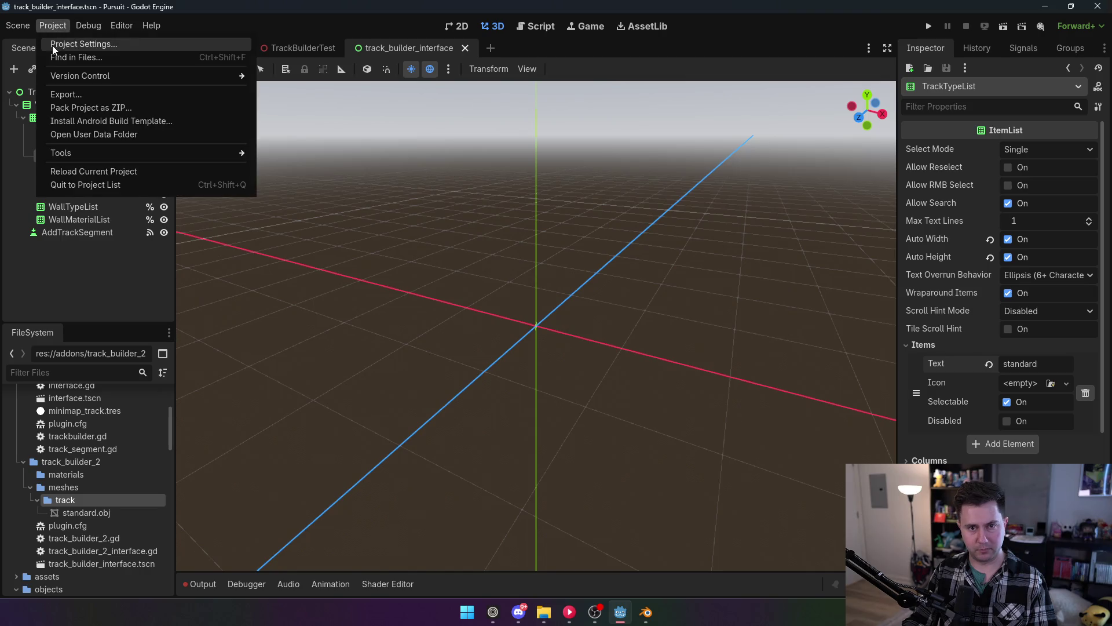
click(52, 45)
click(118, 139)
click(452, 455)
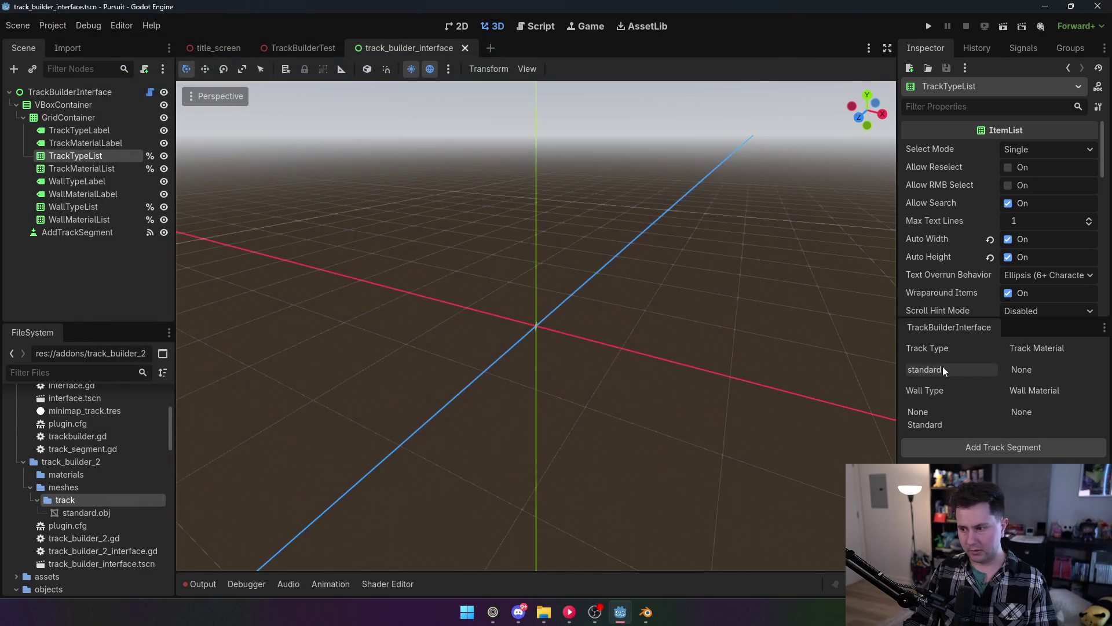
Add a Standard-wall track segment to TrackBuilderTest and read the printed MeshDataTool in Output.
click(928, 423)
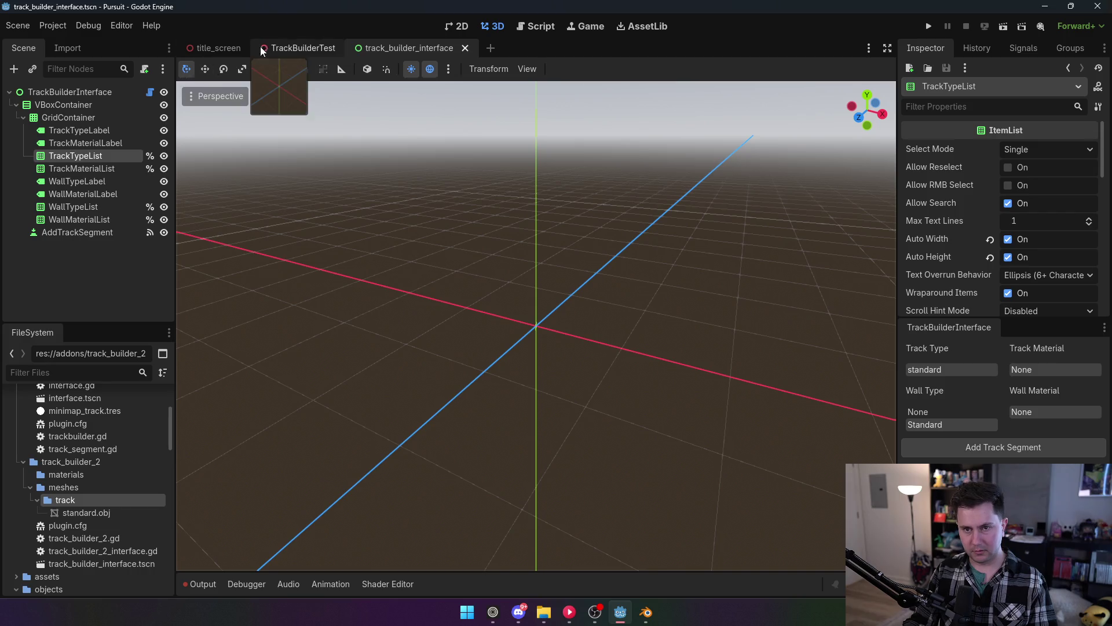
click(301, 48)
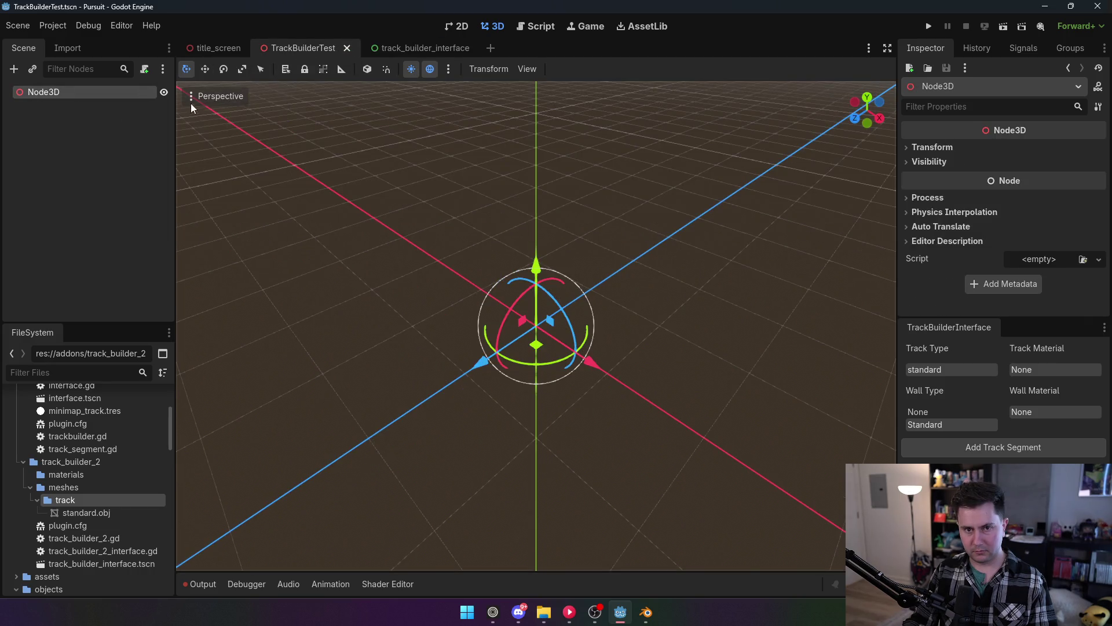
click(992, 450)
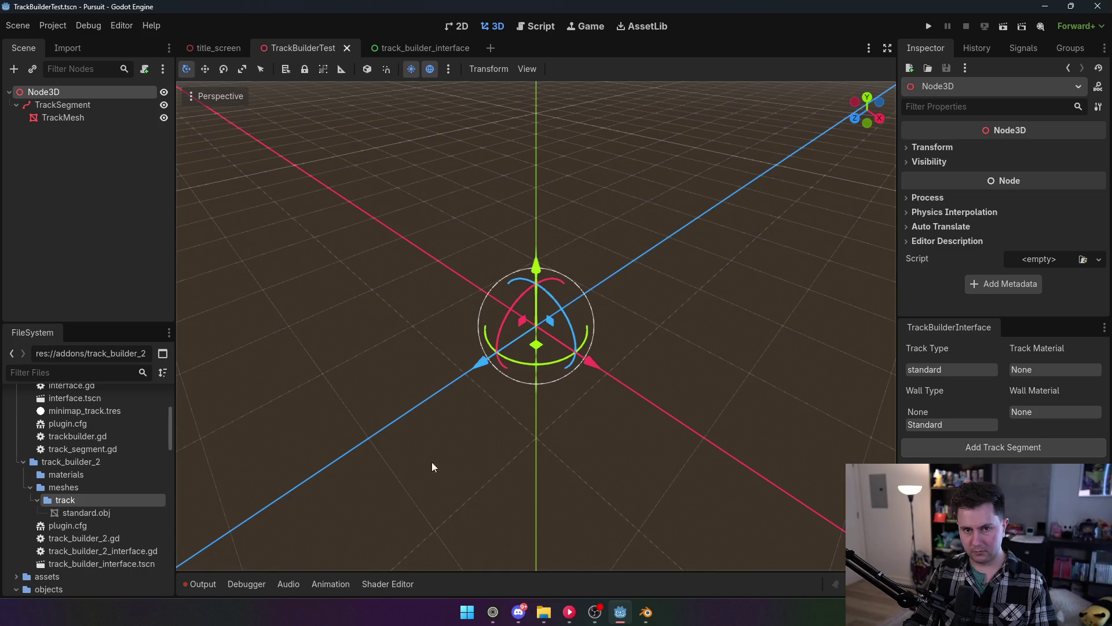
click(200, 583)
drag(246, 543, 382, 547)
click(354, 543)
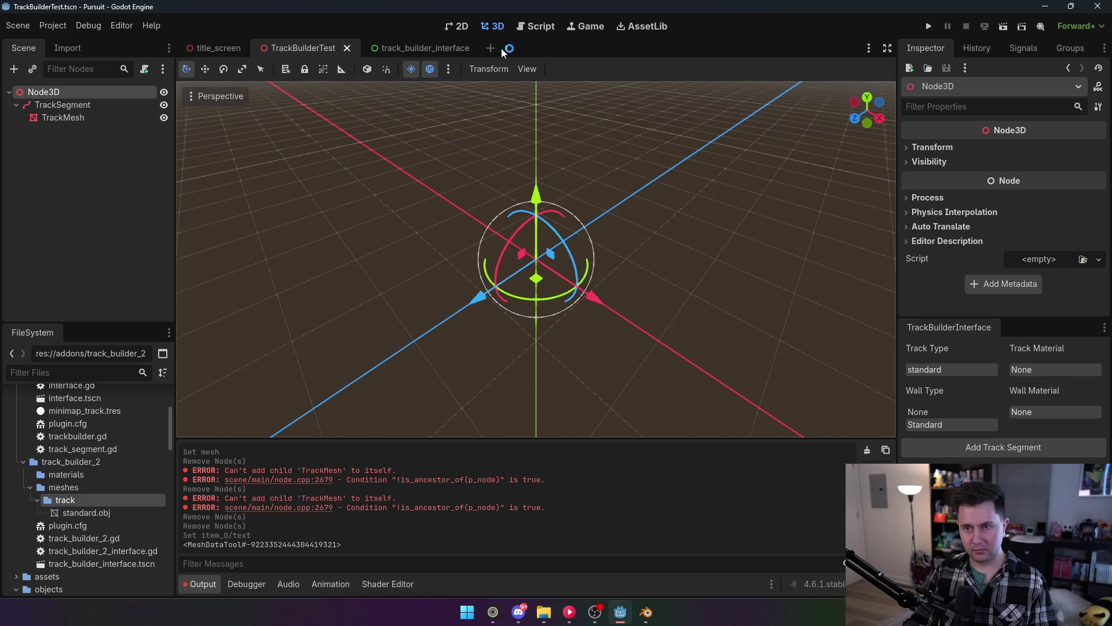
Disable the plugin, delete the generated TrackMesh and TrackSegment nodes, and return to the script.
click(53, 25)
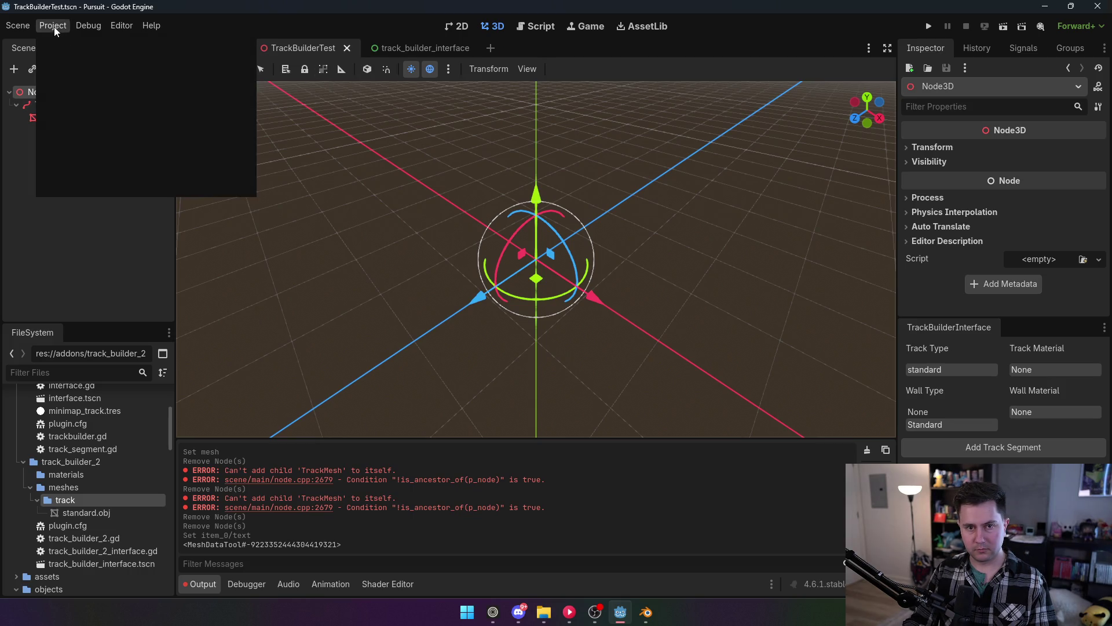
click(67, 46)
click(146, 139)
click(433, 453)
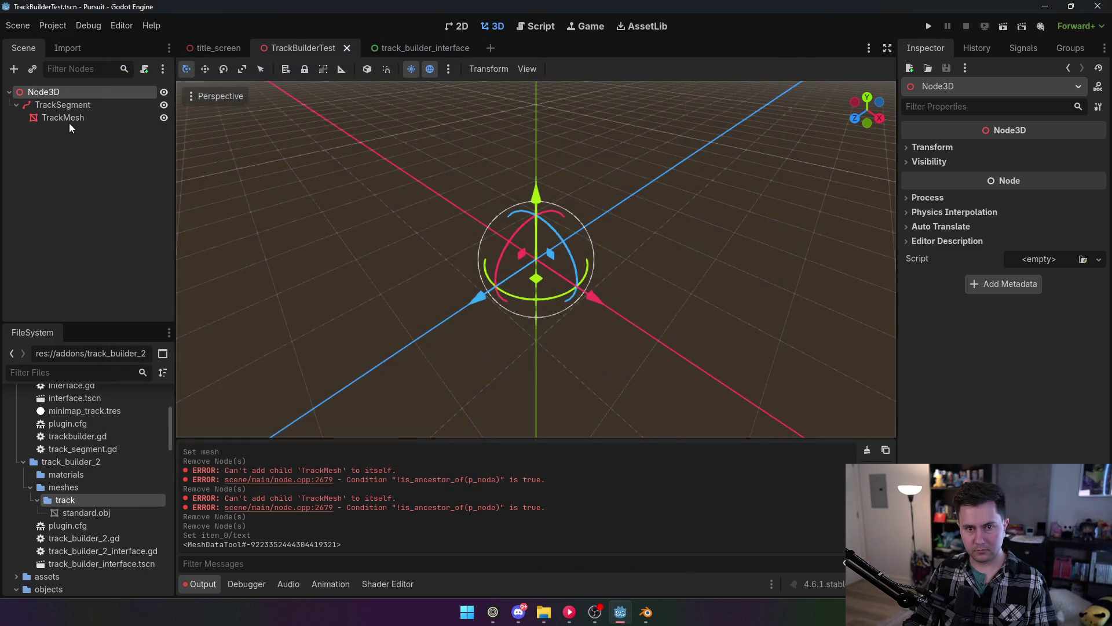
click(68, 117)
click(66, 104)
key(Delete)
click(513, 321)
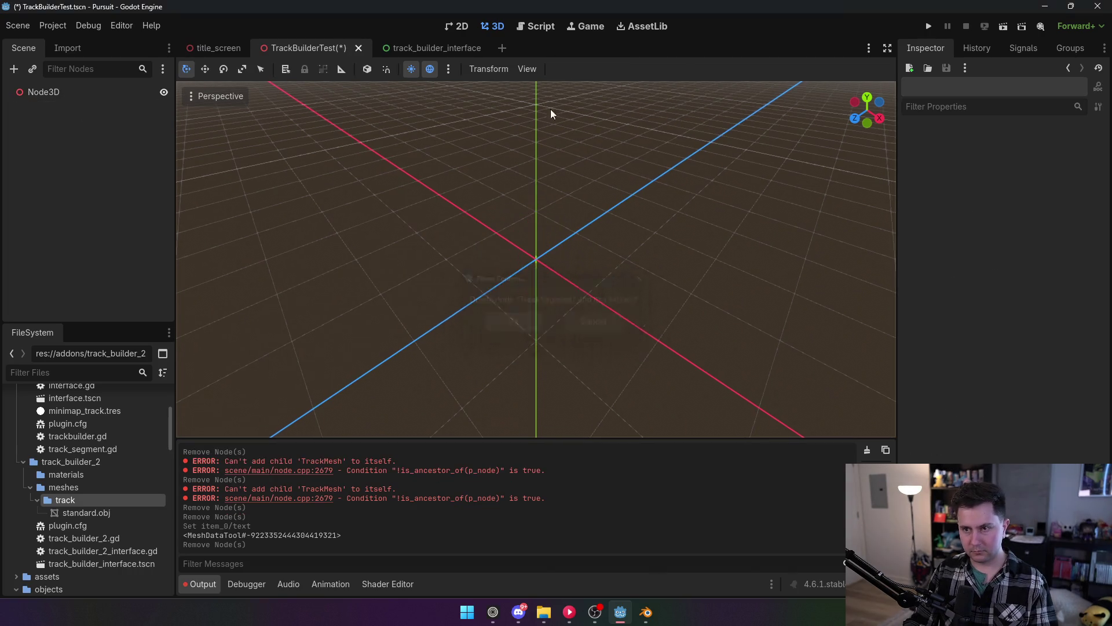
click(536, 26)
scroll(426, 246, down, 5)
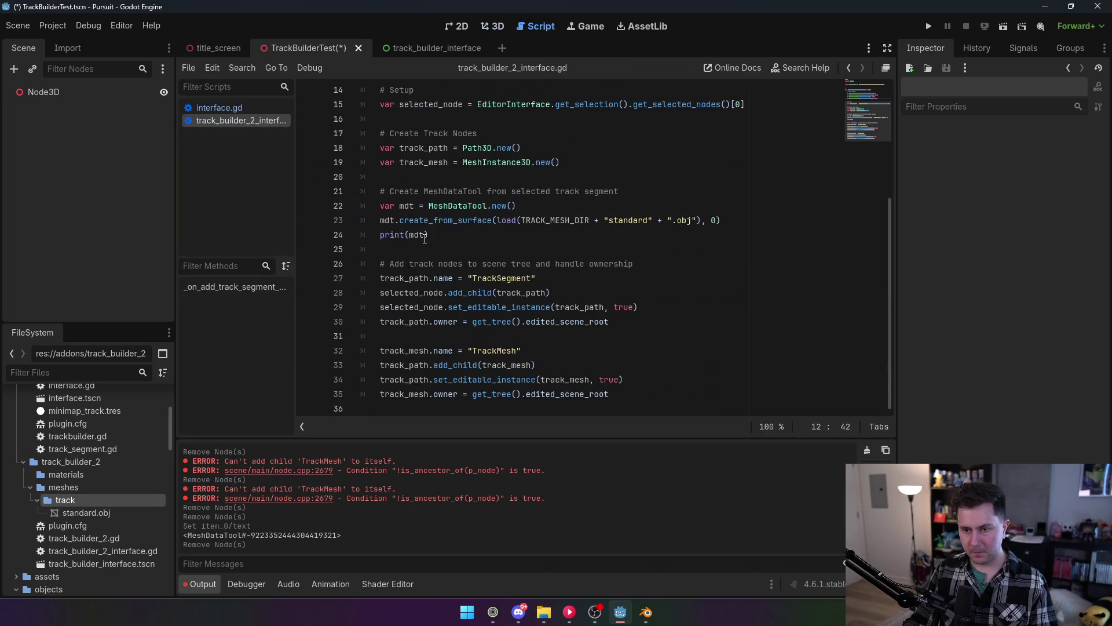
Change line 24 to print(mdt.get_vertex_count()) and save the script.
click(429, 235)
text(.)
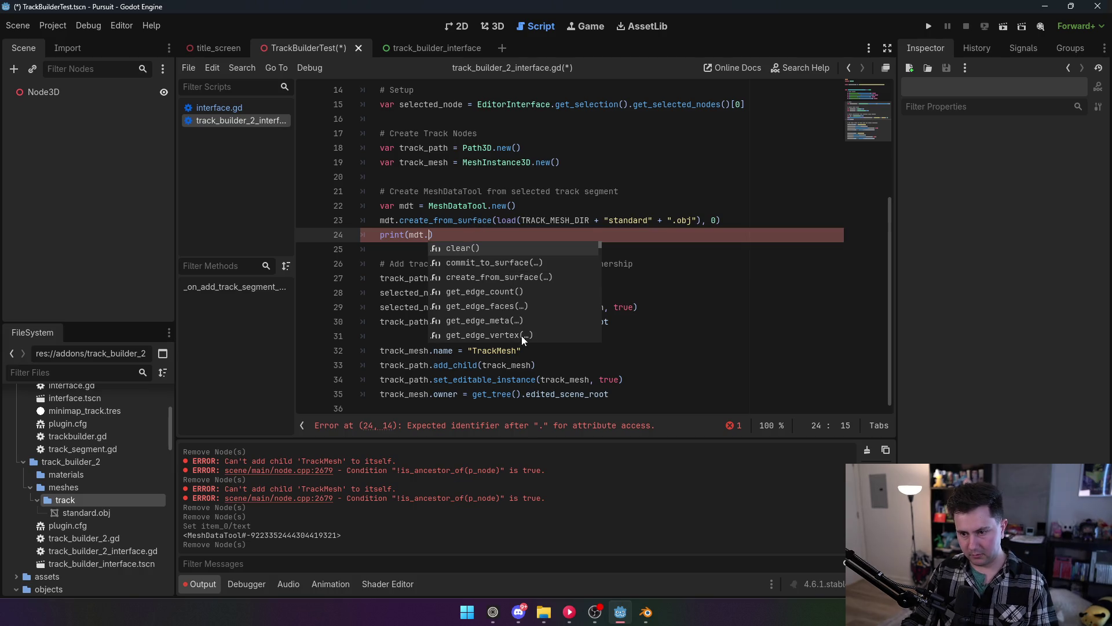
text(get_vert)
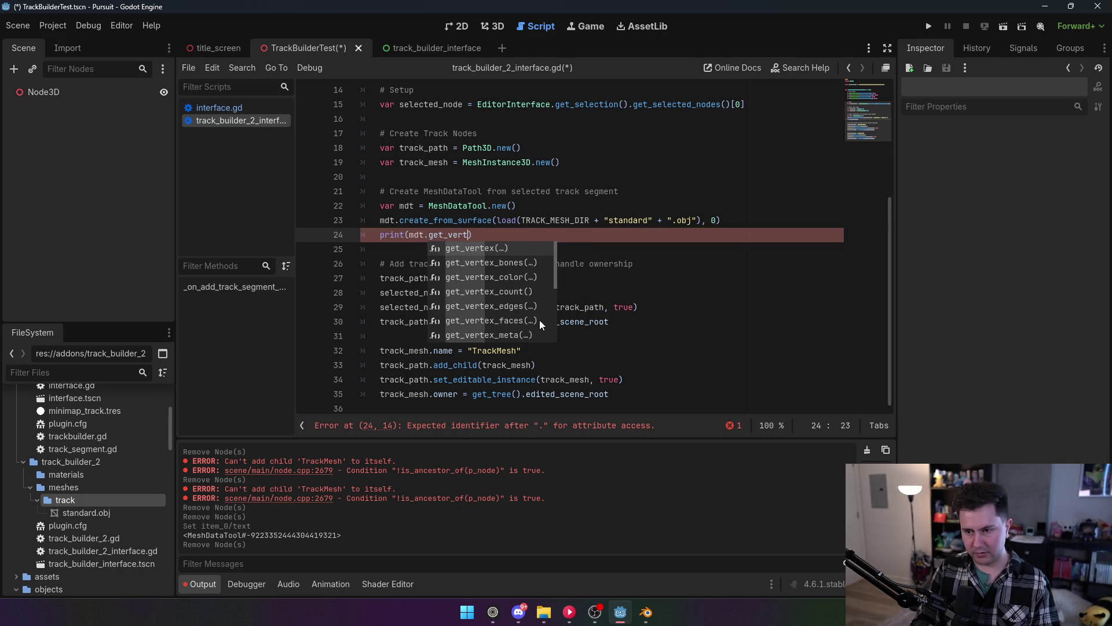
key(Down)
key(Down)
key(Return)
click(555, 167)
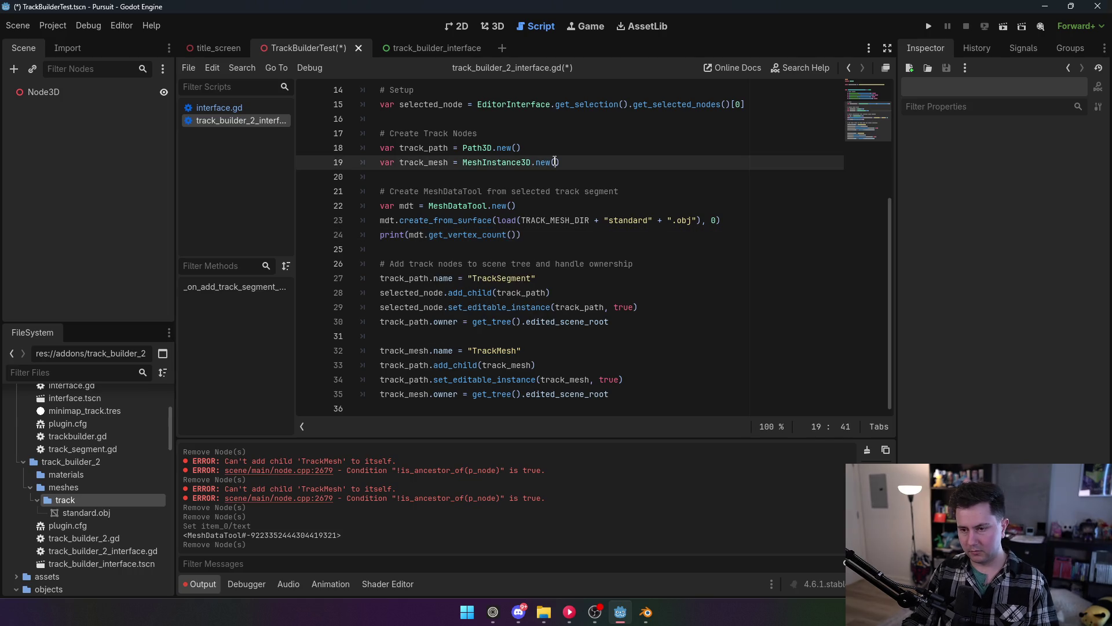
key(ctrl+s)
Re-enable TrackBuilder2 and add a track segment under the root Node3D, printing 44 vertices.
click(53, 25)
click(69, 46)
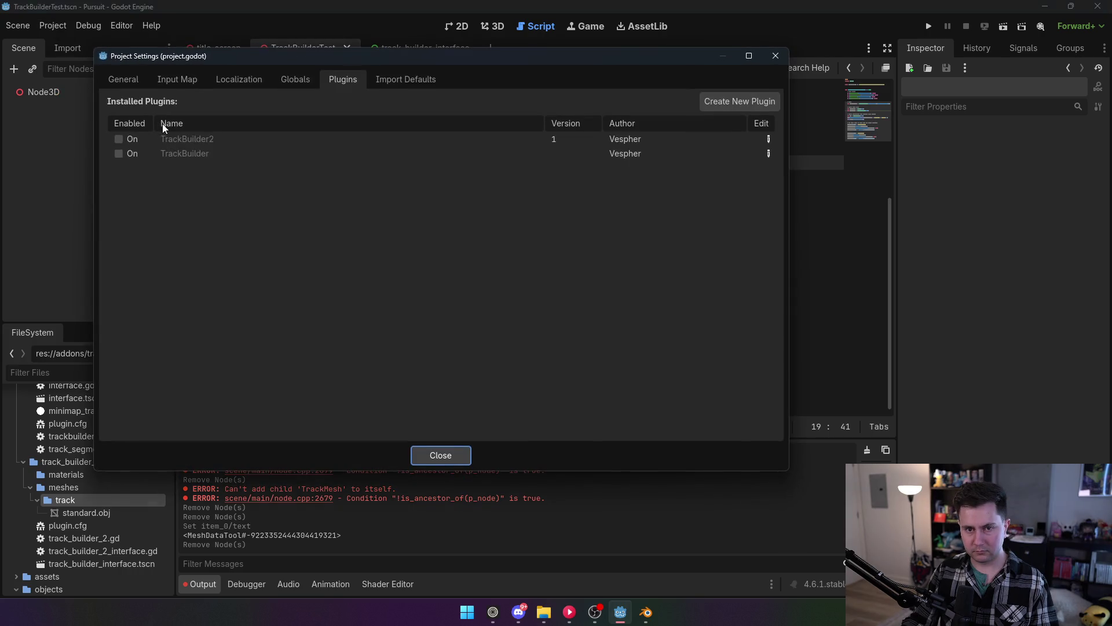
click(119, 139)
click(434, 459)
click(502, 25)
click(44, 92)
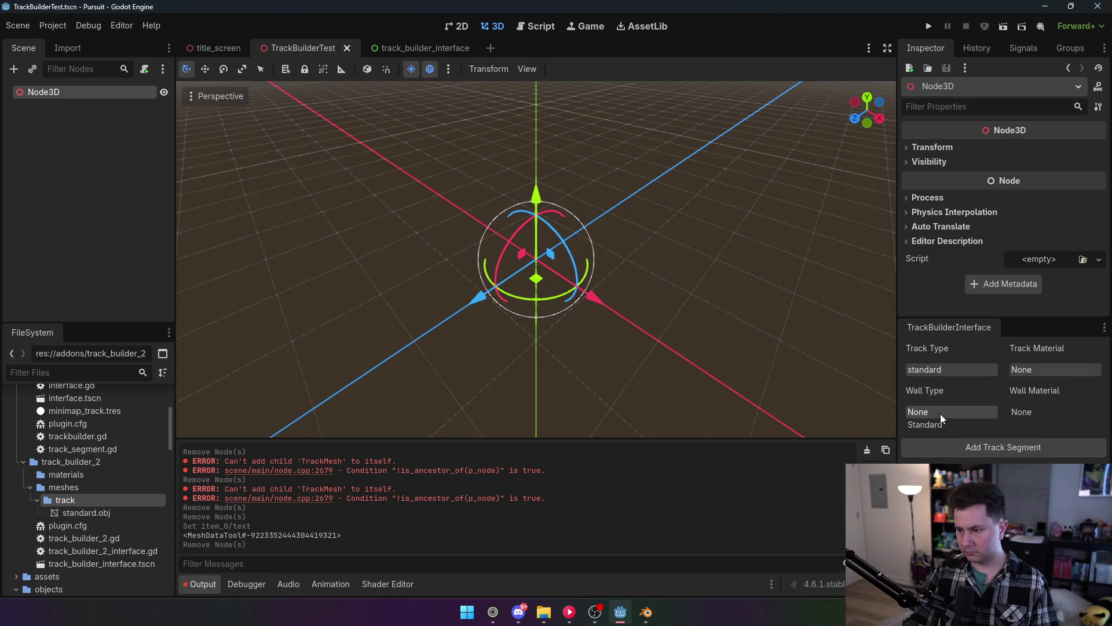
click(1023, 447)
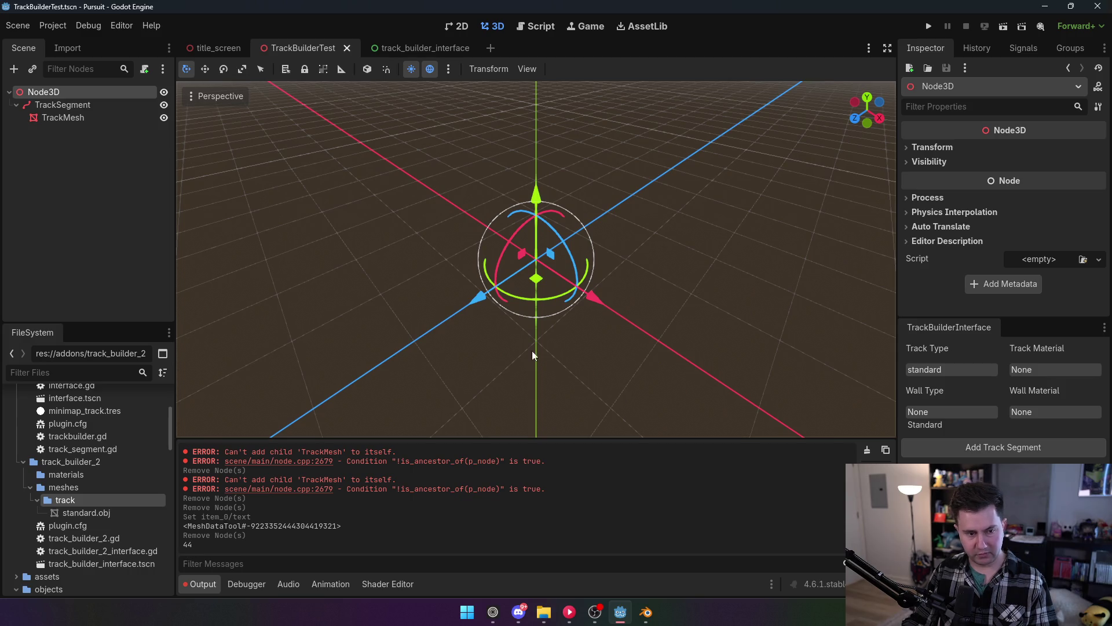
Delete the TrackSegment node, disable TrackBuilder2, and return to the script editor.
click(63, 105)
click(513, 323)
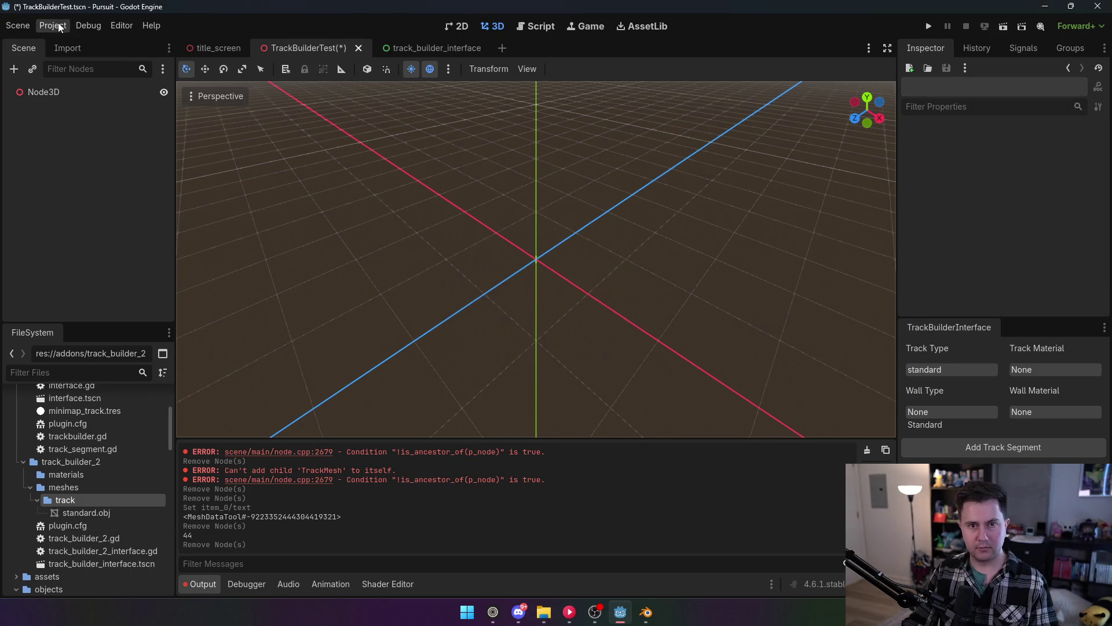
click(52, 25)
click(68, 43)
click(118, 139)
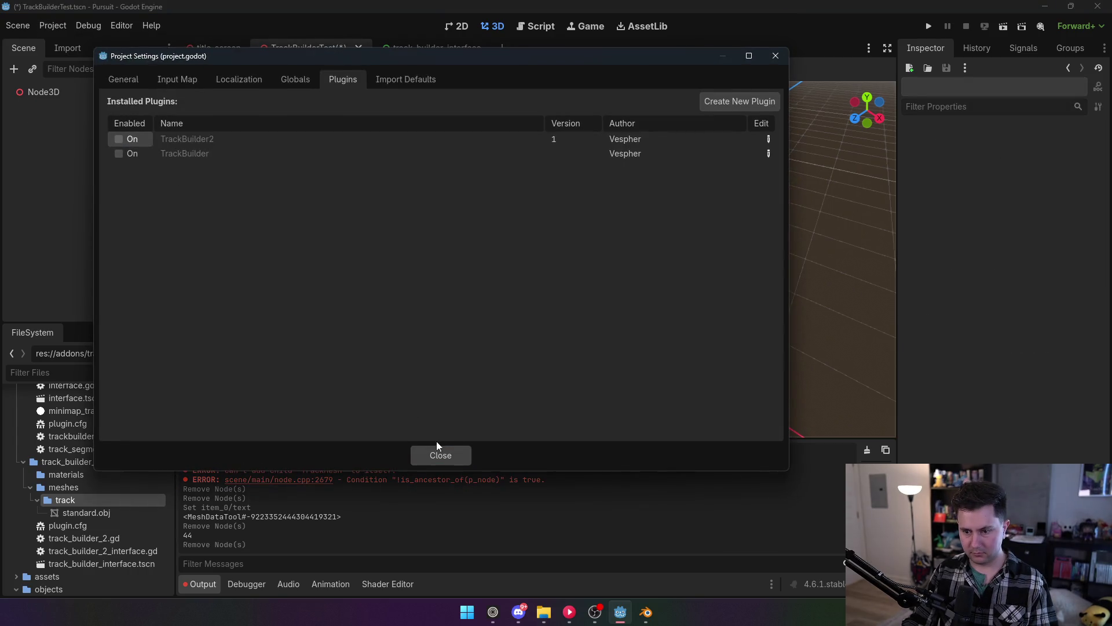
click(440, 455)
click(538, 26)
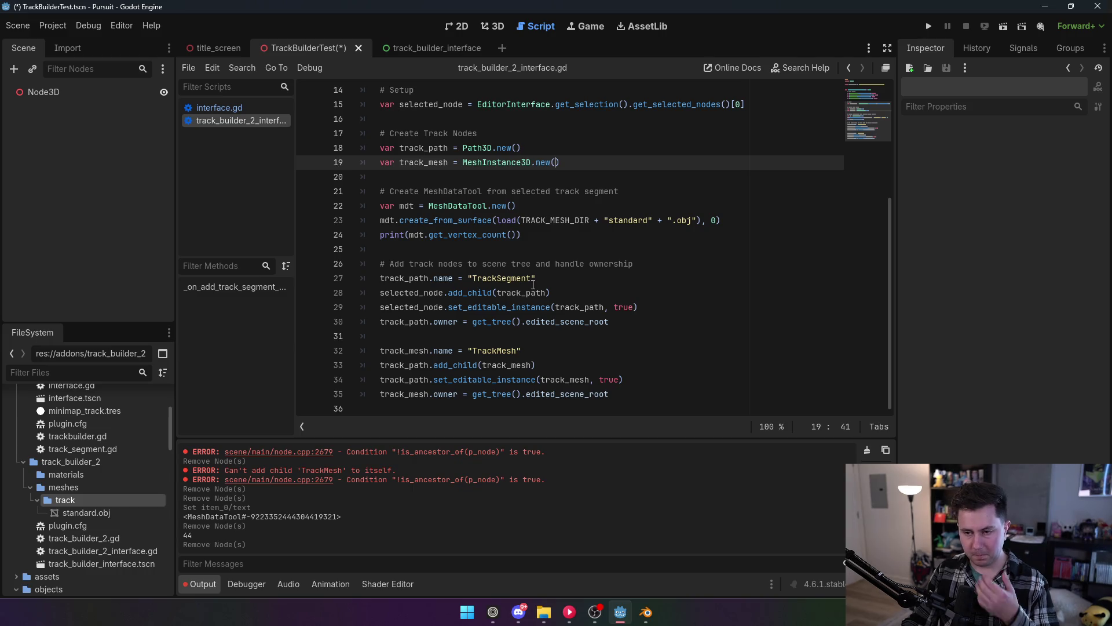
Delete the vertex-count print line and insert blank lines after line 20.
click(536, 239)
key(shift+Home)
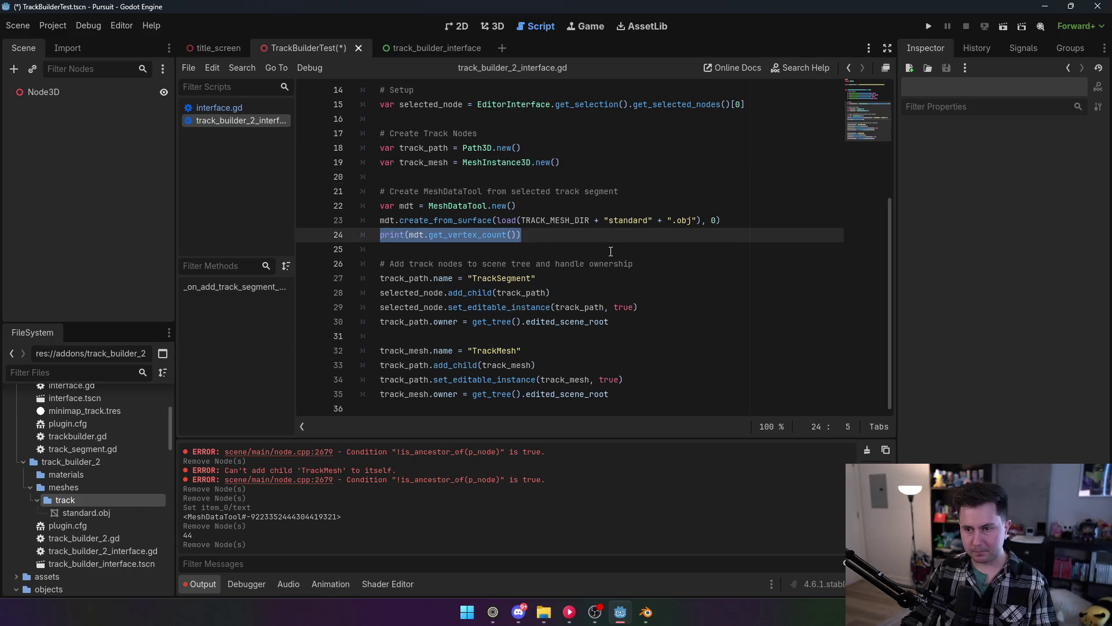
key(BackSpace)
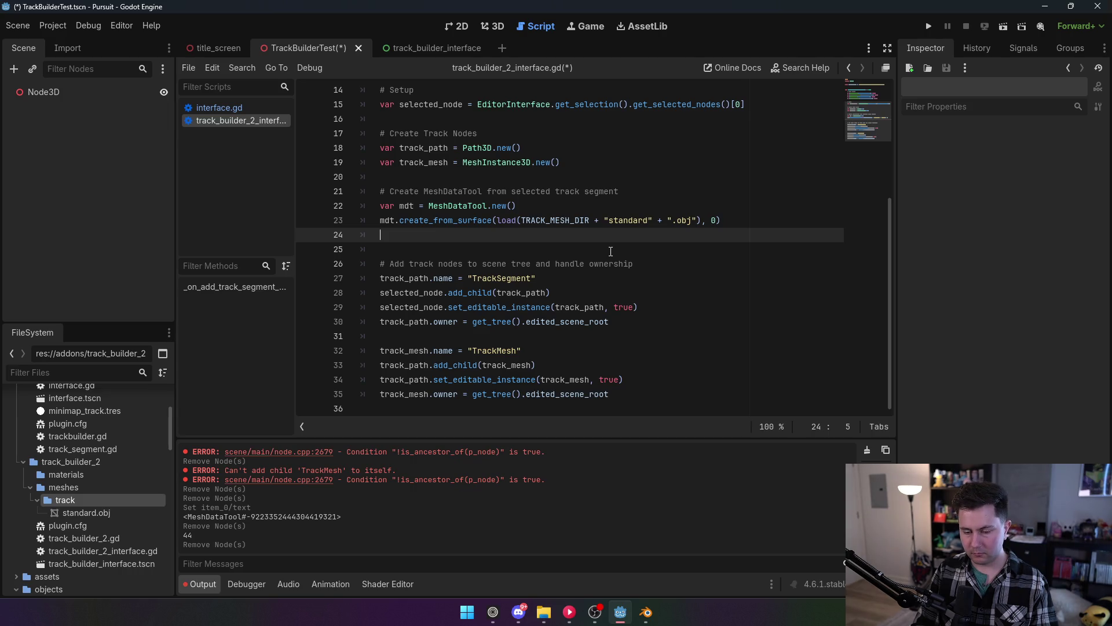
key(Return)
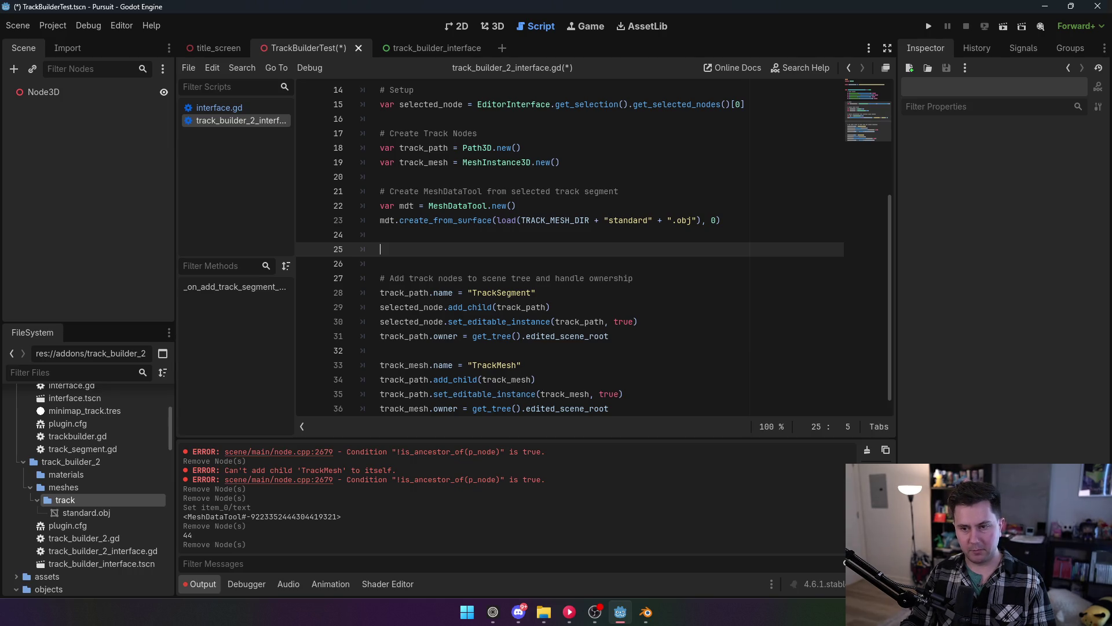
click(410, 183)
key(Return)
key(Return)
key(Up)
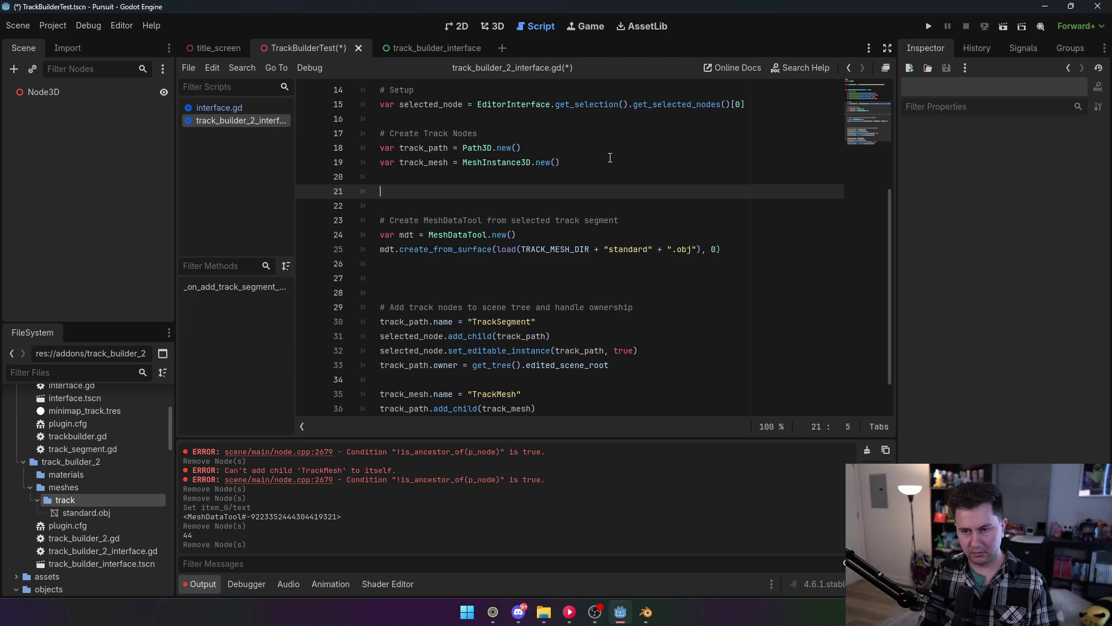
Add a '# Create starting path points' comment and track_path.curve = Curve3D.new().
text(# C)
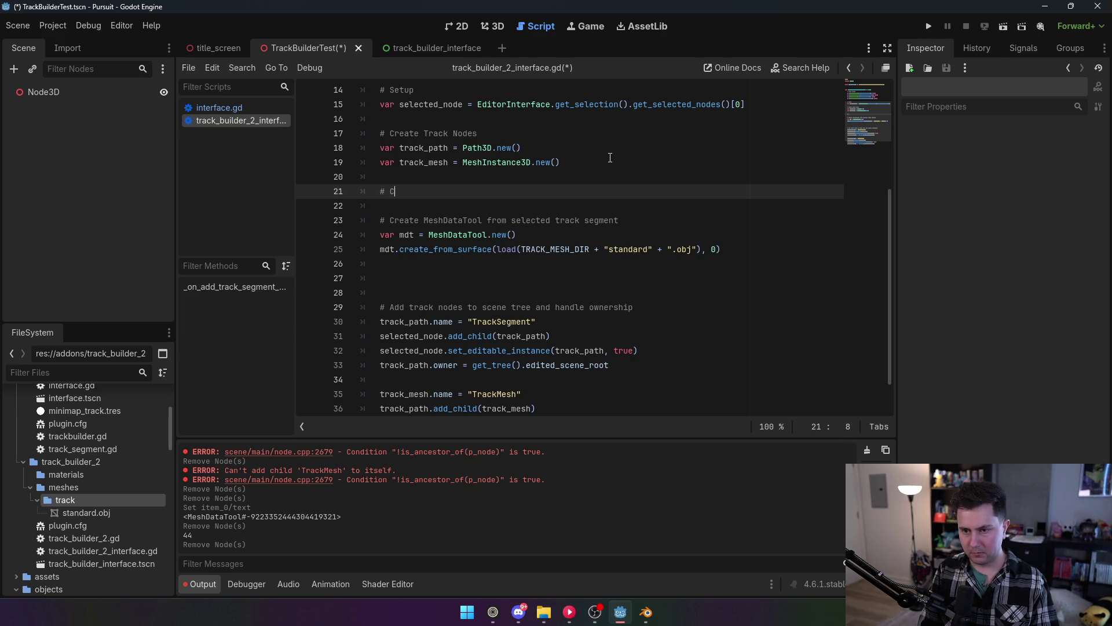
text(reate stat)
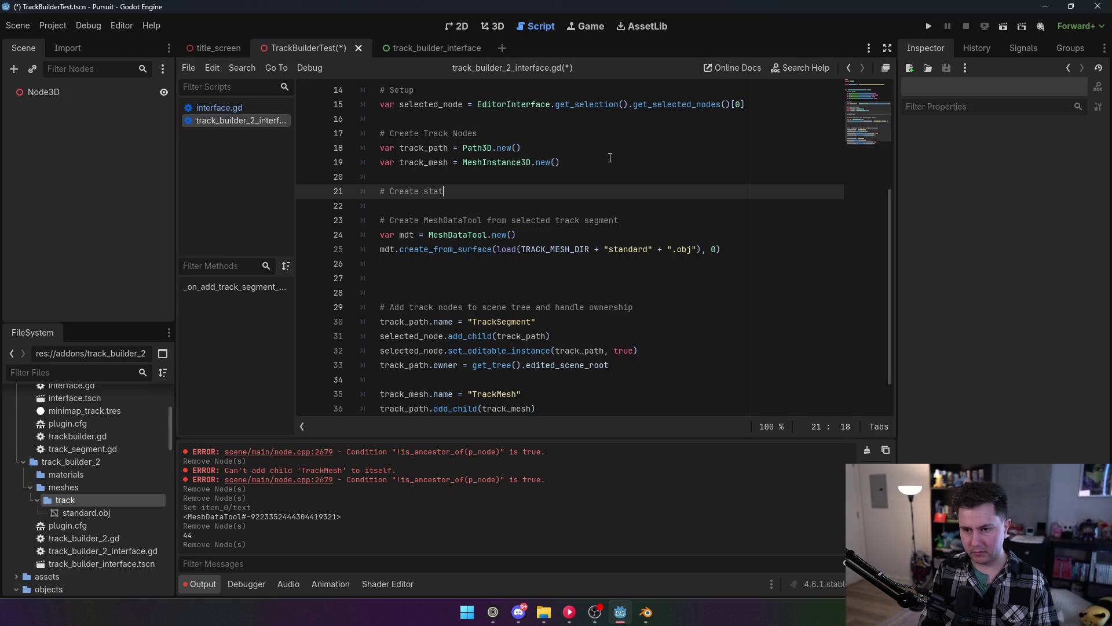
key(BackSpace)
text(rting path points)
key(Return)
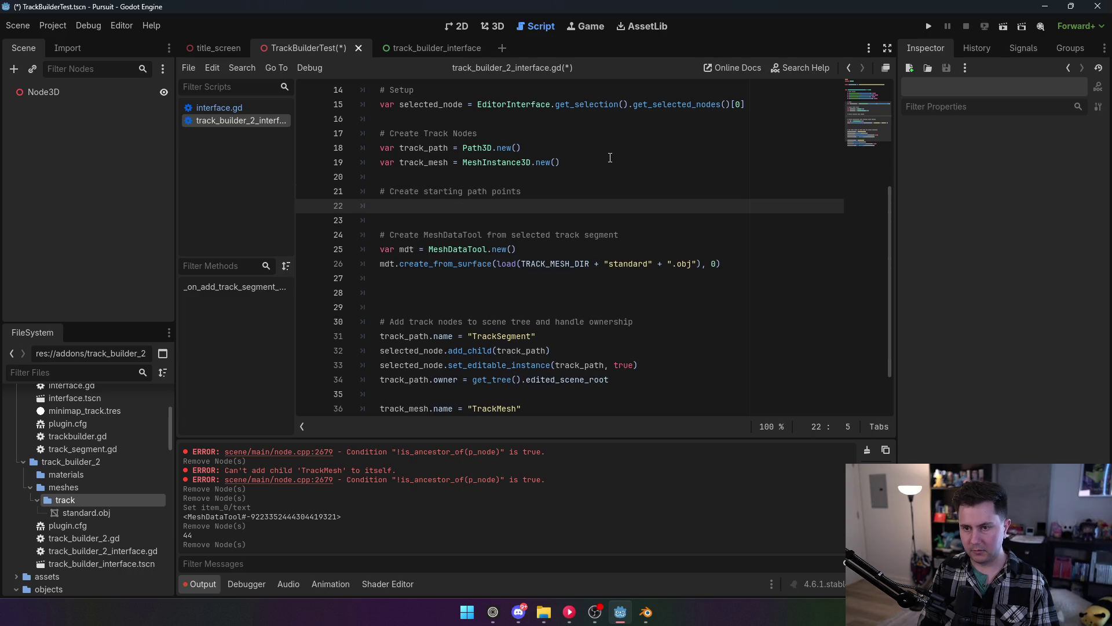
text(track_path)
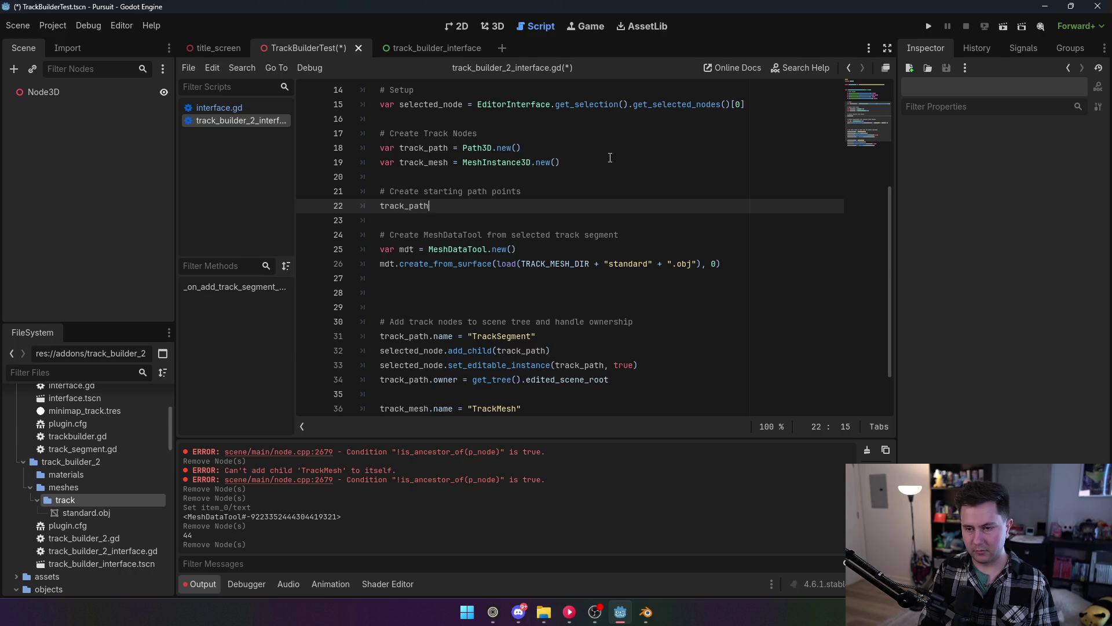
text(.path )
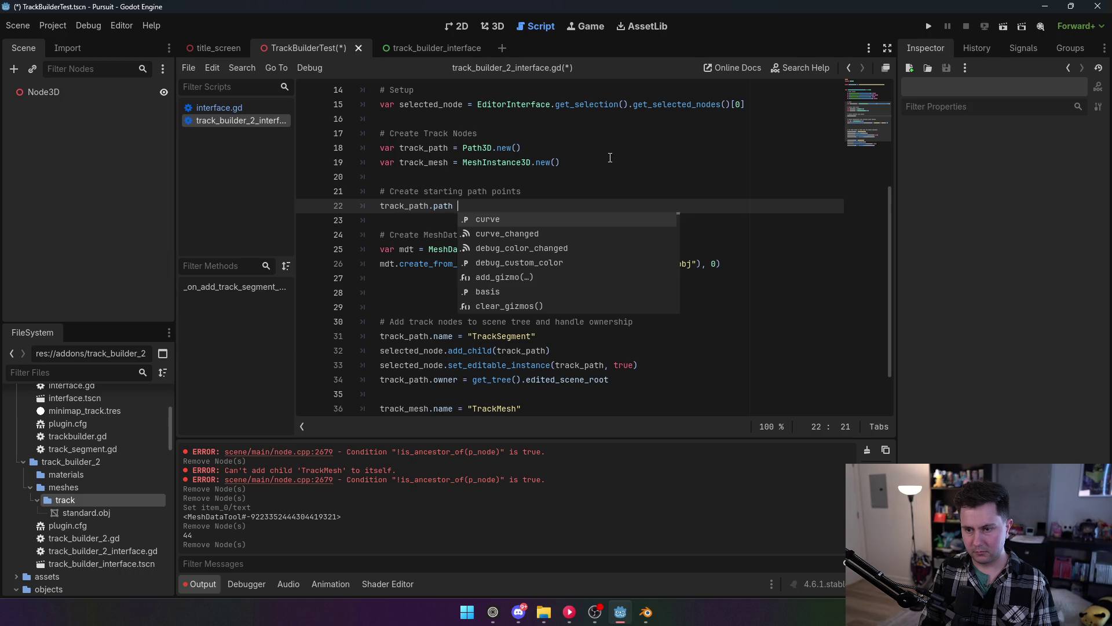
key(BackSpace)
key(BackSpace)
key(BackSpace)
key(BackSpace)
key(BackSpace)
text(curve =)
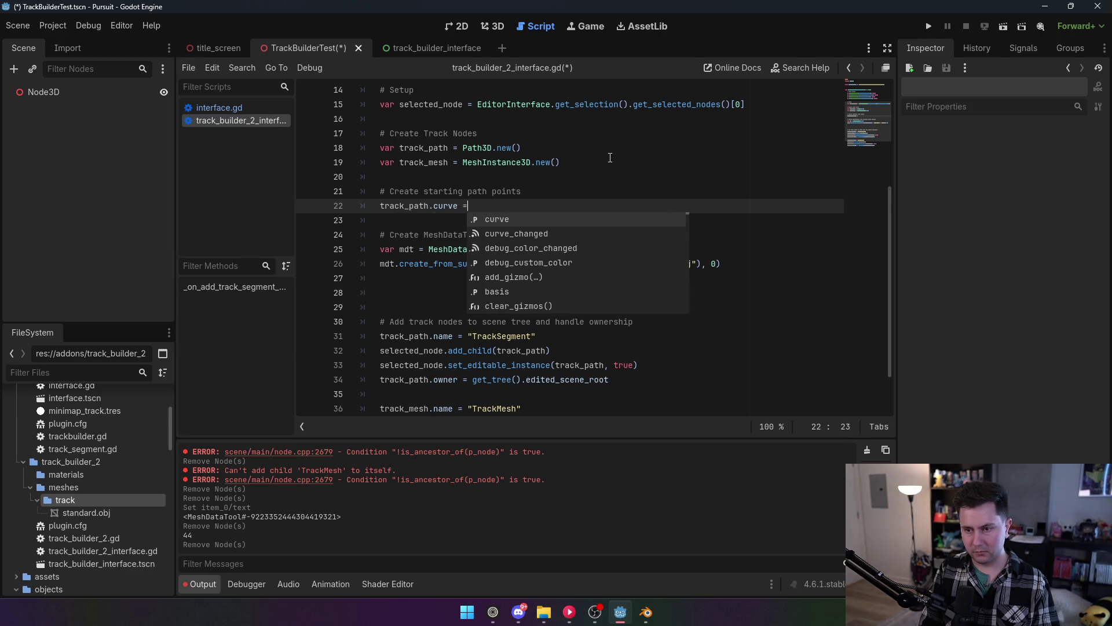
text( Curve)
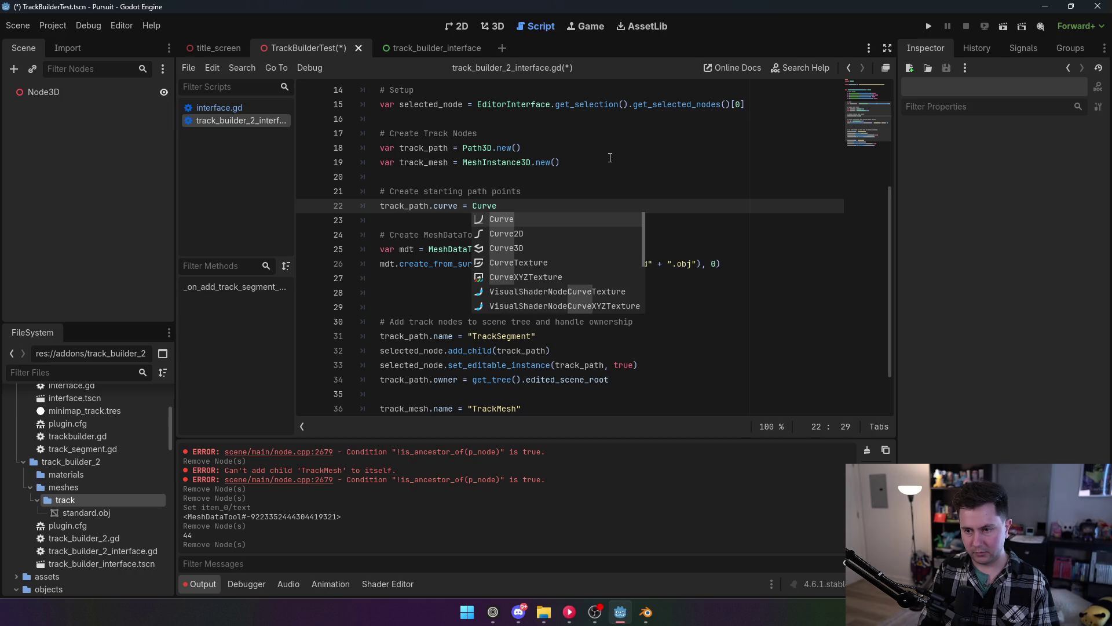
text(3D.new())
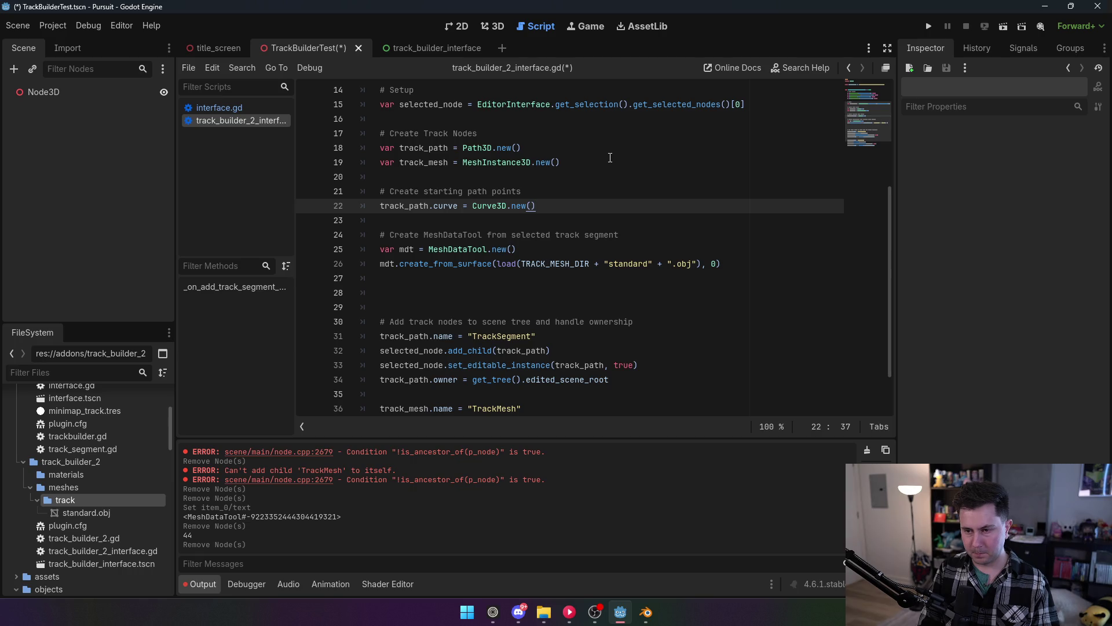
key(Return)
Add the first curve point at selected_node.global_position, commented '# Point 1', typing selected_node as Node3D.
text(track_p)
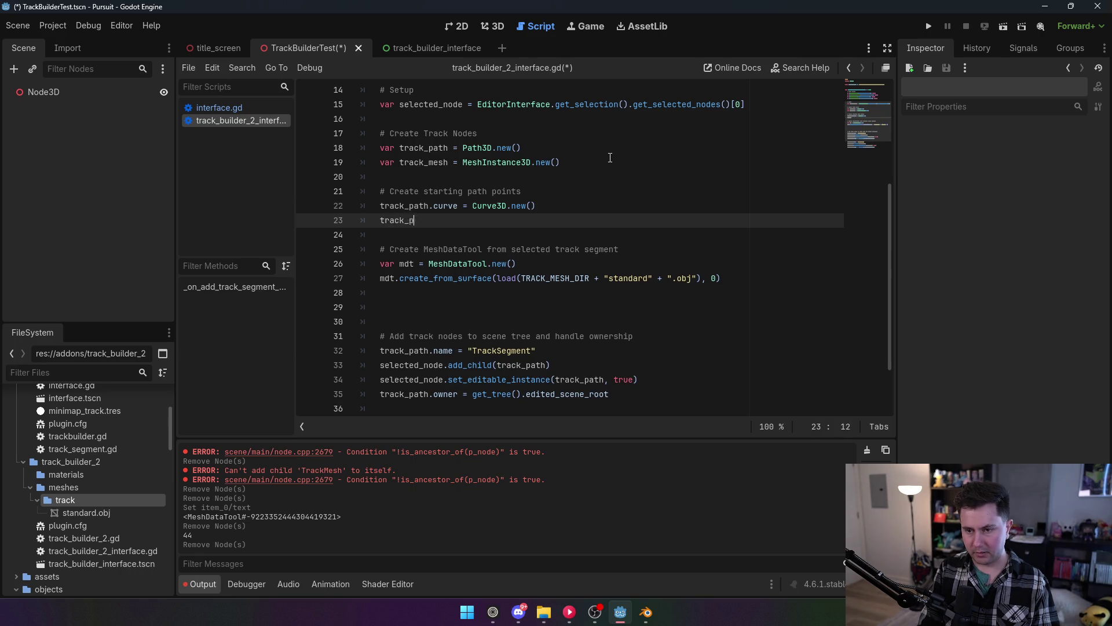
text(ath.curve.add_point()
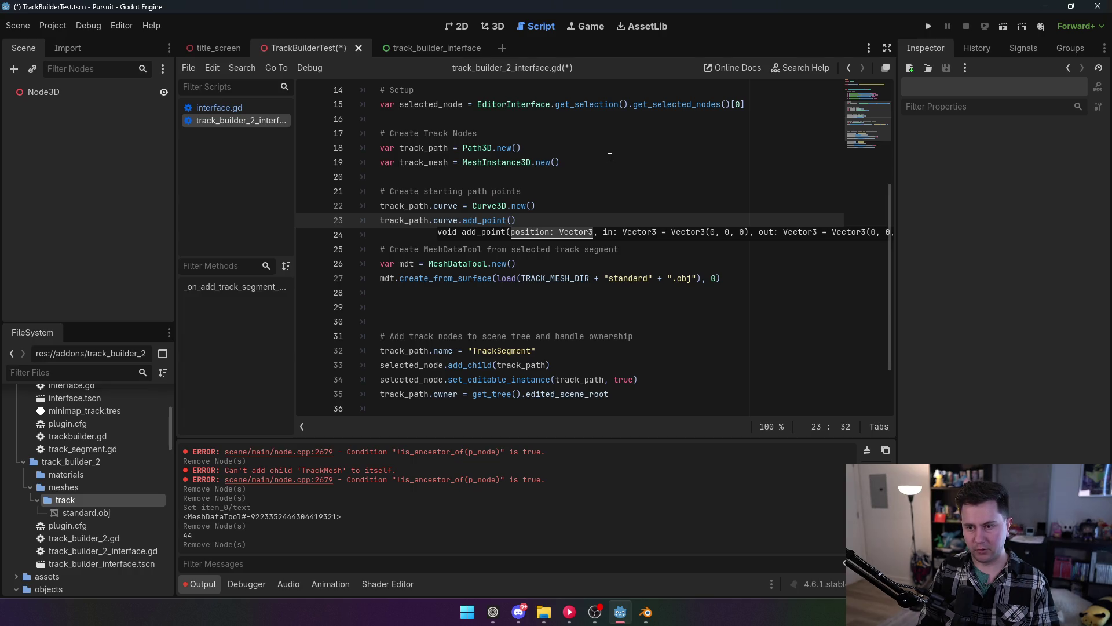
text(selecte)
text(d_node.global)
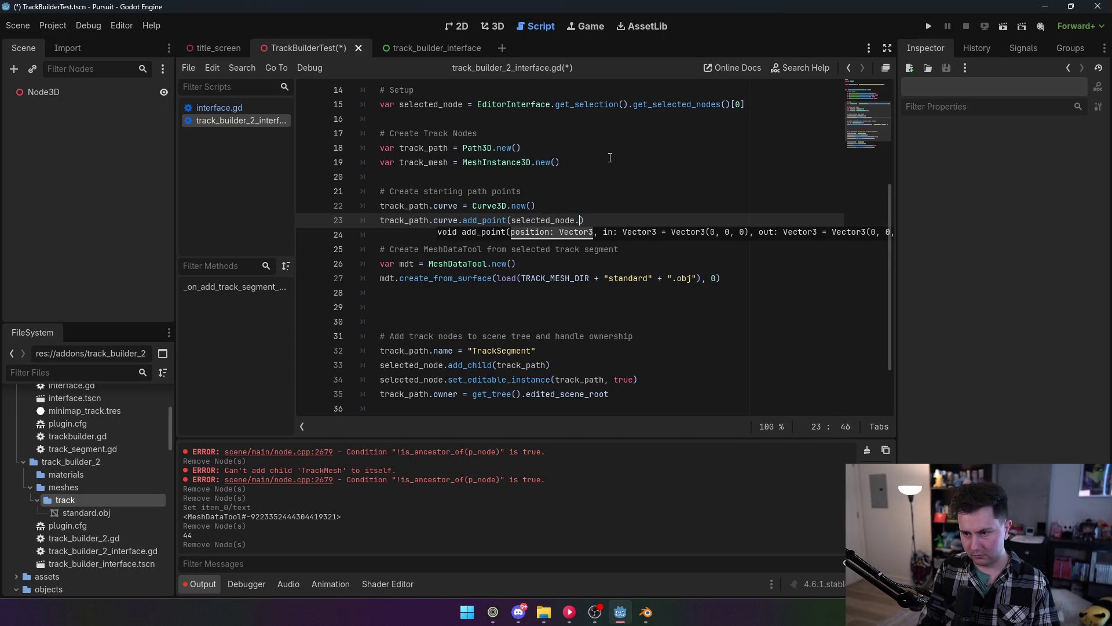
text(_position)
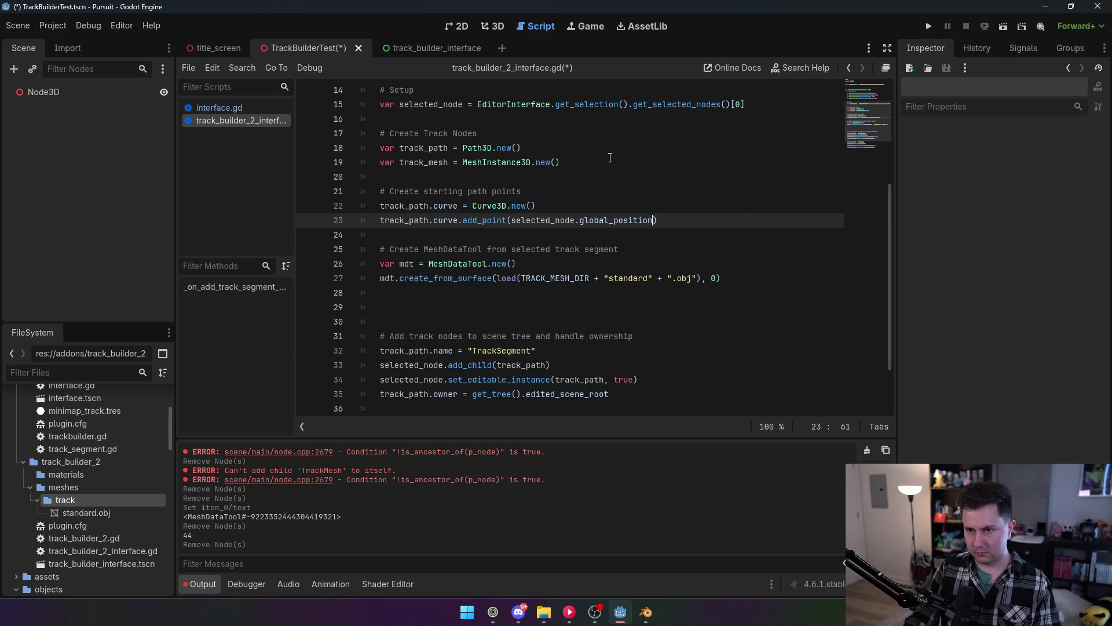
scroll(555, 150, up, 1)
click(472, 147)
text(: N)
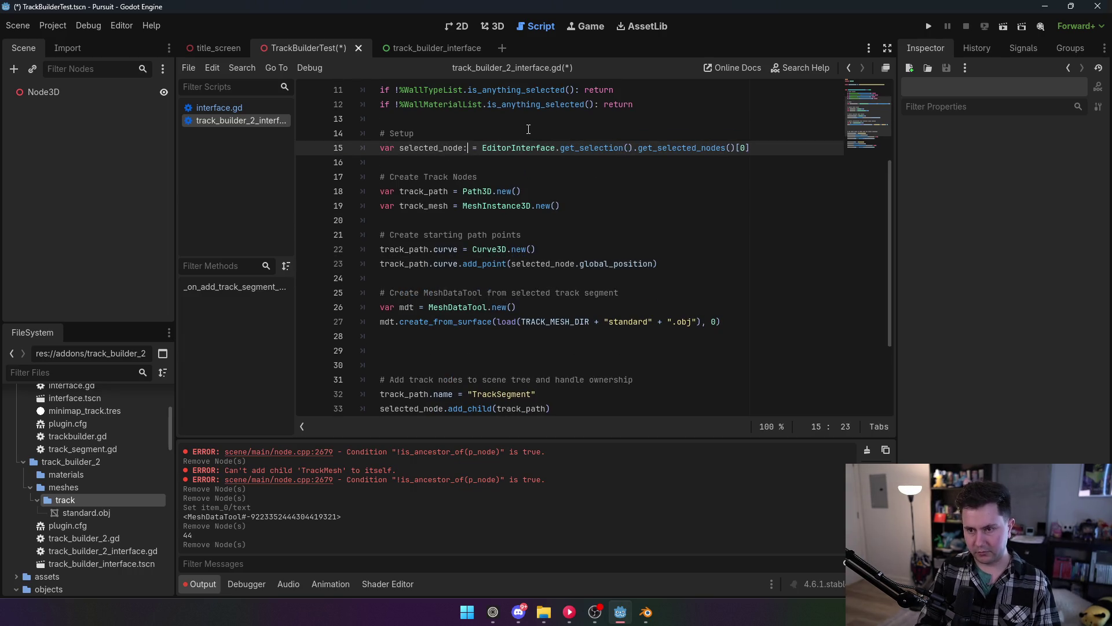
text(ode3)
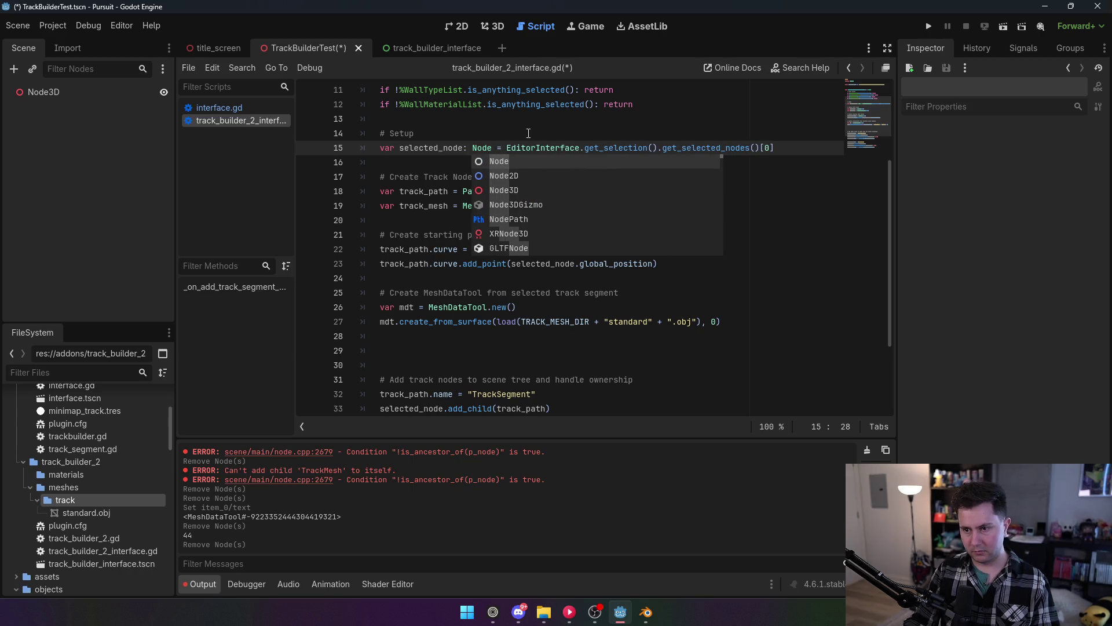
key(Return)
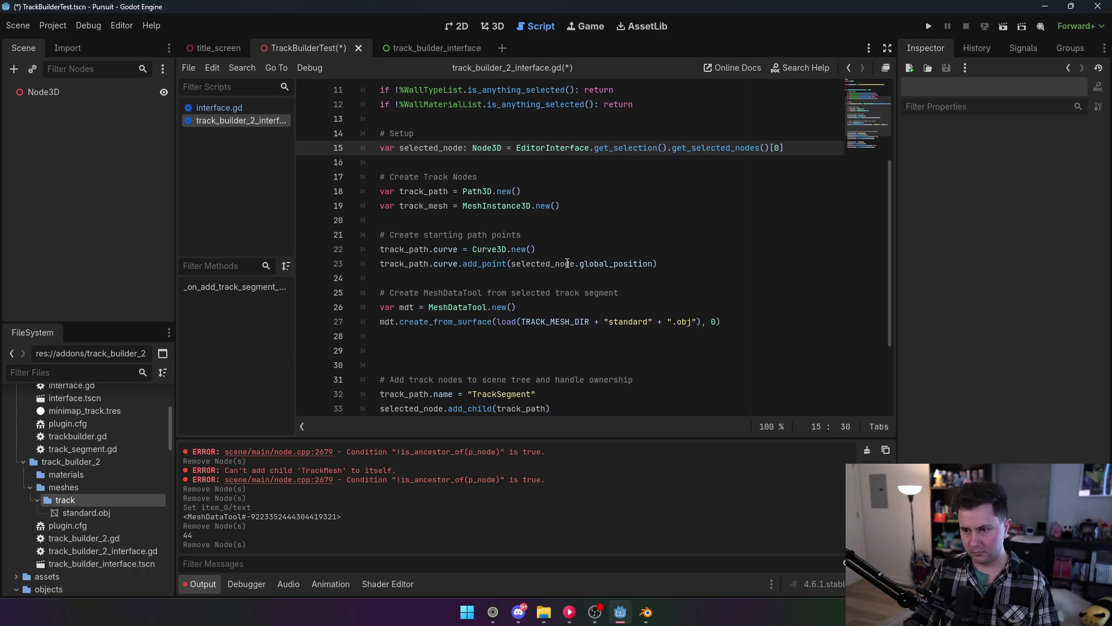
click(619, 264)
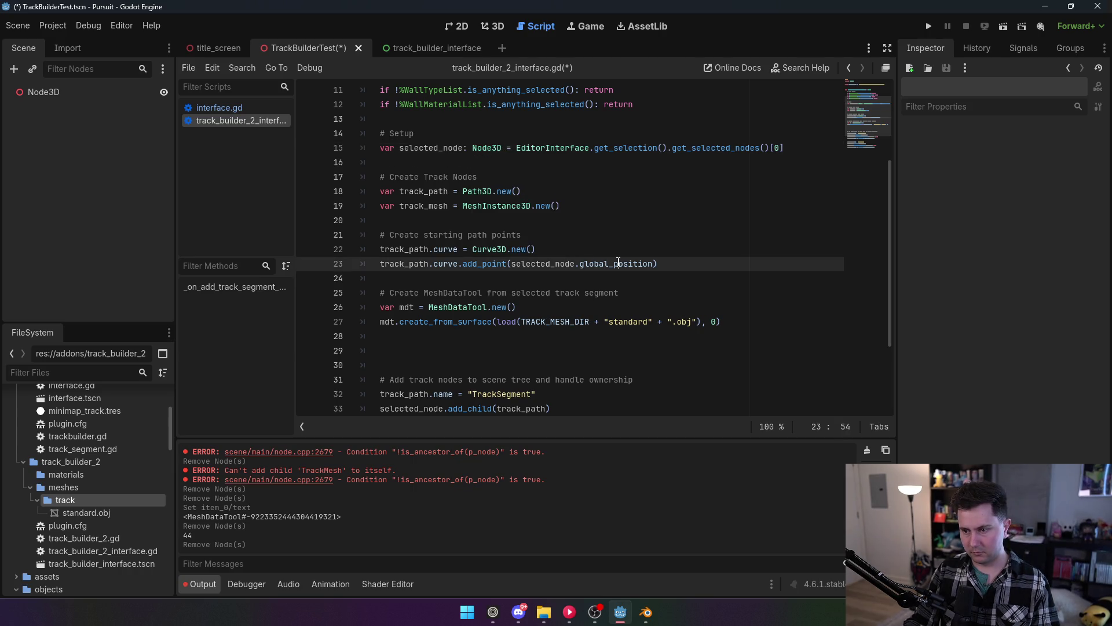
click(653, 264)
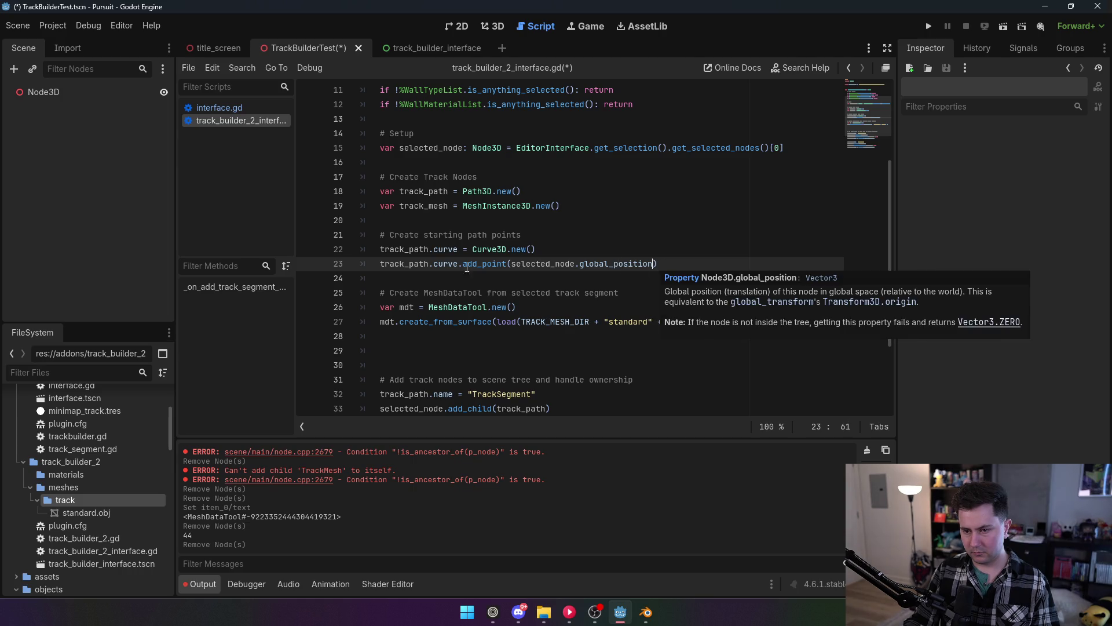
click(706, 263)
text(#)
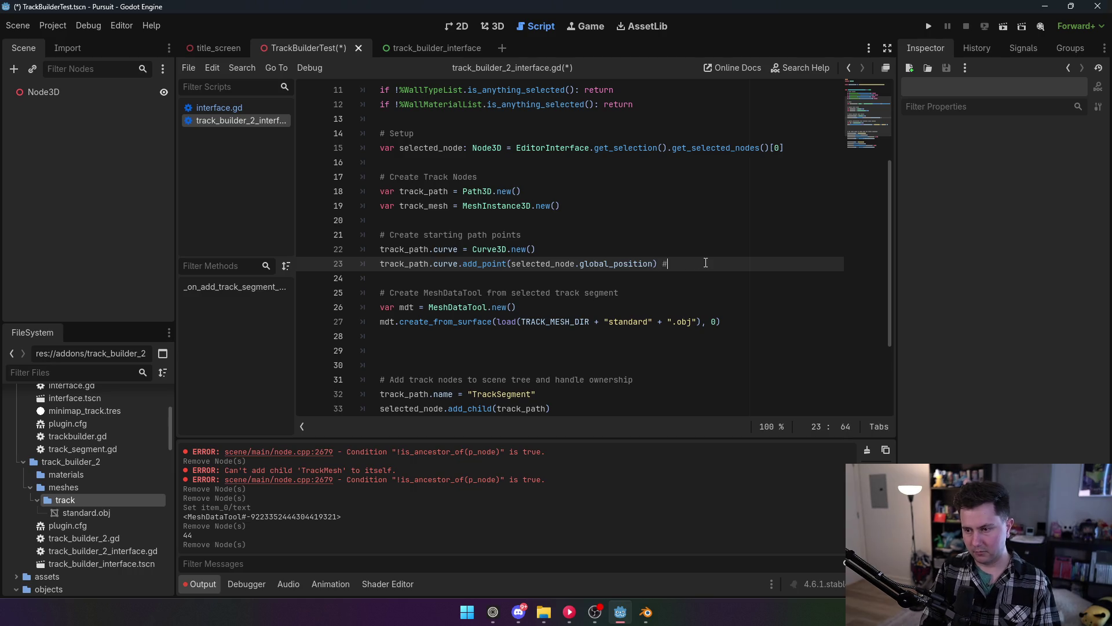
text( Point 1)
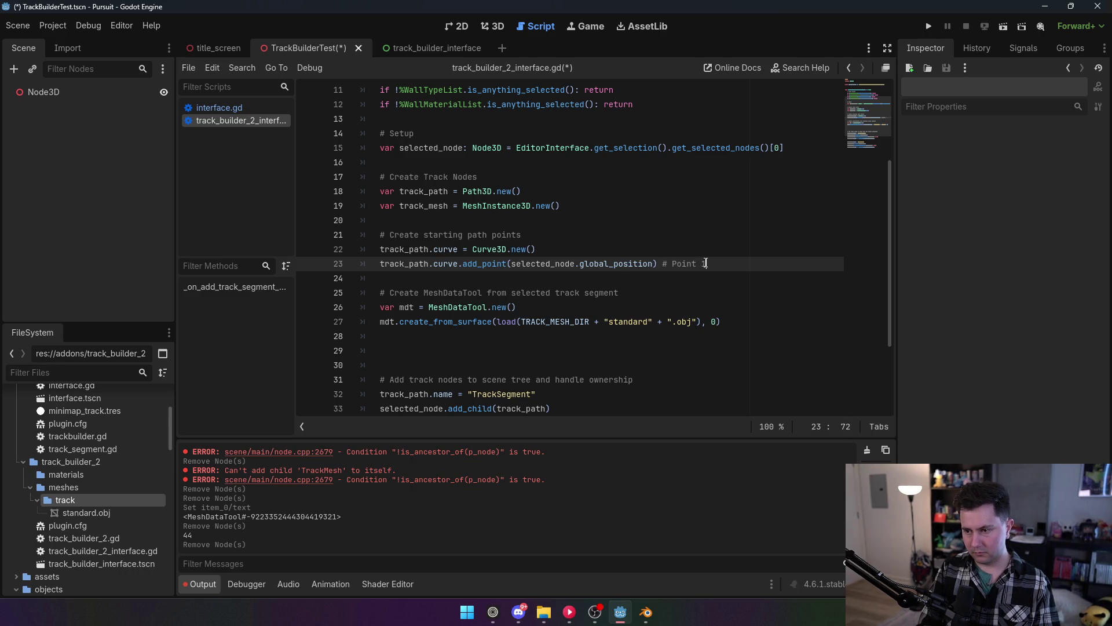
key(Return)
Add the second point at global_position + Vector3(0,0,5), commented '# Point 2', and save.
text(track_pa)
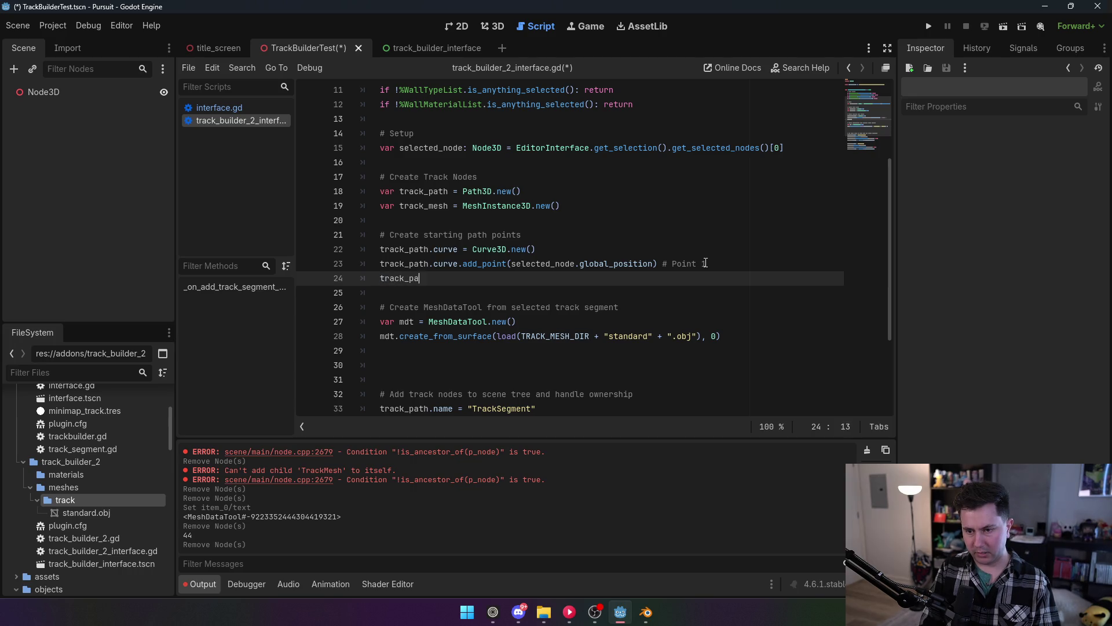
text(th.curve.add_point()
text(selected_node)
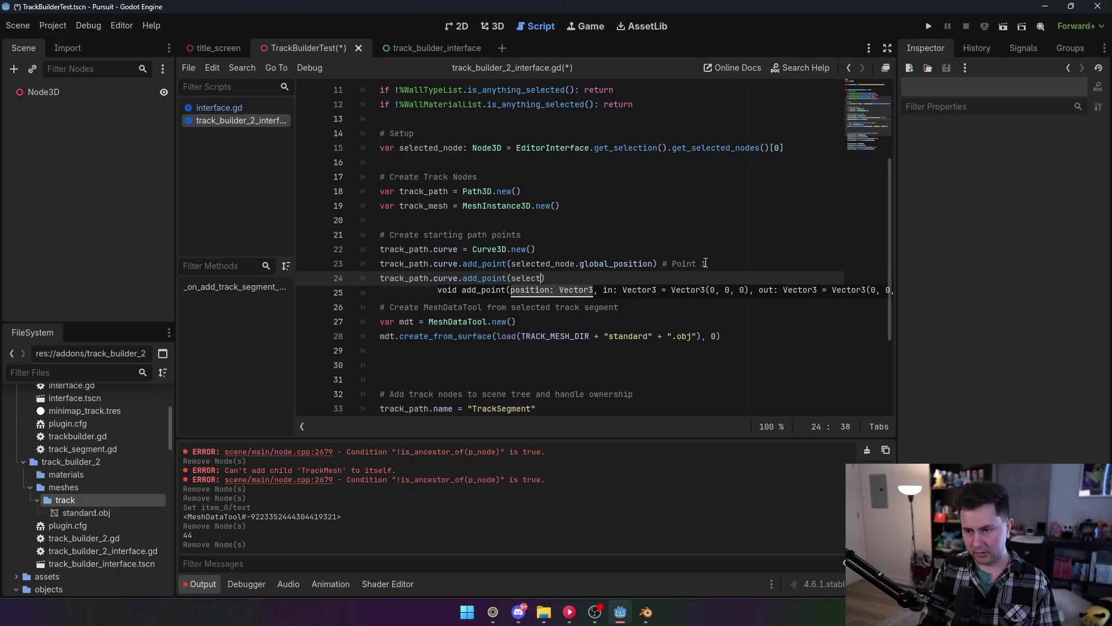
text(.global_posi)
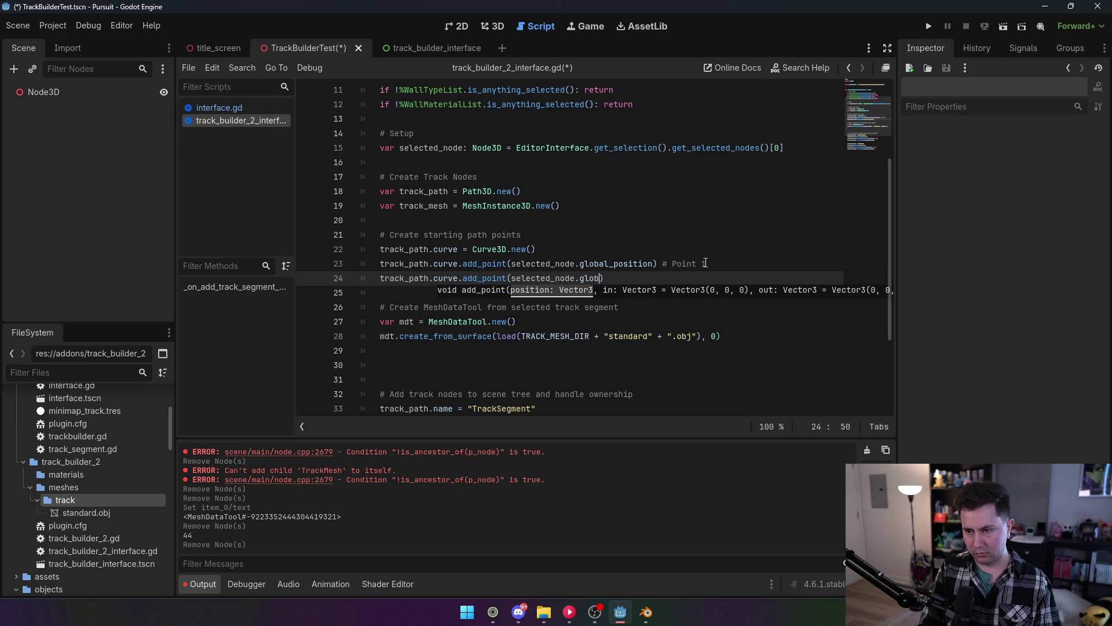
text(tion )
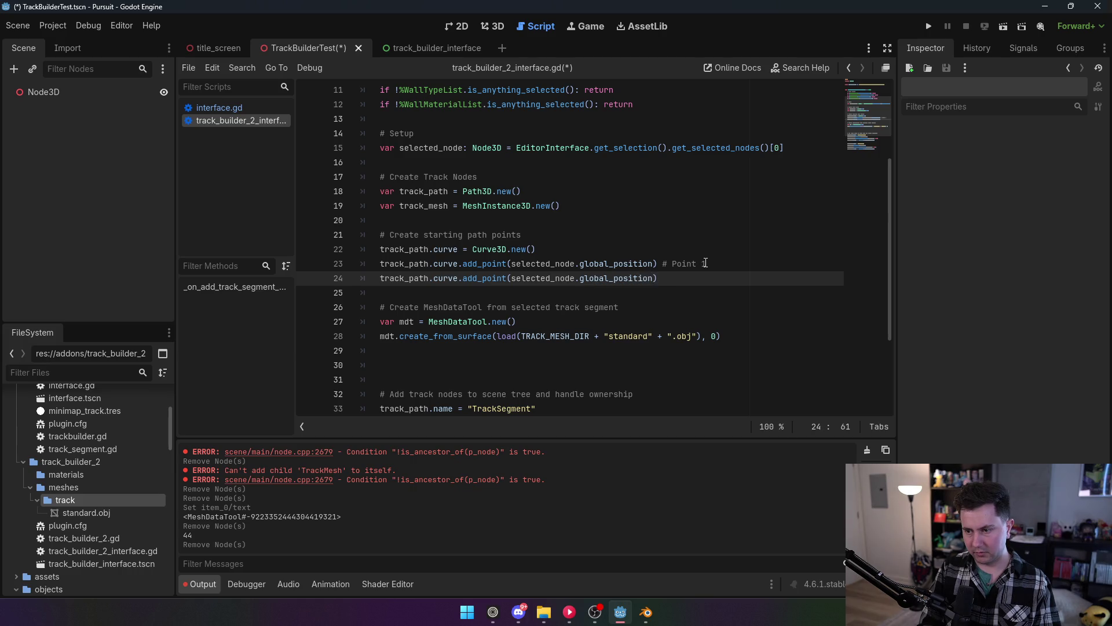
text(+)
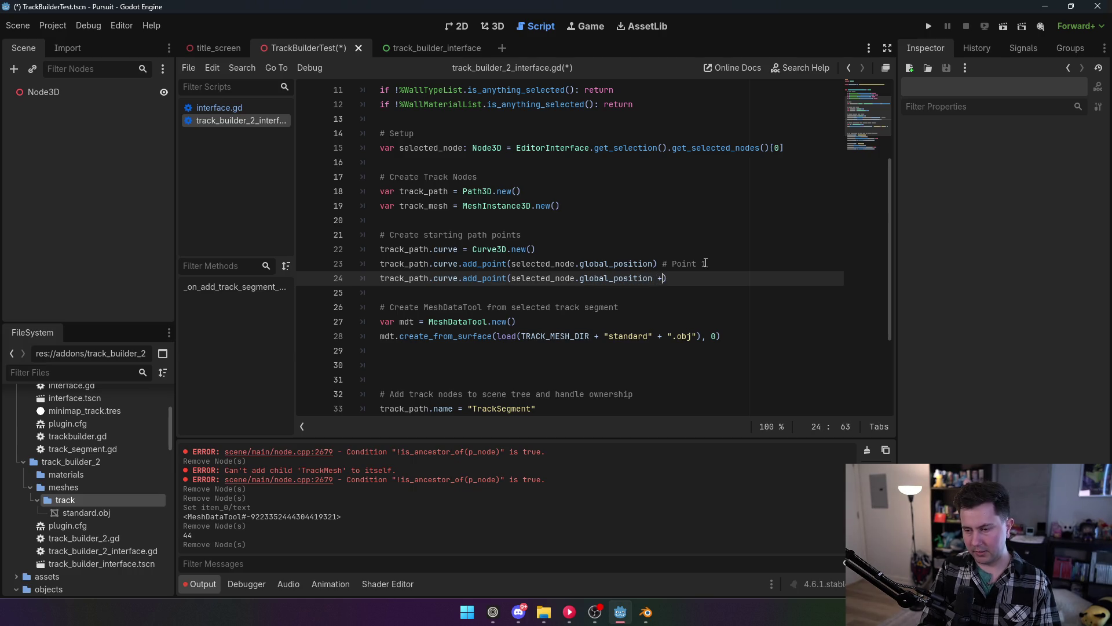
text( Vector3()
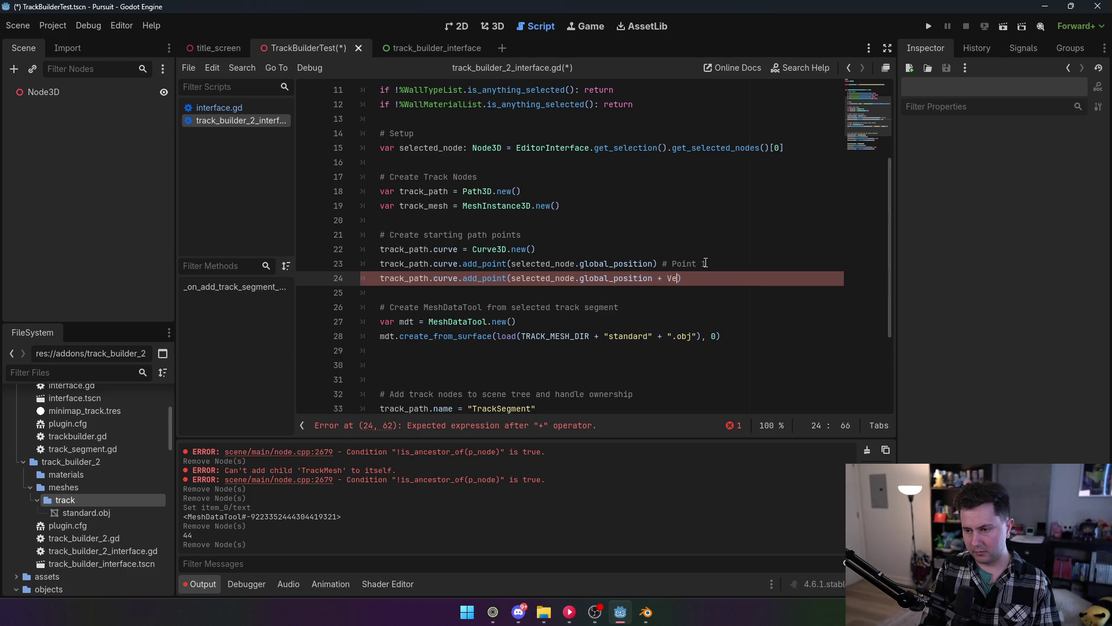
text(0,0,)
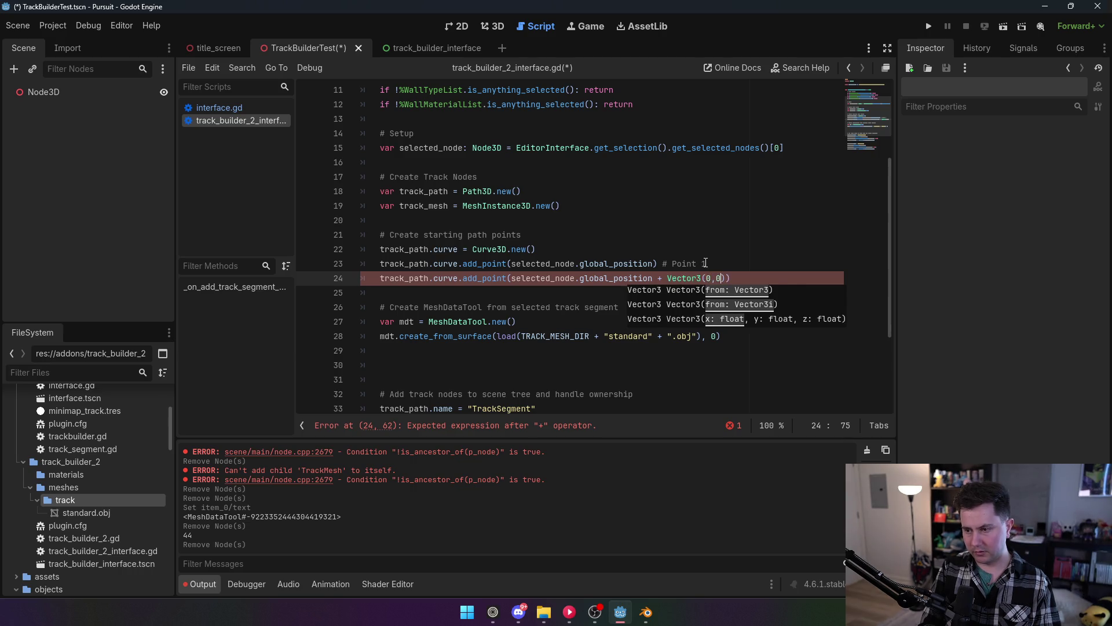
text(5)
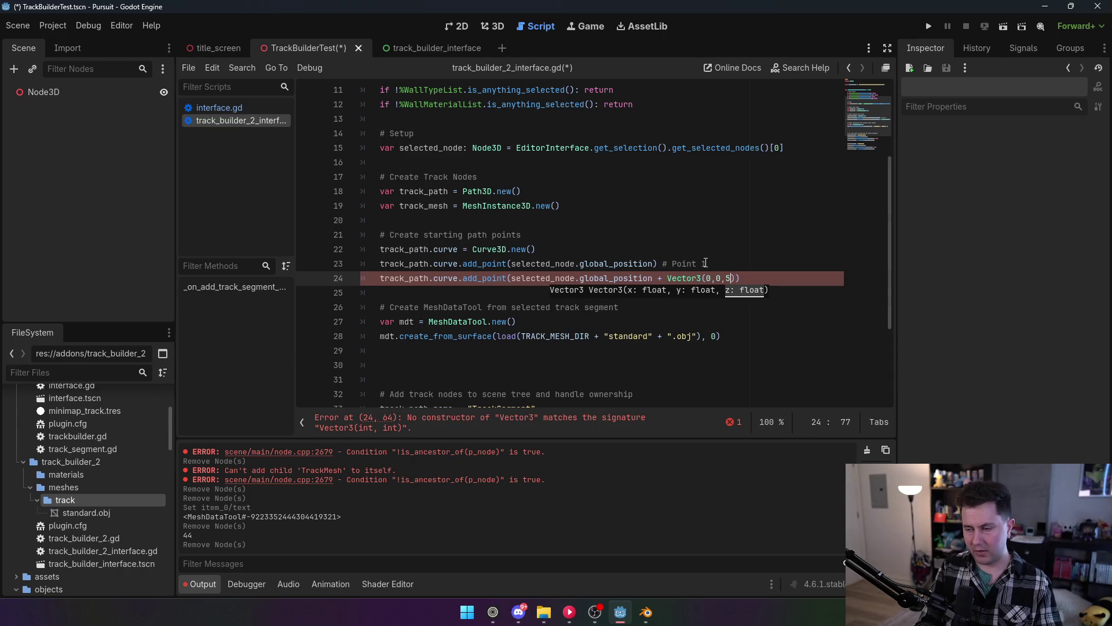
click(696, 253)
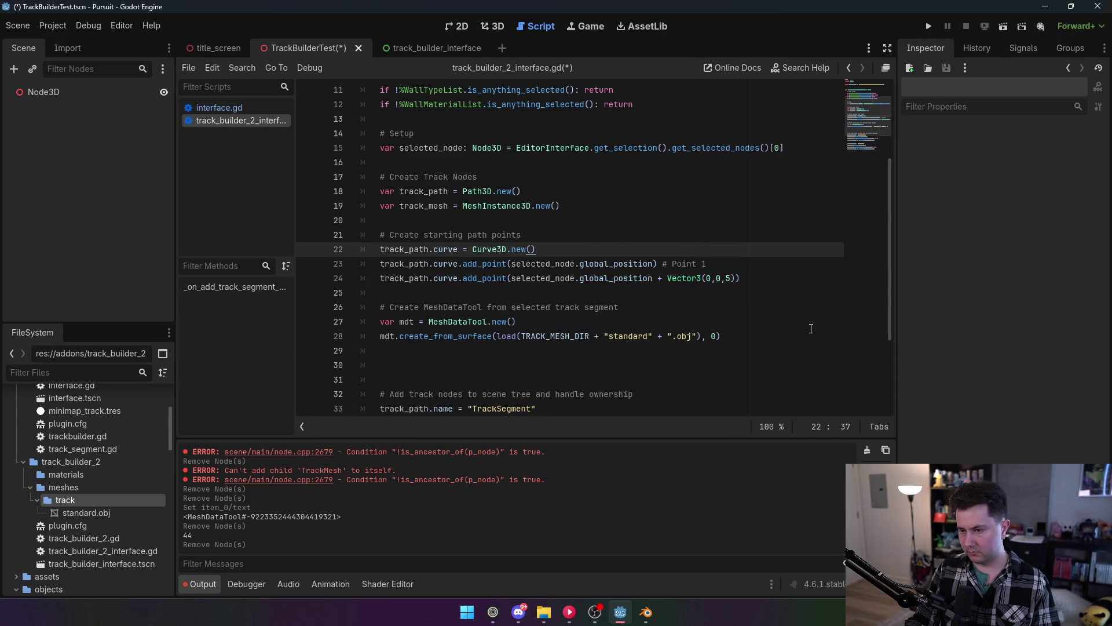
click(783, 284)
text(# Point 2)
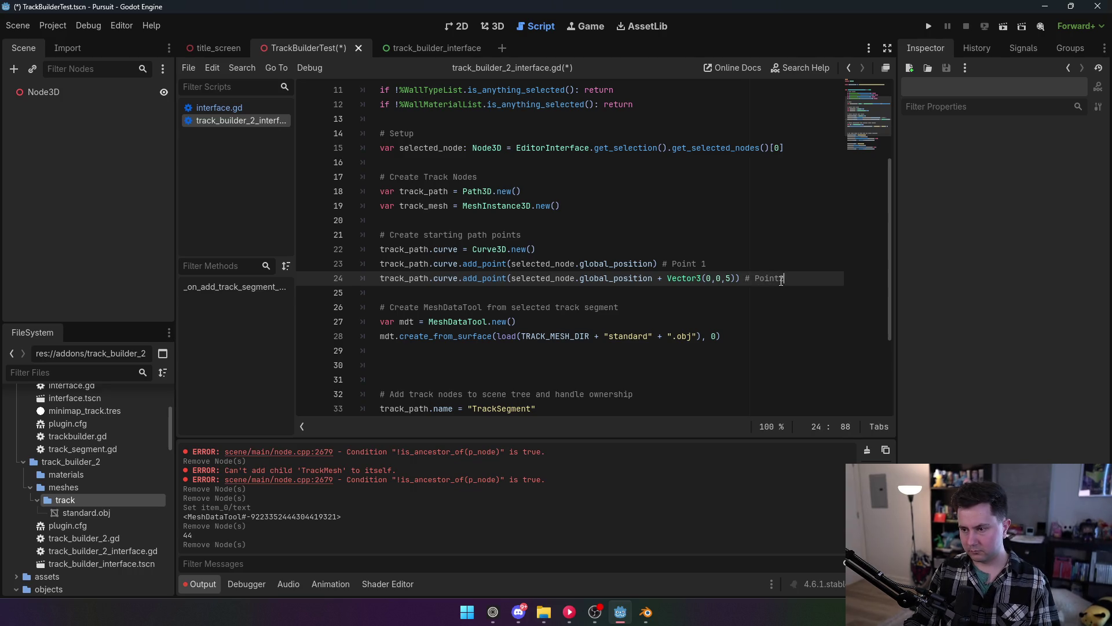
click(597, 213)
key(ctrl+s)
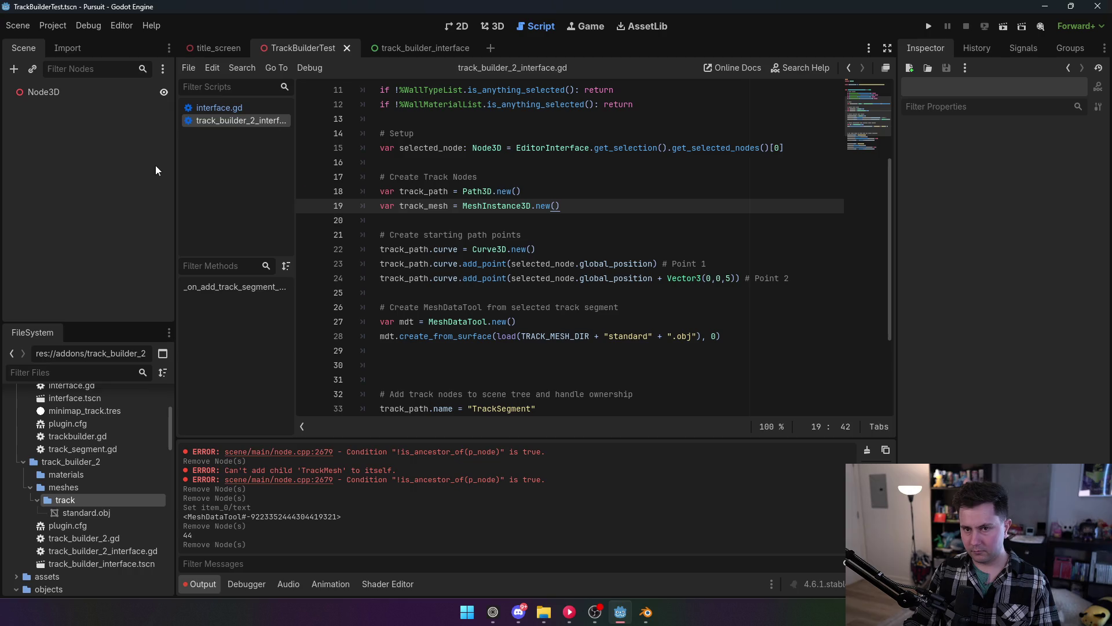
click(53, 25)
Enable TrackBuilder2 and add a track segment under Node3D with wall type and material None.
click(61, 44)
click(126, 140)
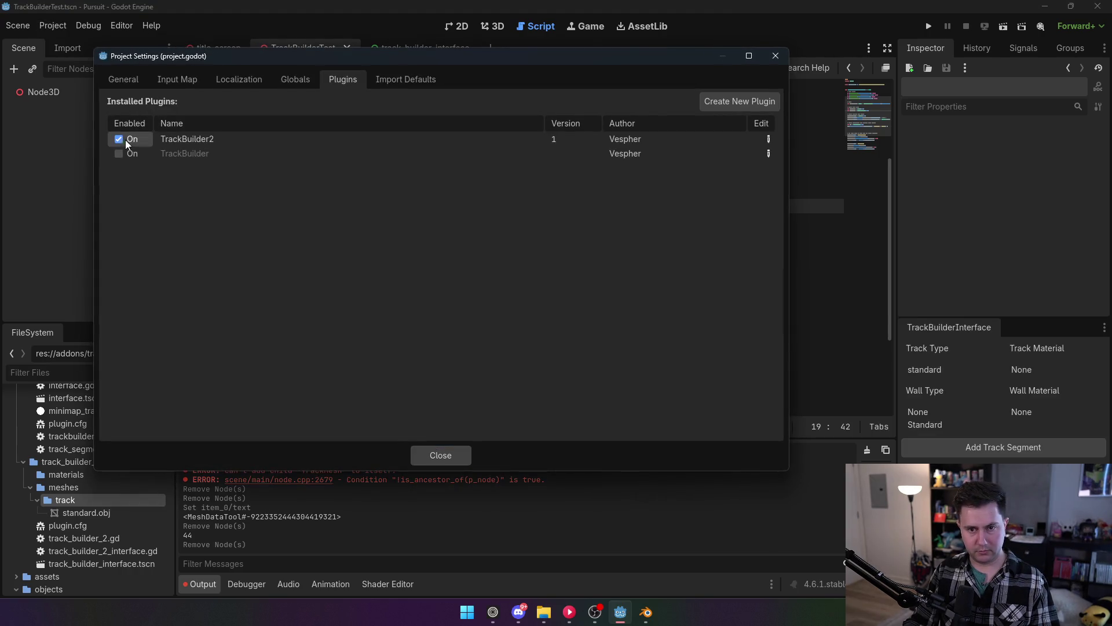
click(424, 452)
click(500, 30)
click(41, 94)
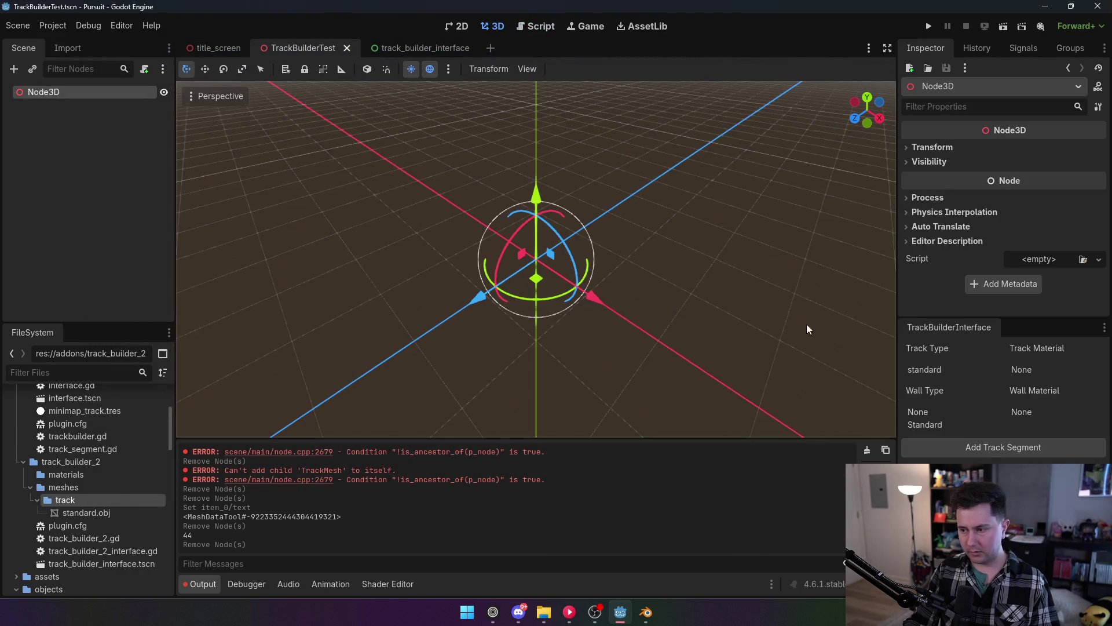
click(1020, 412)
click(956, 412)
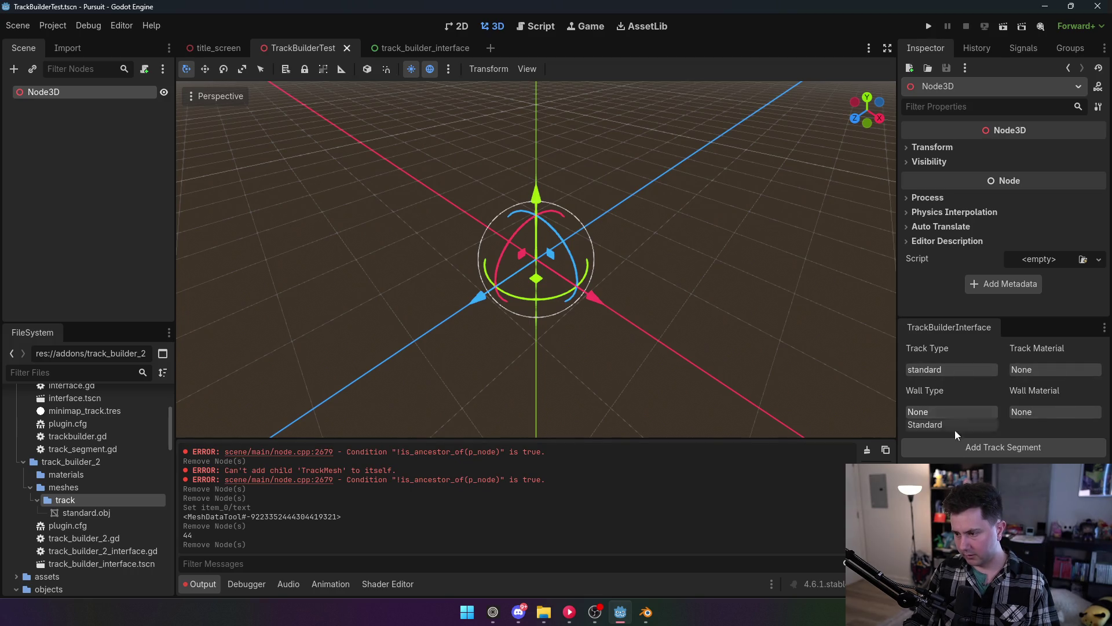
click(981, 446)
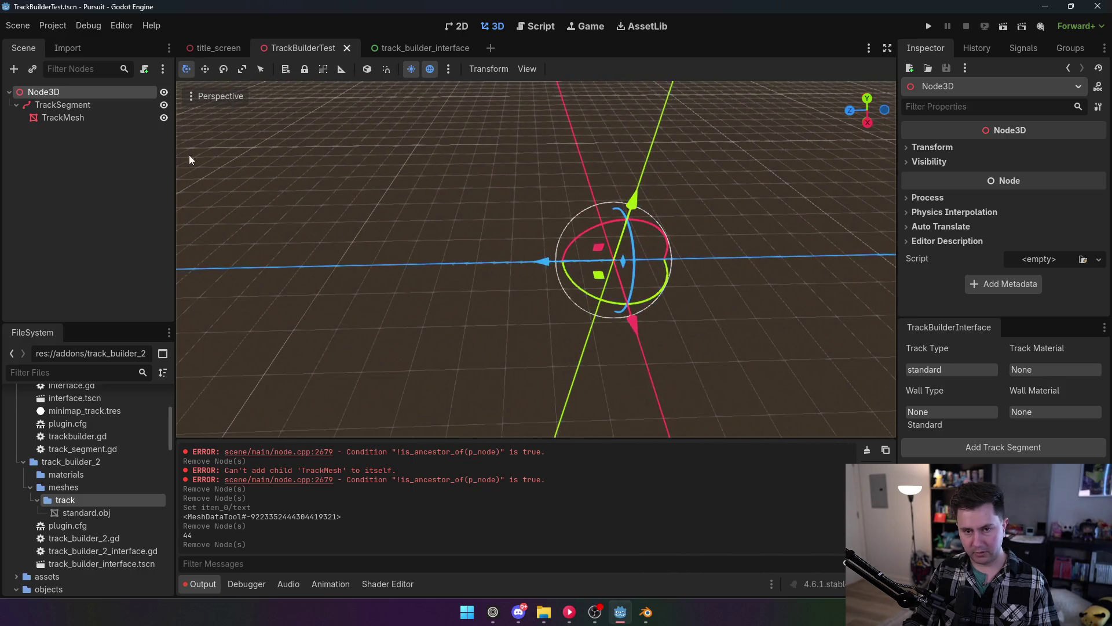
Drag the TrackSegment curve's end point to reshape it, then undo the move.
click(88, 109)
click(443, 265)
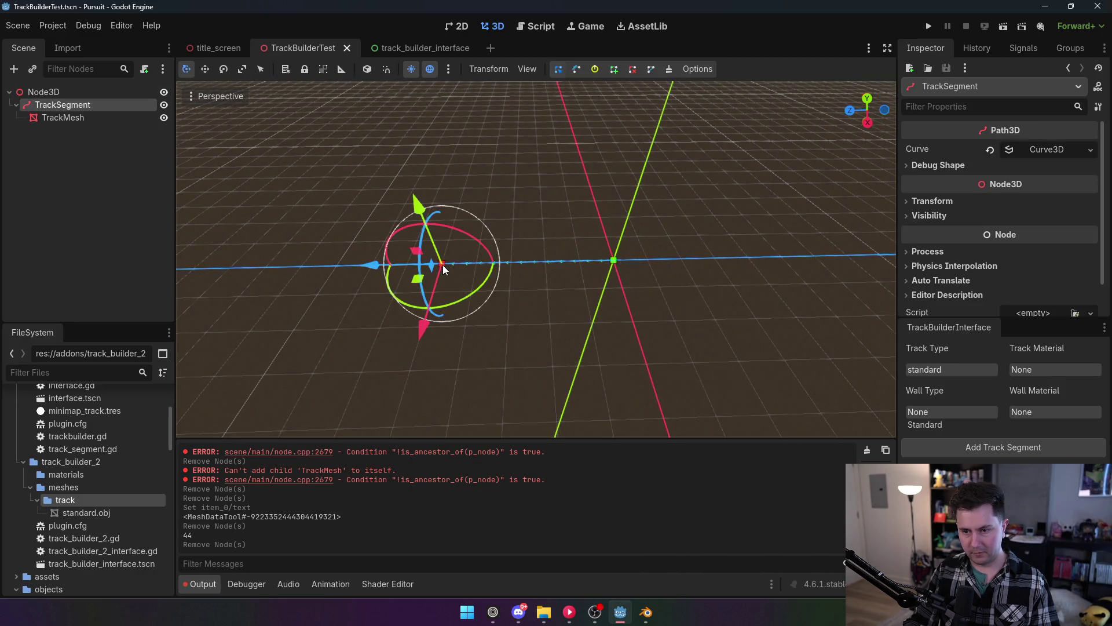
click(454, 255)
click(442, 265)
click(443, 264)
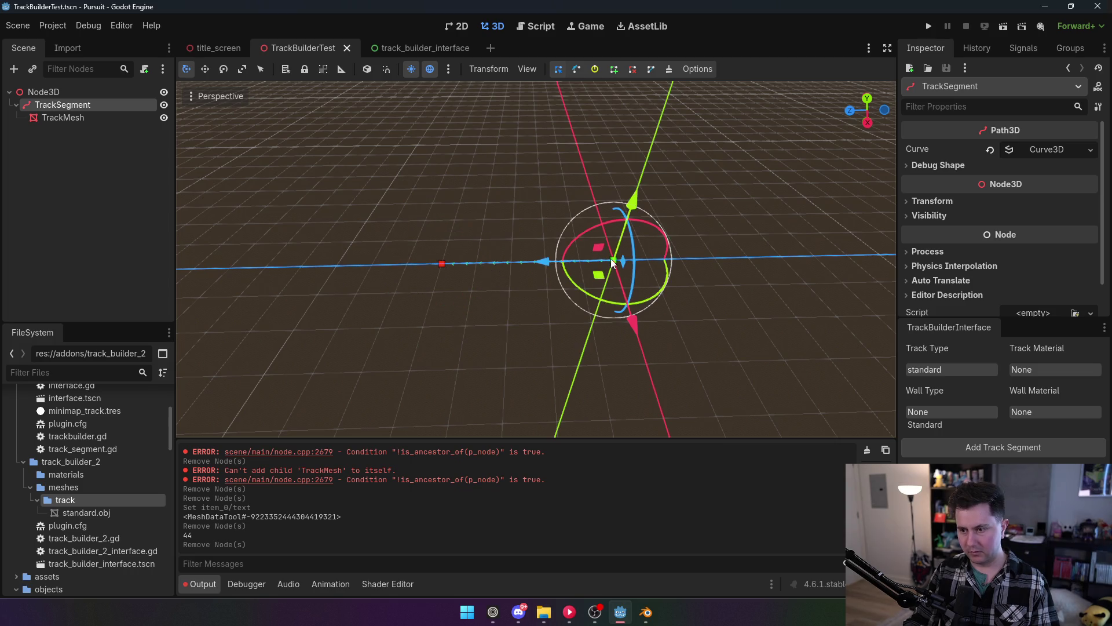
click(441, 263)
mouse_move(441, 264)
mouse_down()
mouse_move(419, 416)
mouse_move(540, 433)
mouse_up()
key(ctrl+z)
Delete the TrackSegment, disable TrackBuilder2, and save the interface script.
click(58, 94)
click(66, 105)
key(Delete)
click(514, 323)
click(53, 26)
click(69, 46)
click(118, 139)
click(441, 455)
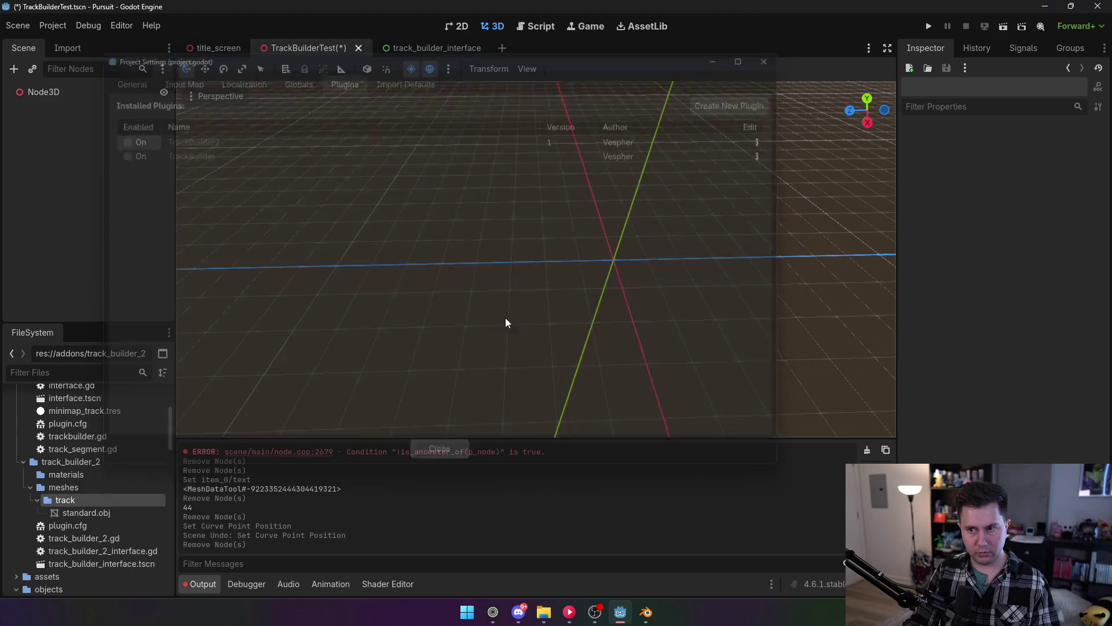
click(490, 277)
key(ctrl+s)
scroll(550, 273, down, 2)
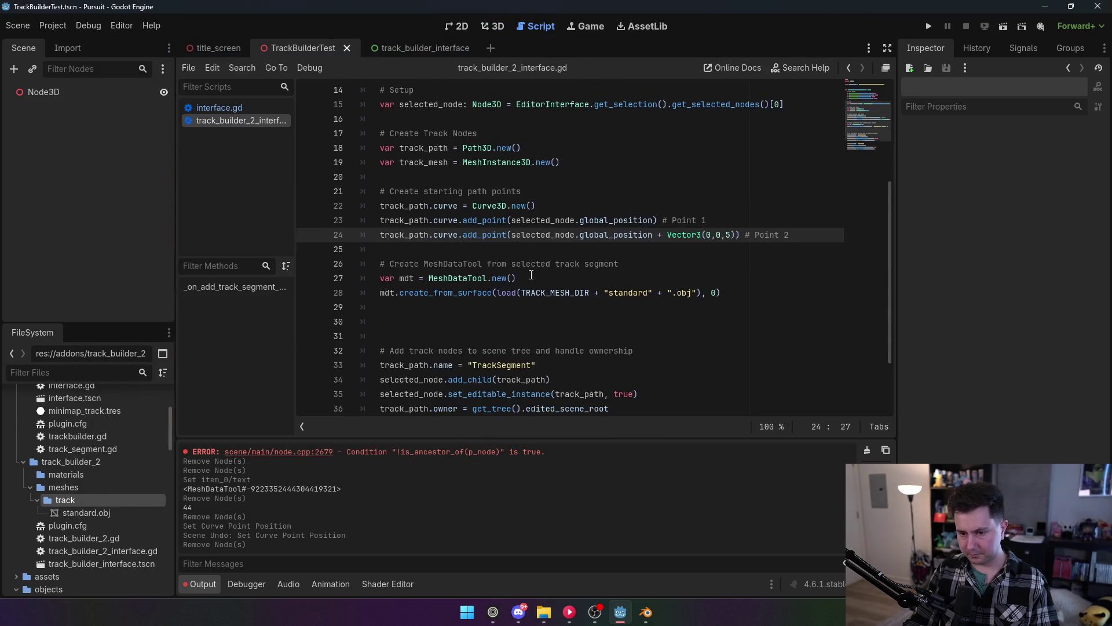
Hide the Output panel and insert a blank line after the Point 2 line 24.
key(ctrl+j)
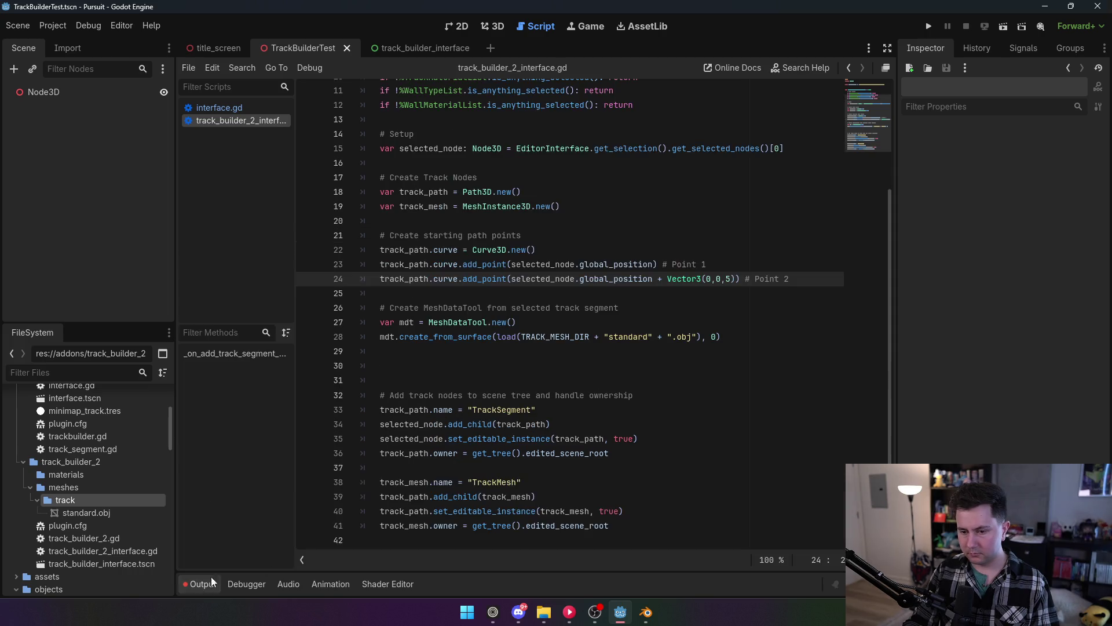
mouse_move(448, 285)
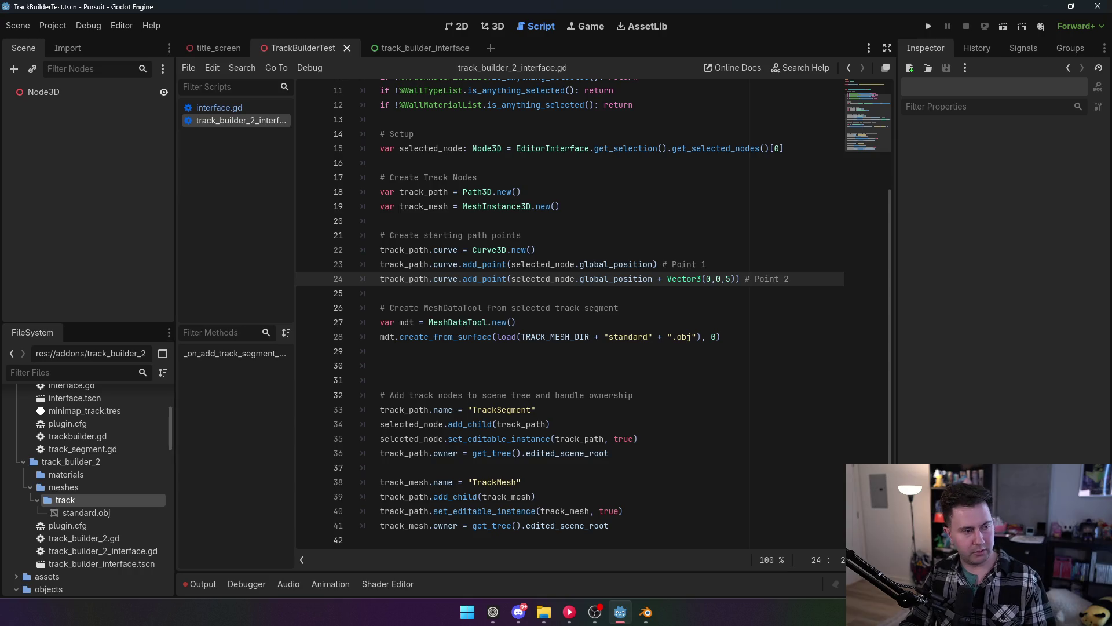
key(alt+Tab)
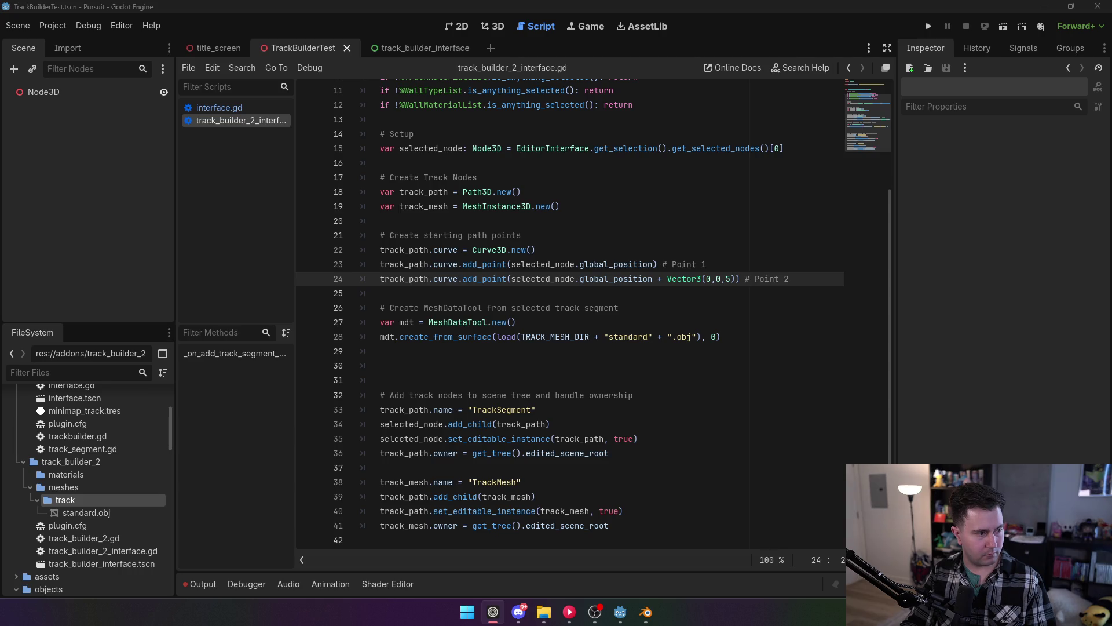
click(561, 371)
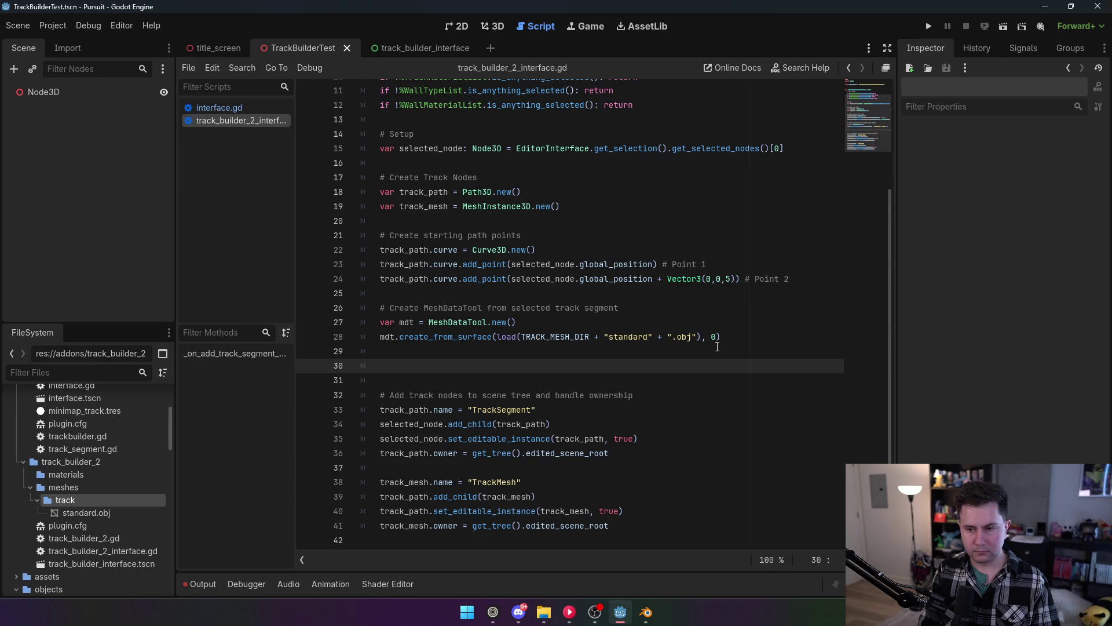
click(813, 279)
key(Return)
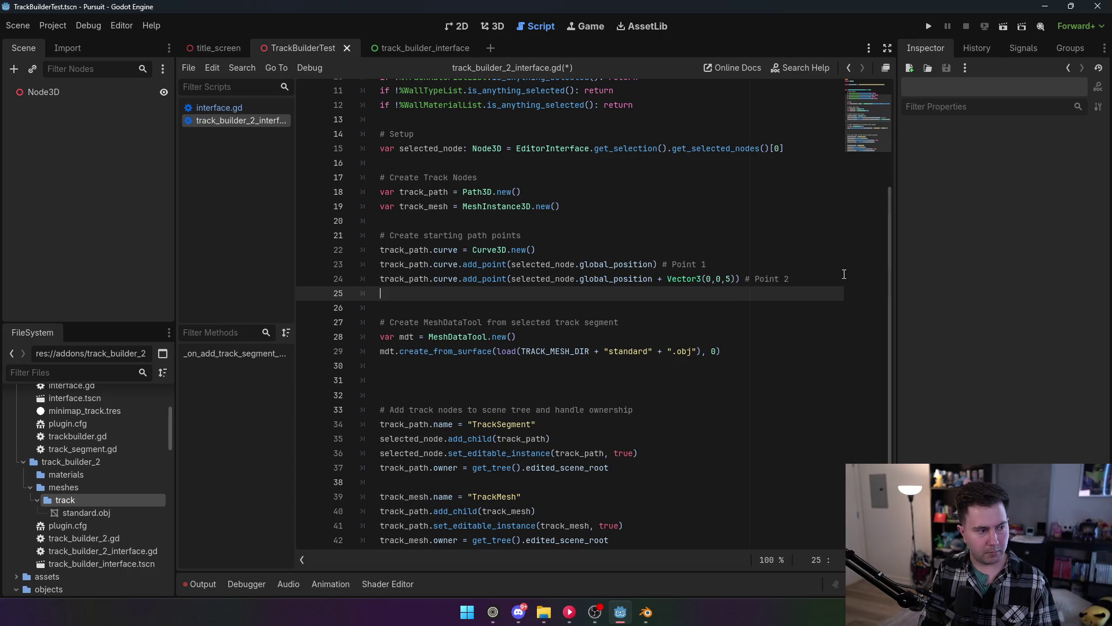
Add var length = track_path.curve.get_baked_length() on line 25.
text(var)
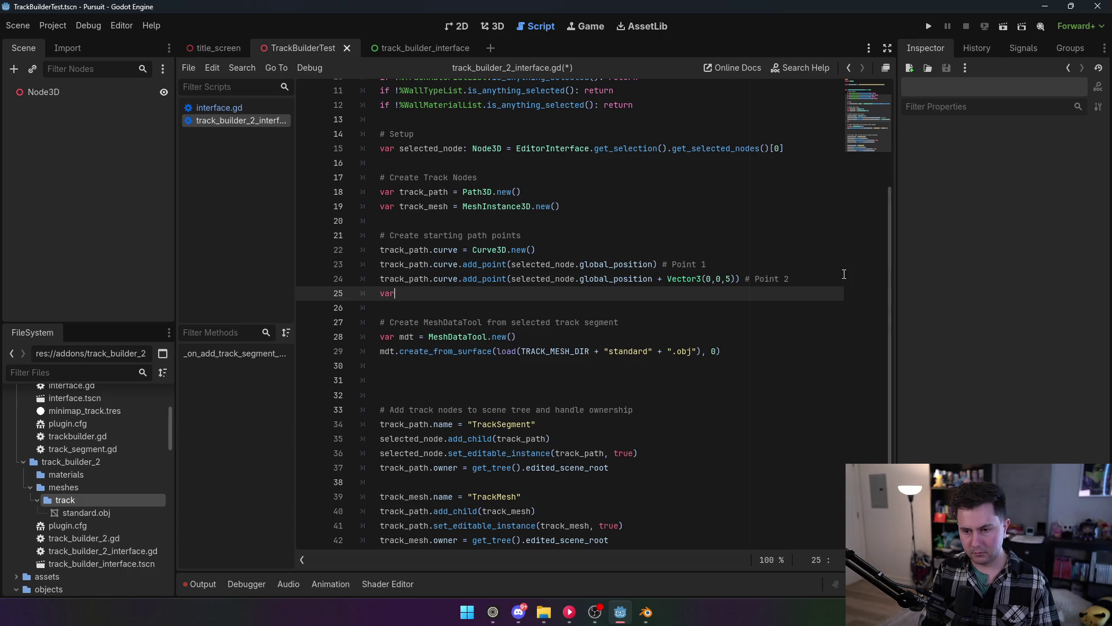
scroll(844, 274, up, 1)
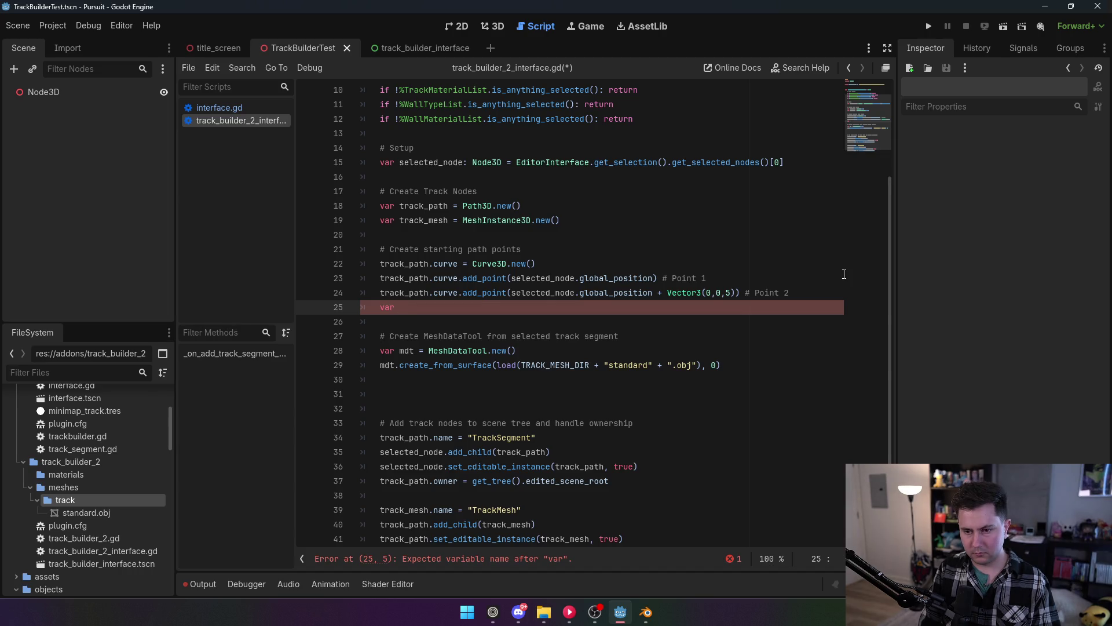
text( length)
text( = )
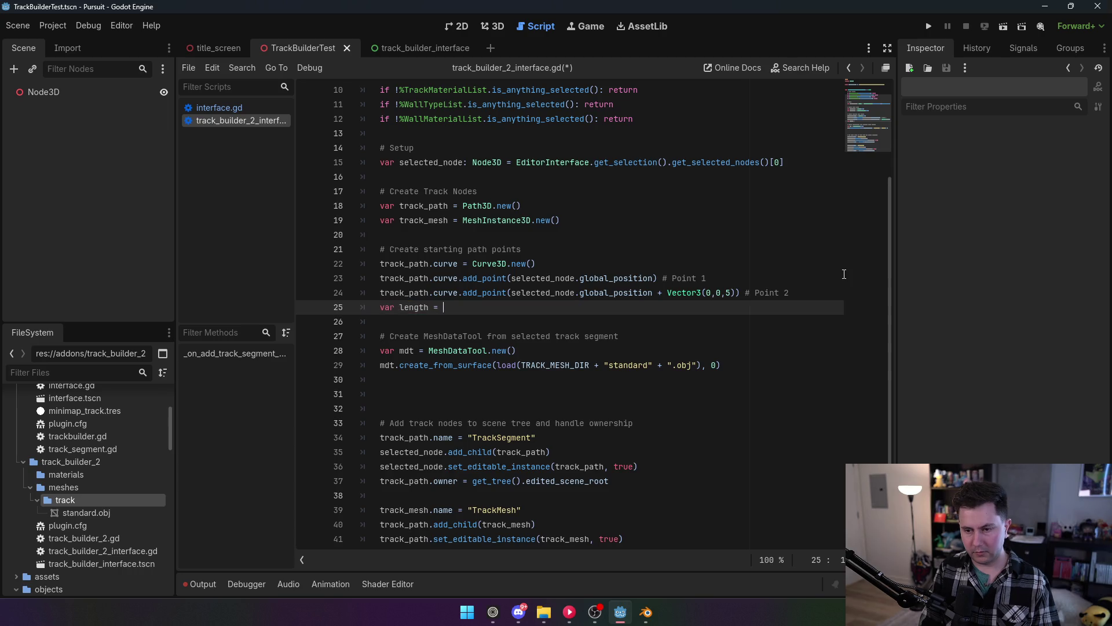
text(track_pat)
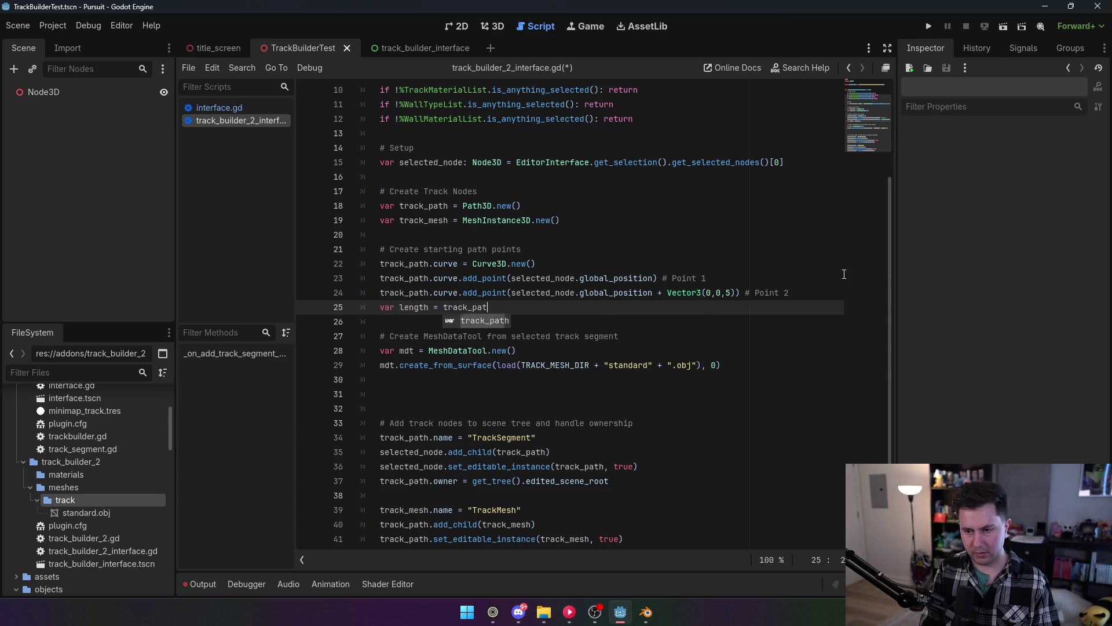
text(h.curve.get_)
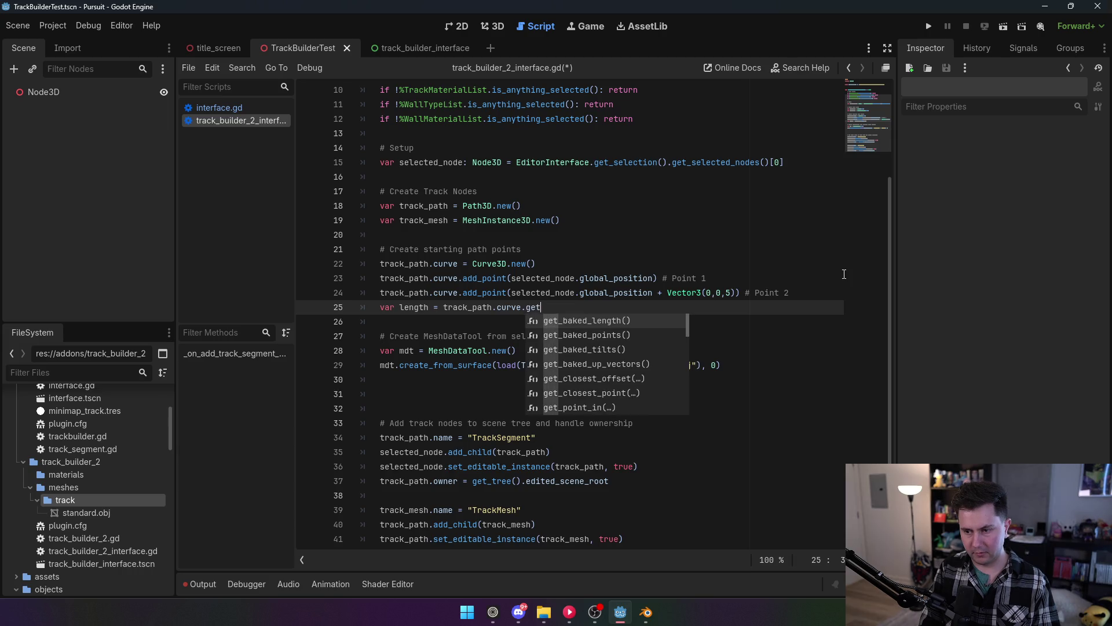
key(Return)
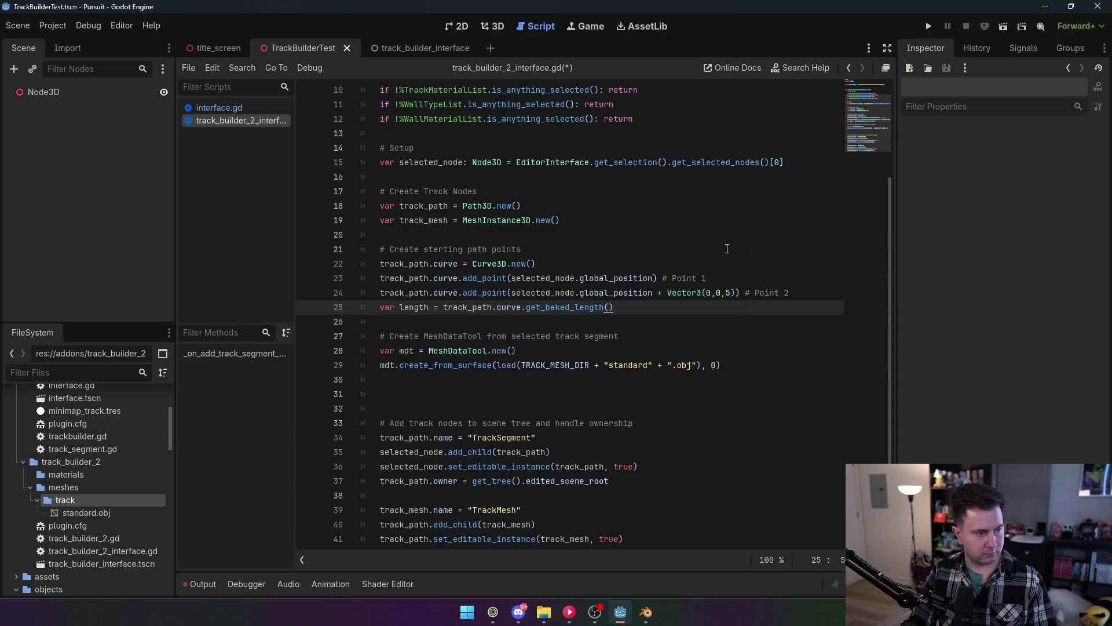
mouse_move(576, 307)
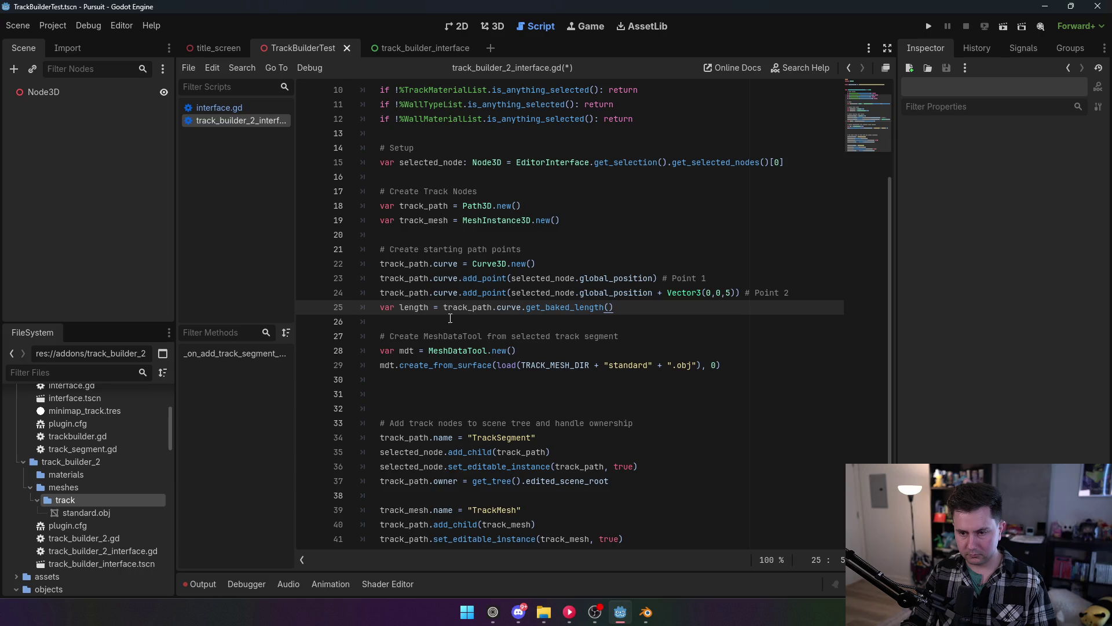
mouse_move(491, 367)
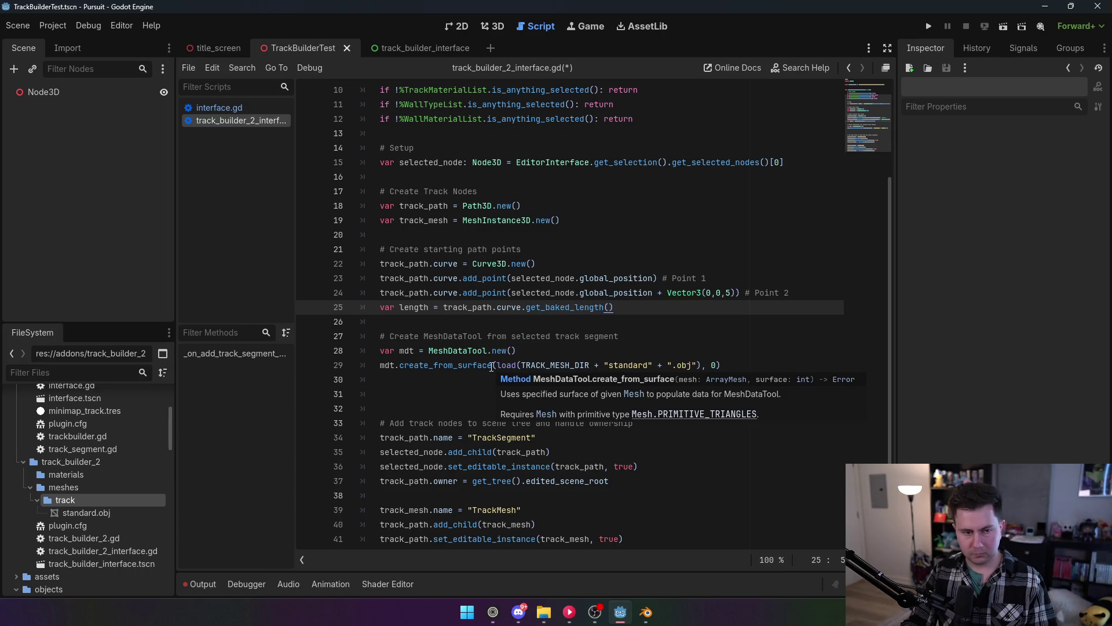
click(442, 381)
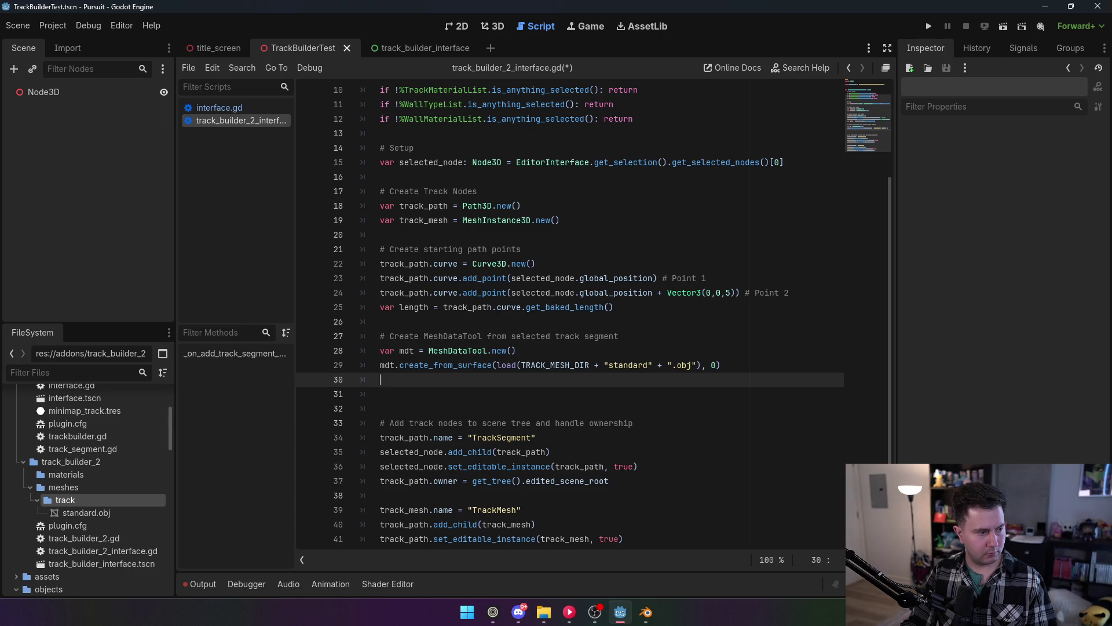
click(456, 402)
Add a '# Deform mesh along path' comment below line 30.
click(465, 385)
key(Return)
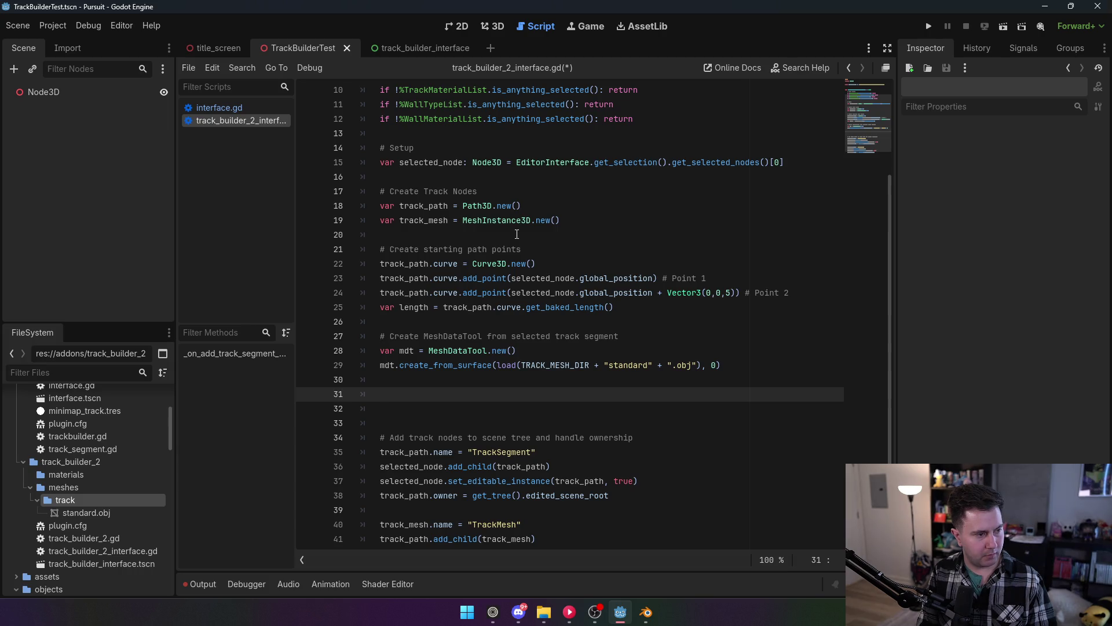
text(# Deform mesh along path)
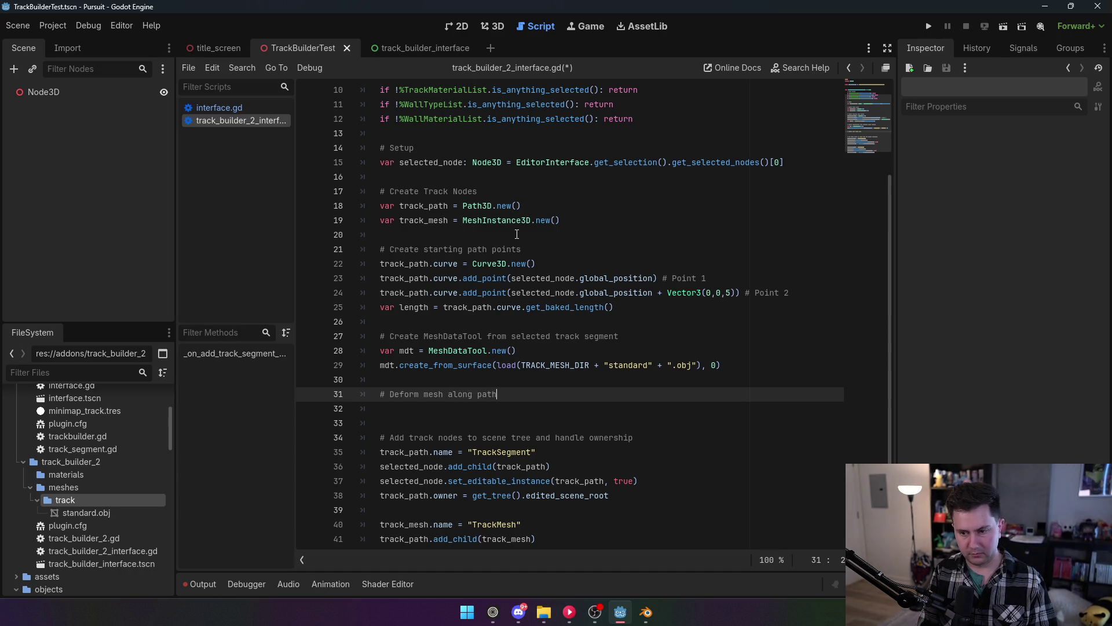
key(Return)
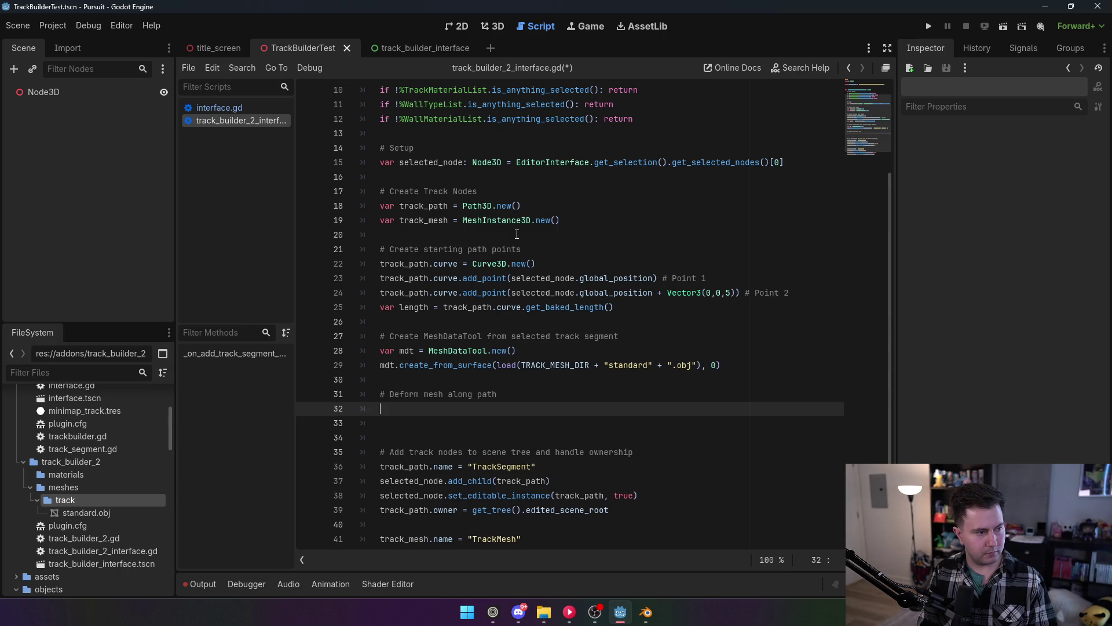
Write a loop over mdt.get_vertex_count() whose first line is var v = mdt.get_verted(i).
text(for i)
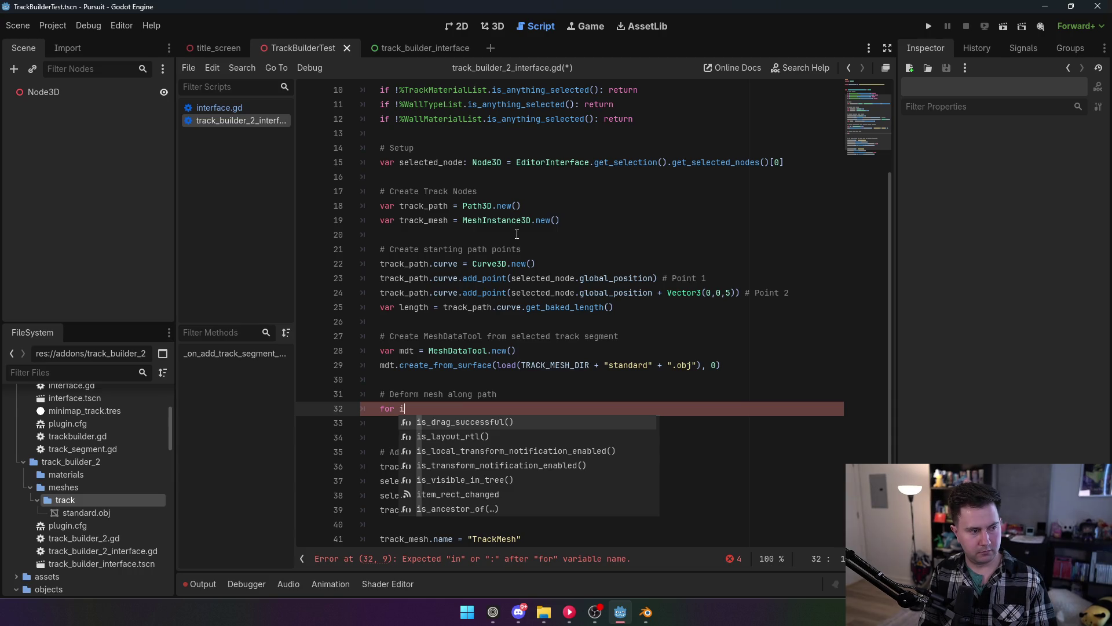
text( in)
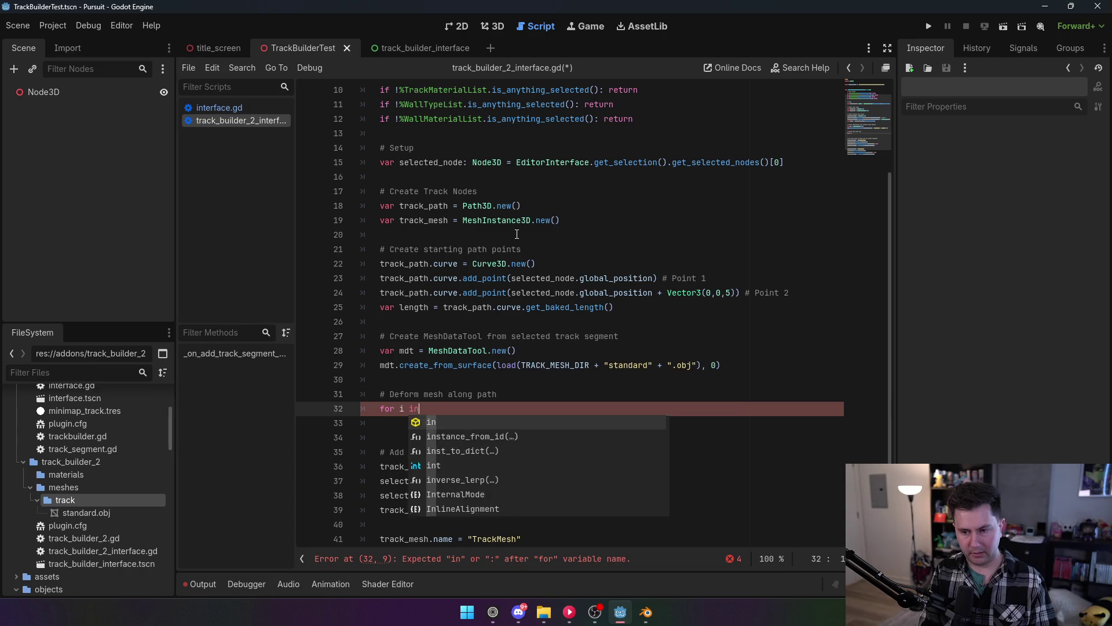
text( mdt.get_)
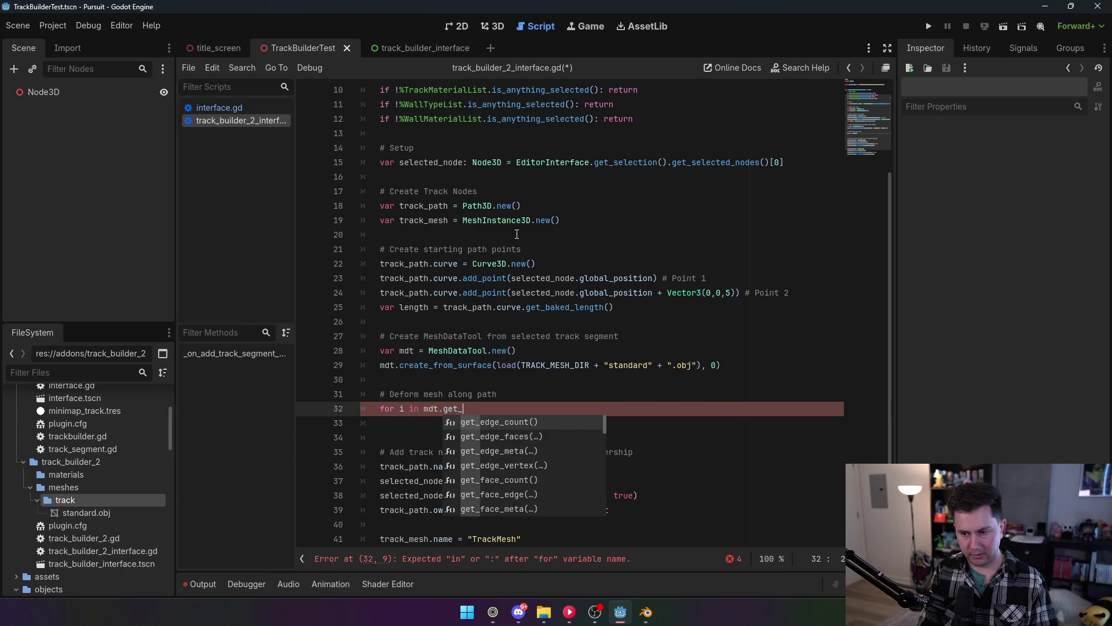
text(vertex_cou)
key(Return)
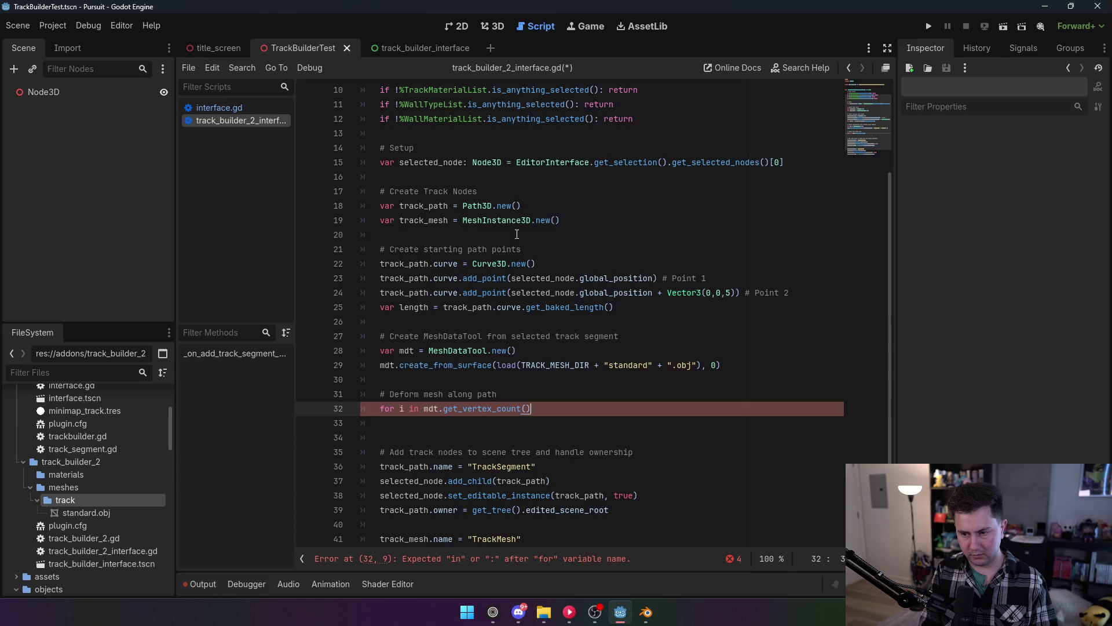
key(Return)
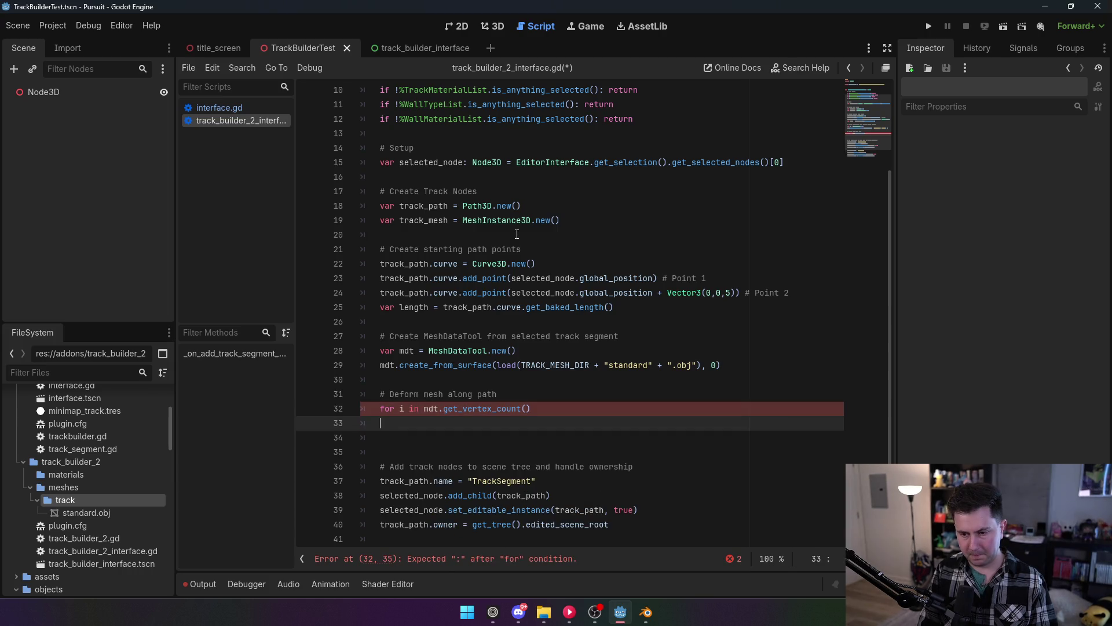
key(BackSpace)
text(:)
key(Return)
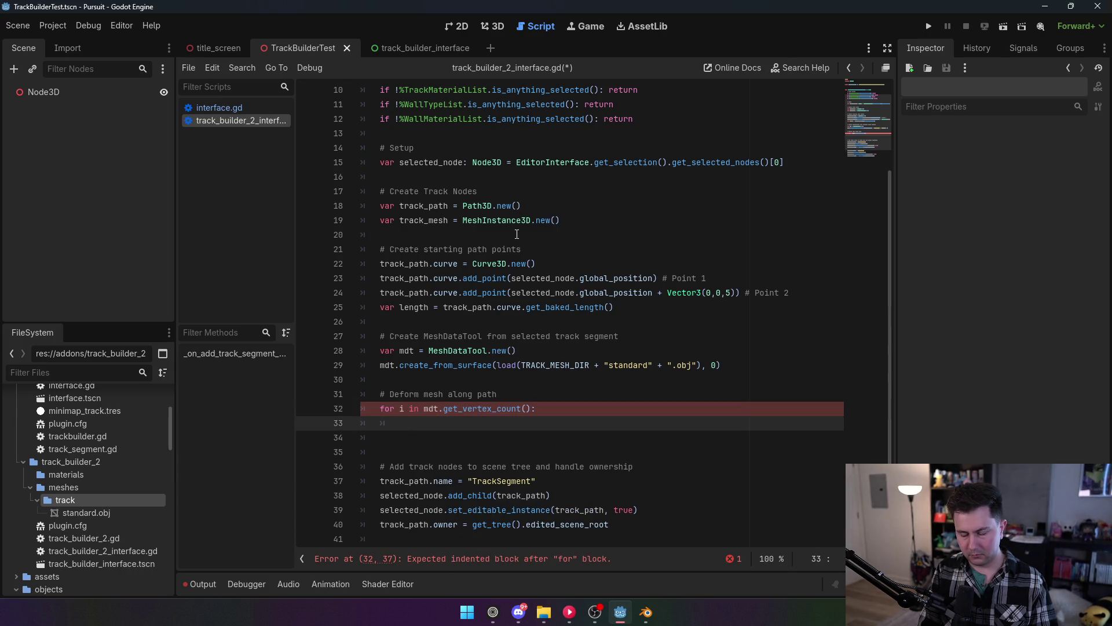
text(var v = )
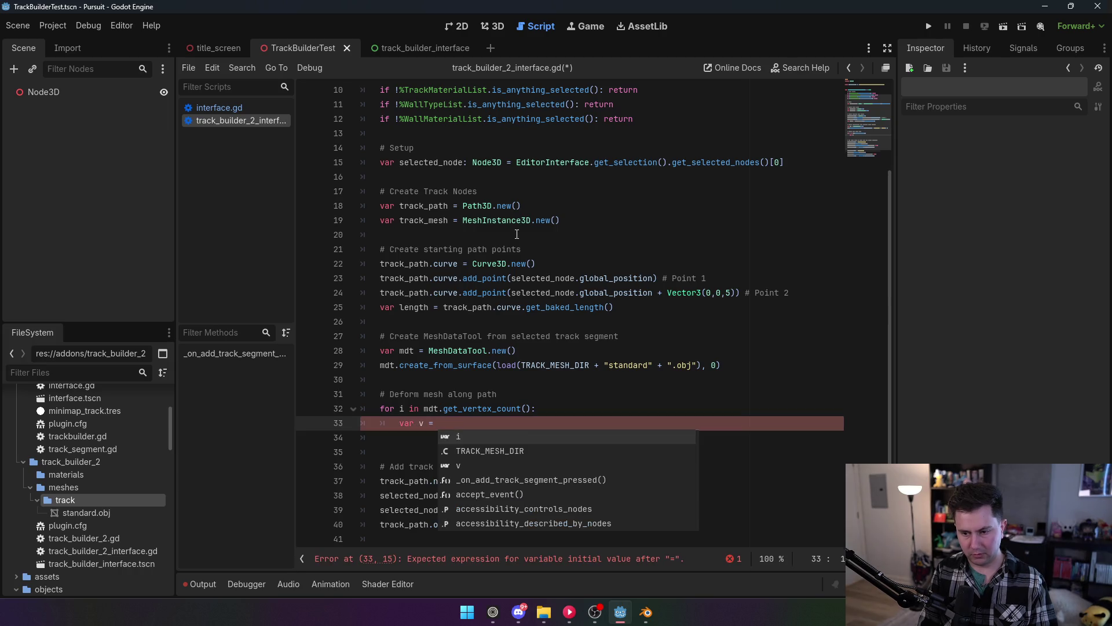
text(mdt.get_verted)
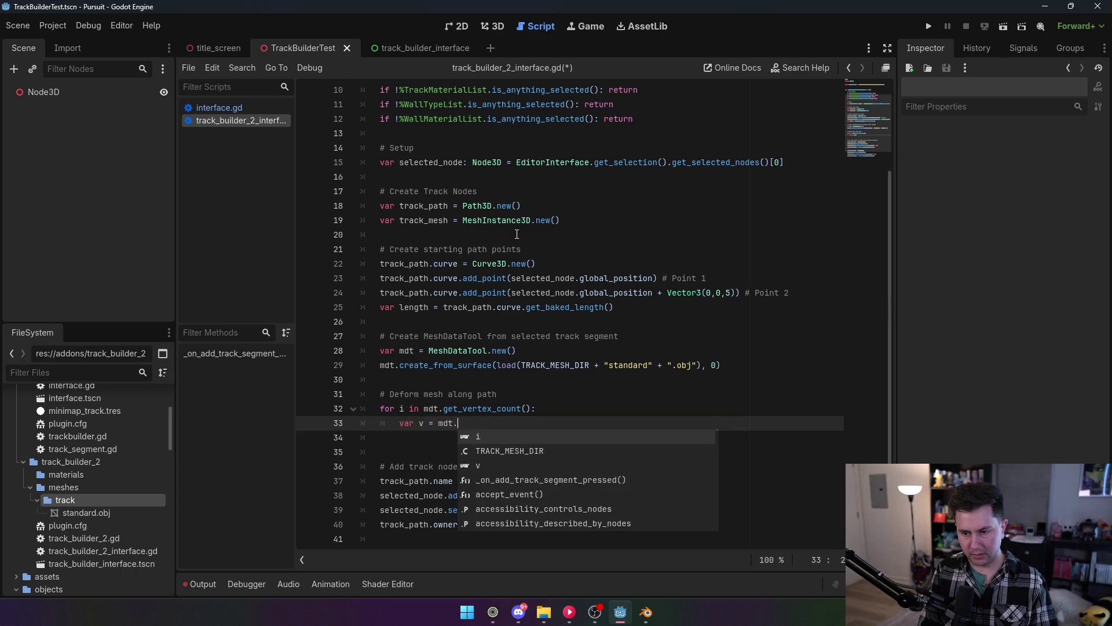
text((i))
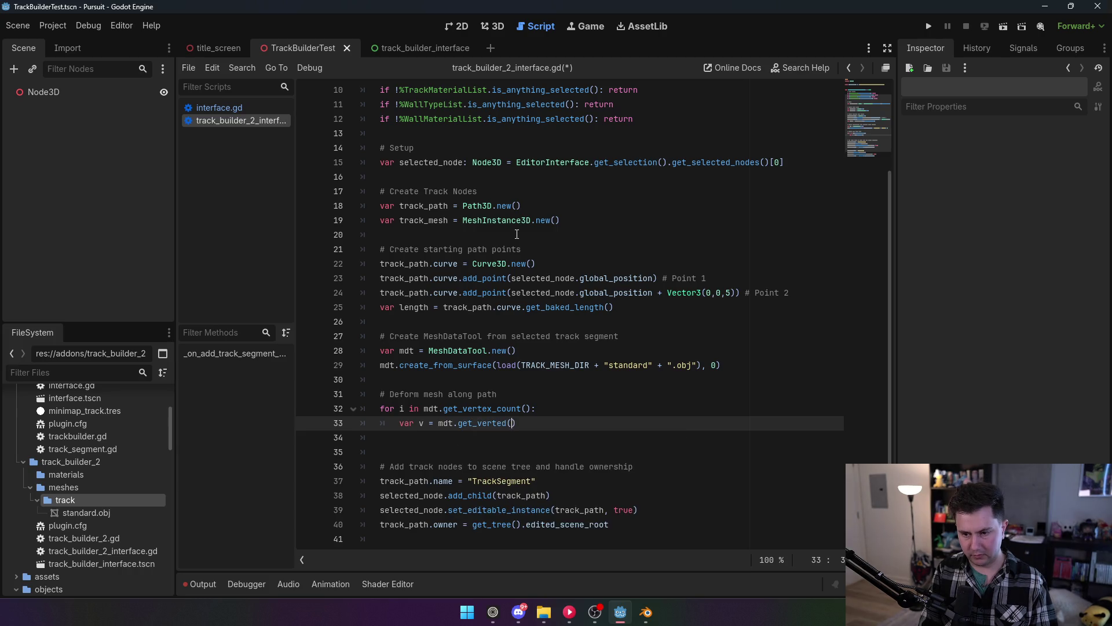
key(Return)
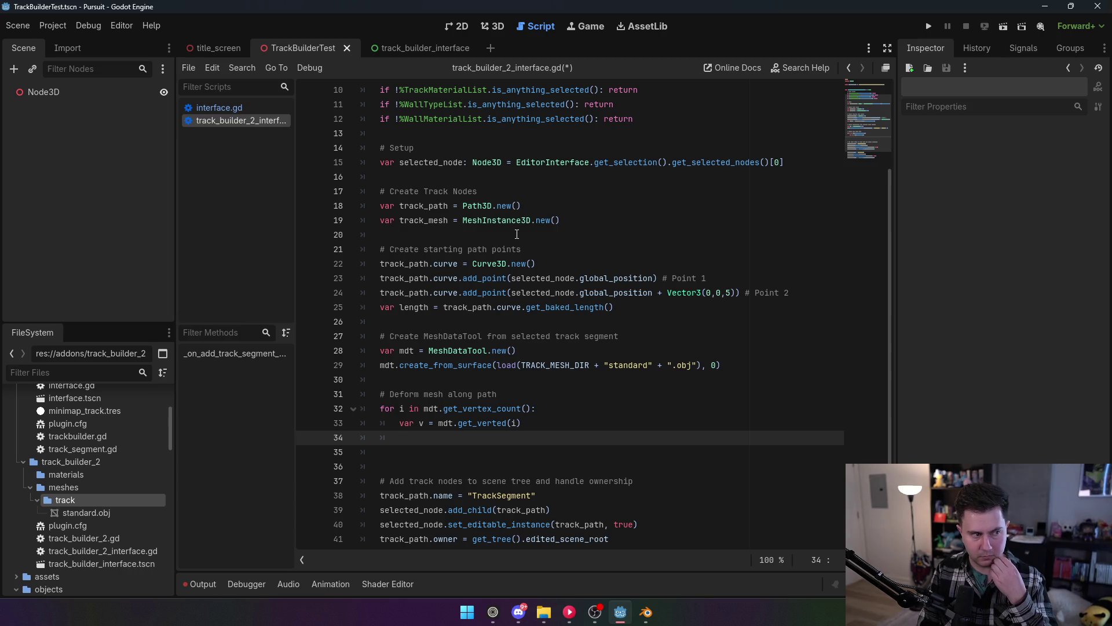
key(Return)
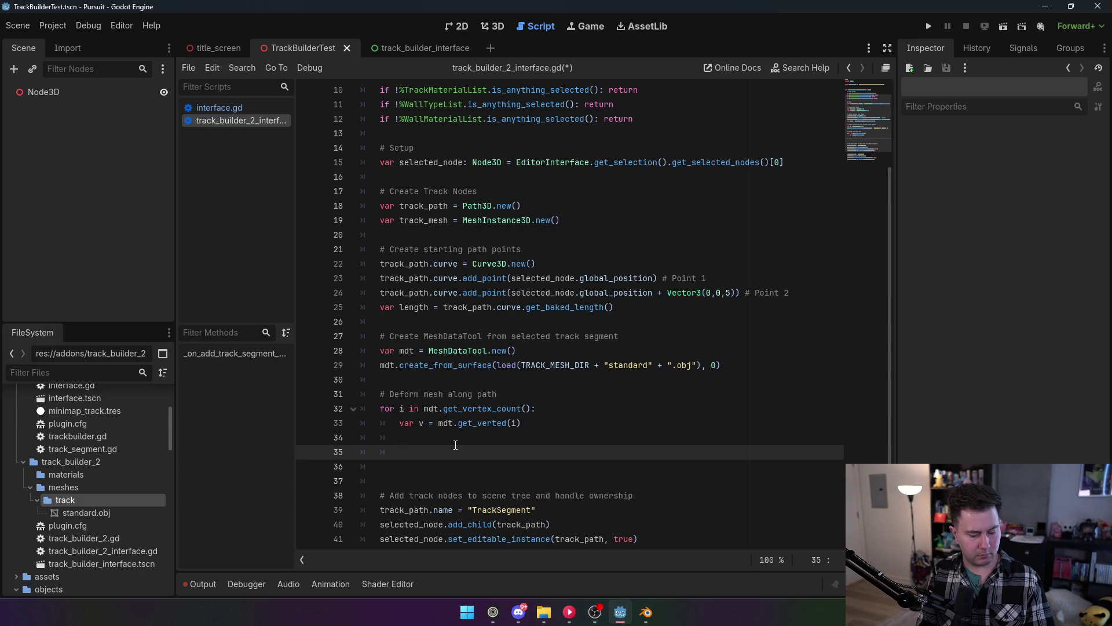
Type 'var pos: Vector3' on a new line inside the vertex loop.
text(var pos)
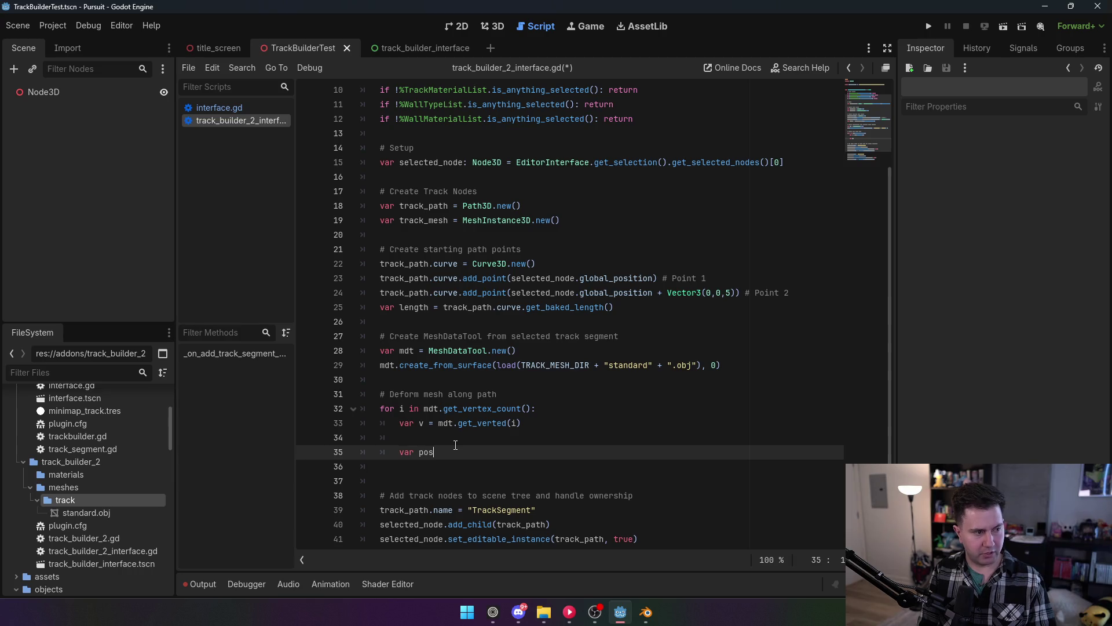
text(: Vector3)
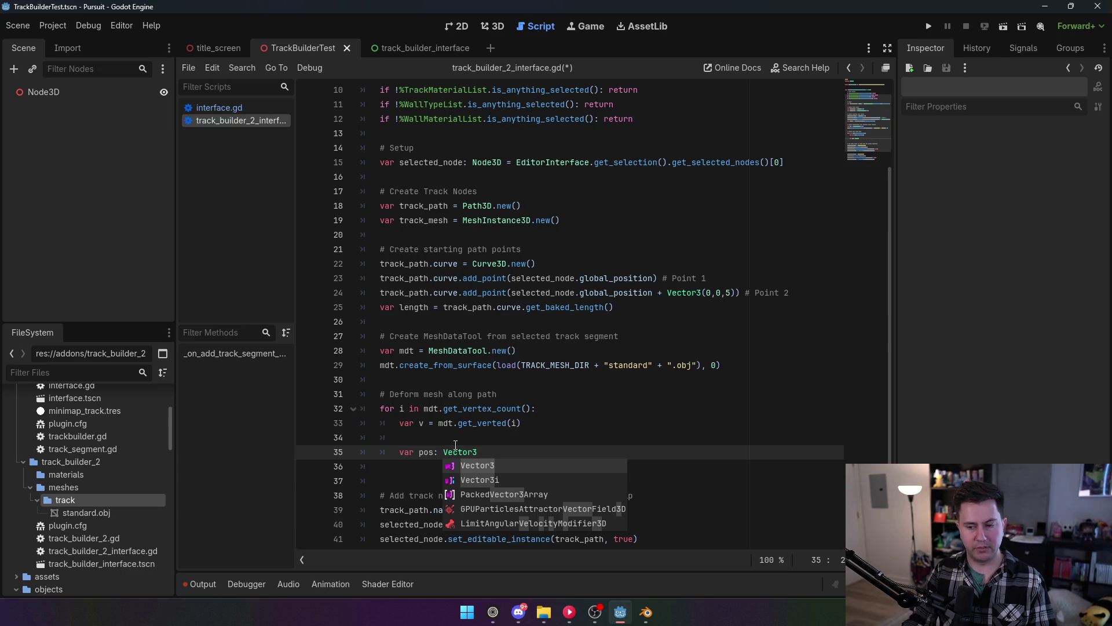
Delete the half-written 'var pos: Vector3' declaration so line 35 is empty.
key(Escape)
shift+click(403, 448)
key(BackSpace)
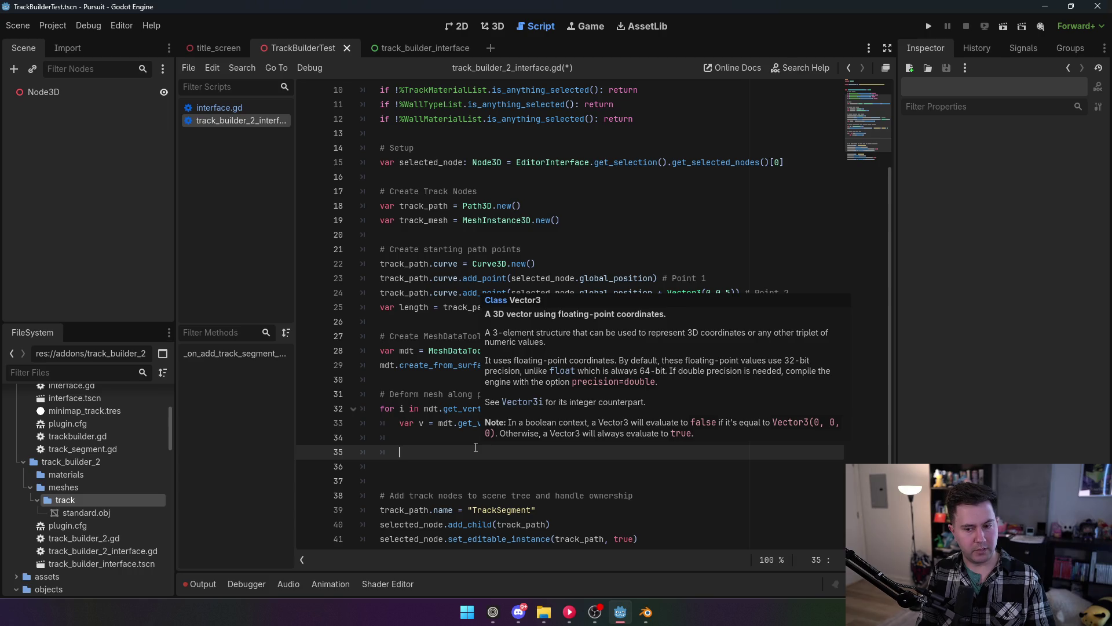
text(cae)
key(BackSpace)
key(BackSpace)
key(BackSpace)
Write line 35 as 'var offset: float = track_path.curve.get_closest_offset(v)'.
text(var offset: fla)
key(BackSpace)
text(oat)
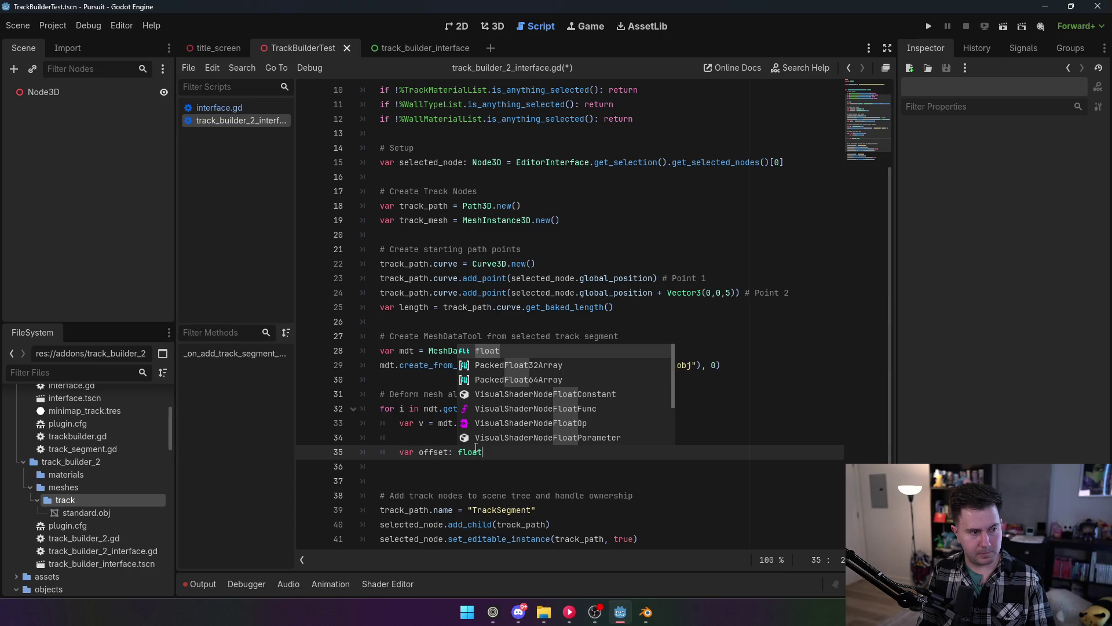
text( =)
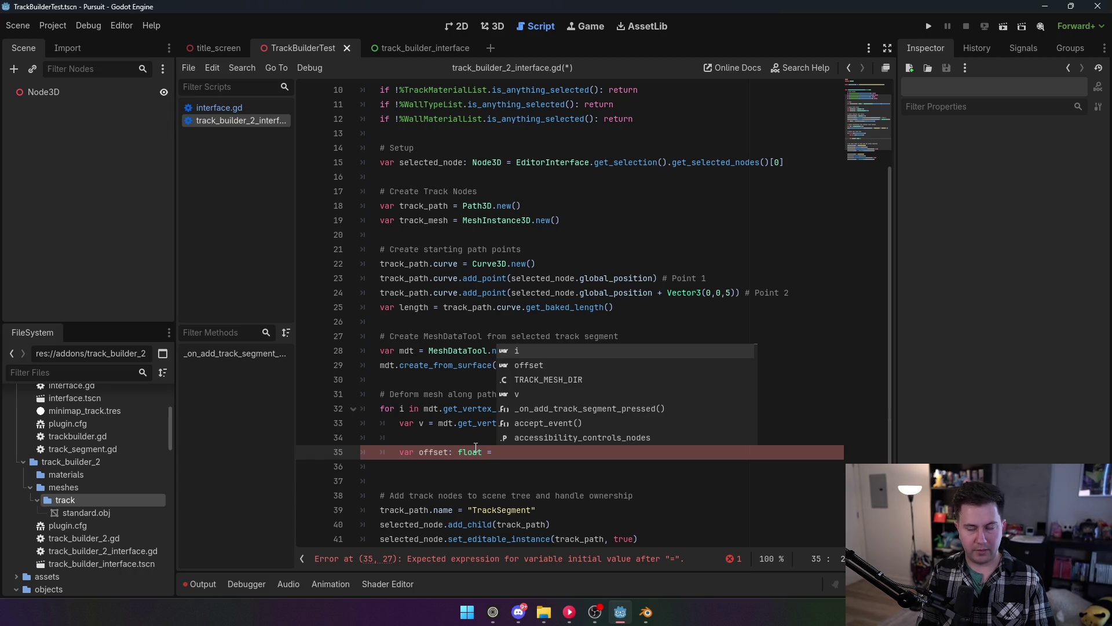
text(track_path.curve.get_clo)
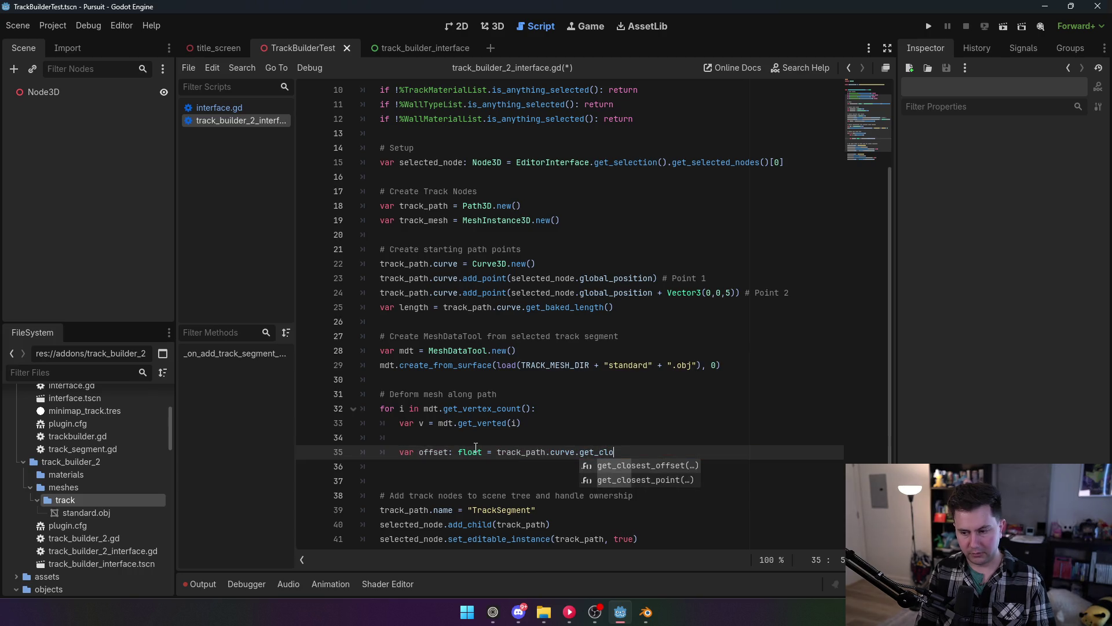
key(Return)
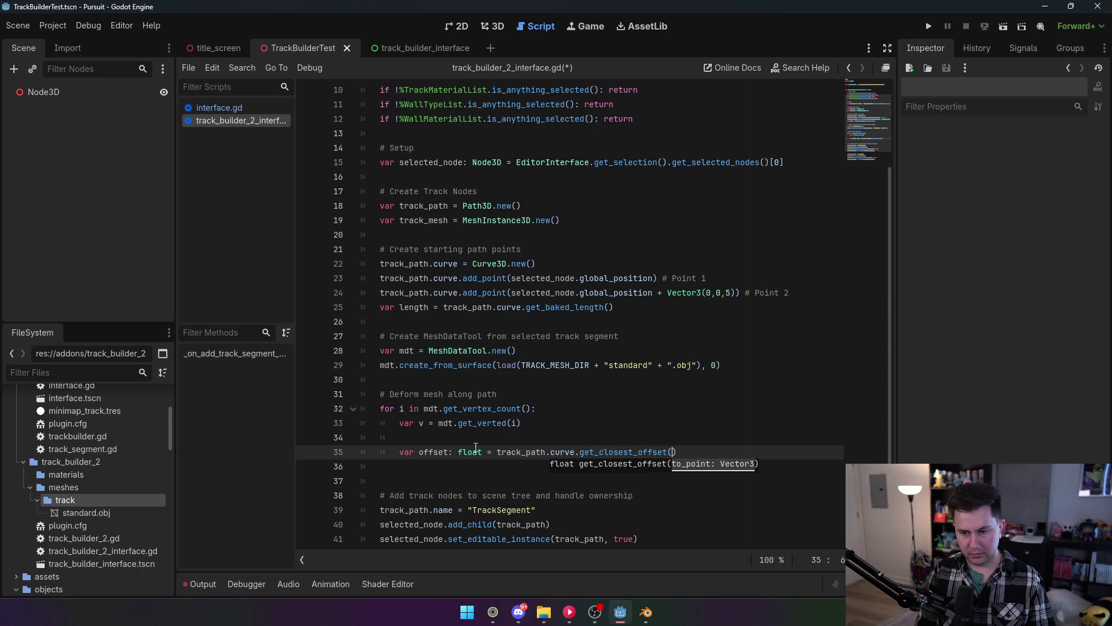
text(v)
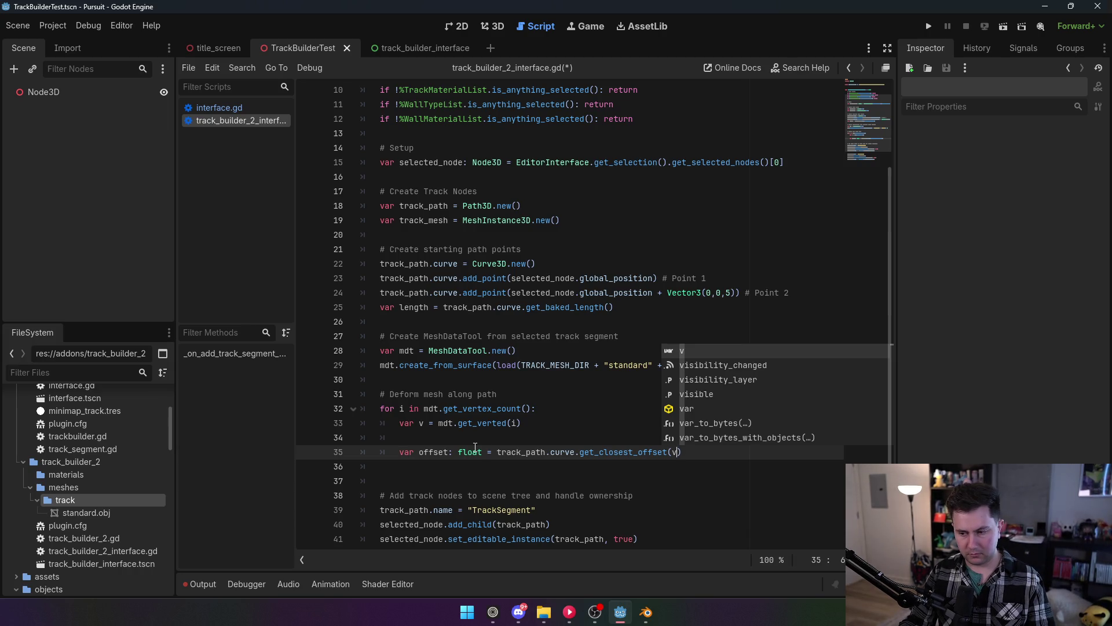
click(488, 425)
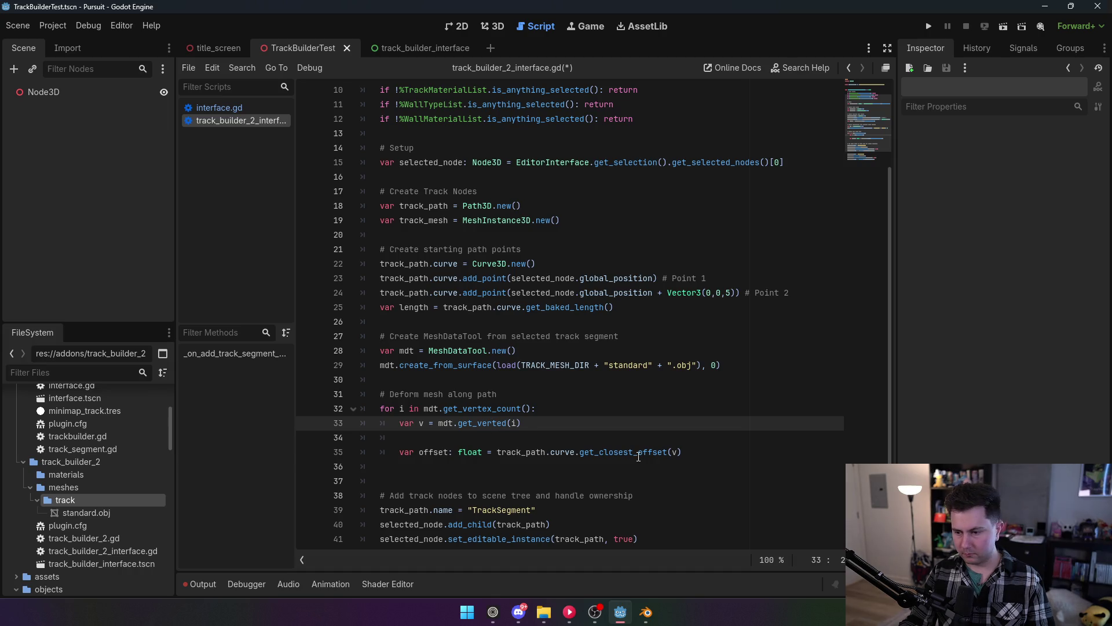
mouse_move(639, 457)
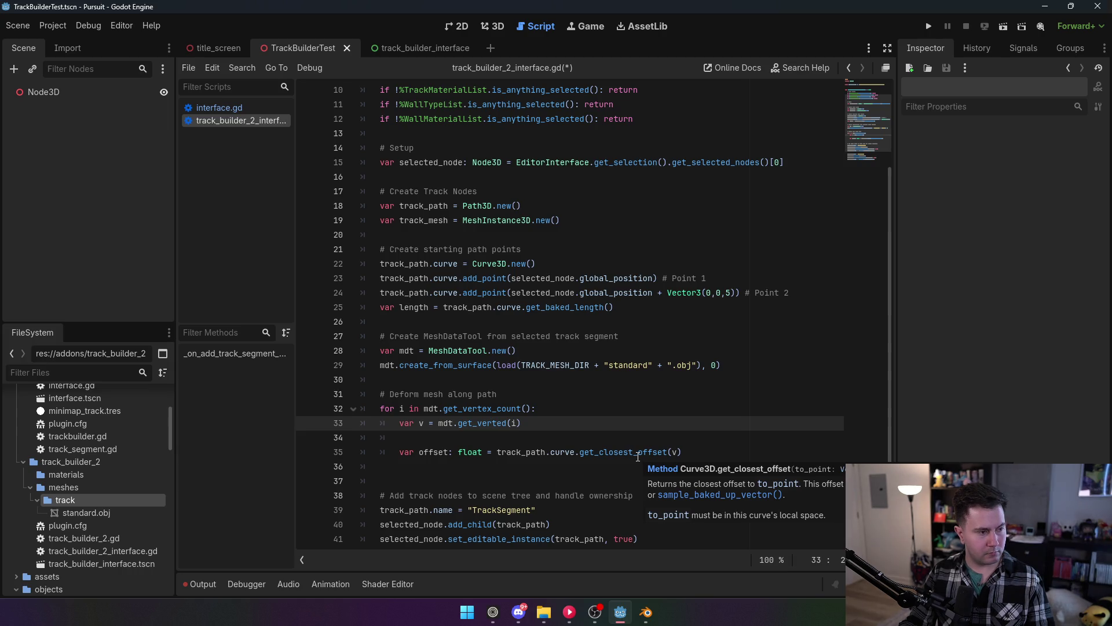
click(716, 451)
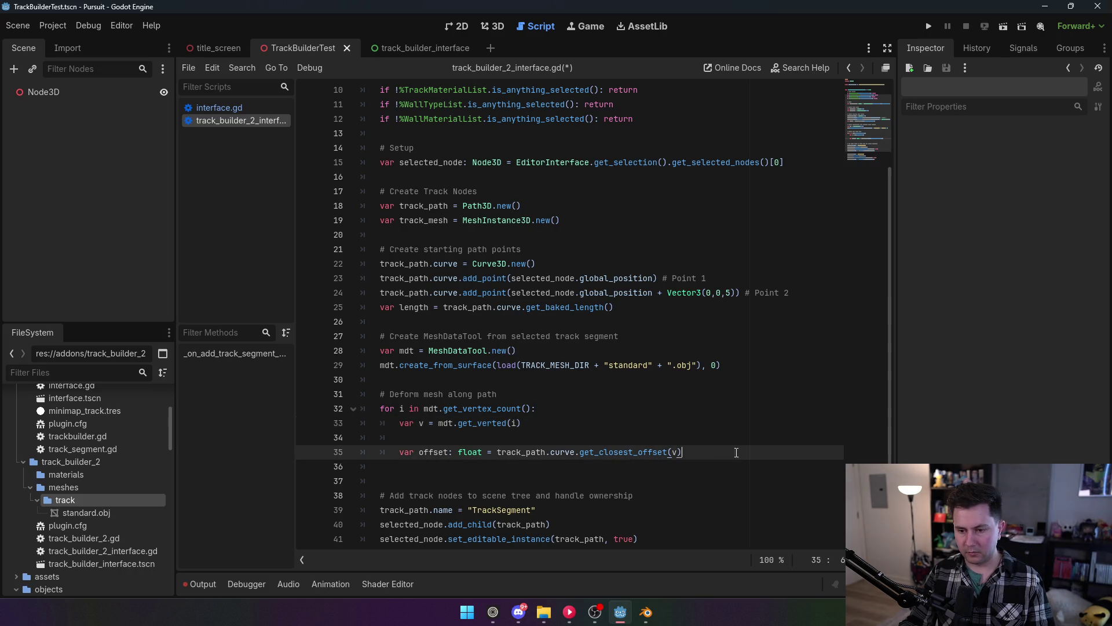
Start line 36 of the loop as 'var pos: Vector3 ='.
key(Return)
text(var pos: vector)
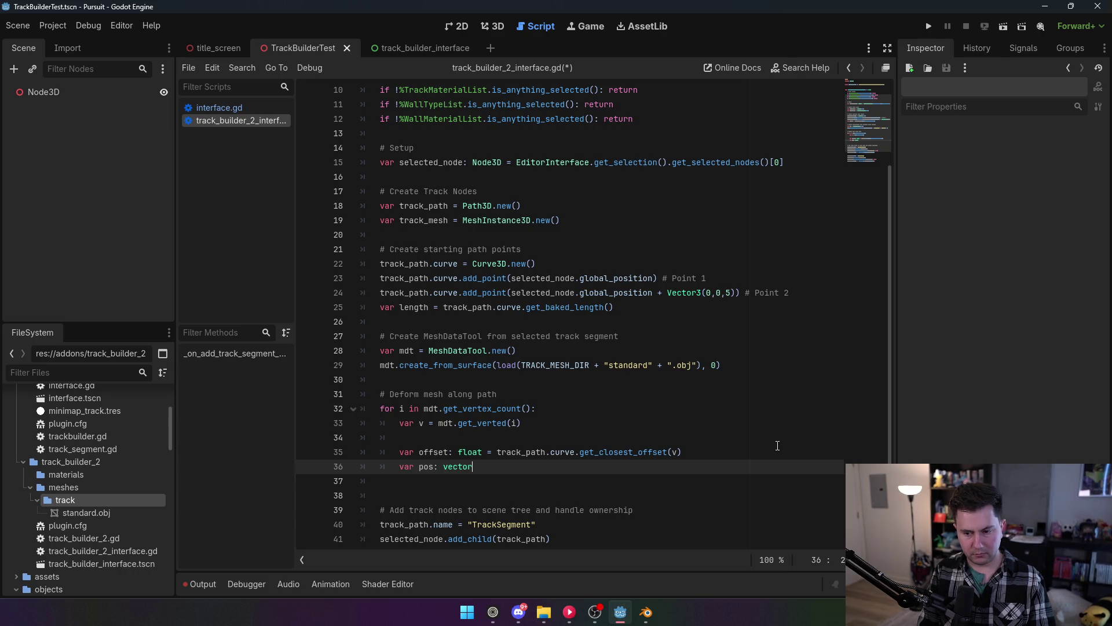
key(BackSpace)
key(BackSpace)
text(Vector3 =)
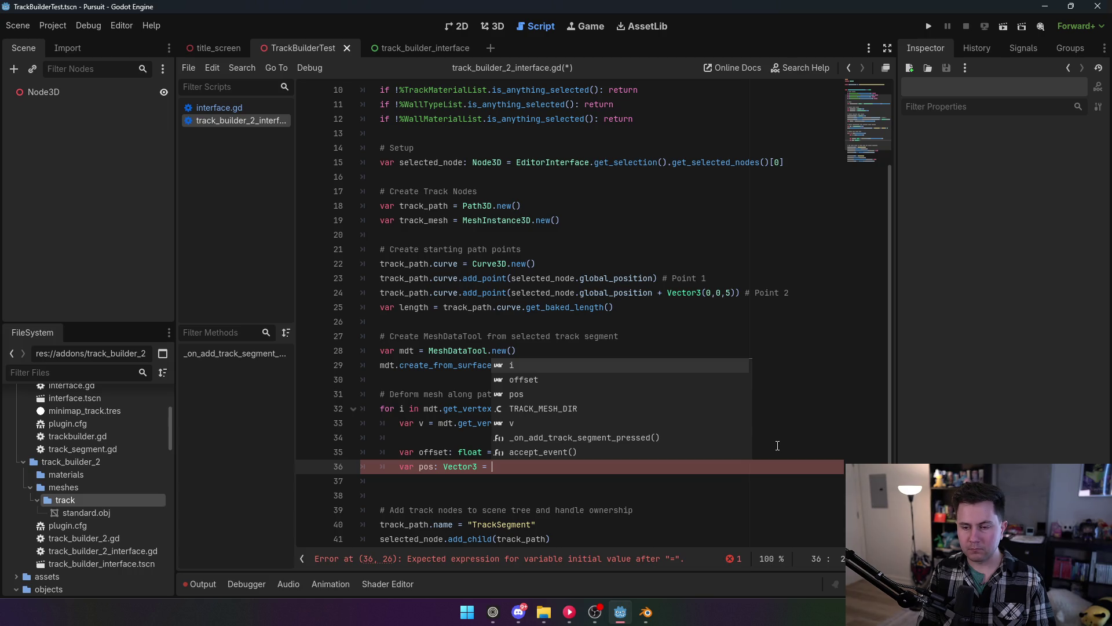
Add 'var track_curve = Curve3D.new()' below track_path and use track_curve on line 23.
click(585, 249)
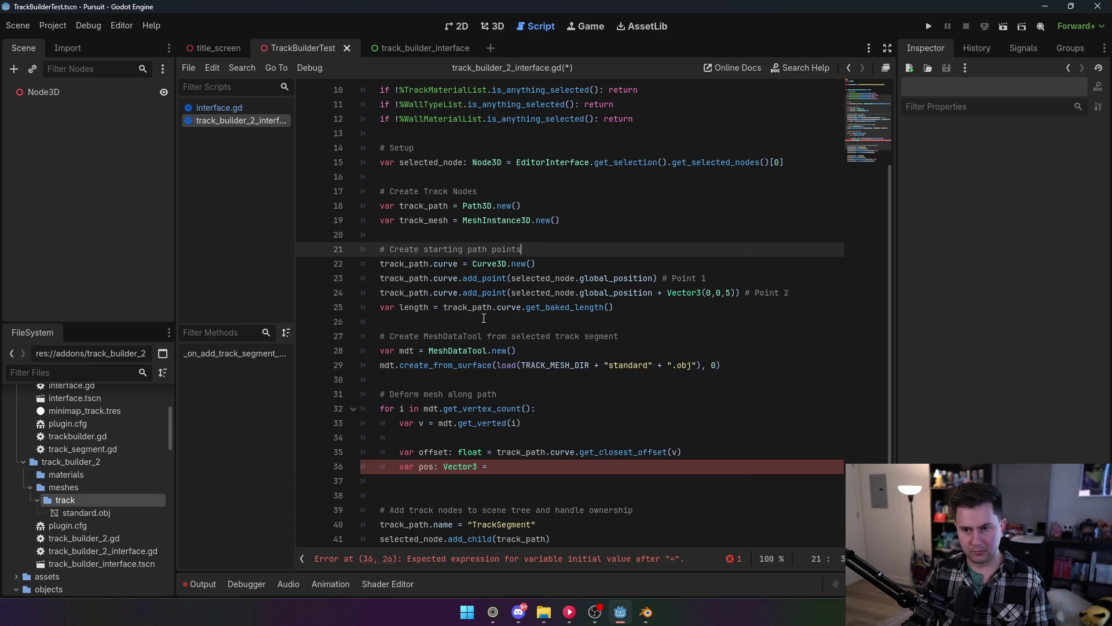
click(538, 204)
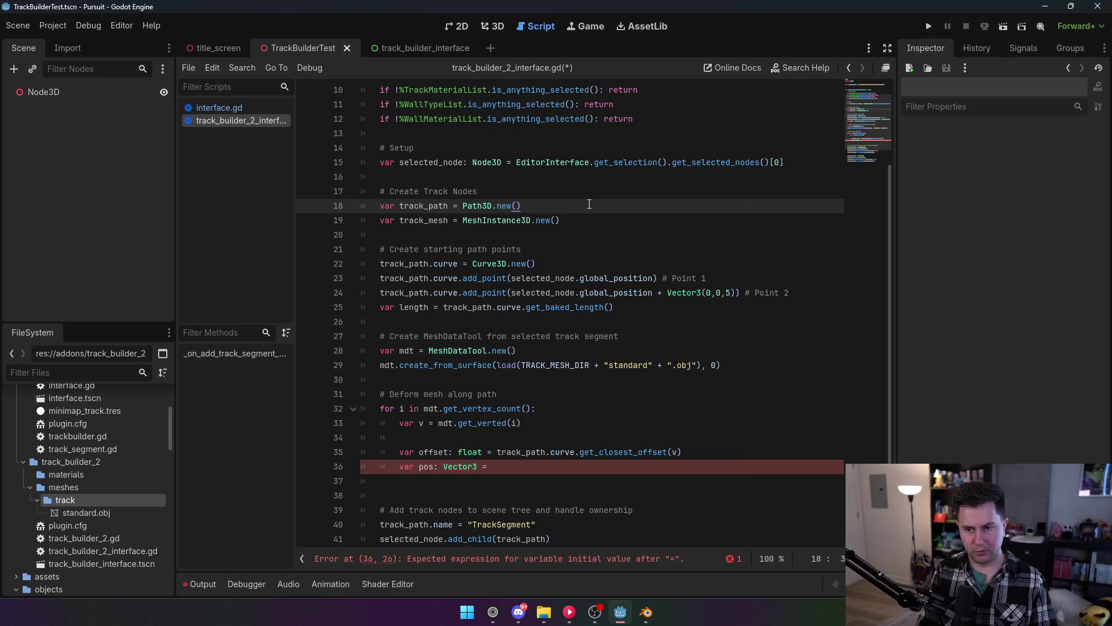
key(Return)
text(var track_curve = )
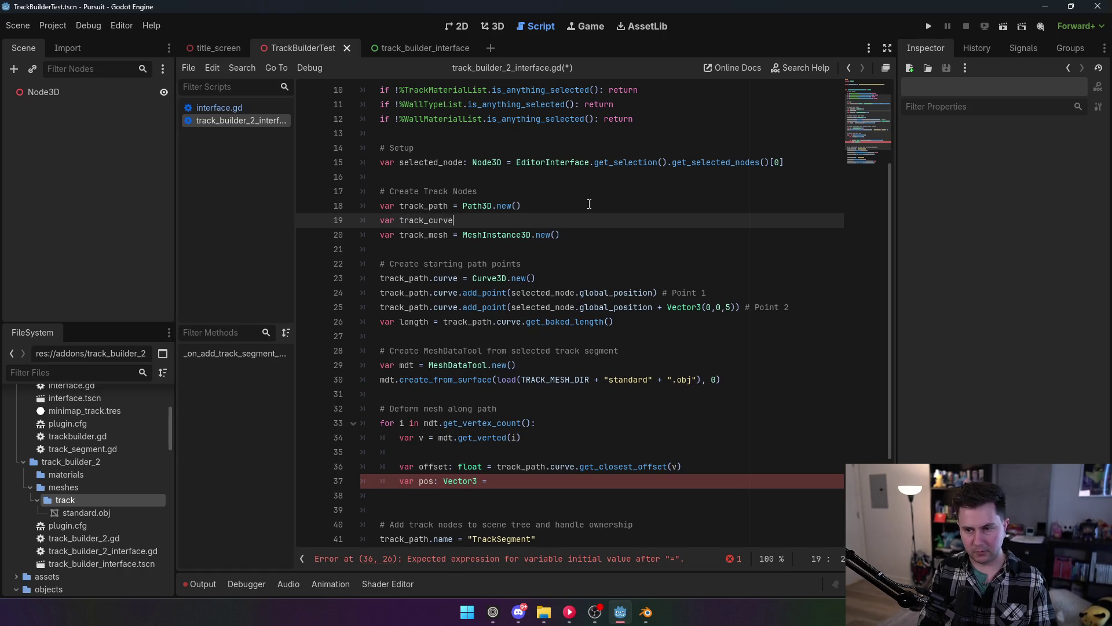
text(Curve)
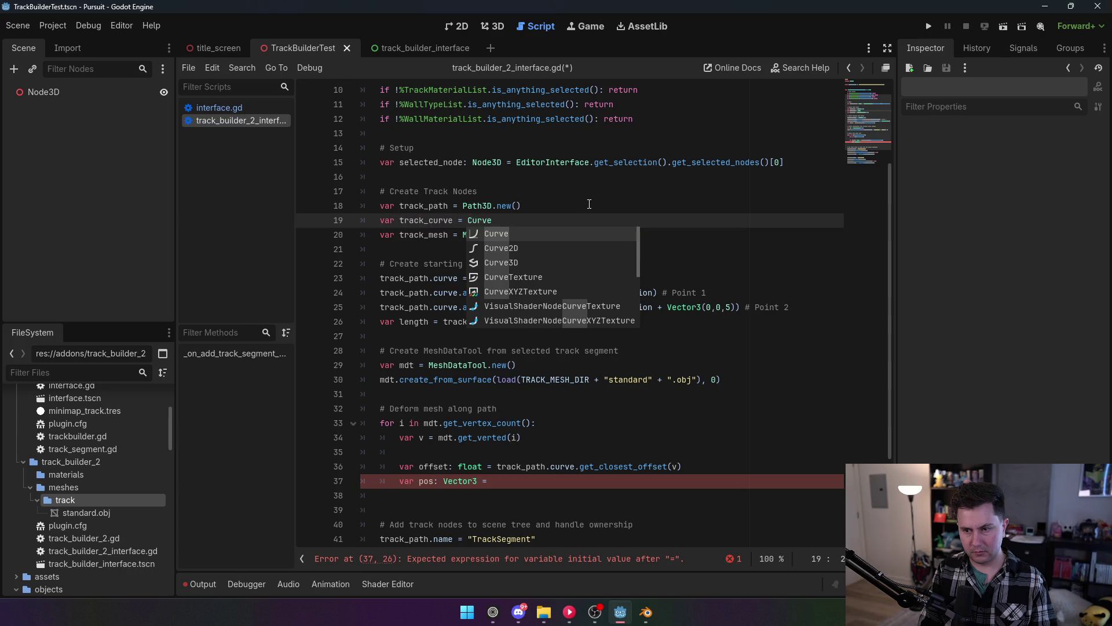
text(3D.new())
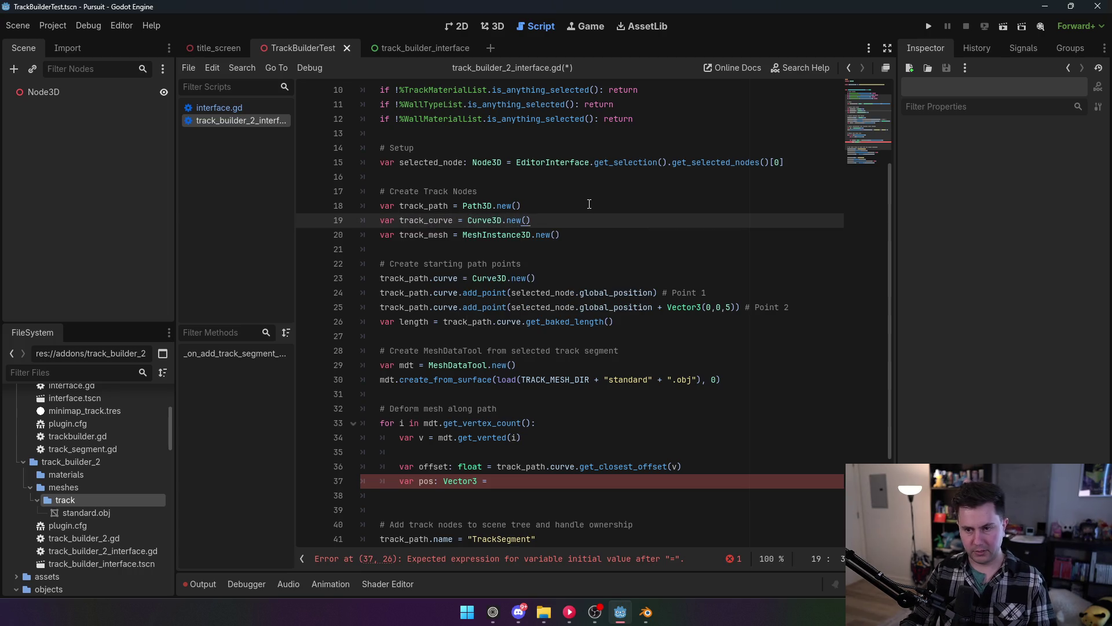
drag(536, 278, 473, 278)
text(track_curve)
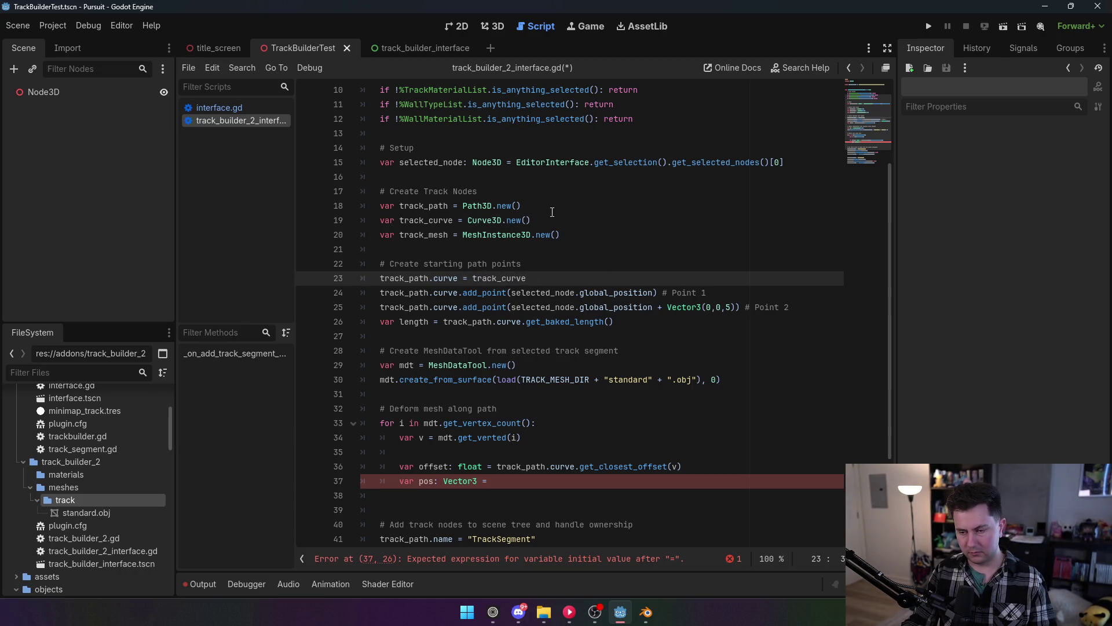
click(552, 212)
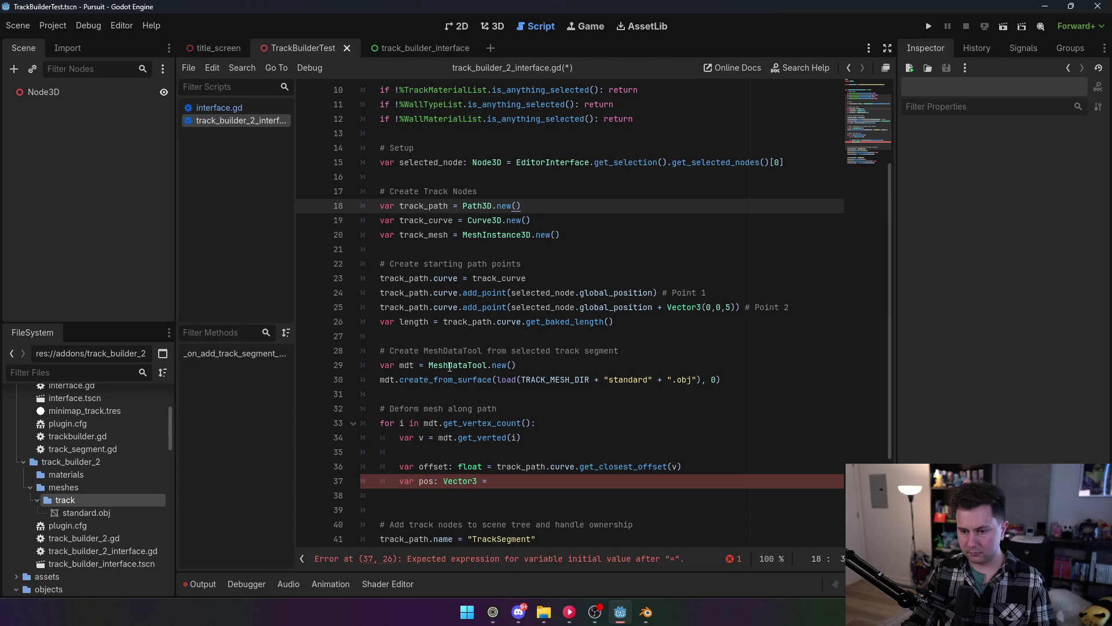
click(509, 476)
Complete line 37 as 'var pos: Vector3 = track_curve.sample_baked(offset)'.
text(track_cur)
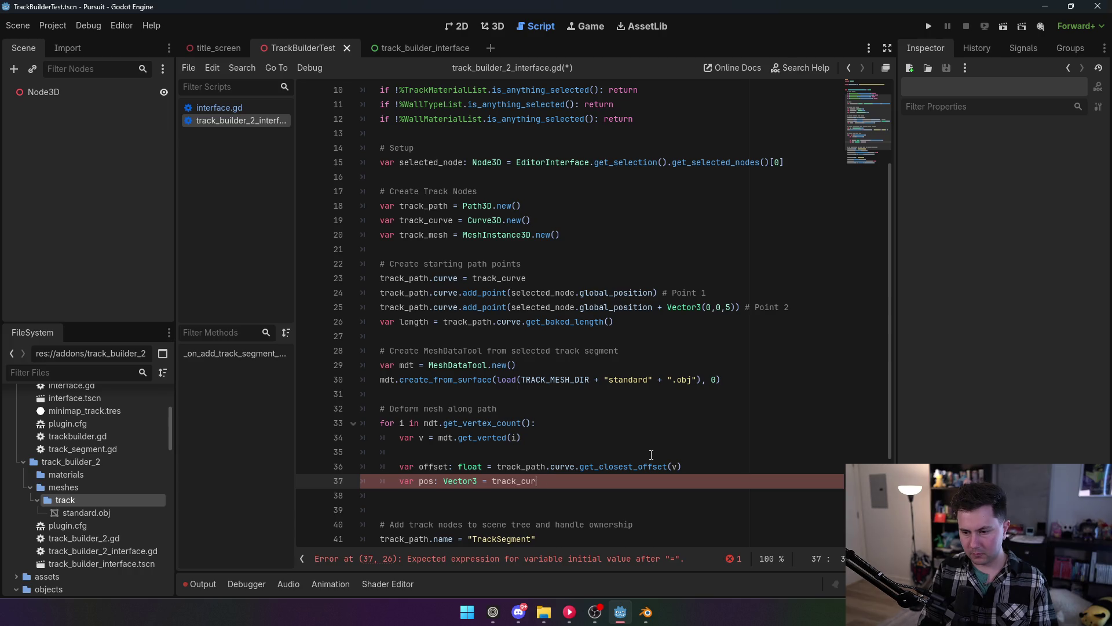
text(ve.get_bak)
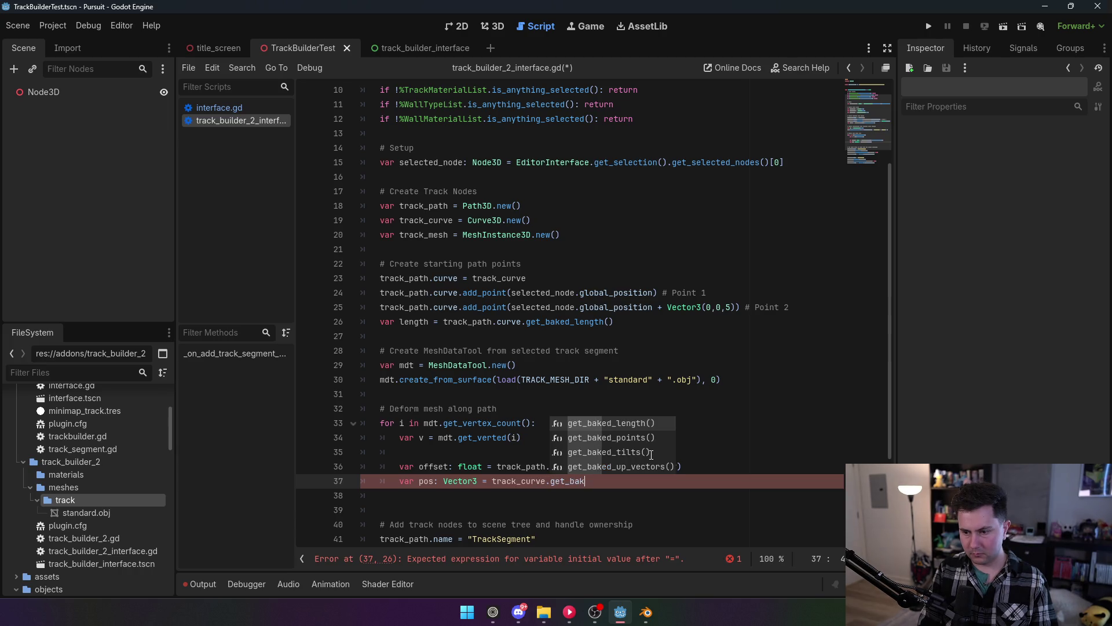
text(ed)
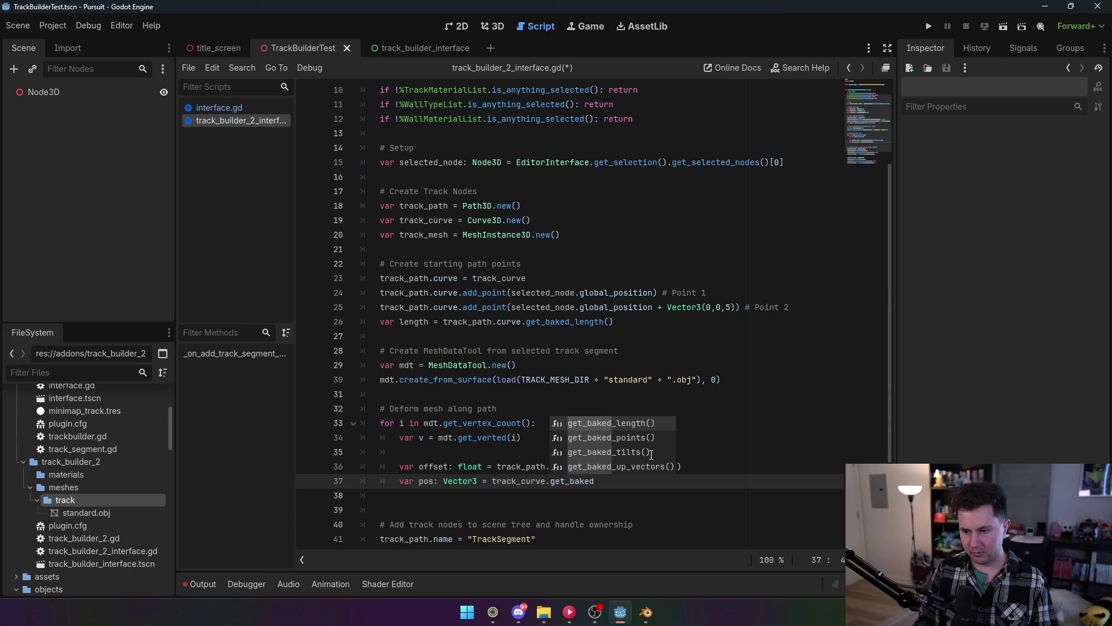
key(BackSpace)
key(BackSpace)
key(BackSpace)
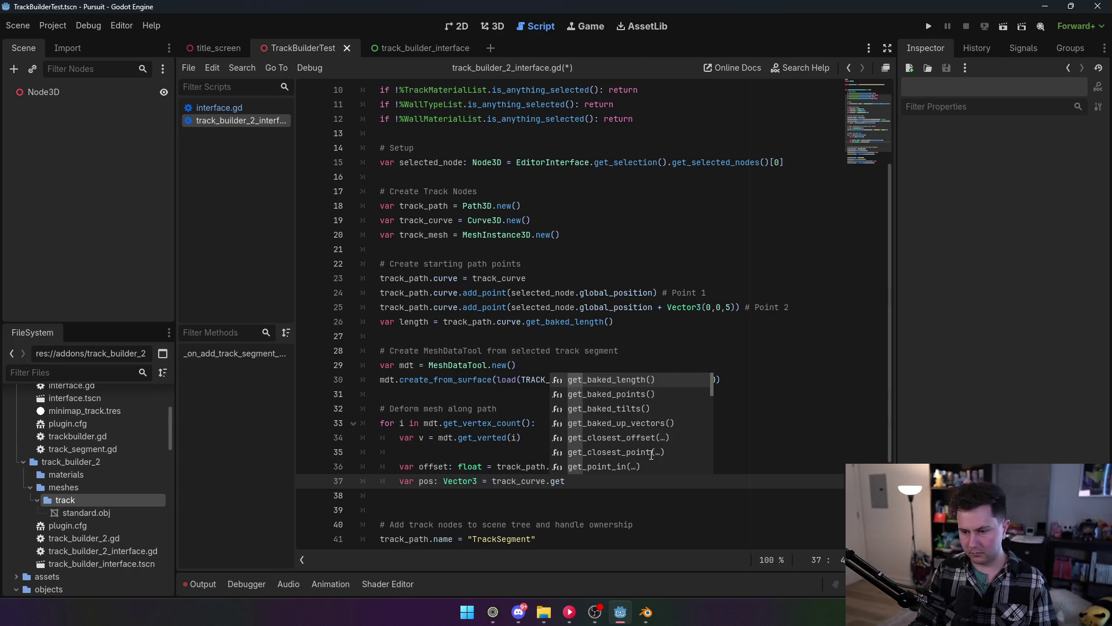
click(579, 293)
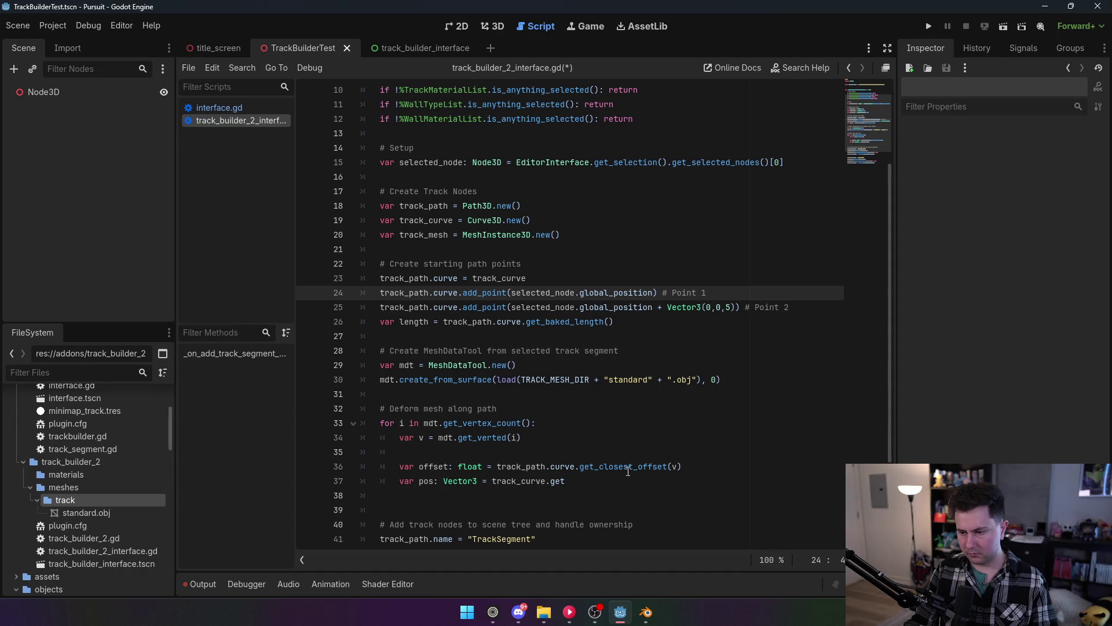
mouse_move(628, 471)
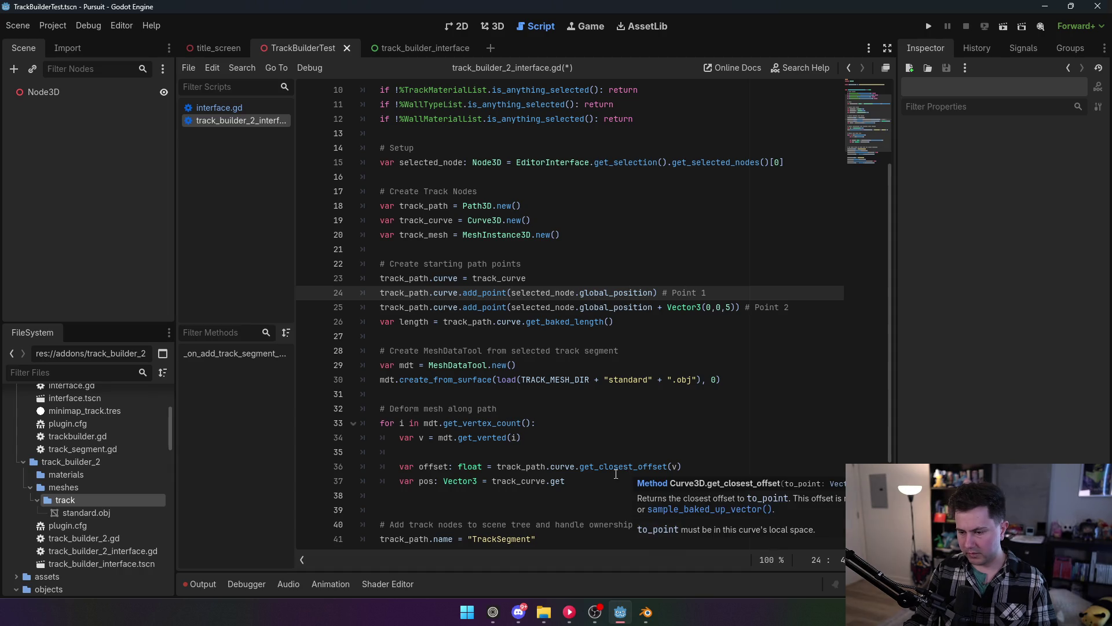
click(606, 476)
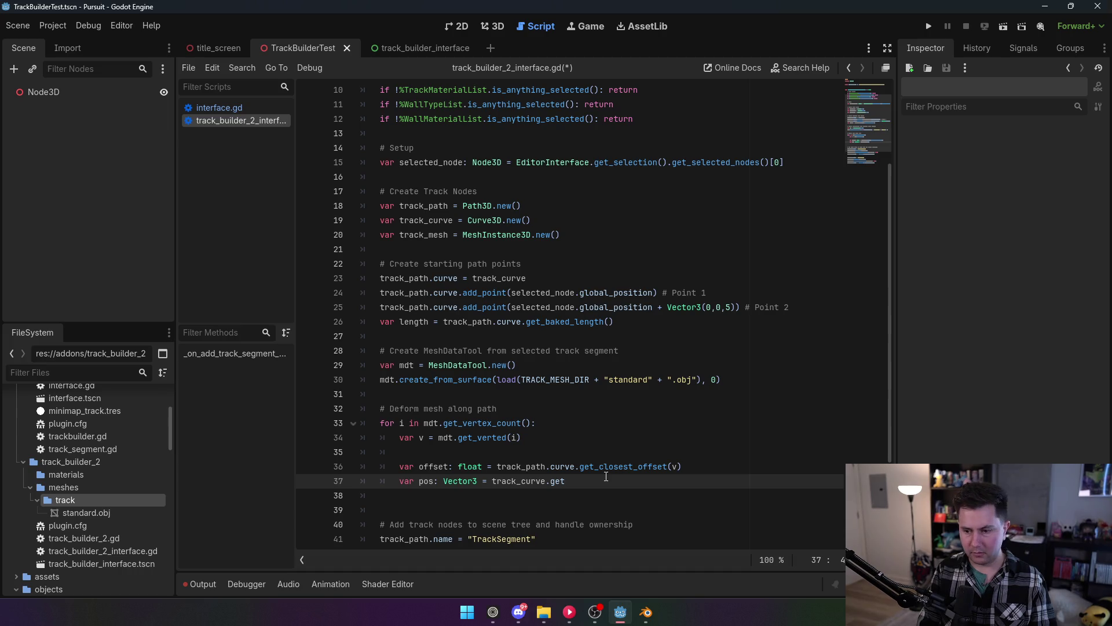
key(BackSpace)
key(BackSpace)
key(BackSpace)
text(sample)
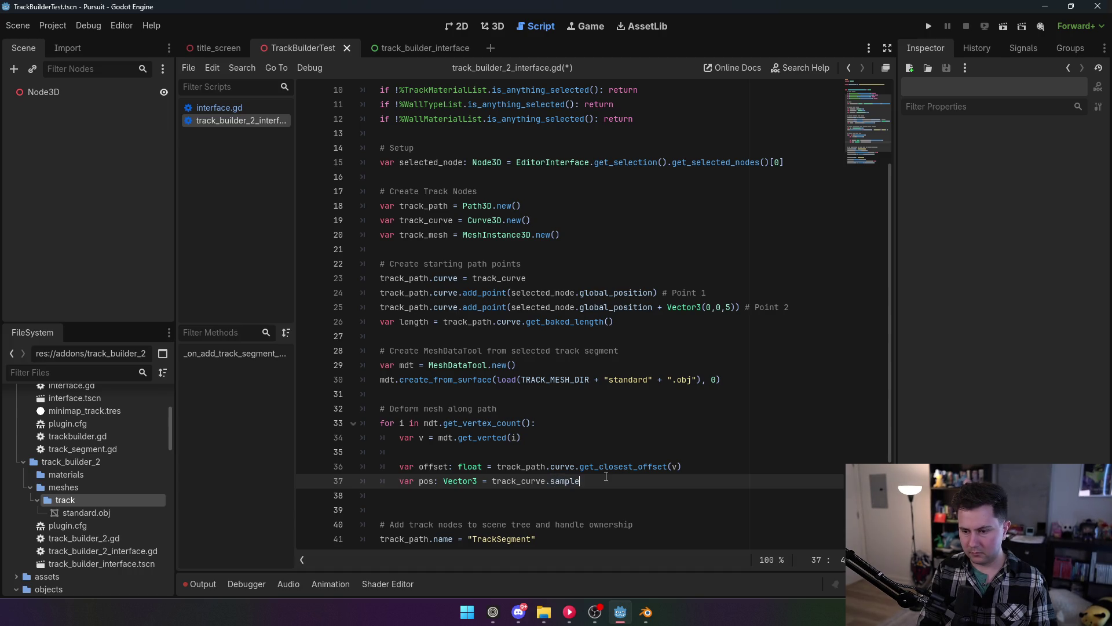
key(Down)
key(Down)
key(Return)
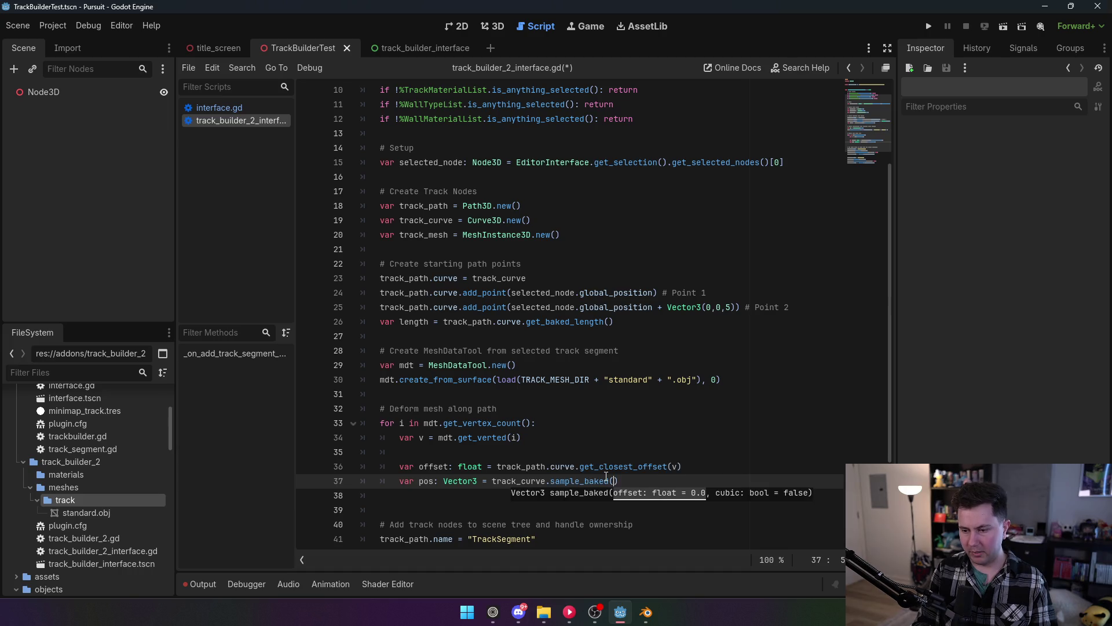
text(offset)
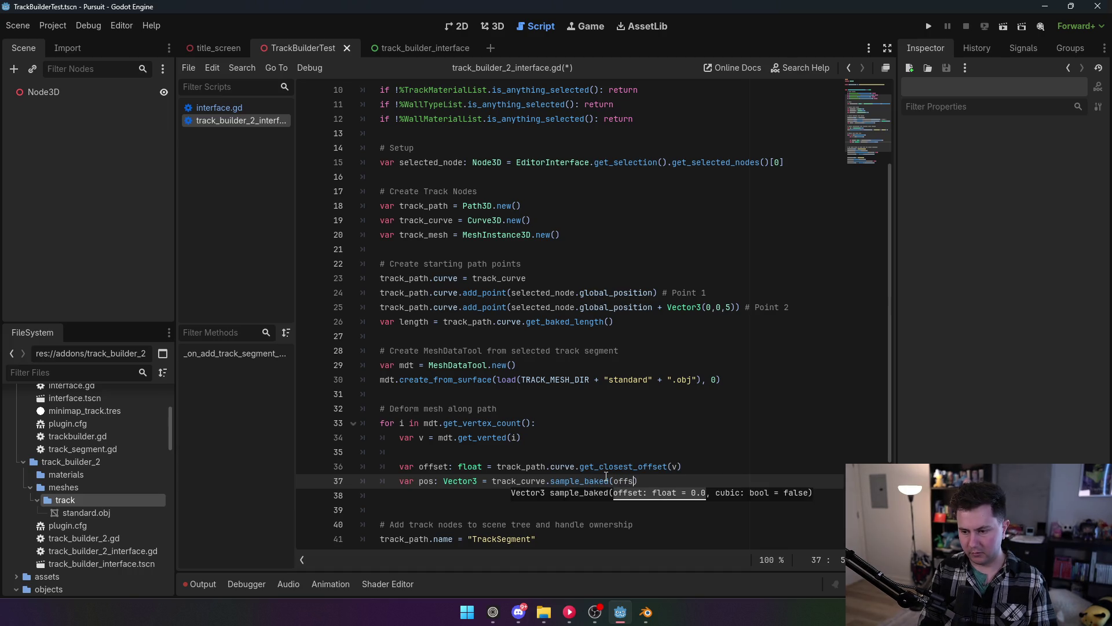
click(679, 483)
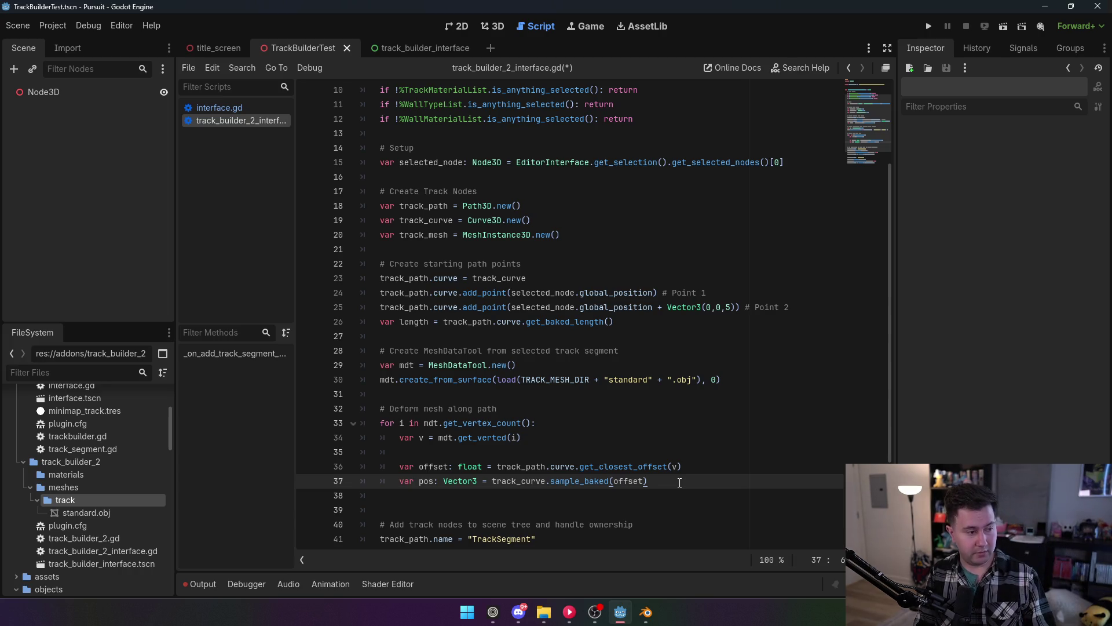
key(Return)
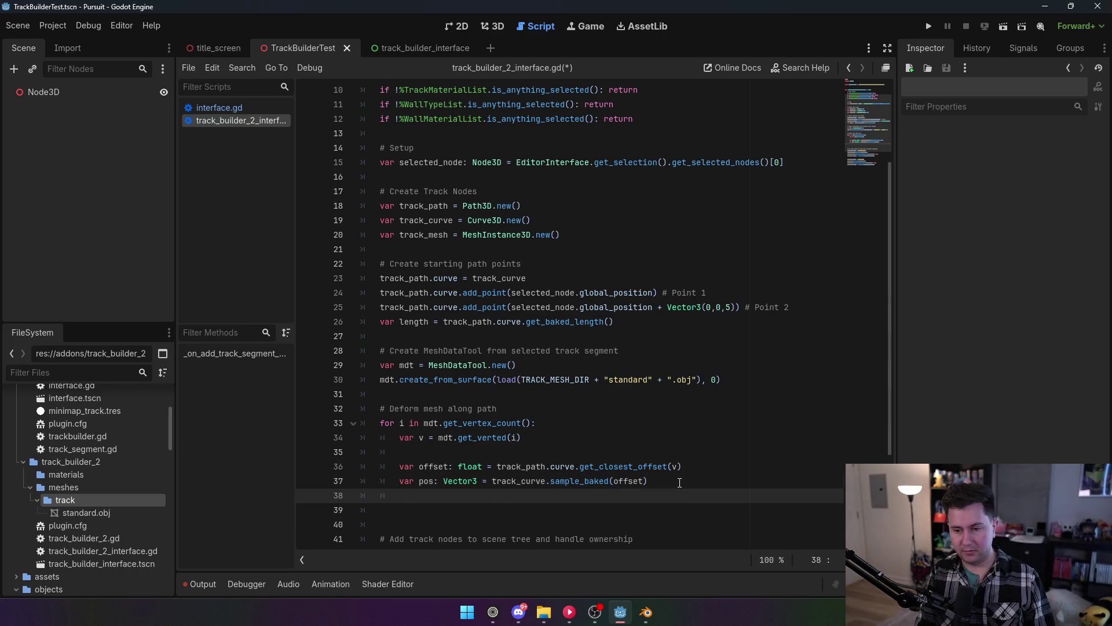
Add 'var tangent: Vector3 = track_curve.sample_baked_with_rotation(offset).basis.z' on line 38.
text(var )
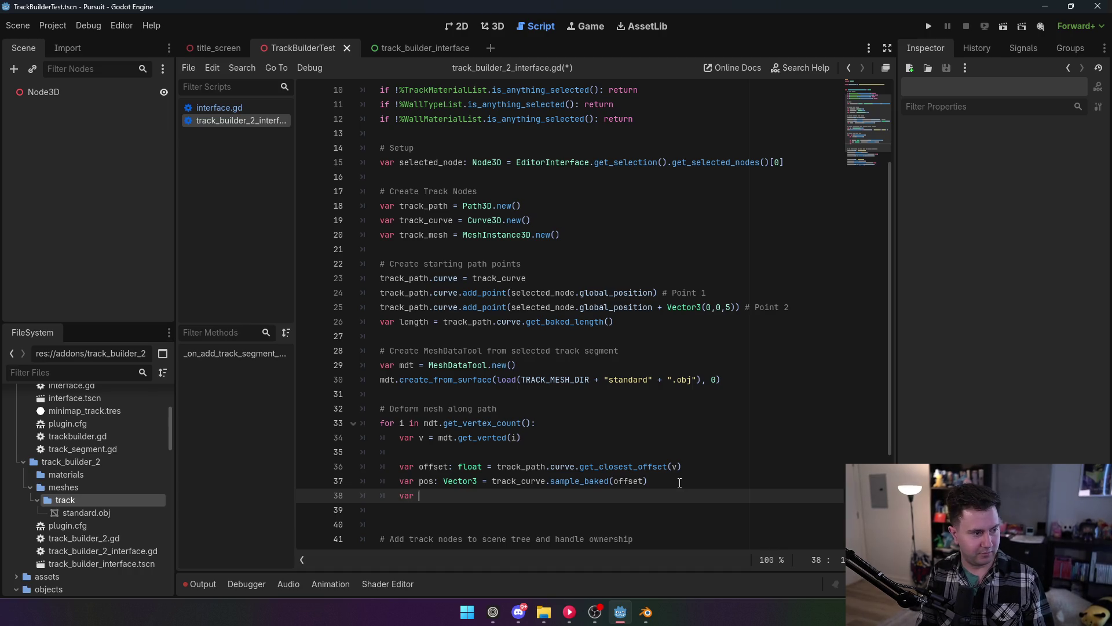
text(tangent)
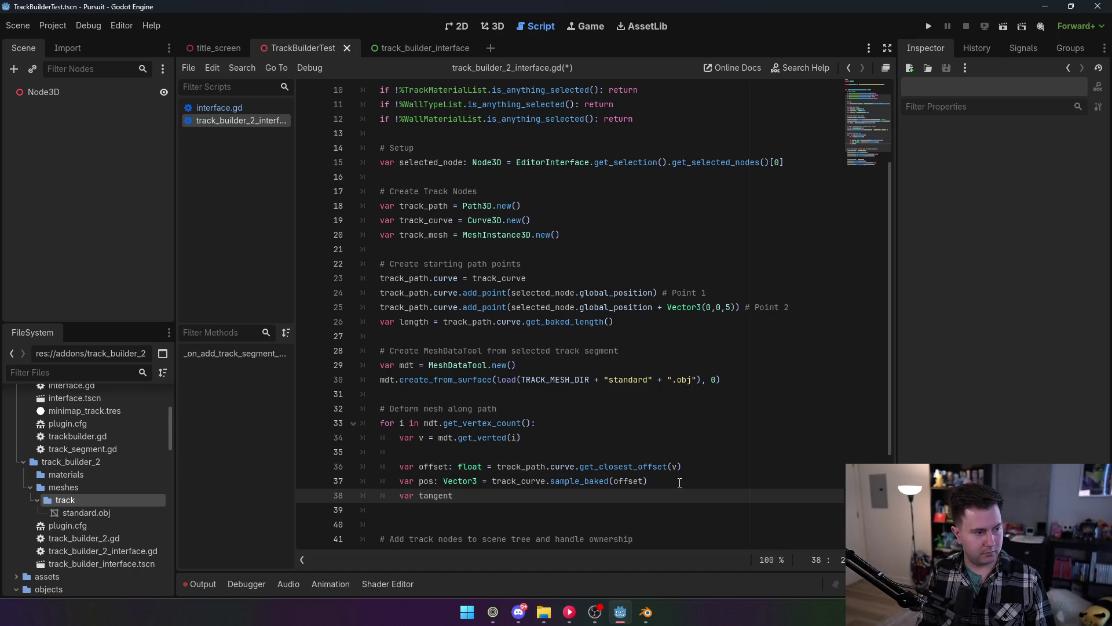
text(: Vector3 )
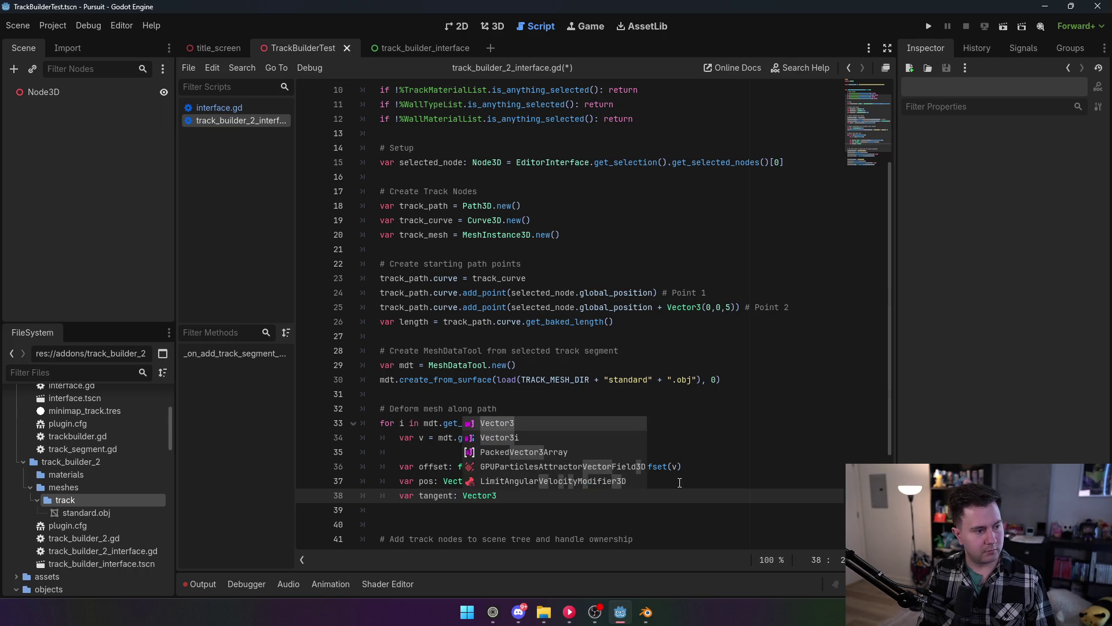
text(= track_curve)
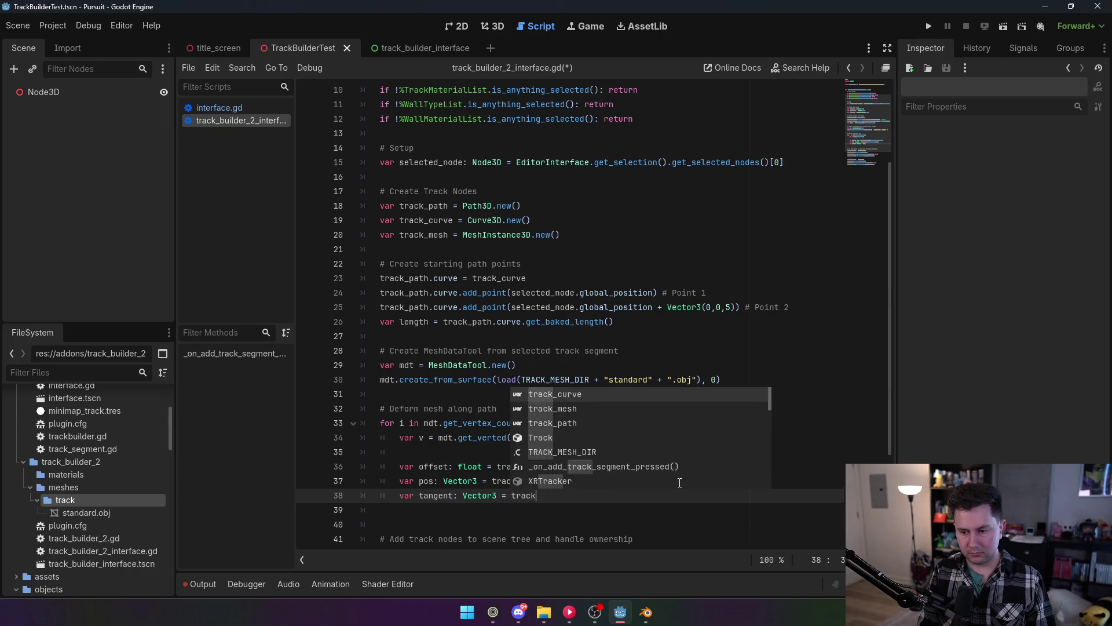
text(.sample_baked)
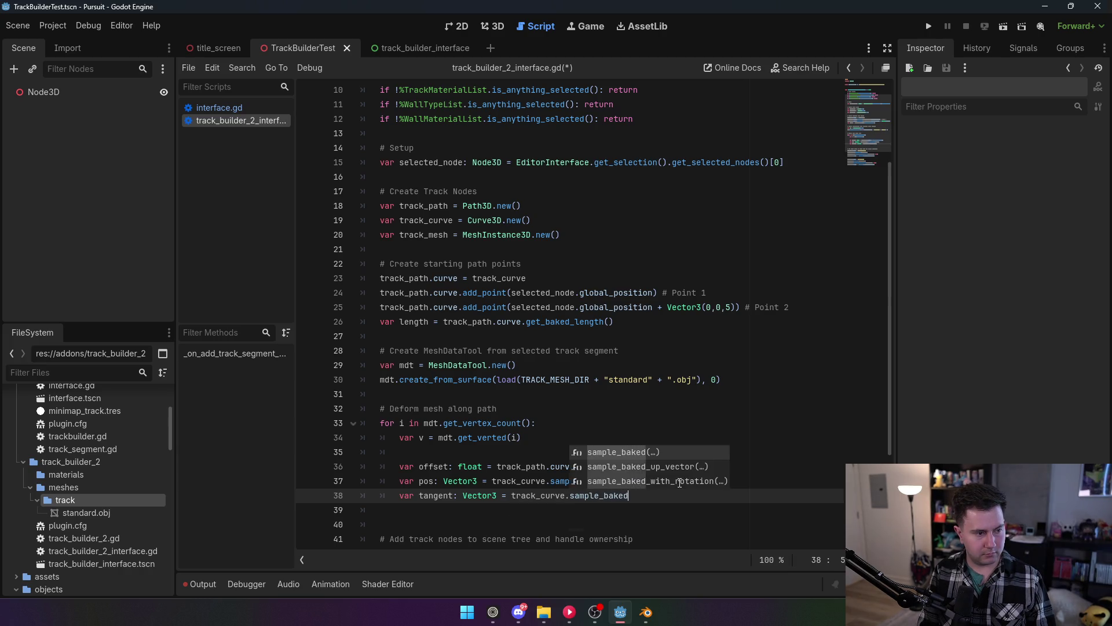
click(680, 482)
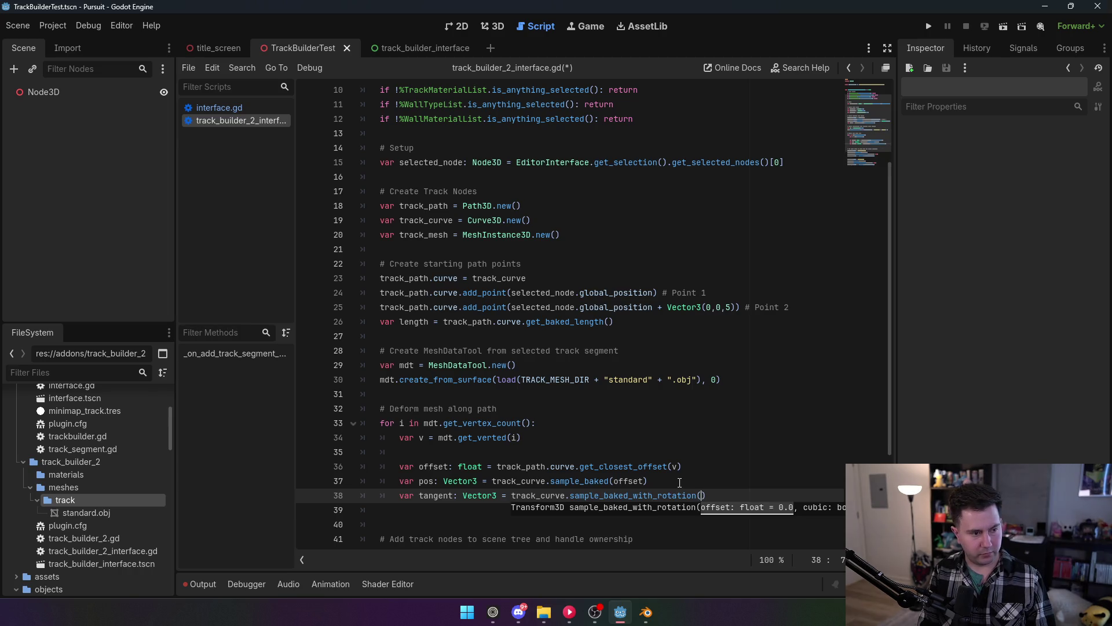
text(offset)
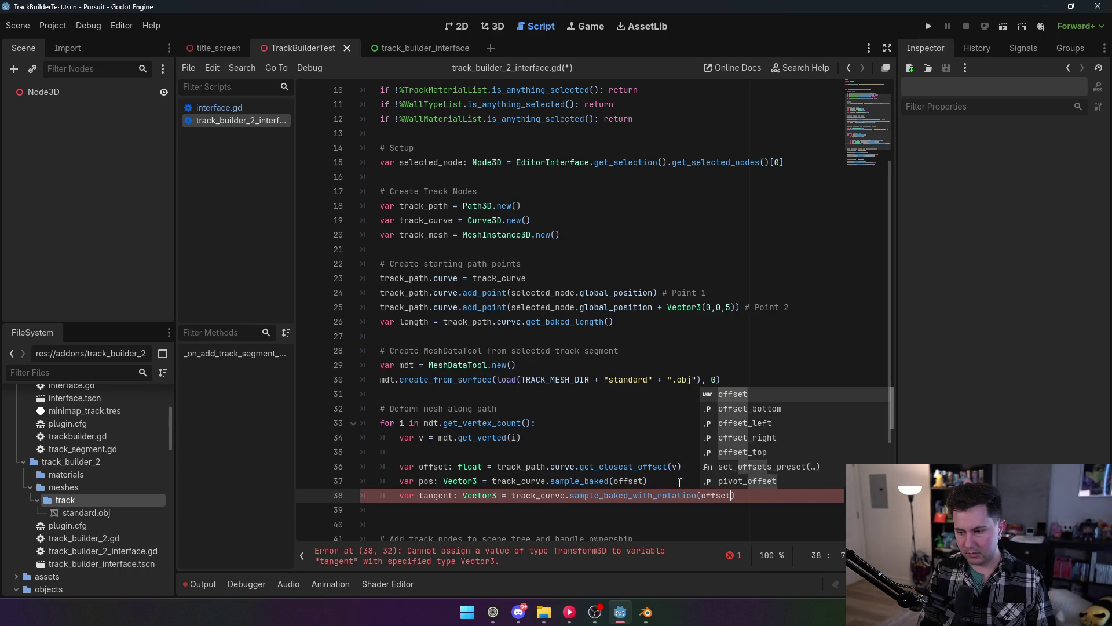
text().basis.z)
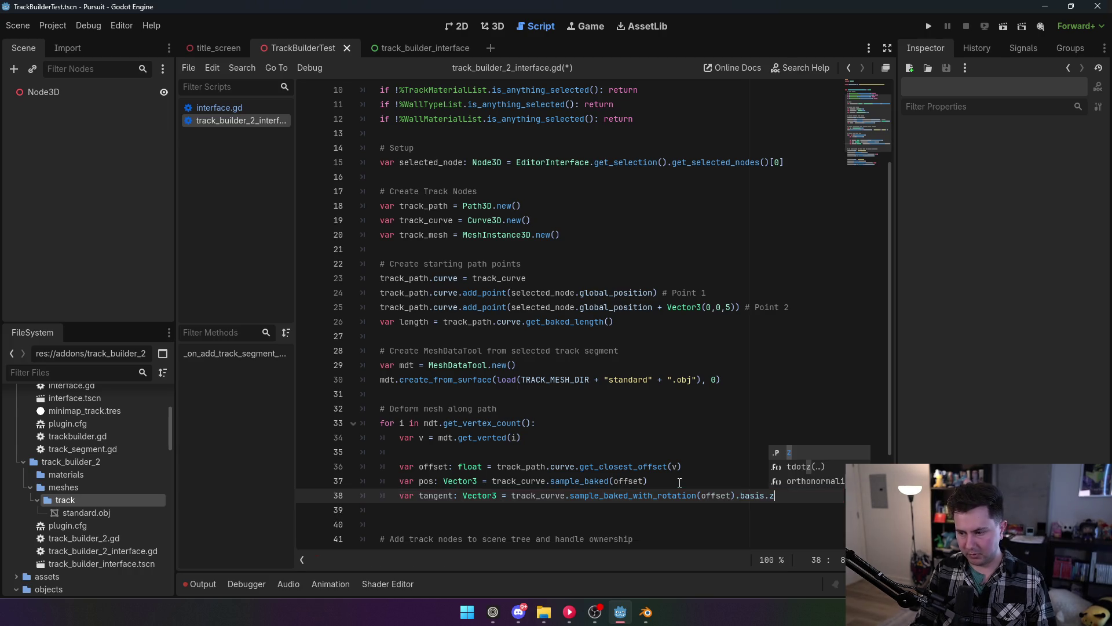
key(Escape)
Add 'var up: Vector3 = track_curve.sample_baked_up_vector(offset, true)' and begin 'var right:'.
key(Return)
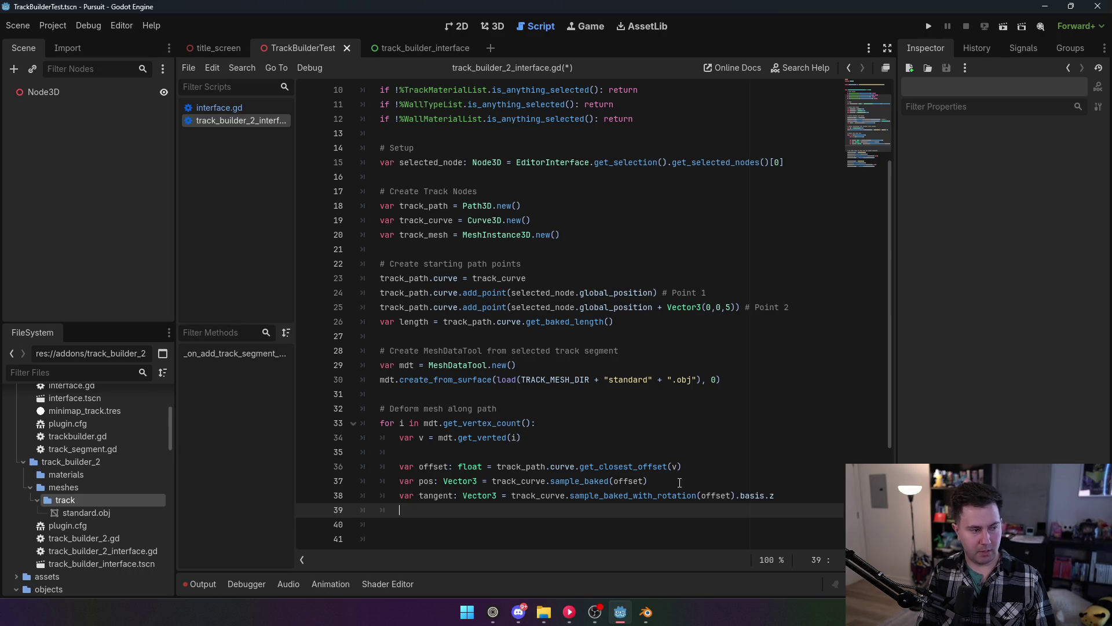
text(var up: V)
text(ector3 =)
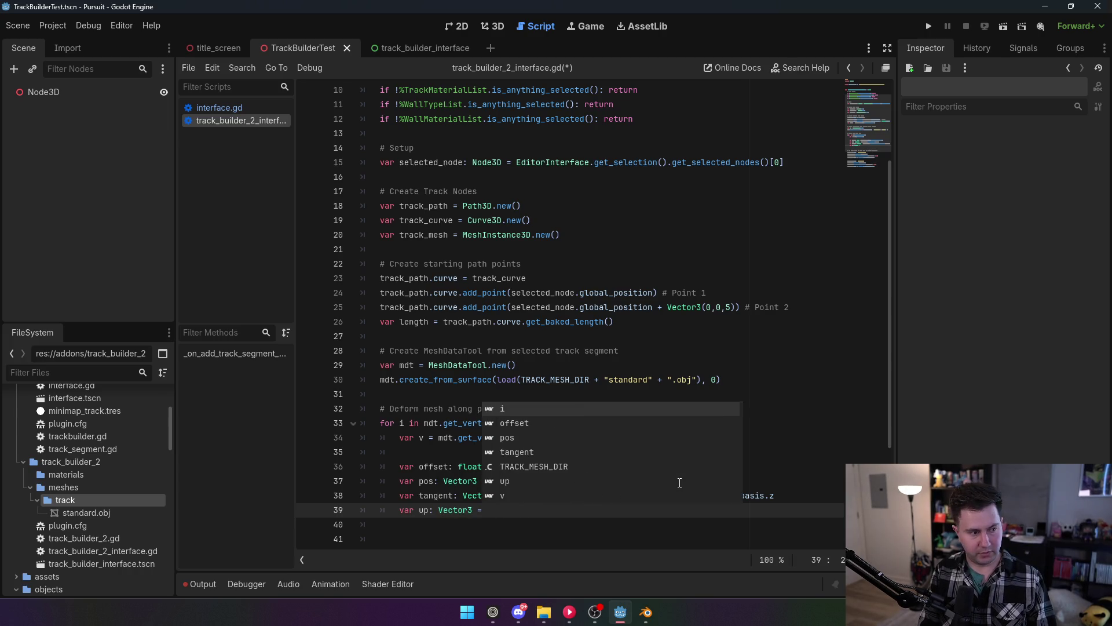
text( track_cur)
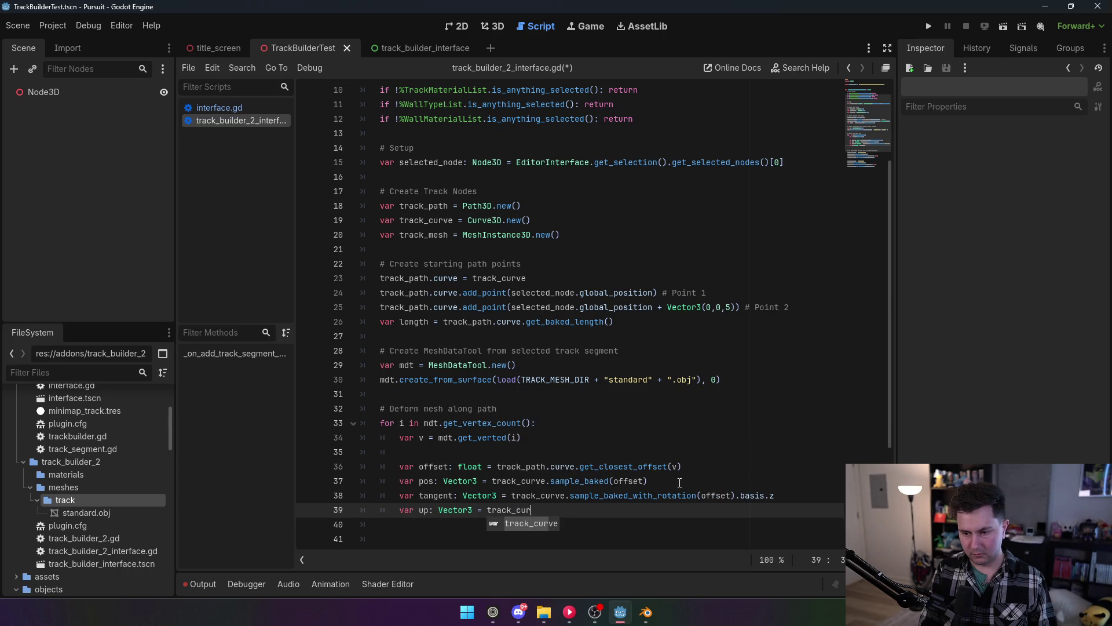
text(ve.sample_)
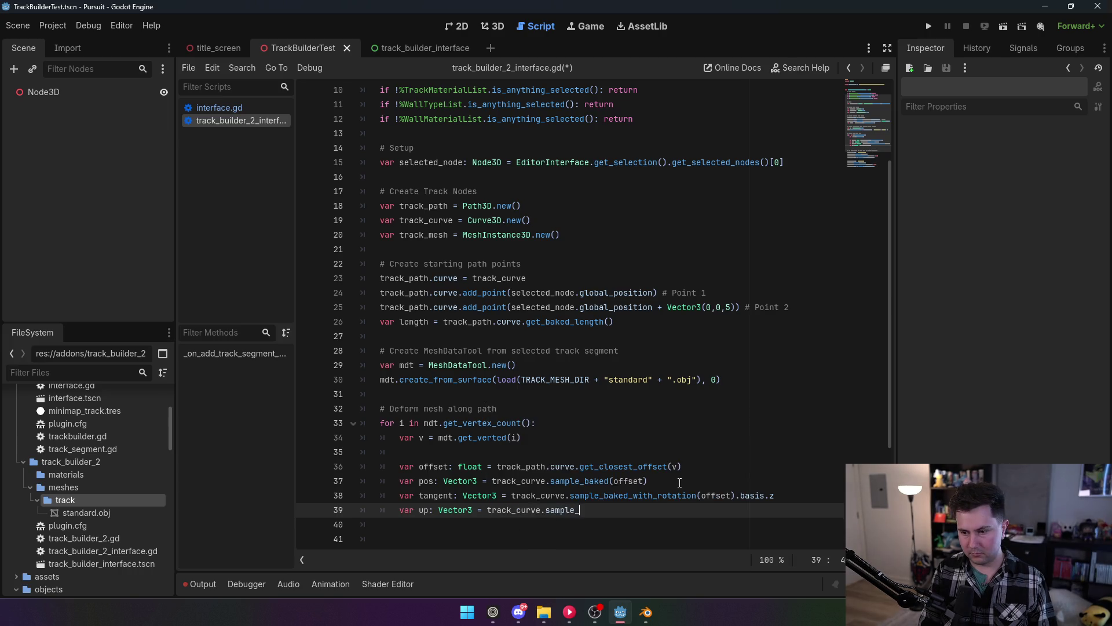
click(680, 481)
text(offset)
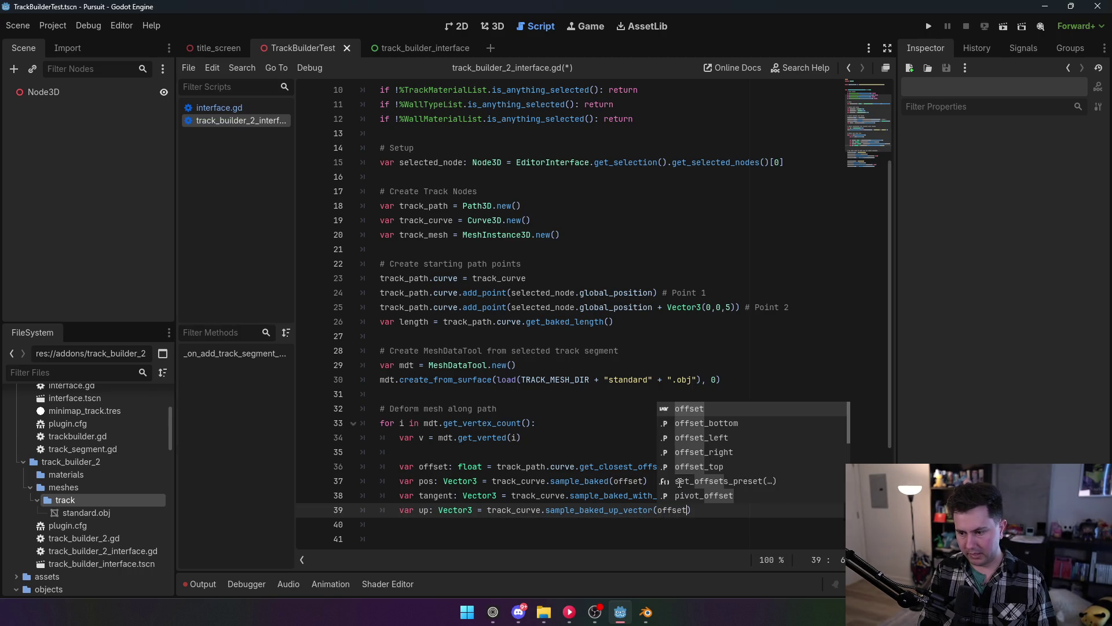
text(, true)
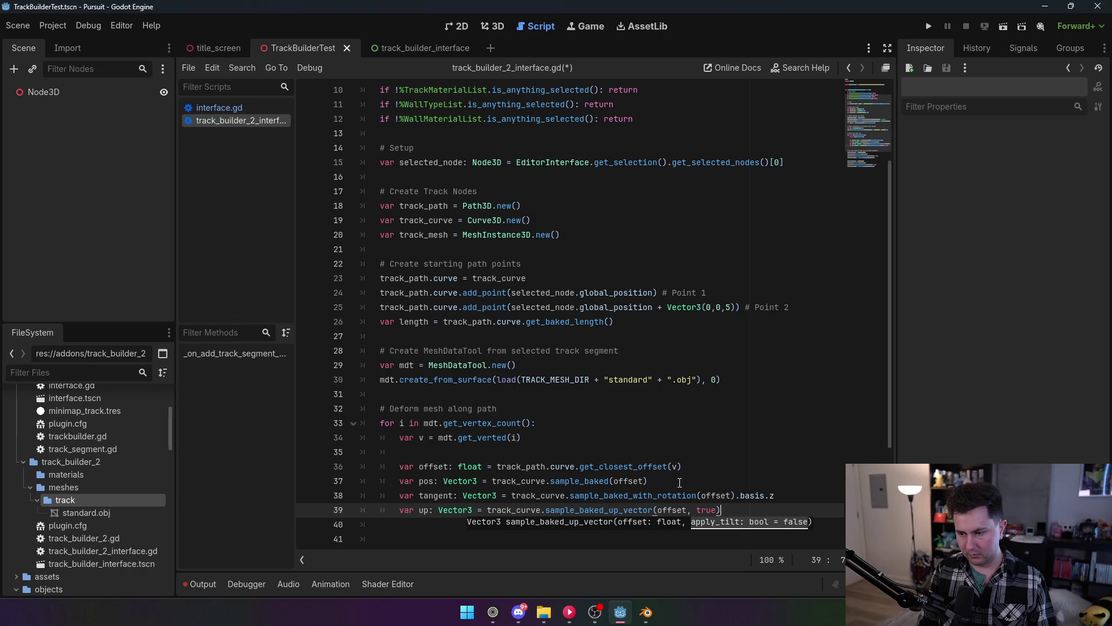
key(Return)
text(var right:)
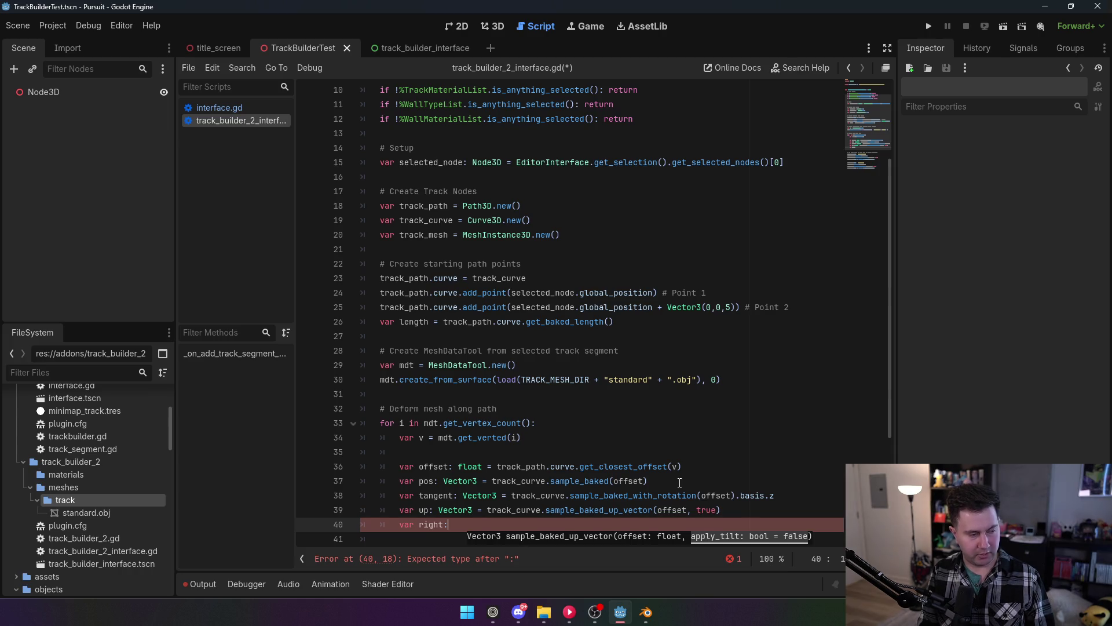
Complete line 40 as 'var right: Vector3 = tangent.cross(up).normalized()'.
text(Ve)
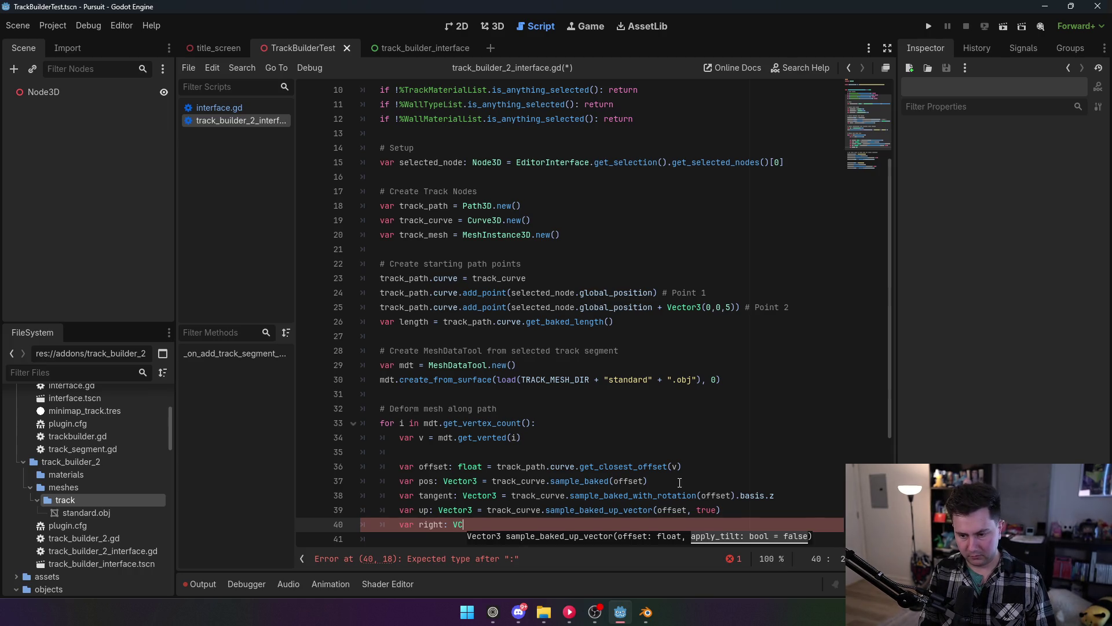
text(ctor3)
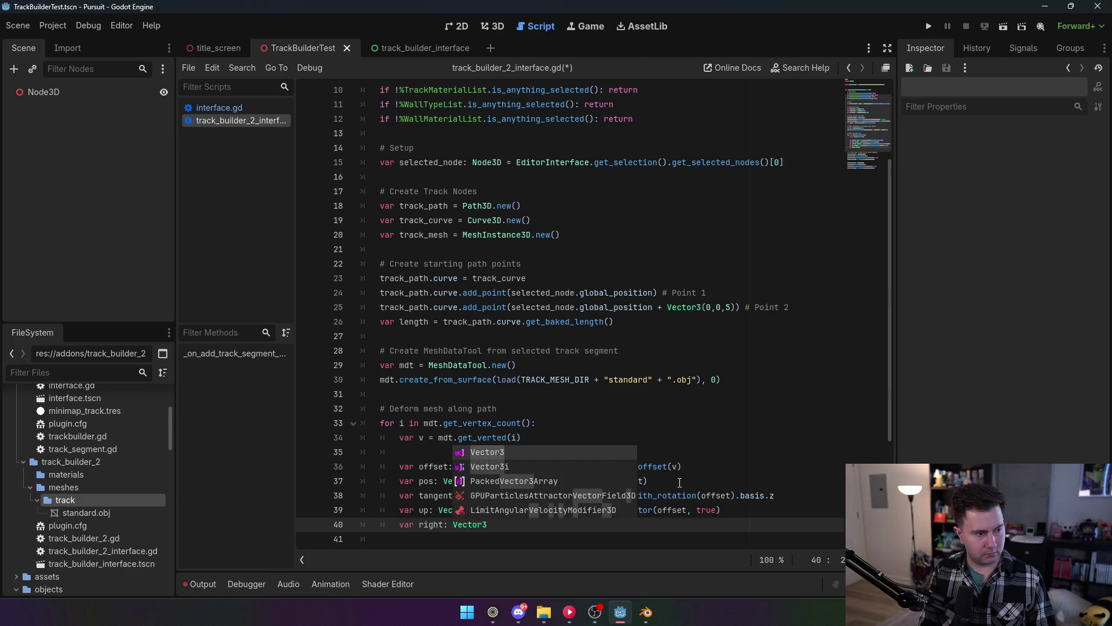
text( = ta)
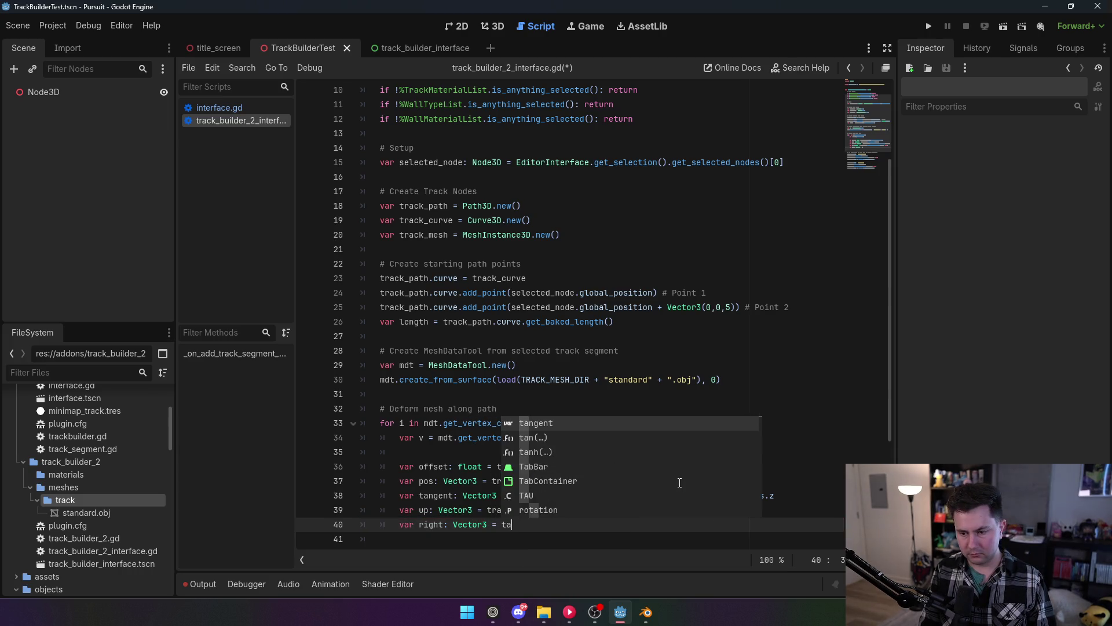
text(ngent.cross)
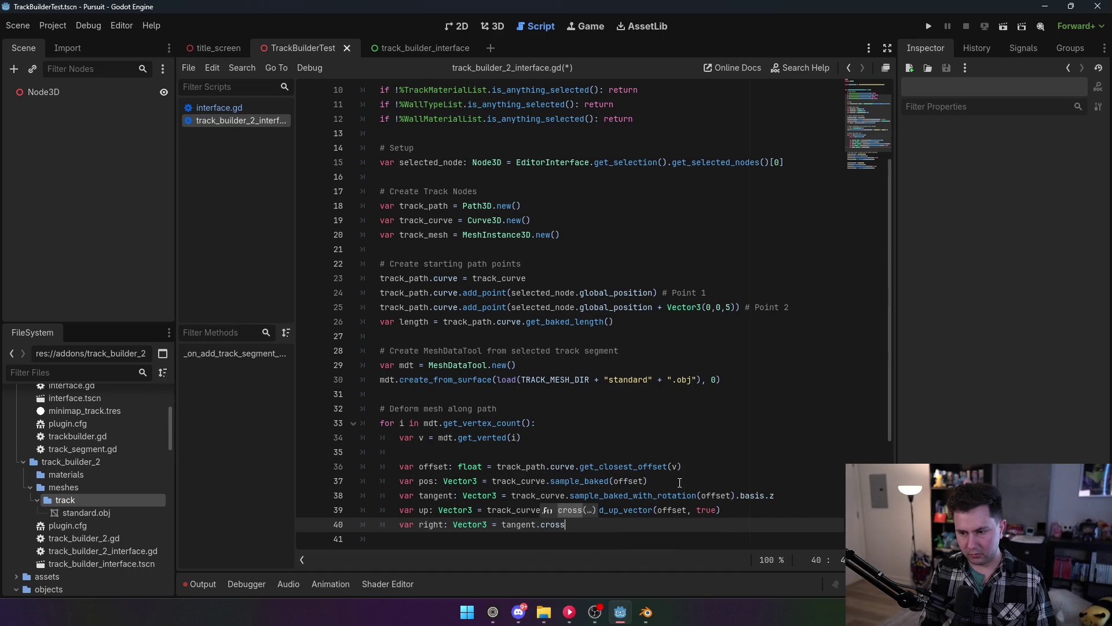
text((up)
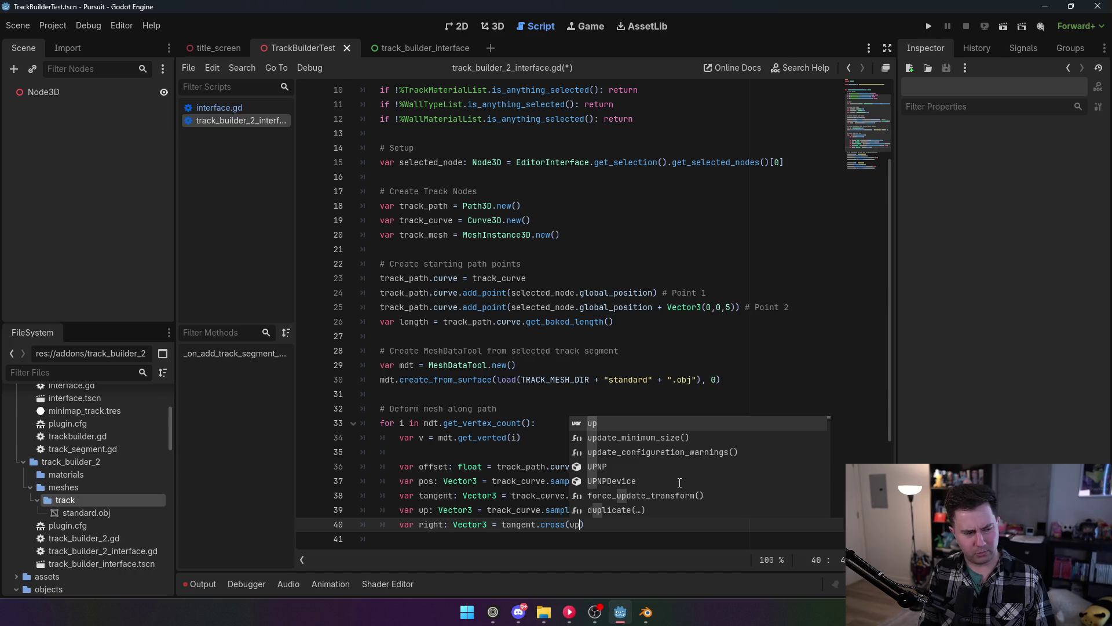
text().nor)
key(Return)
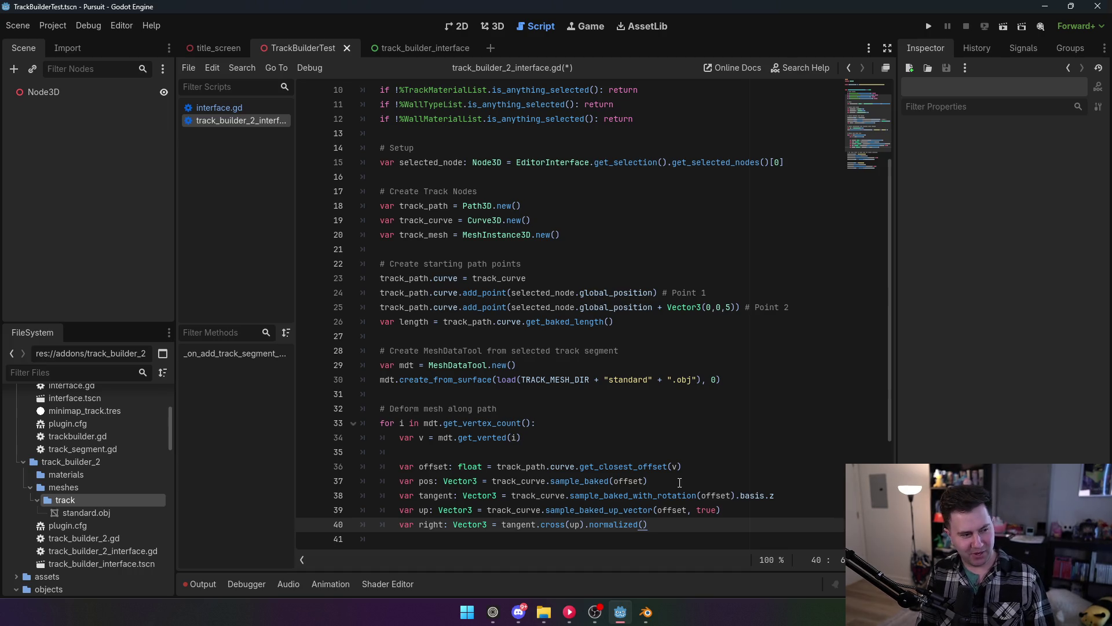
key(Return)
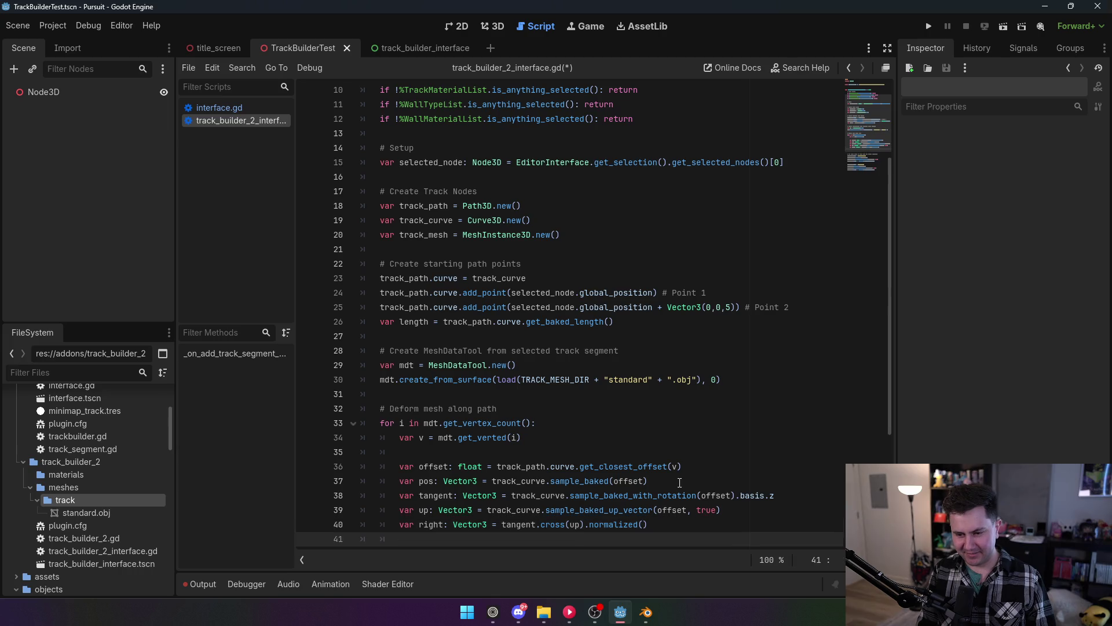
Write line 41 as 'up = right.cross(tangent).normalized() # Re-orthogonalize'.
text(up)
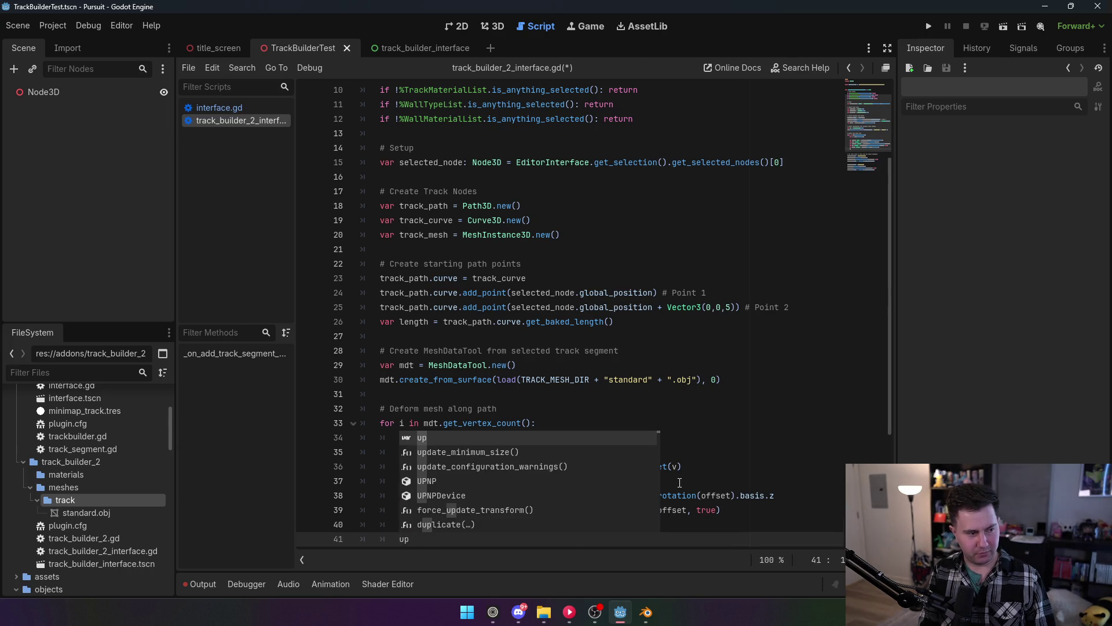
text( right.cross)
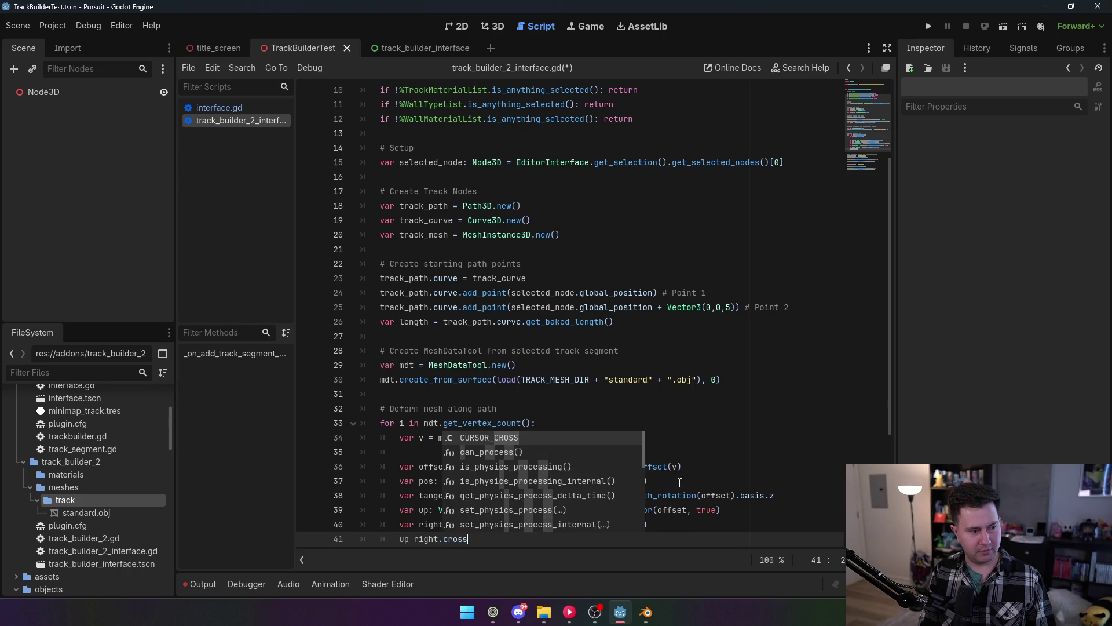
text((tangent).nmor)
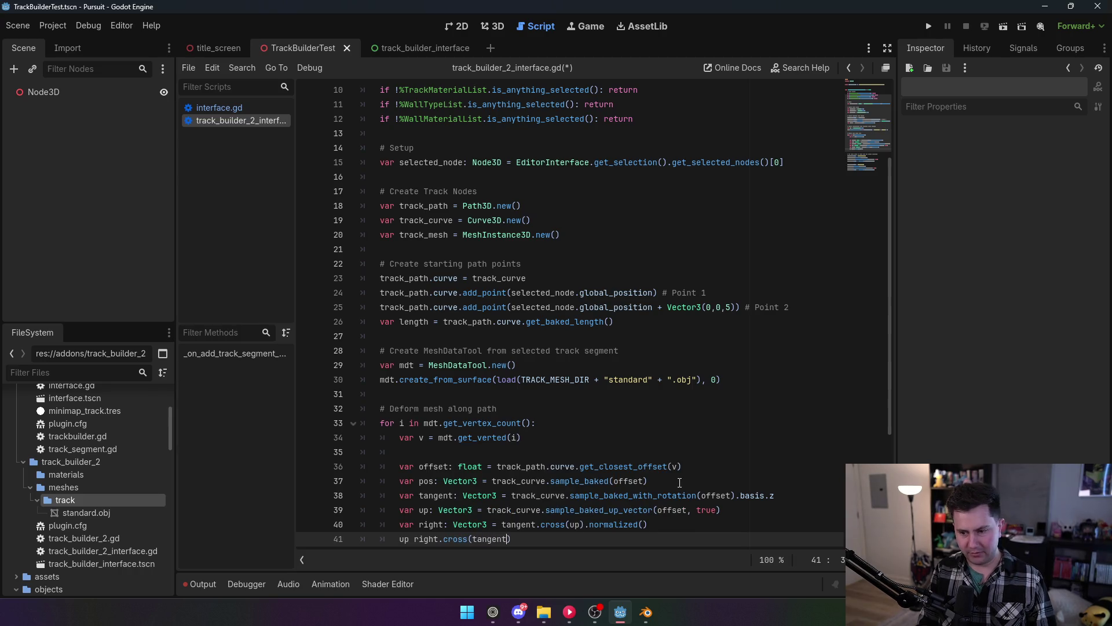
key(BackSpace)
key(BackSpace)
key(BackSpace)
text(ormal)
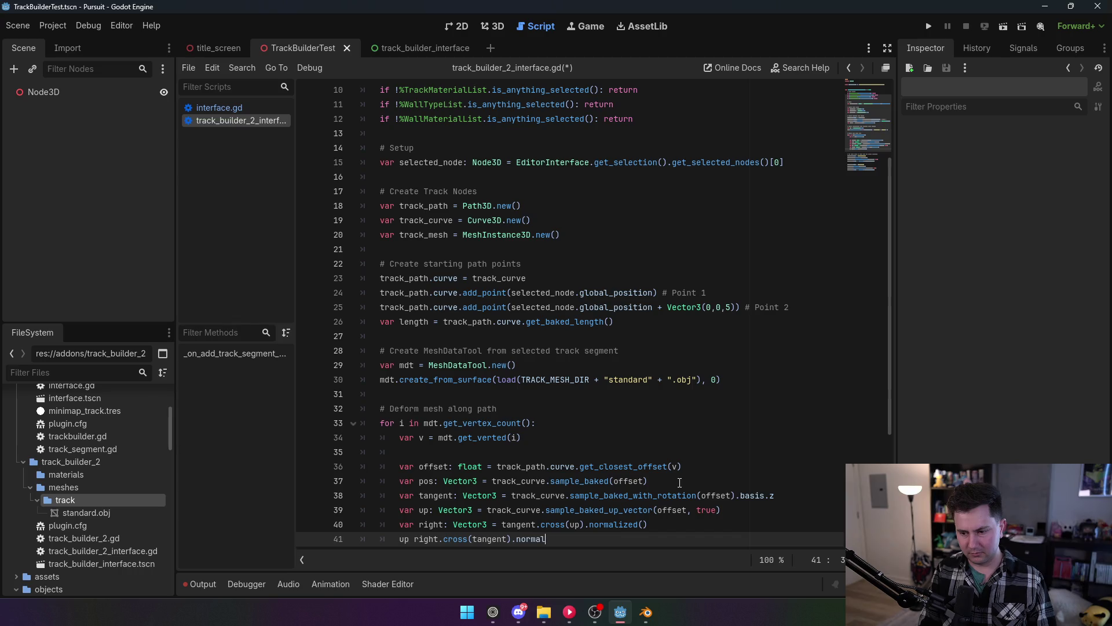
text(ize)
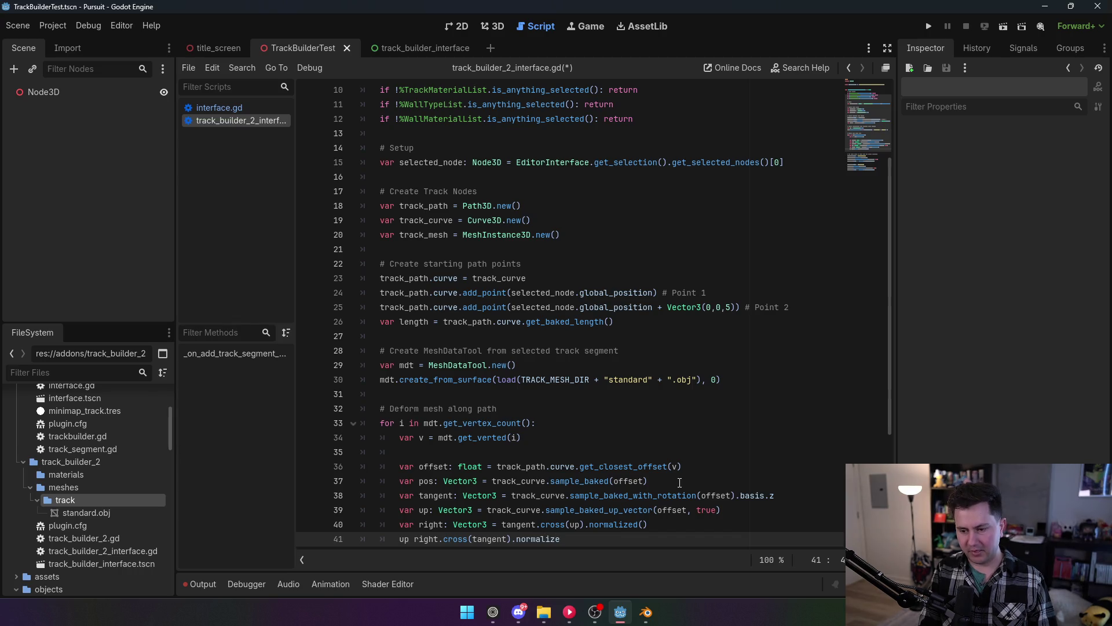
text(())
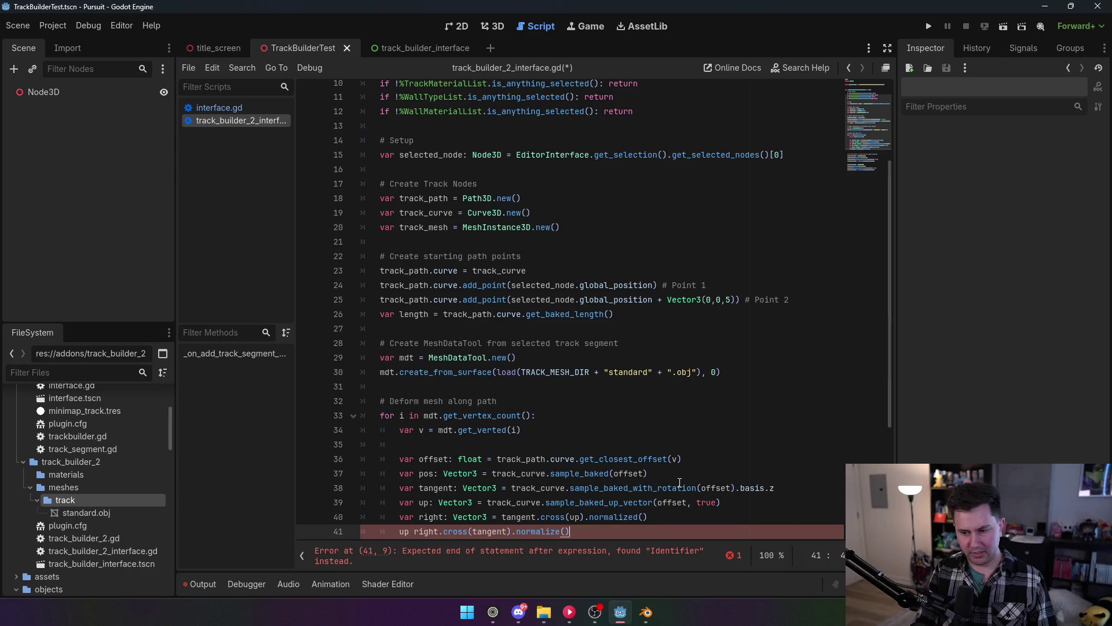
scroll(594, 445, down, 2)
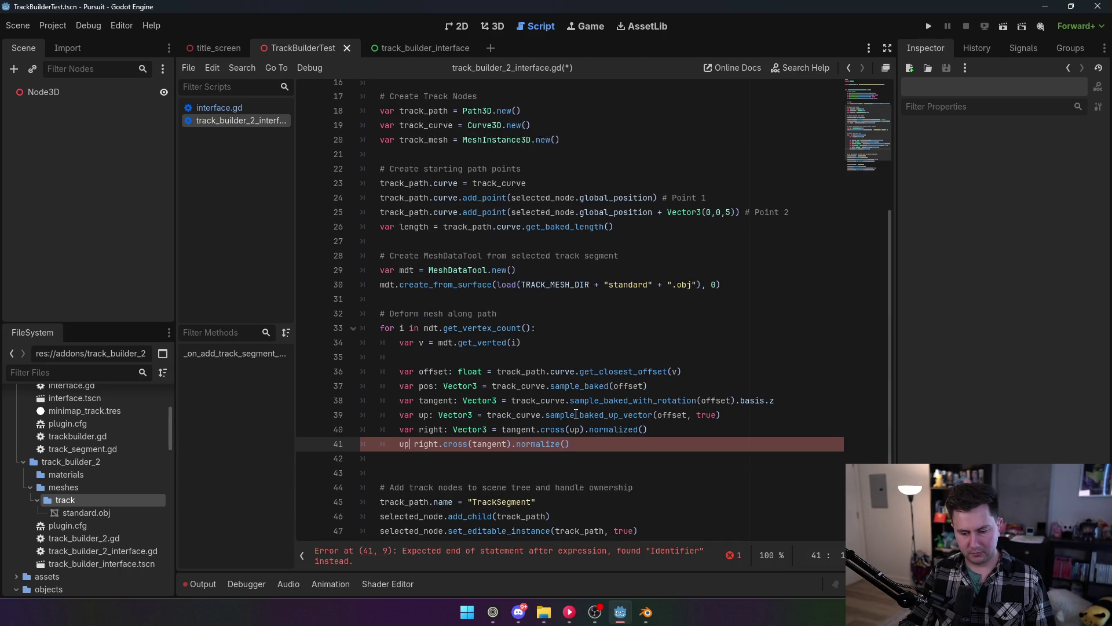
text(=)
click(383, 307)
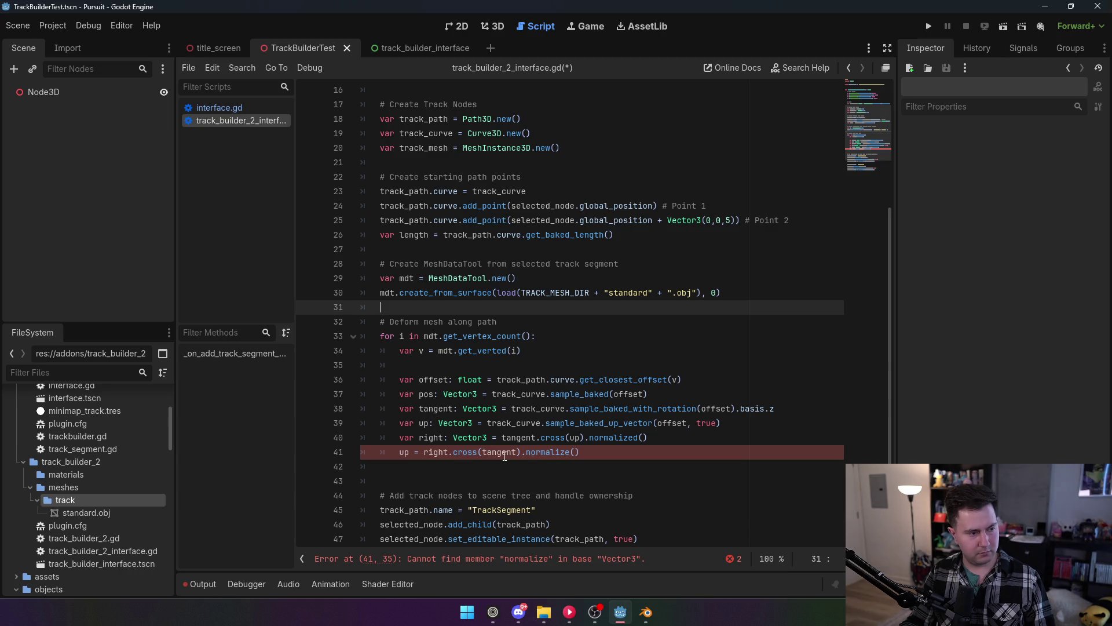
click(578, 452)
key(BackSpace)
text(d())
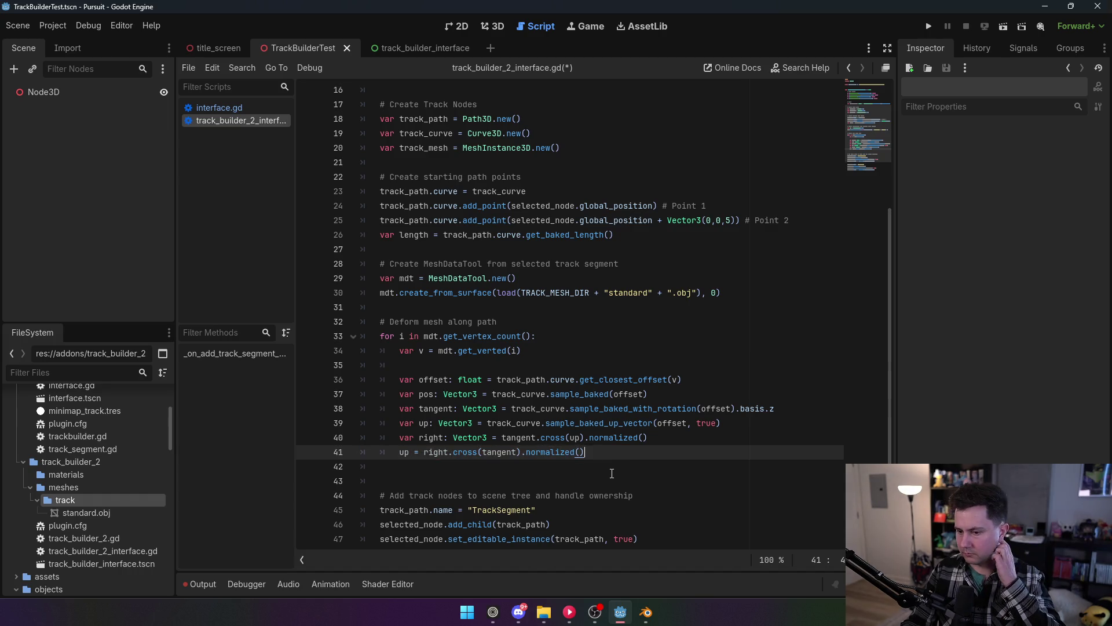
text( # R)
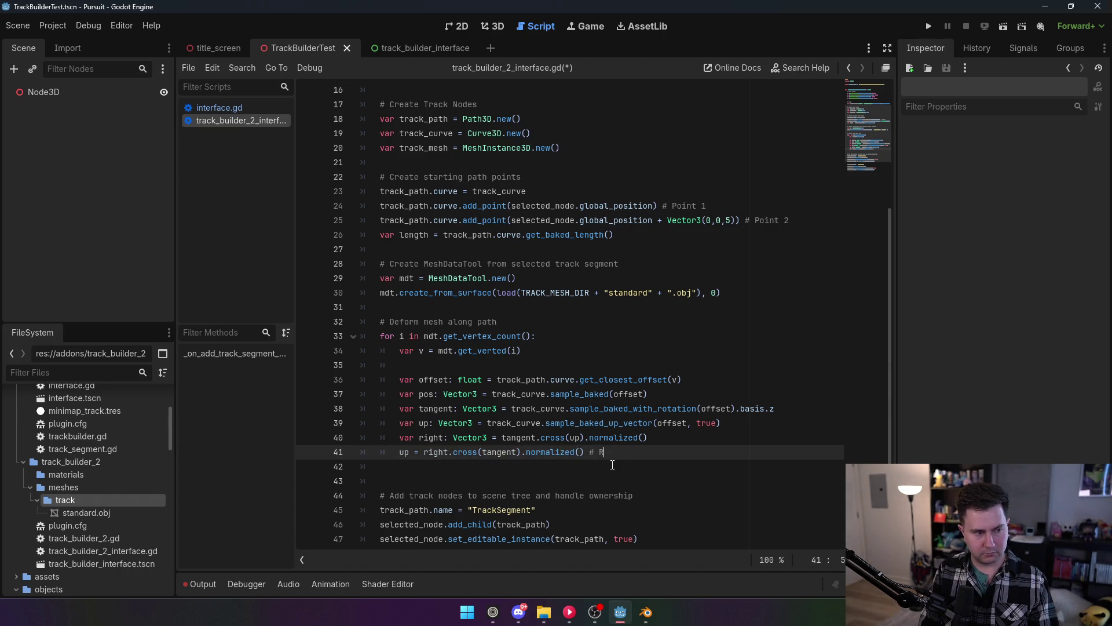
text(e-orthog)
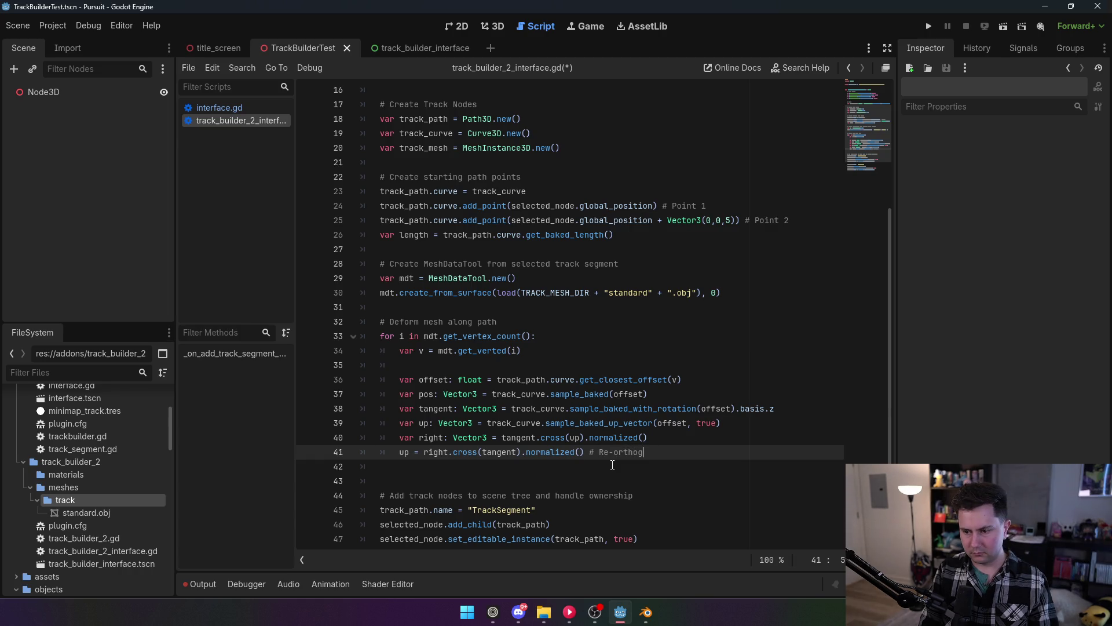
text(onalize)
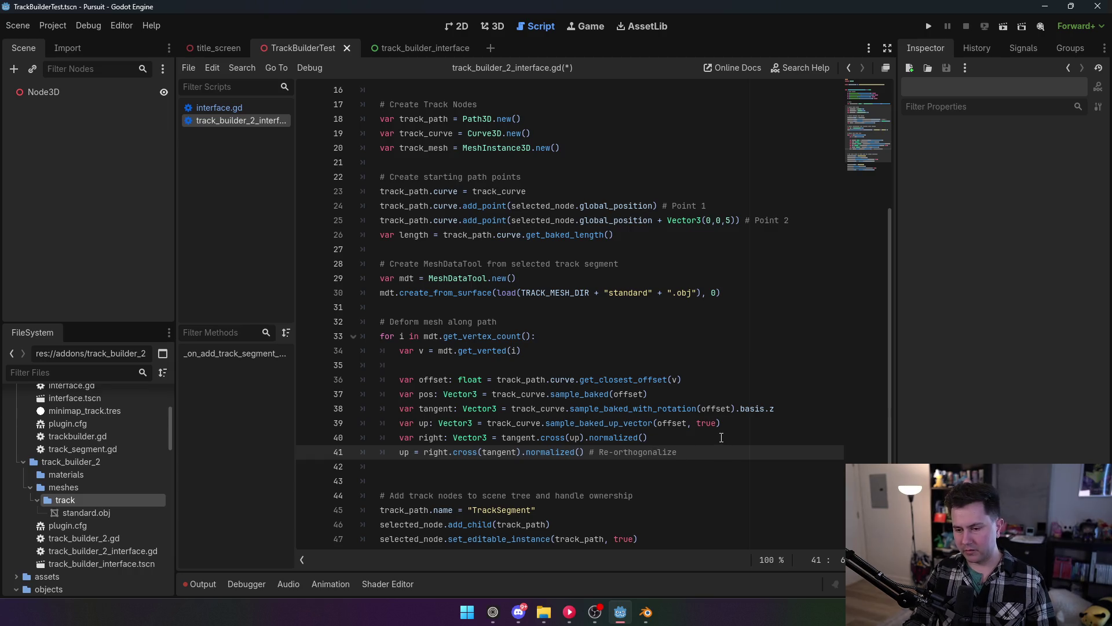
Replace a started local_x line with 'var new_pos: Vector3 = pos + right * v.x + up * v.y'.
key(Return)
key(Return)
text(var local_)
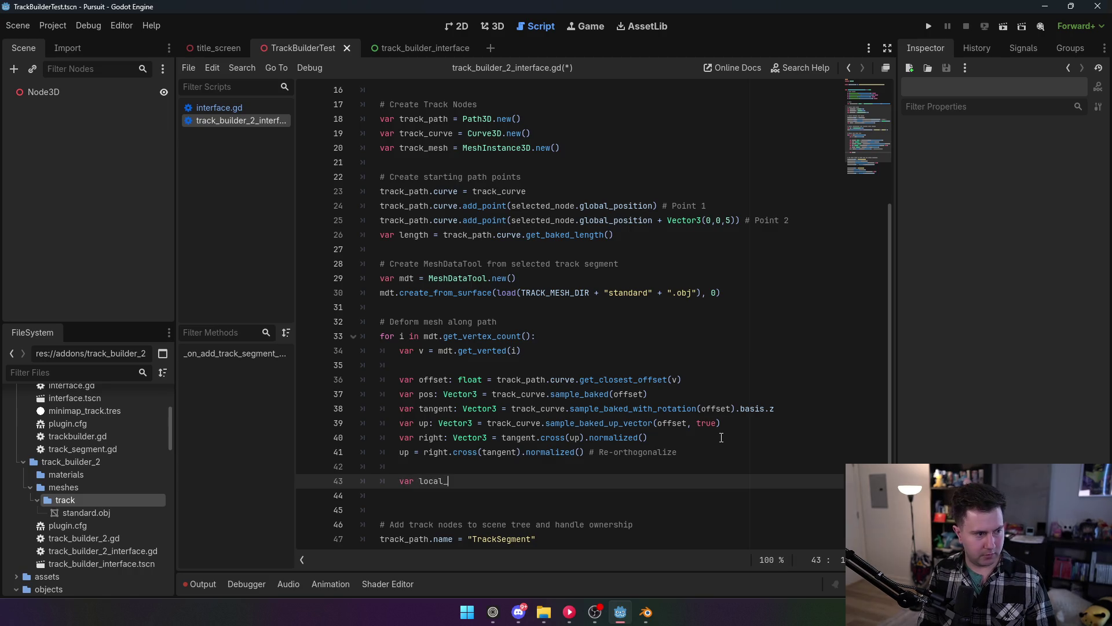
text(x: float =)
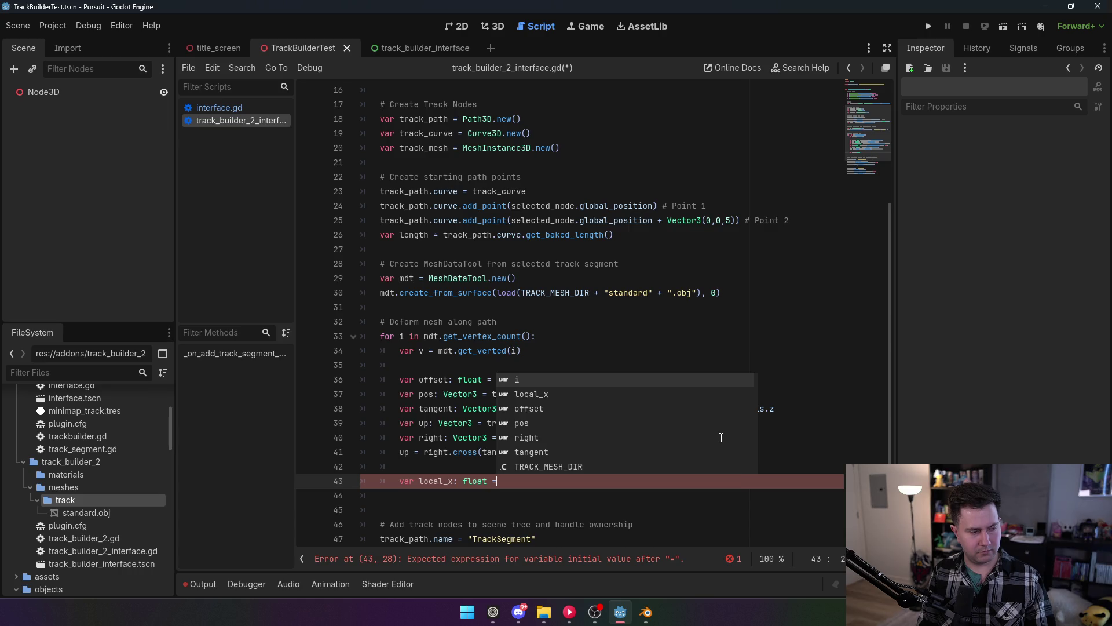
key(BackSpace)
key(BackSpace)
key(BackSpace)
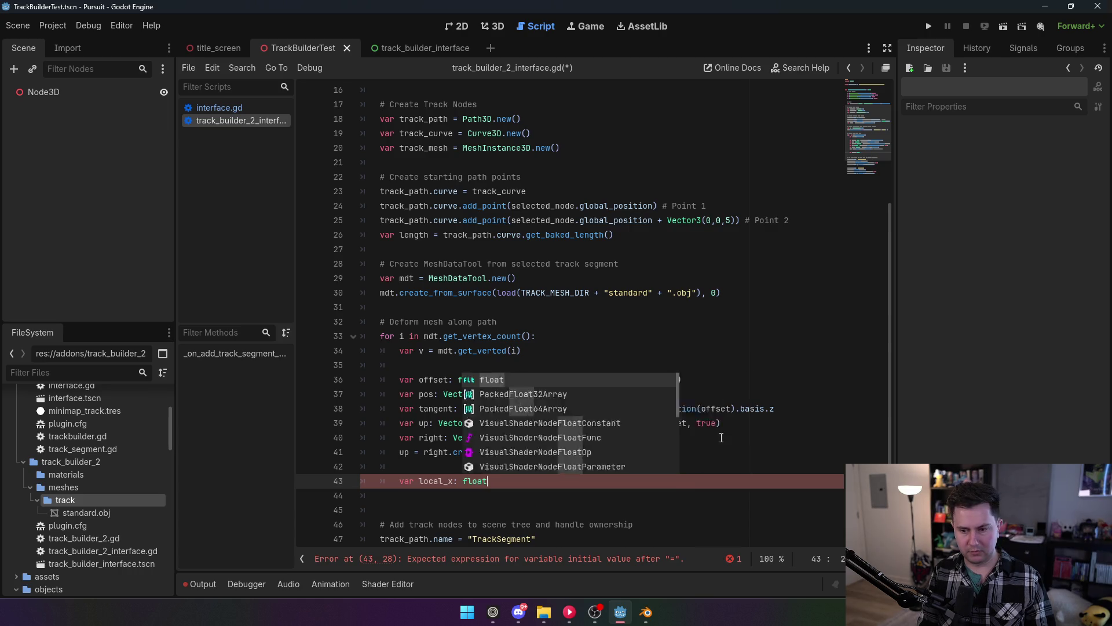
key(BackSpace)
key(BackSpace)
key(BackSpace)
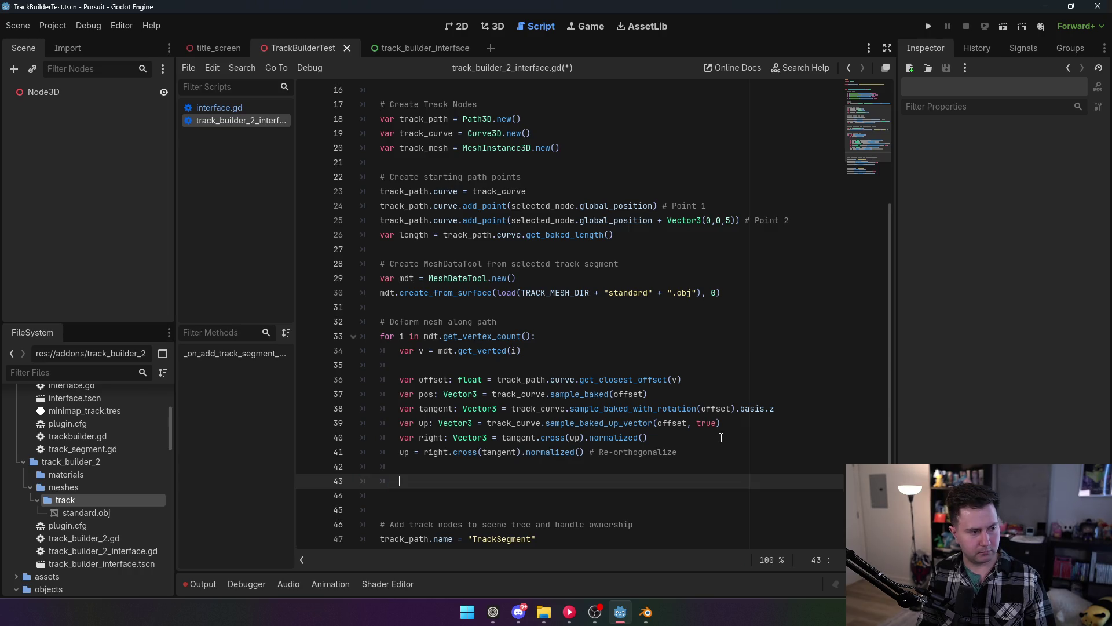
text(var new_pos)
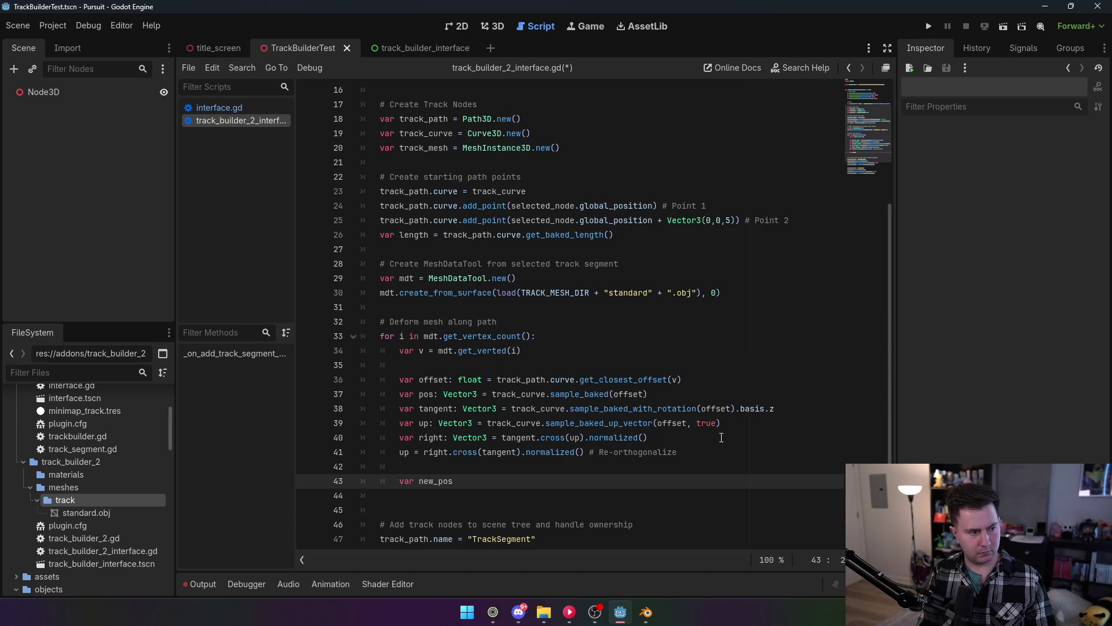
text(: Vector3)
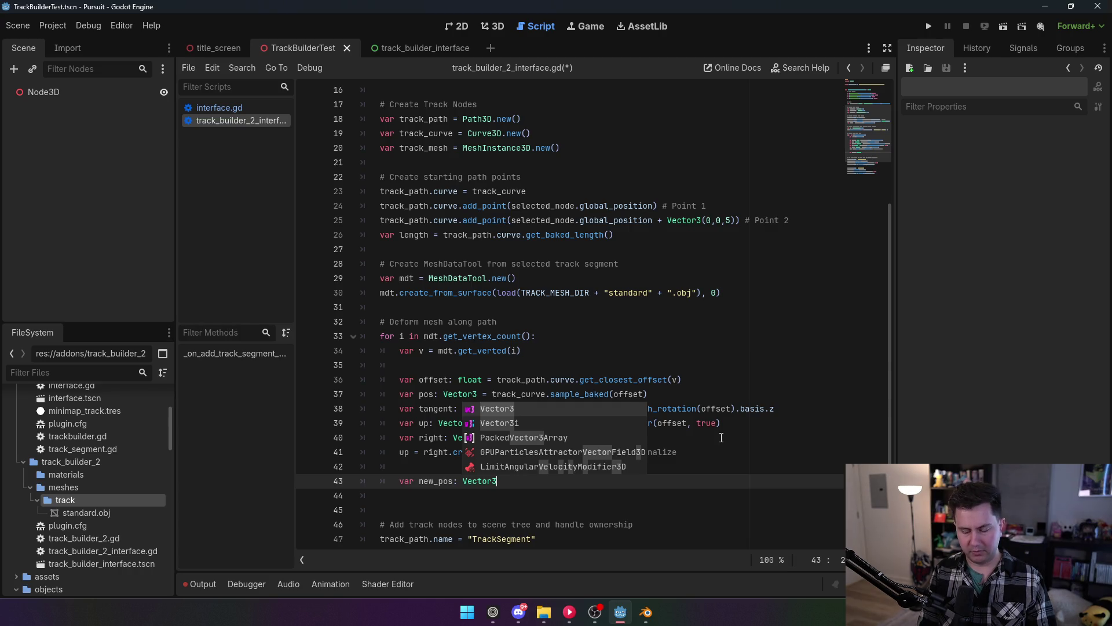
text( +)
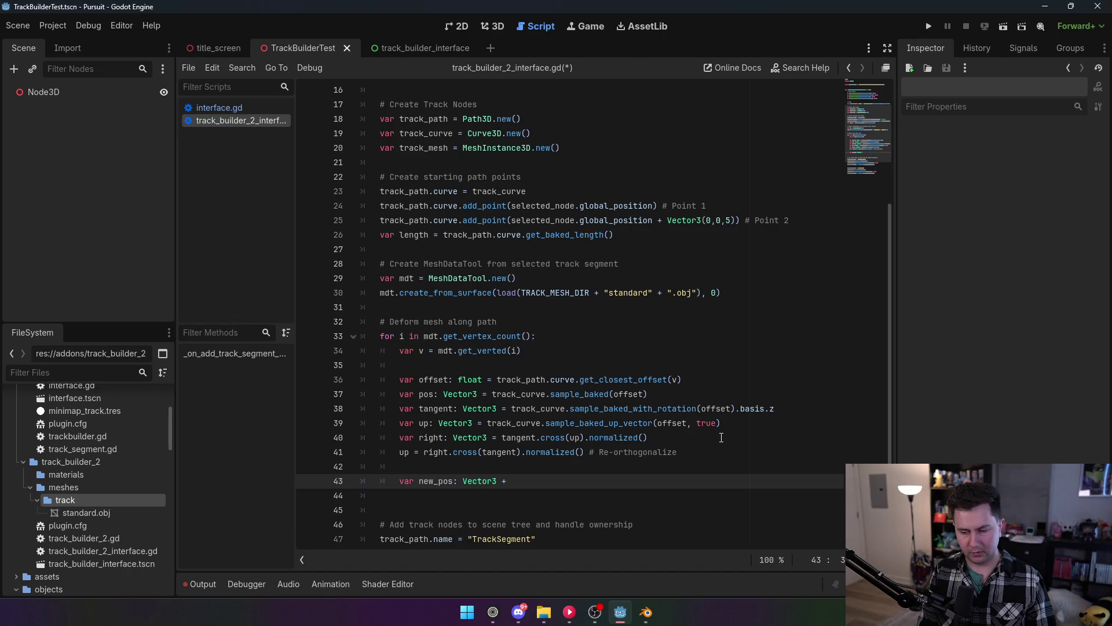
key(BackSpace)
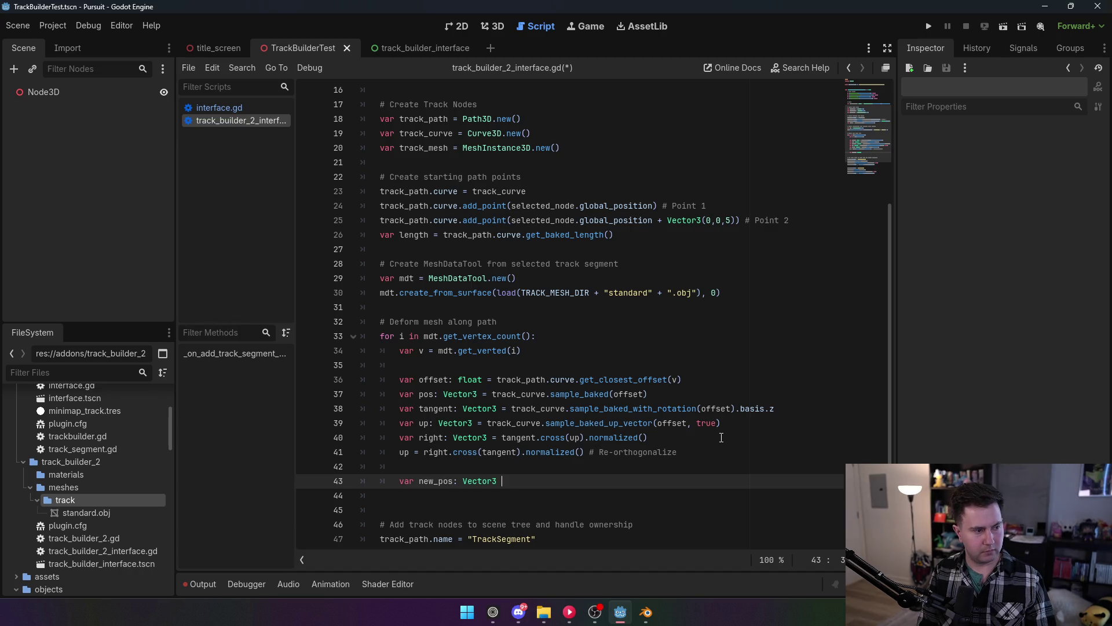
text(= pos)
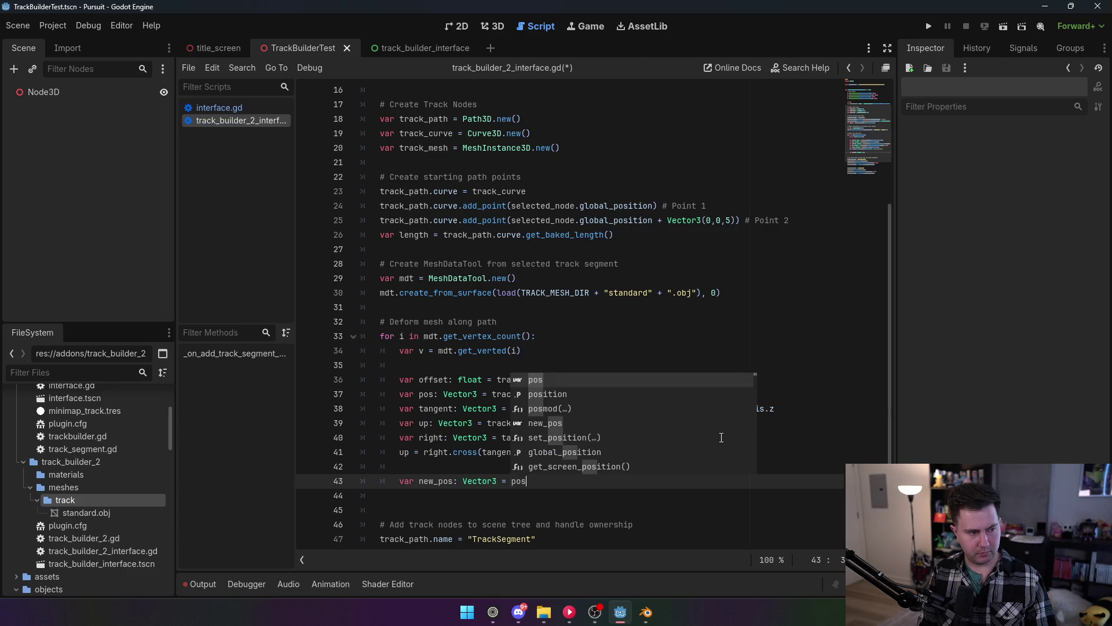
text( + right)
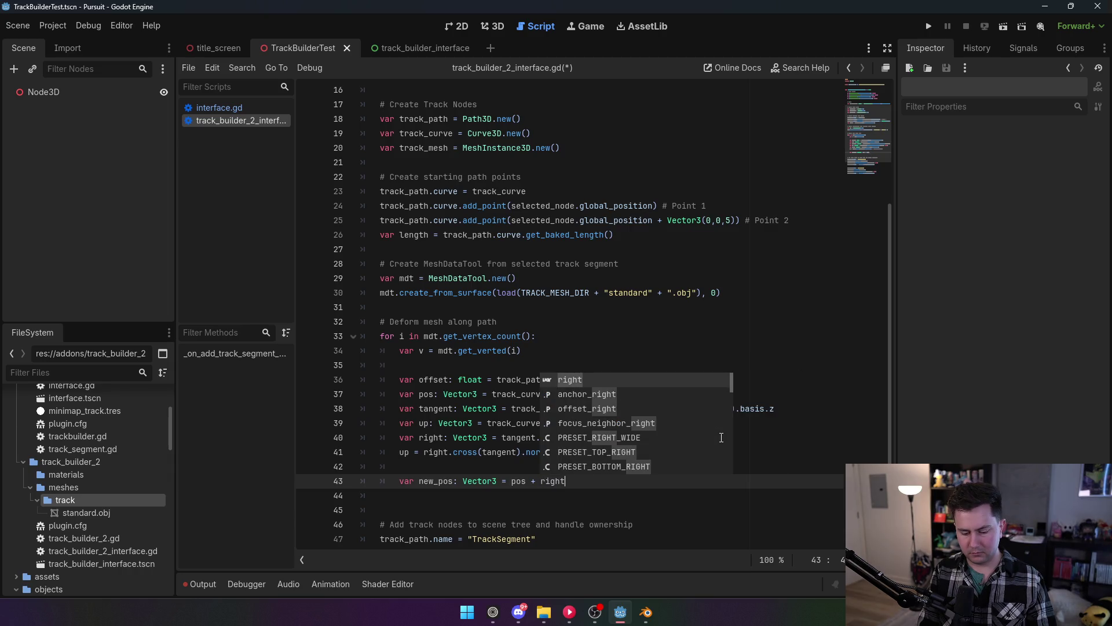
text( * v.x)
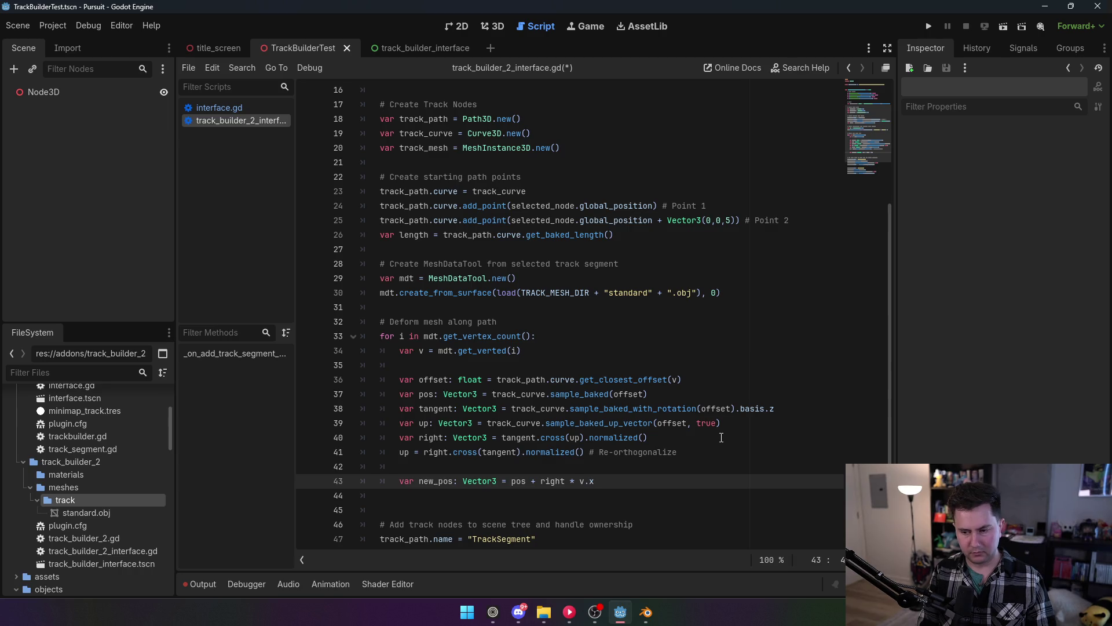
text( + )
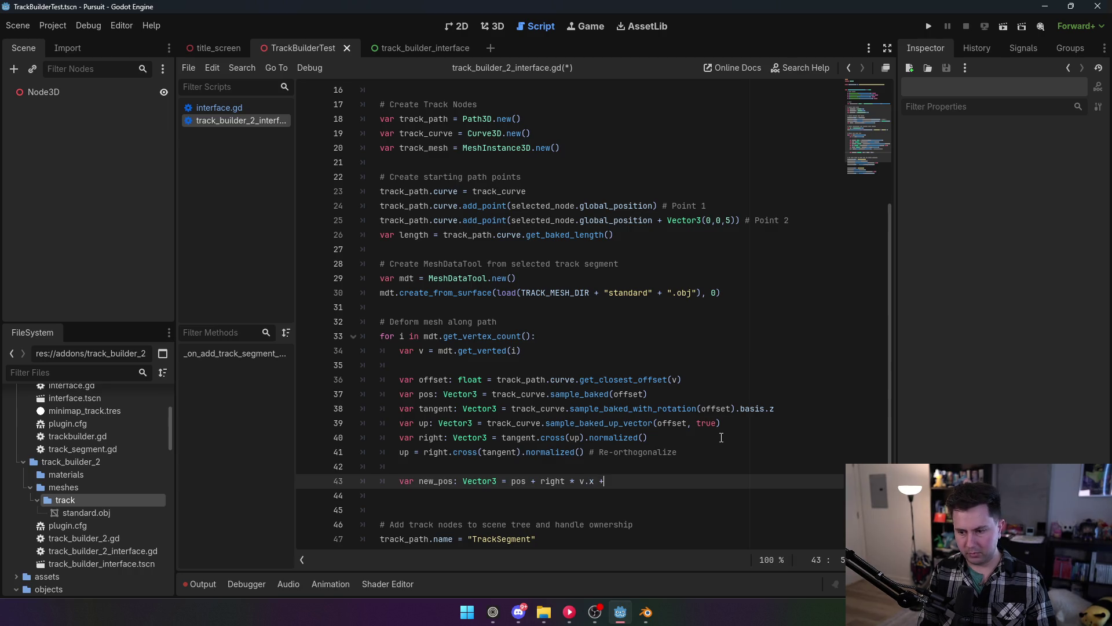
text(up *)
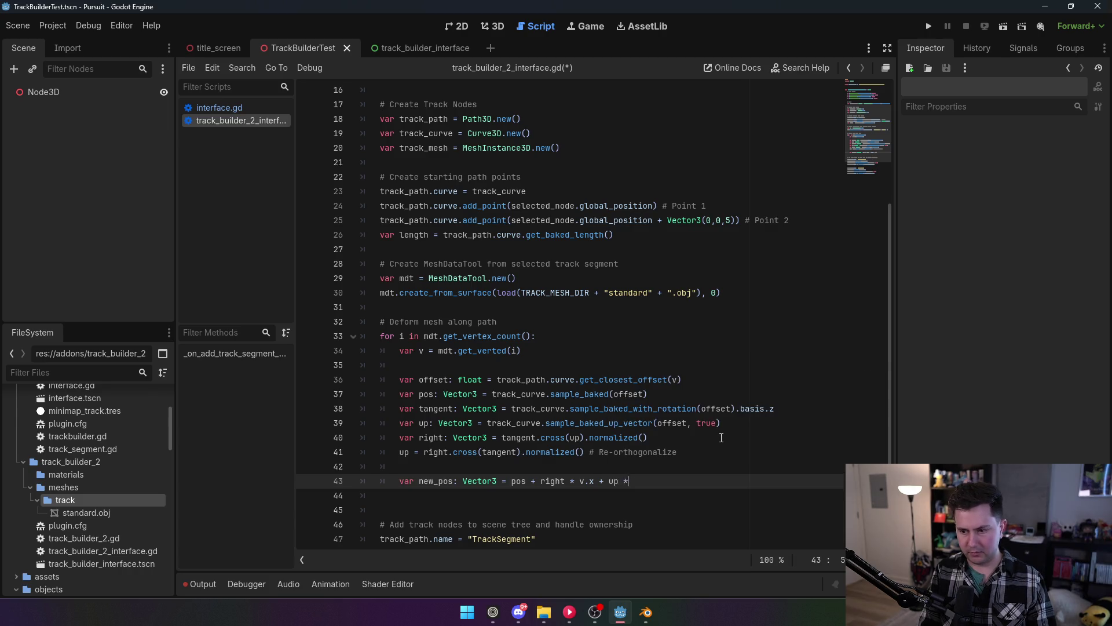
text( v.y)
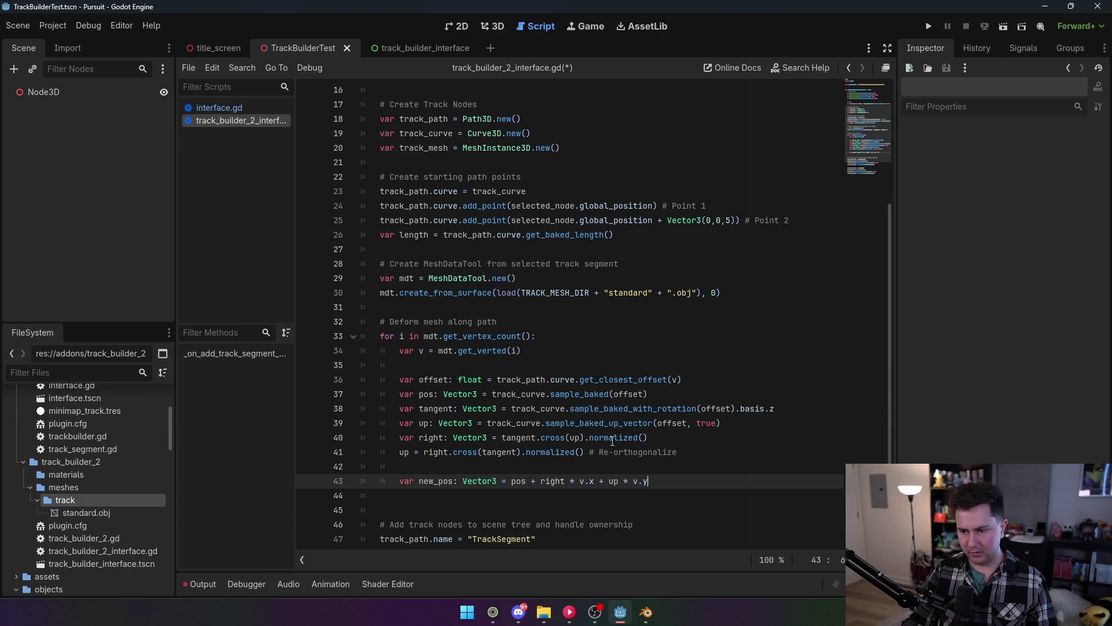
Wrap right * v.x and up * v.y in parentheses on line 43.
click(611, 482)
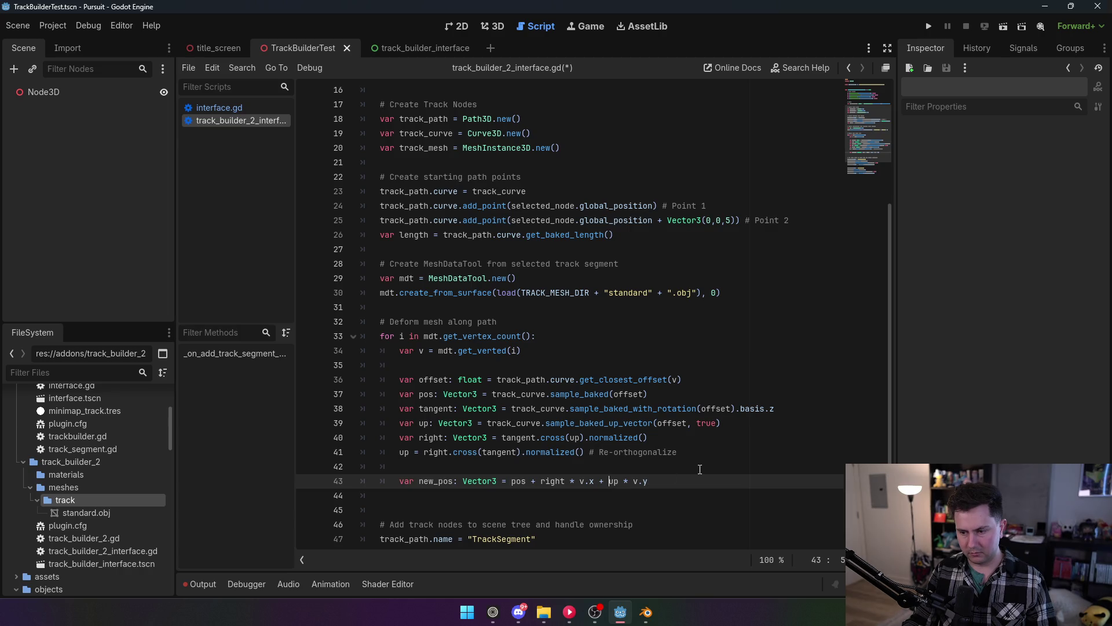
text(()
click(687, 484)
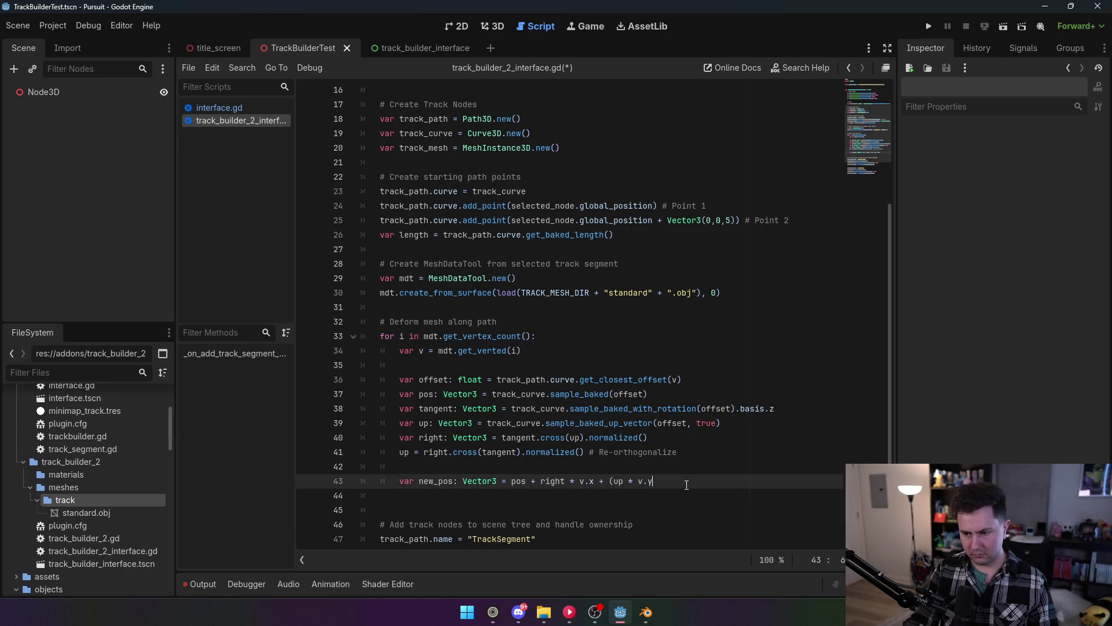
text())
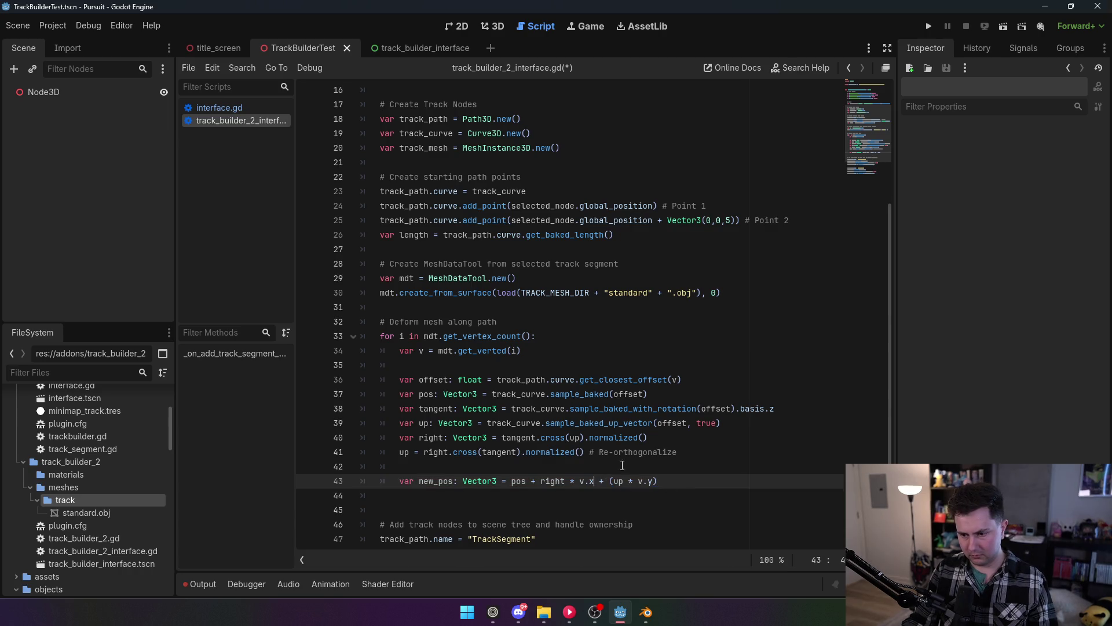
text())
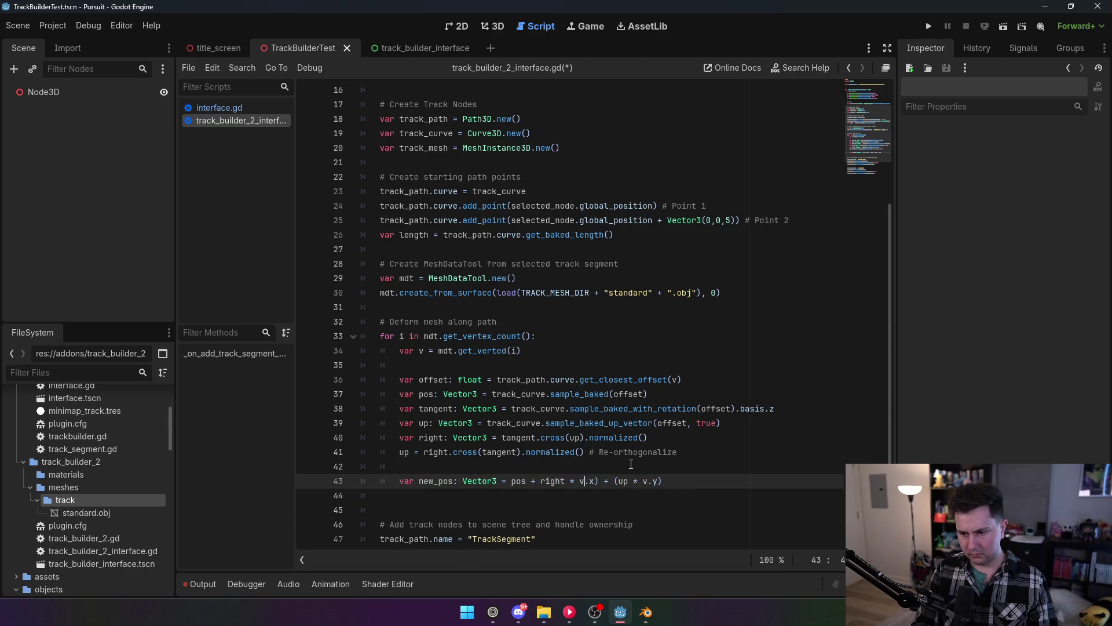
key(Left)
key(Left)
key(Left)
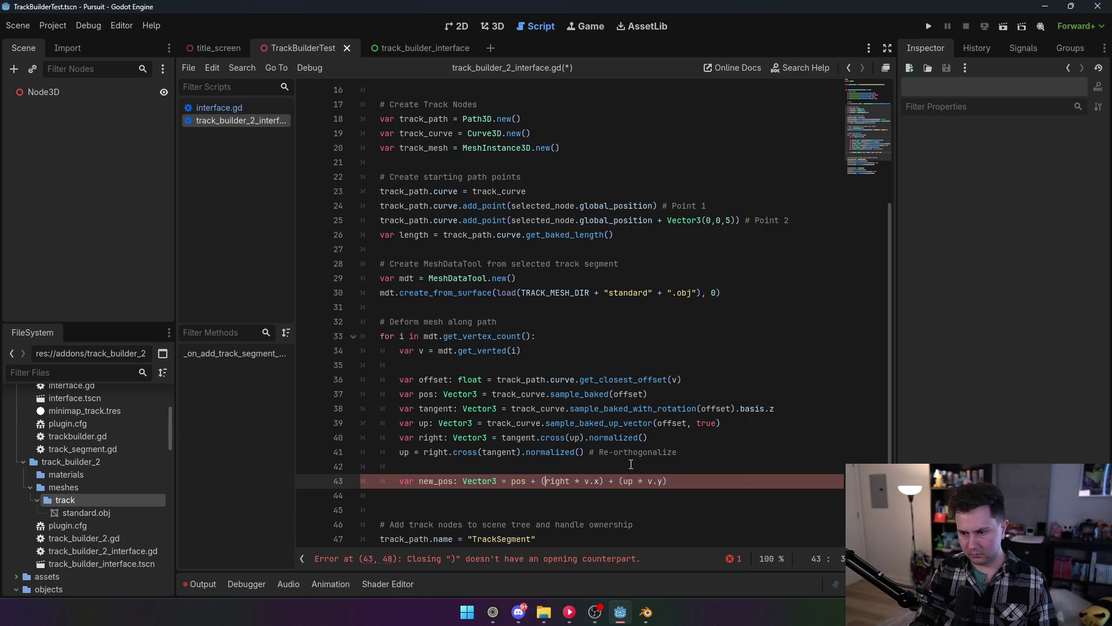
text(()
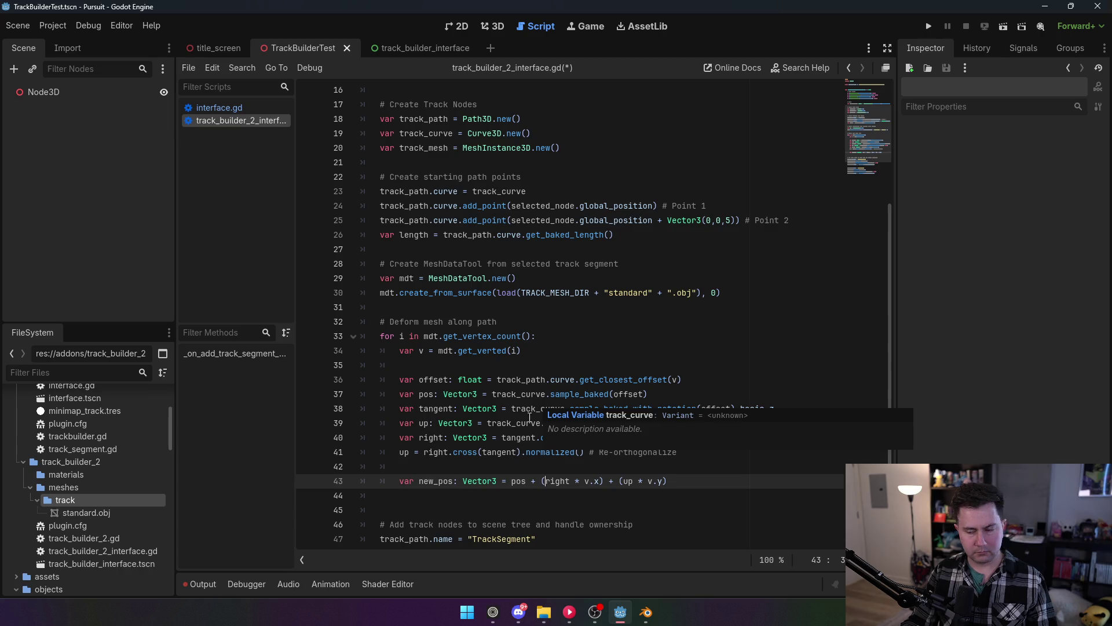
Add a '# Get new' comment line above the new_pos calculation.
click(464, 481)
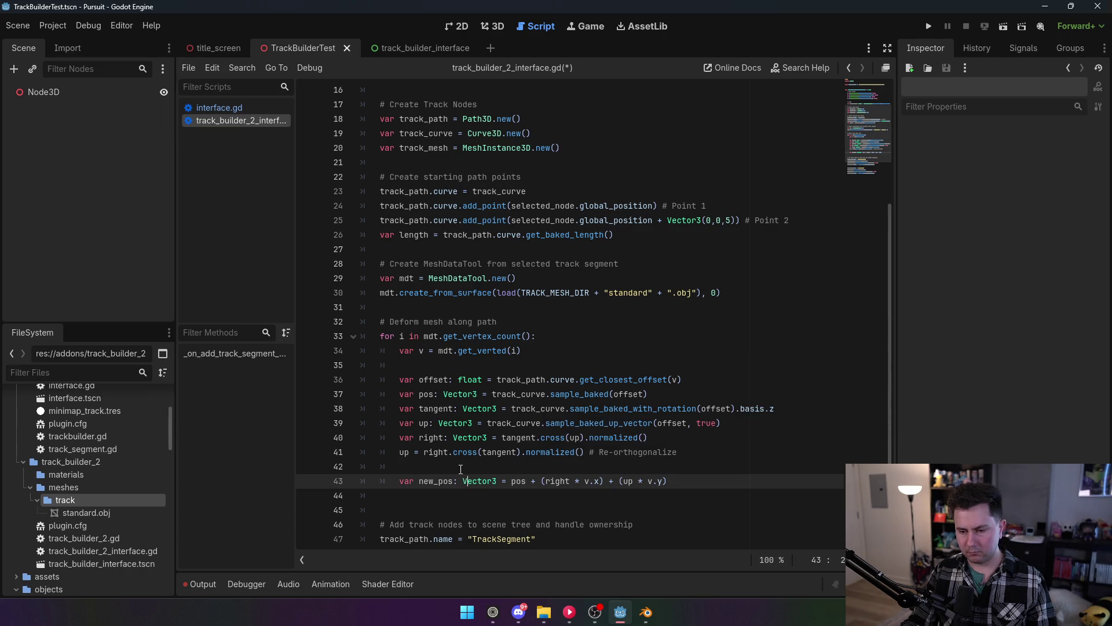
click(543, 470)
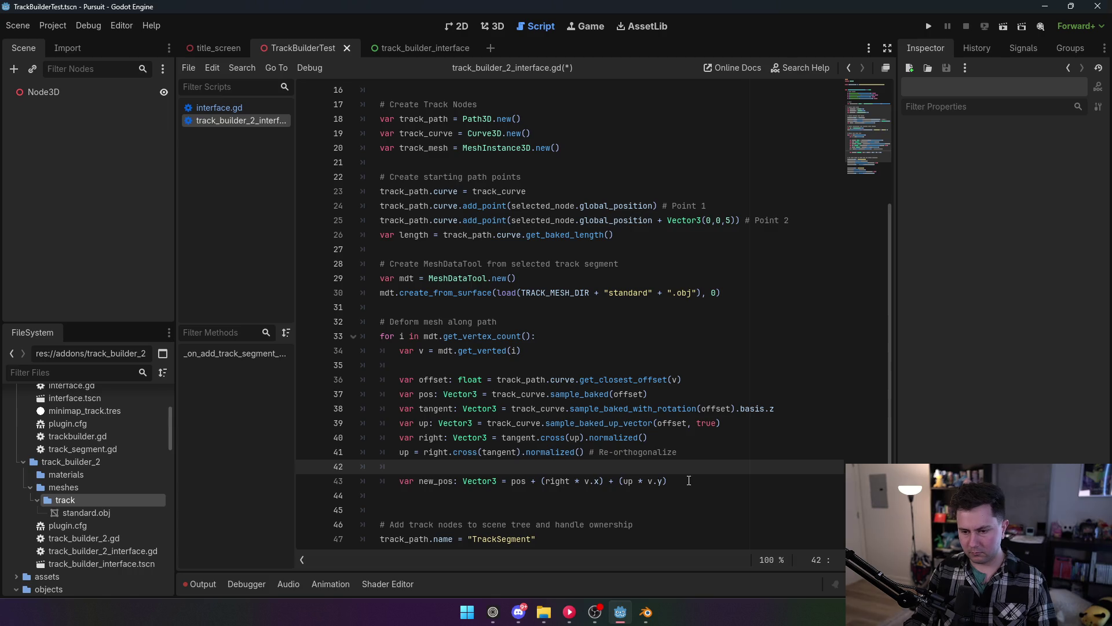
key(Return)
text(# Get new)
click(700, 497)
key(Return)
key(Return)
Add 'mdt.set_vertex(i, new_pos)' below the new_pos line.
text(mdt.set)
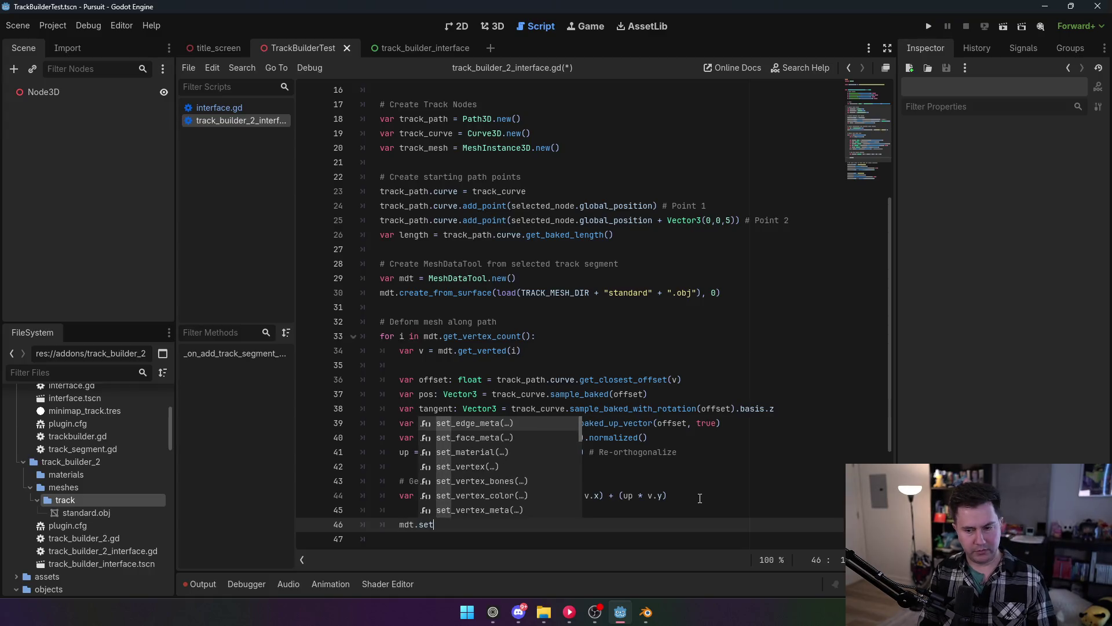
text(_vert)
key(Return)
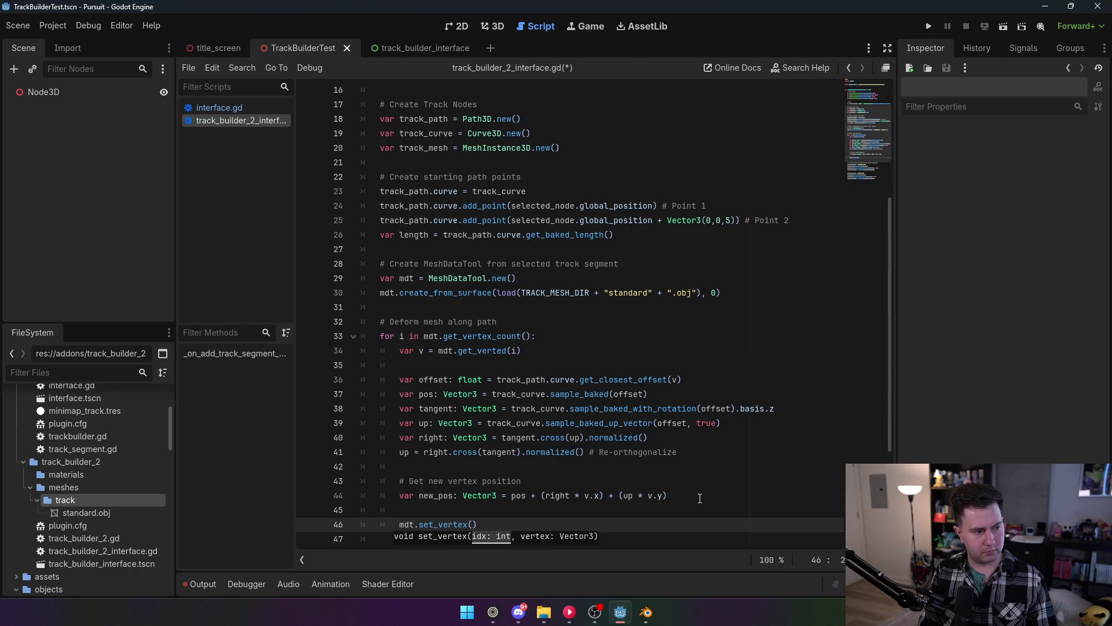
text(i, new)
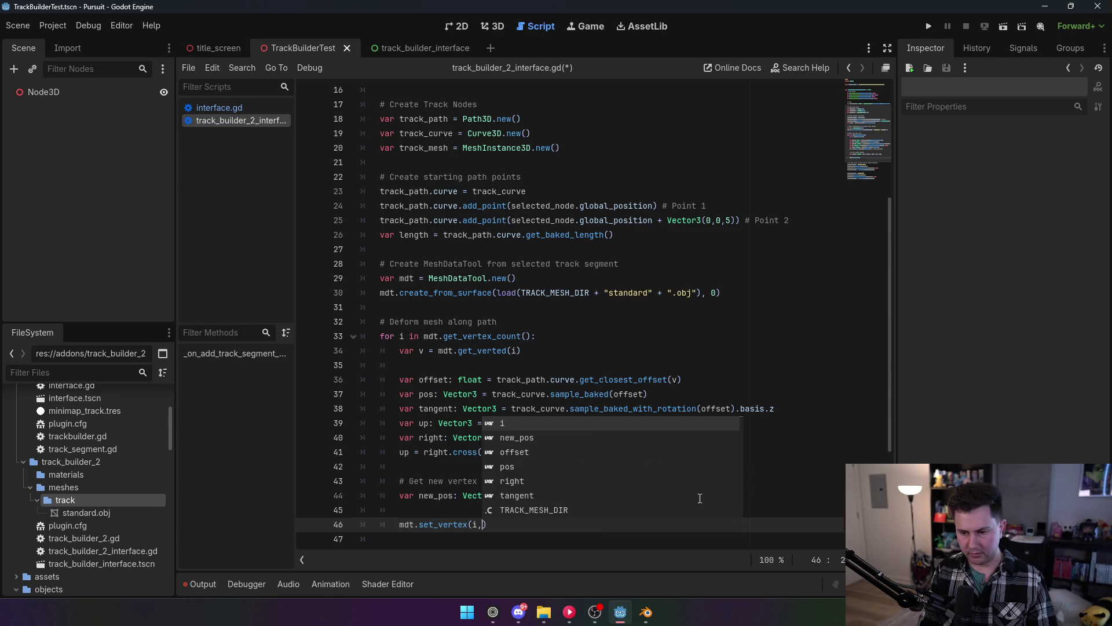
key(Return)
scroll(504, 387, down, 2)
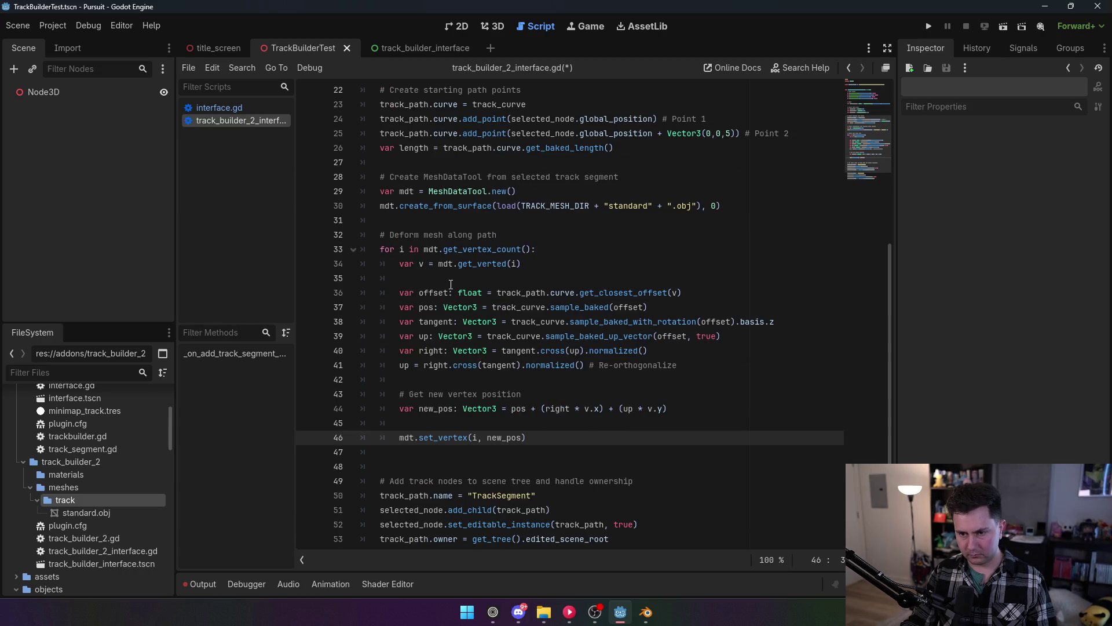
Correct get_verted to get_vertex on line 34 and remove the blank line below it.
click(510, 265)
key(BackSpace)
text(x)
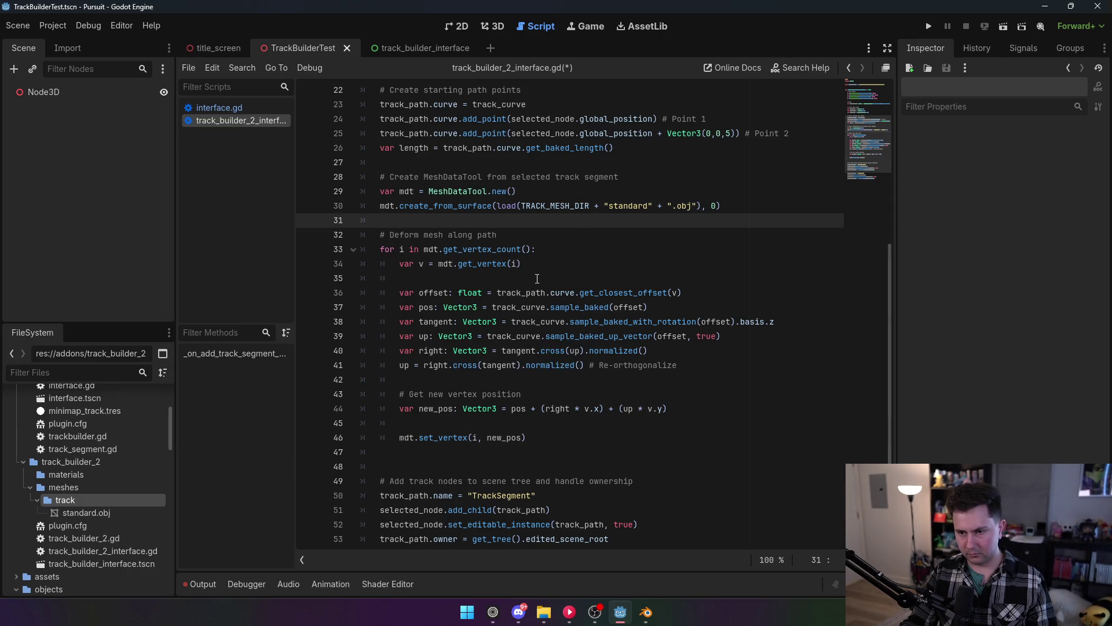
click(537, 278)
key(BackSpace)
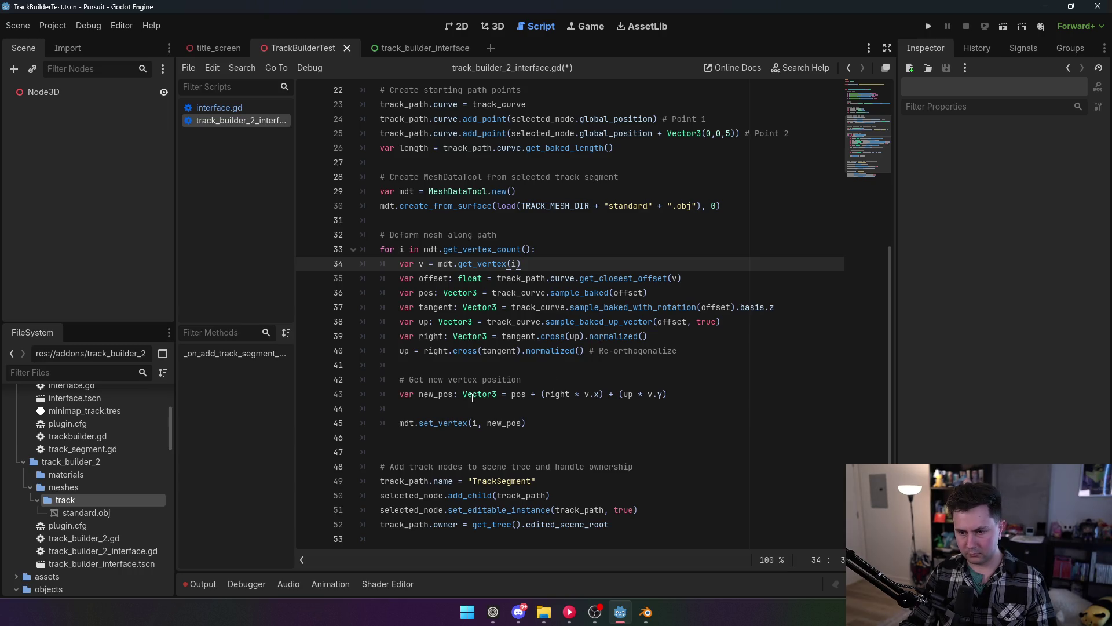
Add blank lines after the set_vertex call.
mouse_move(470, 401)
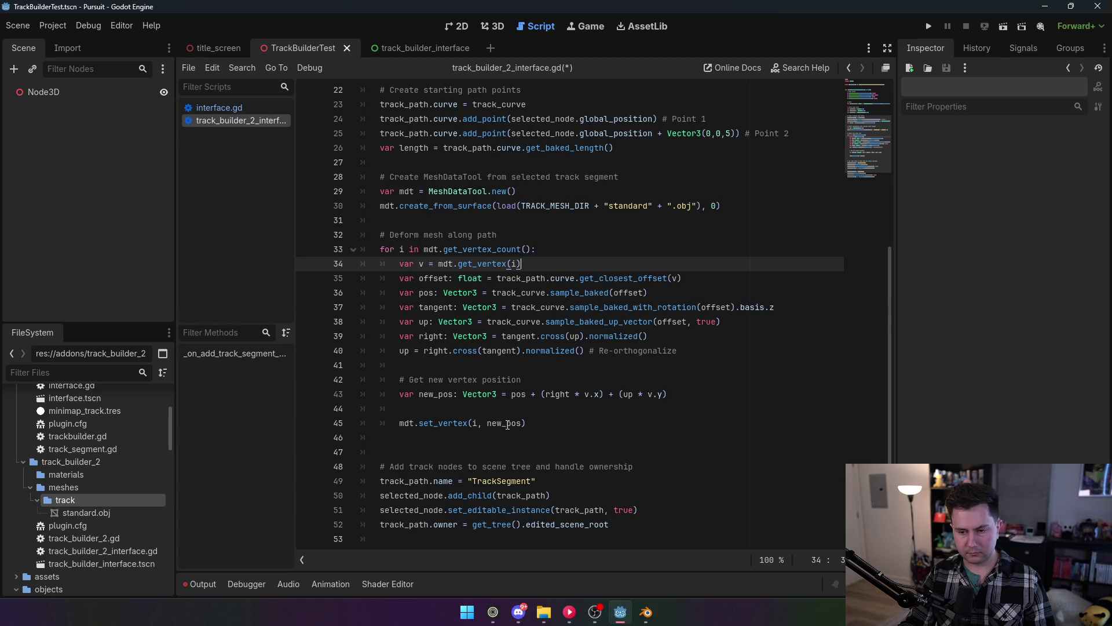
click(631, 420)
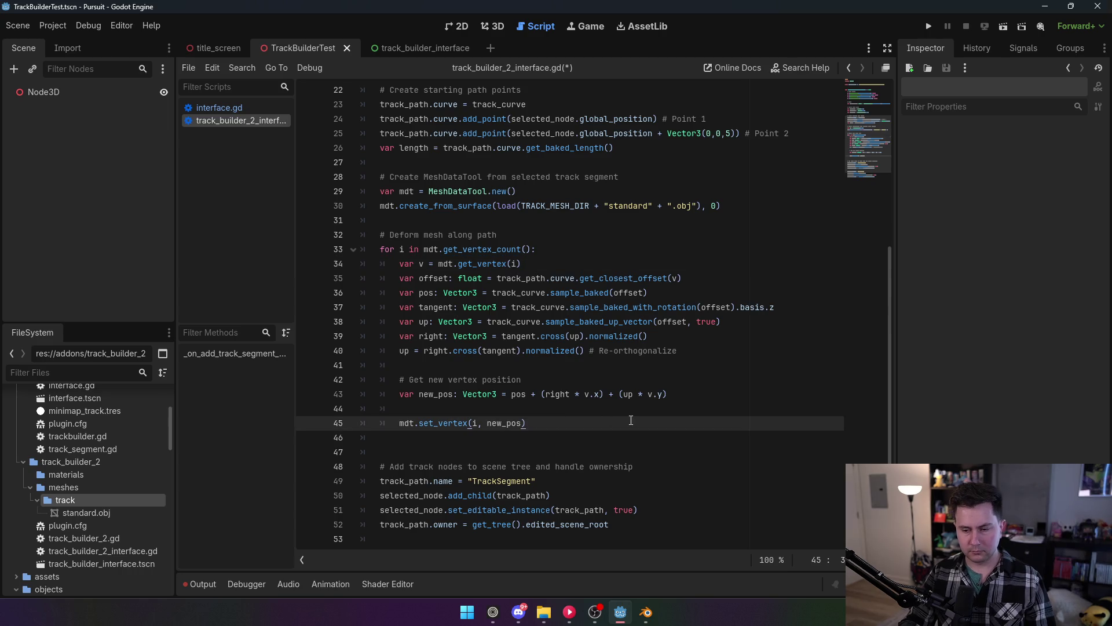
key(Down)
key(Up)
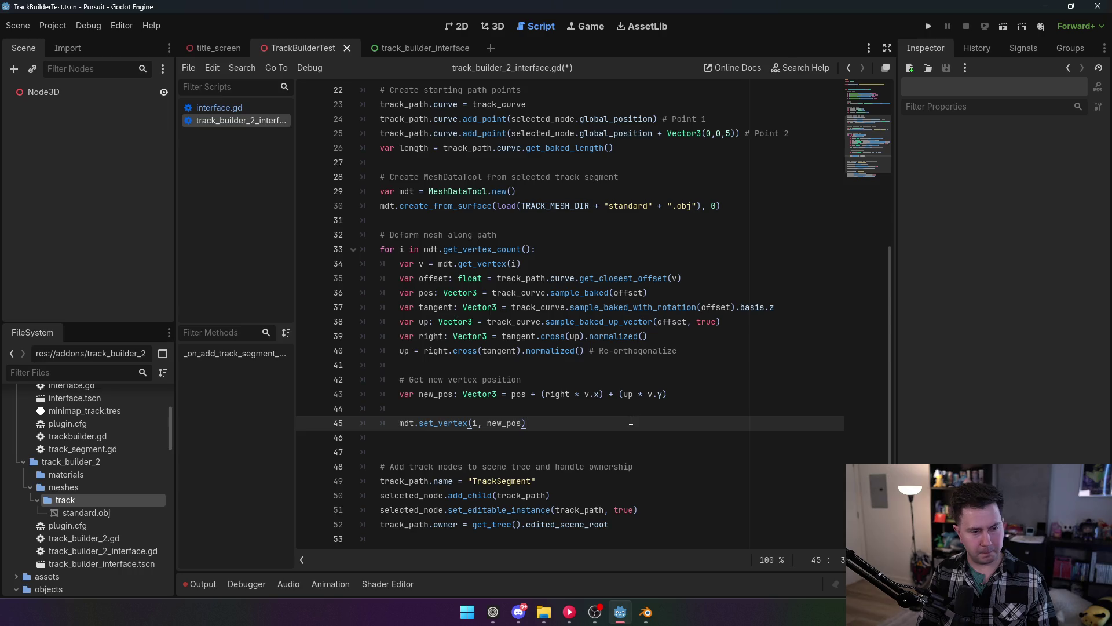
key(Return)
key(Return)
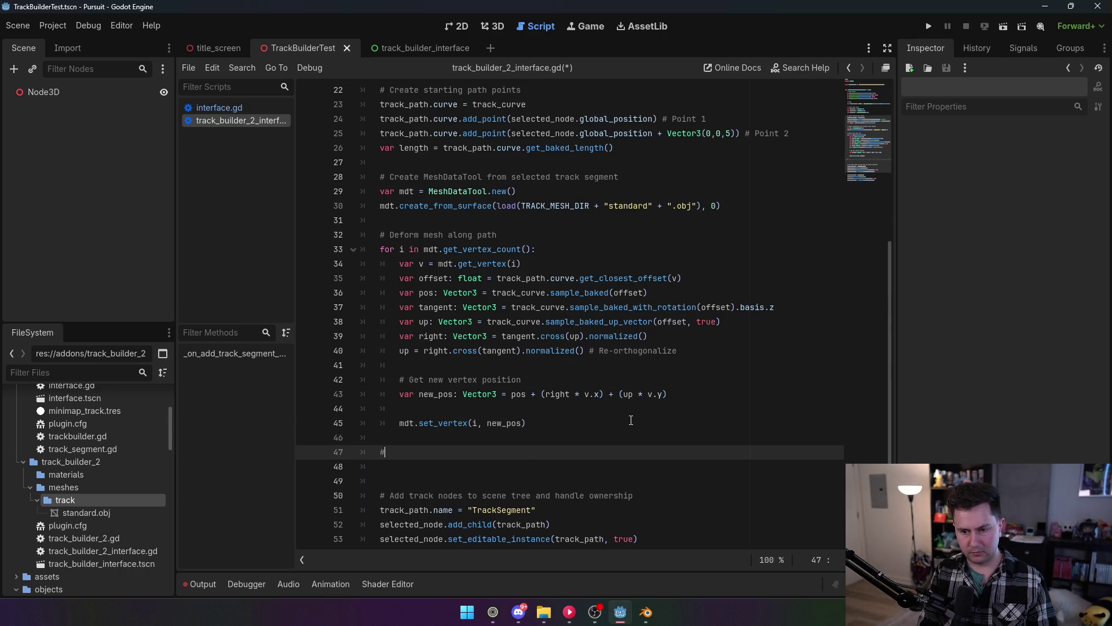
Add a '# Commit back to array mesh' block: var result := ArrayMesh.new() and mdt.commit_to_surface(result).
text(#)
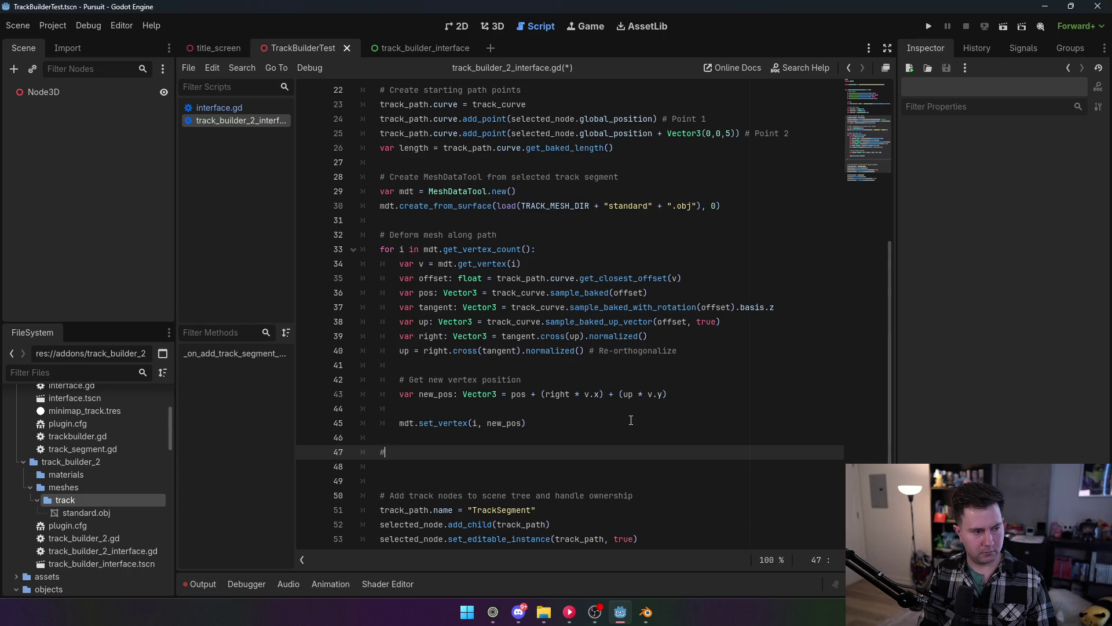
text( Commit back to array mesh)
key(Return)
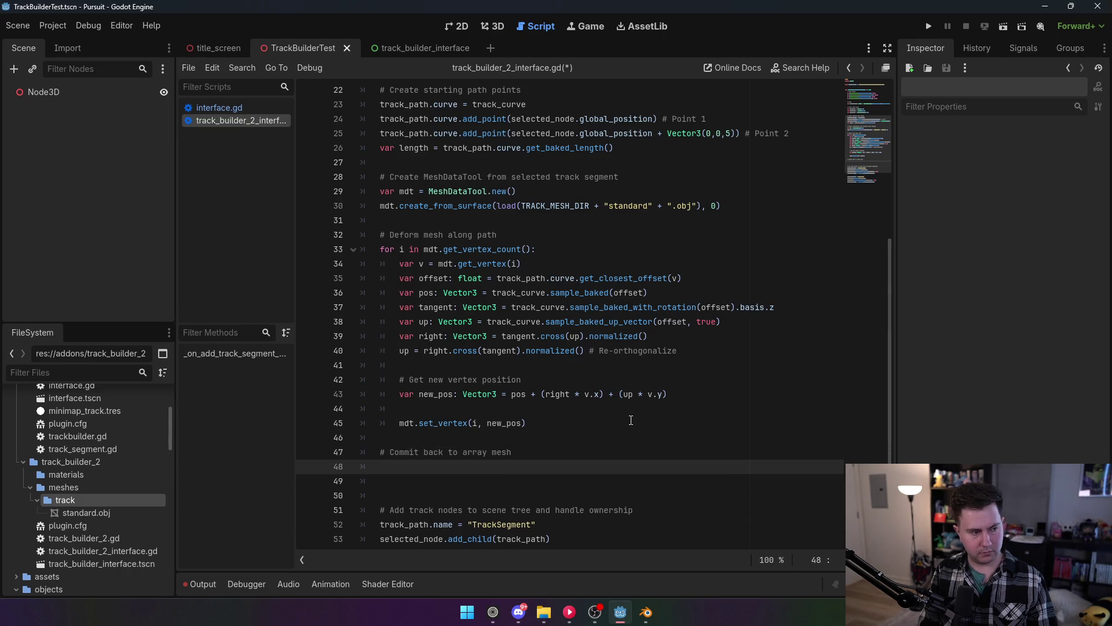
text(var result =)
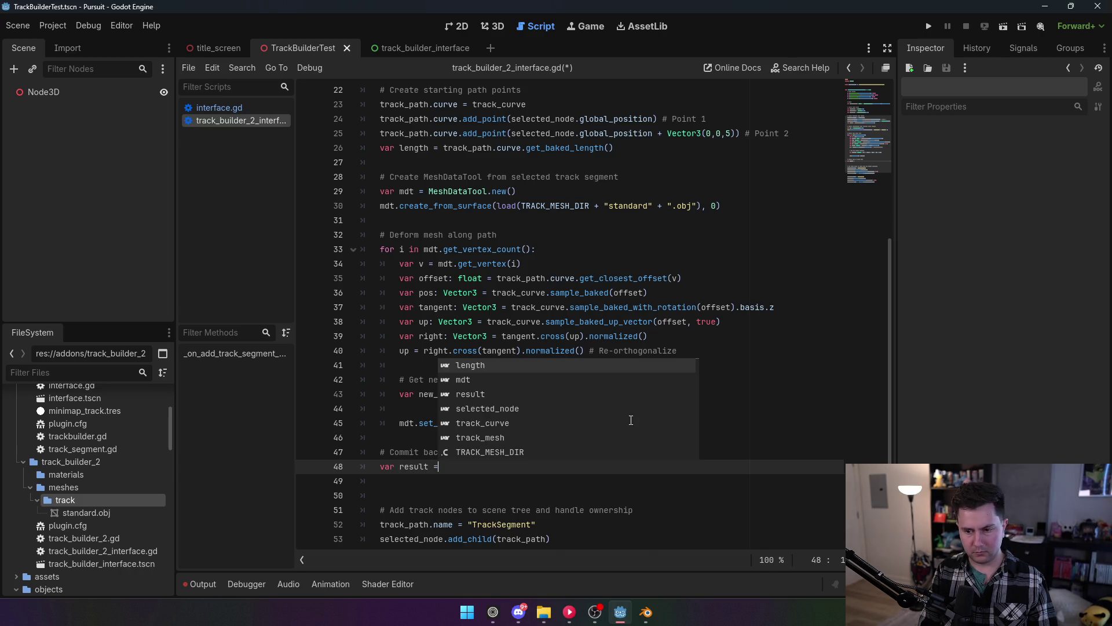
key(BackSpace)
text(:= ArrayMesh.new())
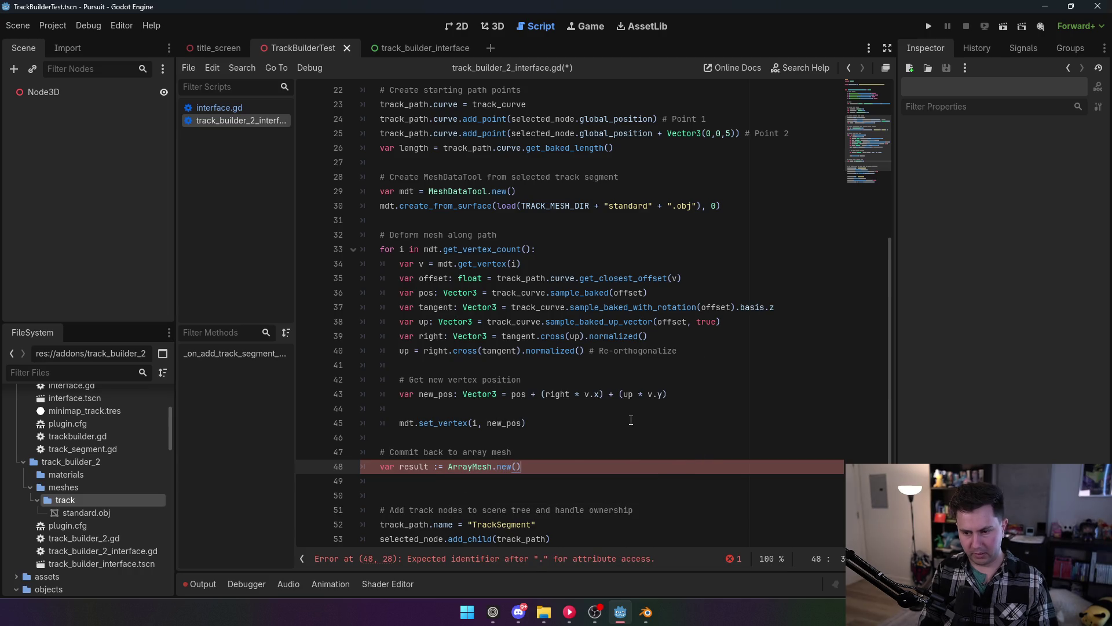
key(Return)
text(mdt.comm)
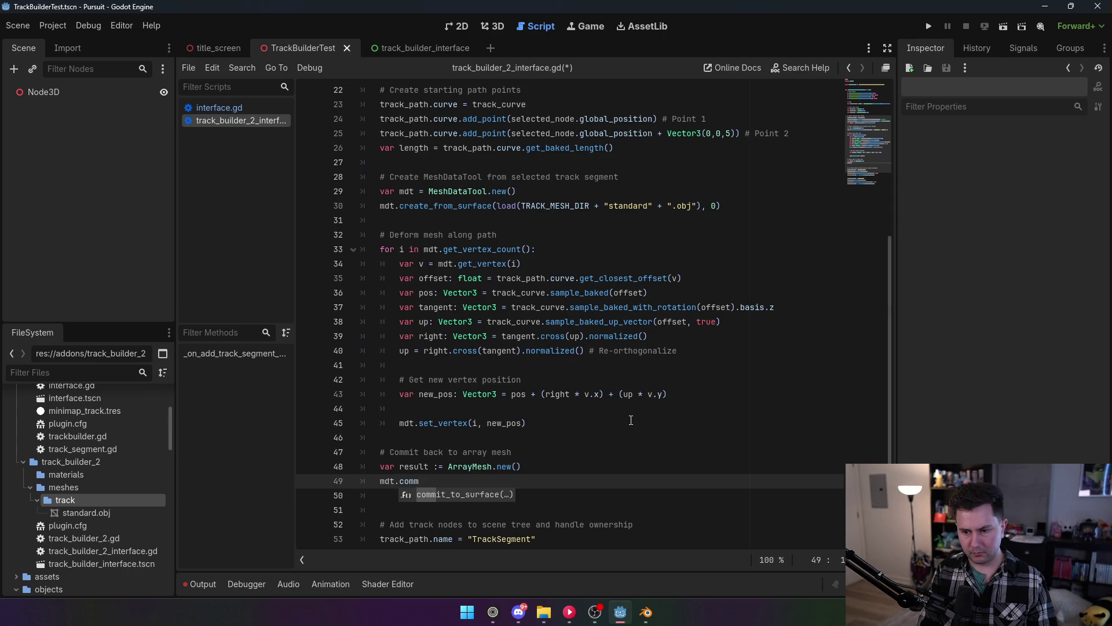
key(Return)
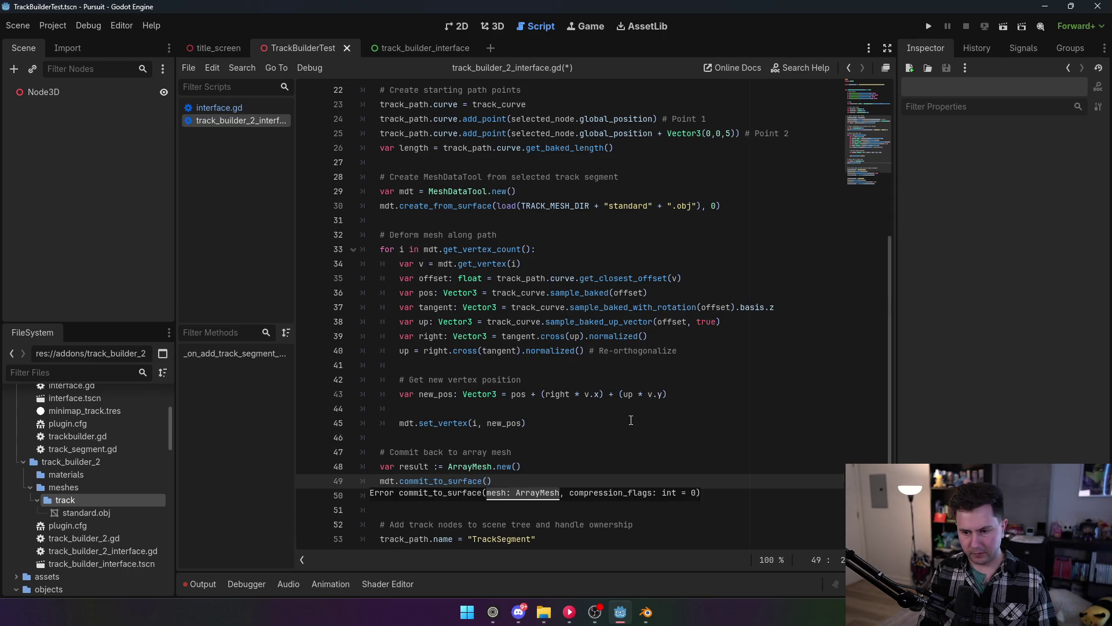
text(result)
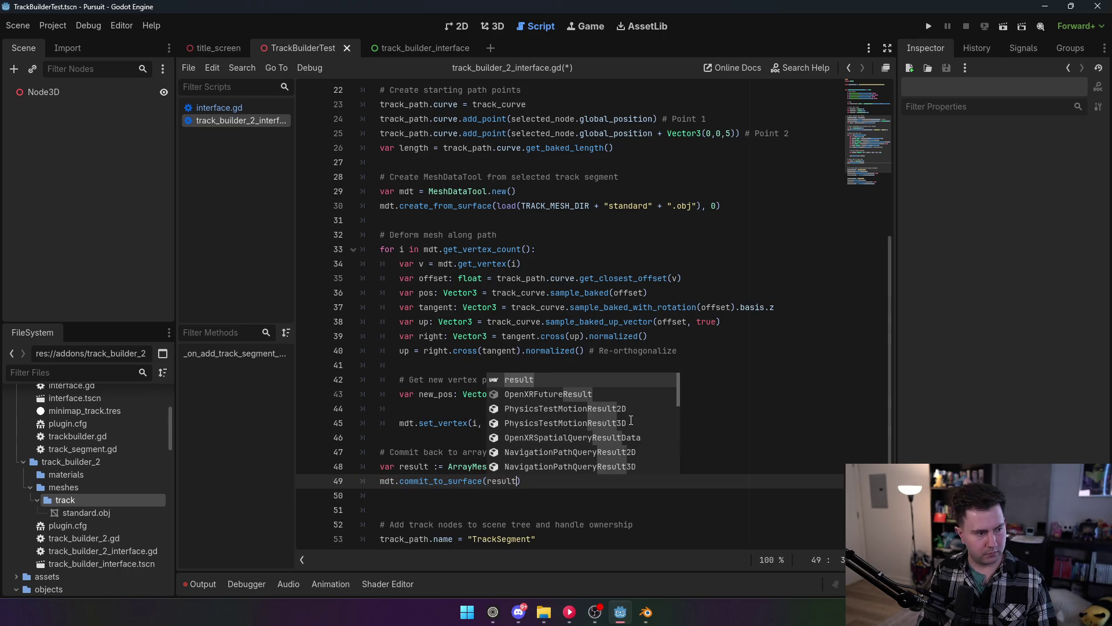
click(579, 278)
click(577, 486)
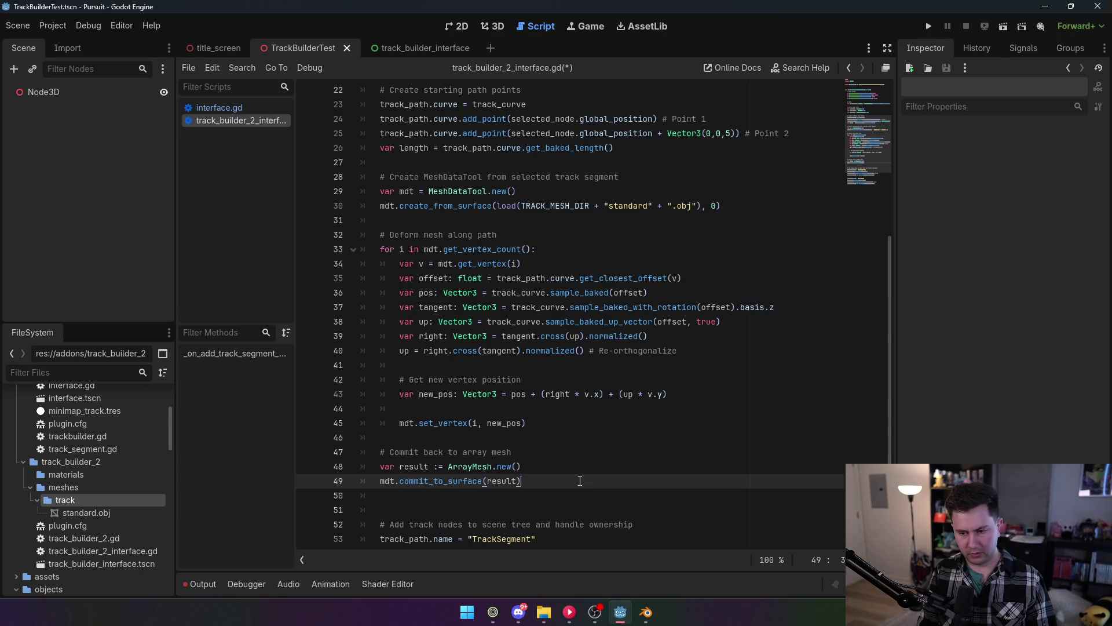
scroll(556, 464, down, 3)
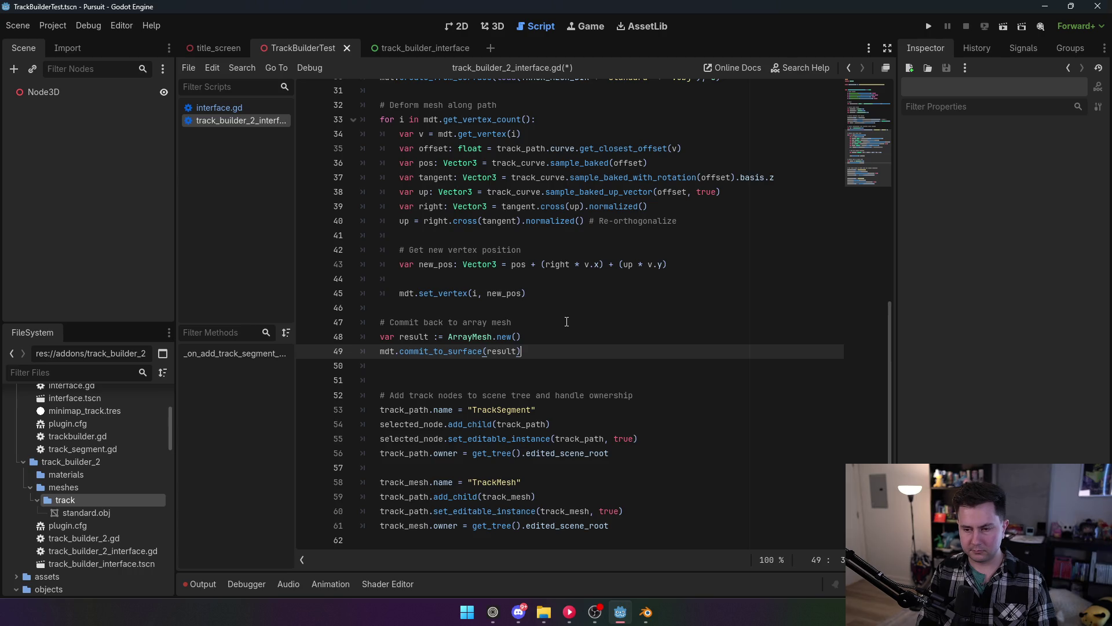
Add the line track_mesh.mesh = result, fixing the mistyped ending.
key(Return)
text(track)
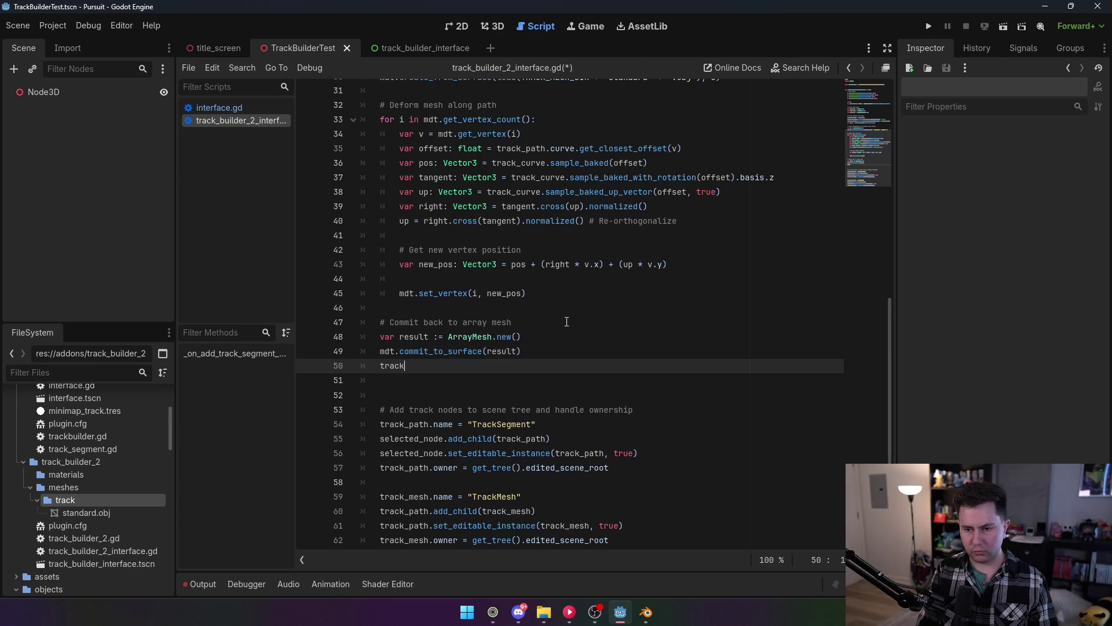
text(_mesh.mesh.m)
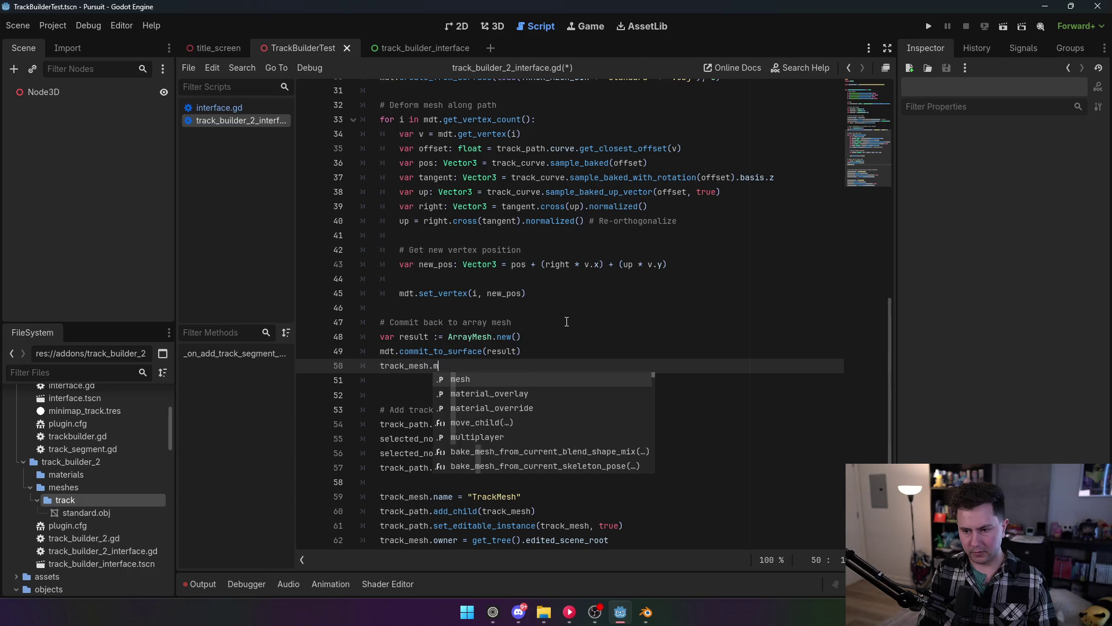
key(BackSpace)
key(BackSpace)
text( = resul;t)
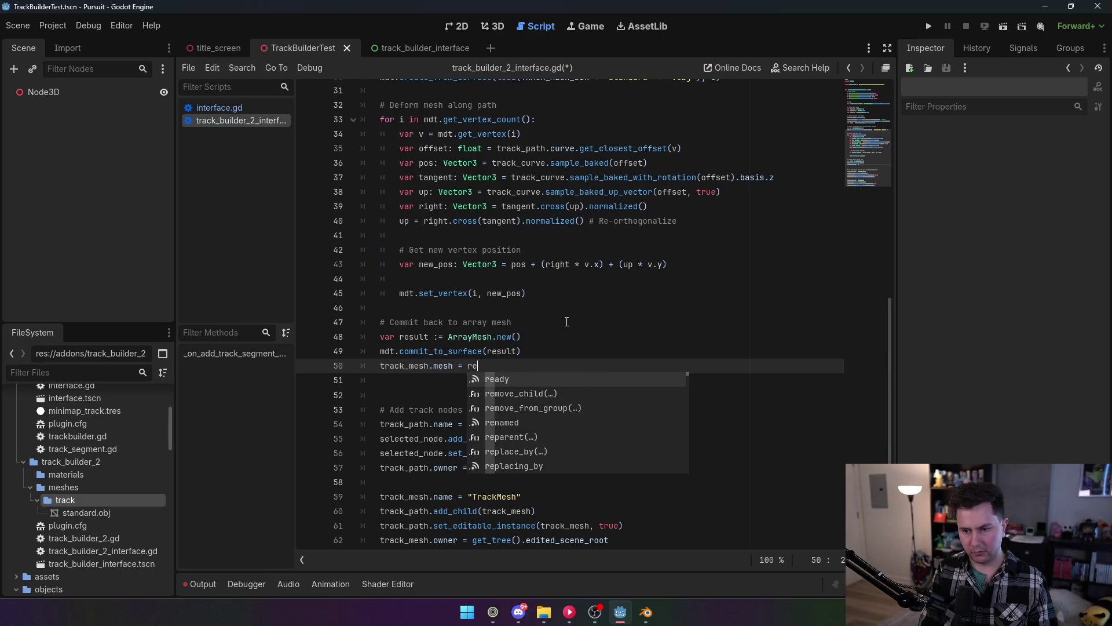
key(BackSpace)
key(BackSpace)
text(t)
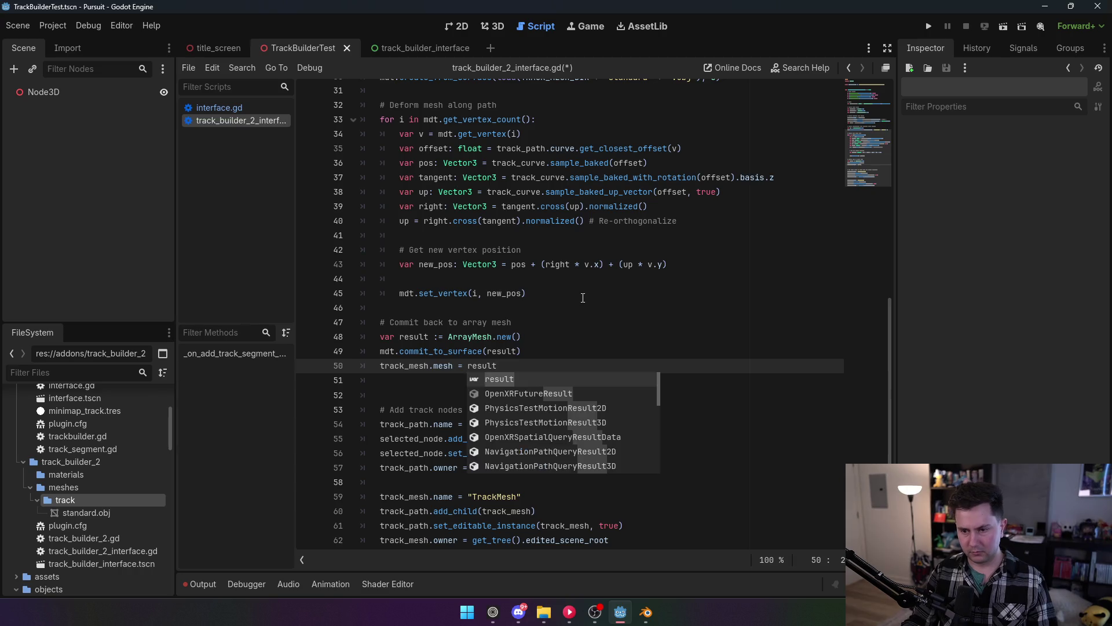
key(Escape)
key(Up)
key(Up)
key(Up)
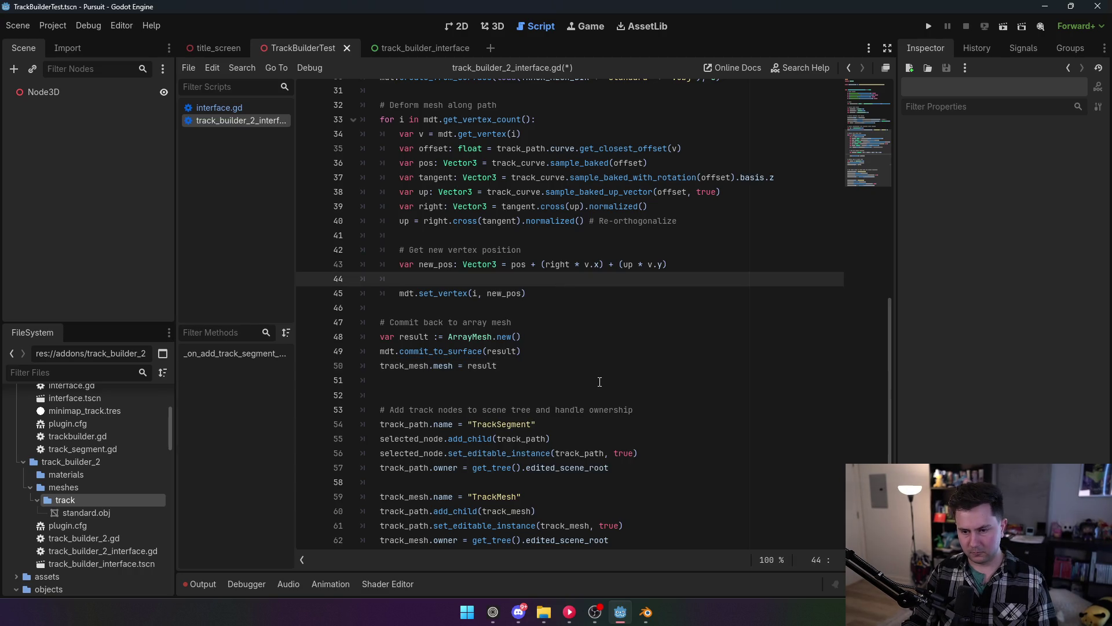
Delete the stray blank line after the commit code, save the script, and return to 3D.
click(581, 388)
key(BackSpace)
key(ctrl+s)
scroll(594, 375, up, 8)
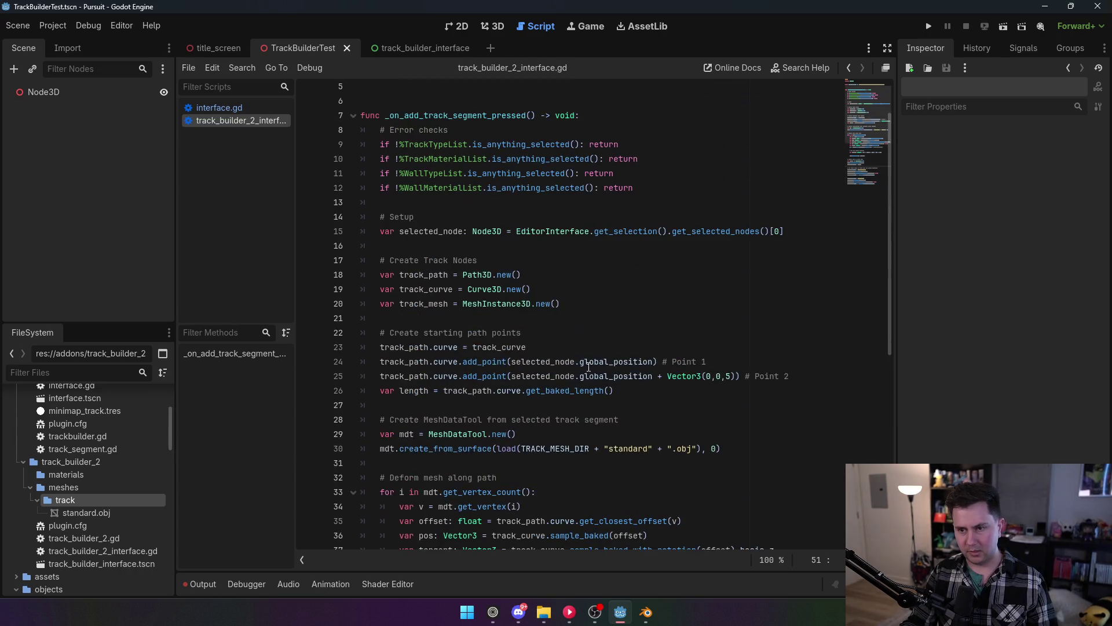
scroll(588, 363, down, 5)
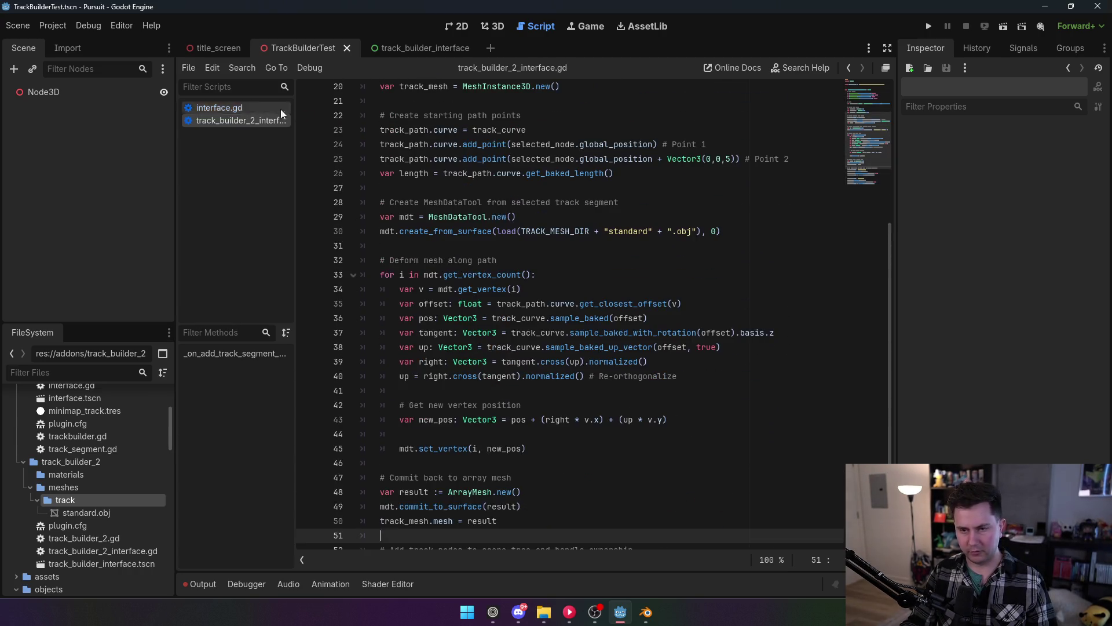
click(491, 28)
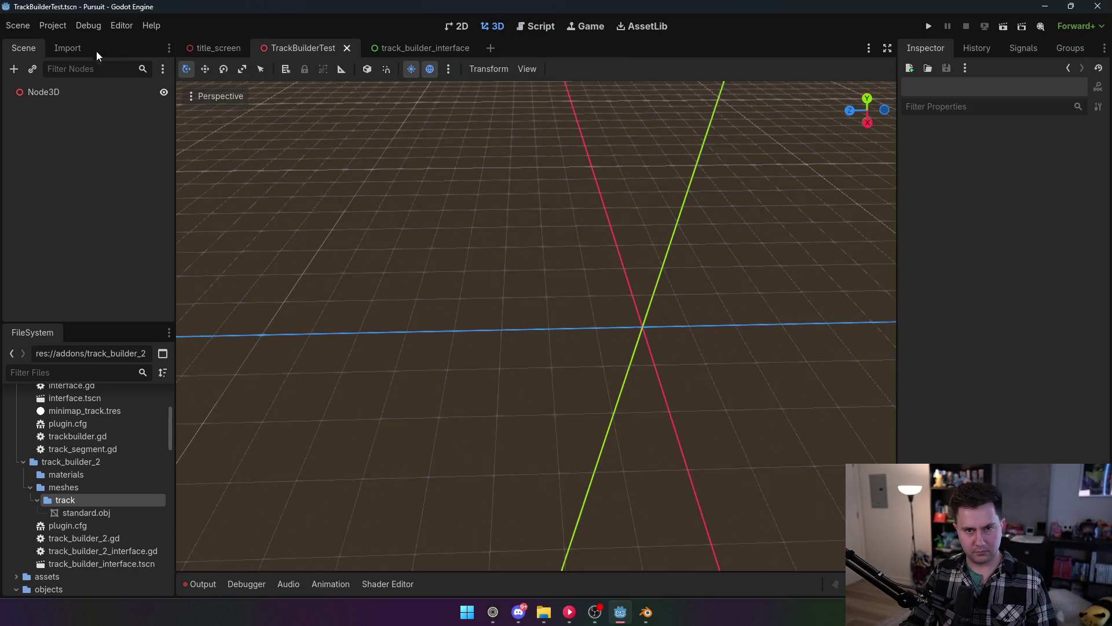
Re-enable the TrackBuilder2 plugin in Project Settings > Plugins.
click(55, 25)
click(68, 44)
click(120, 137)
click(437, 452)
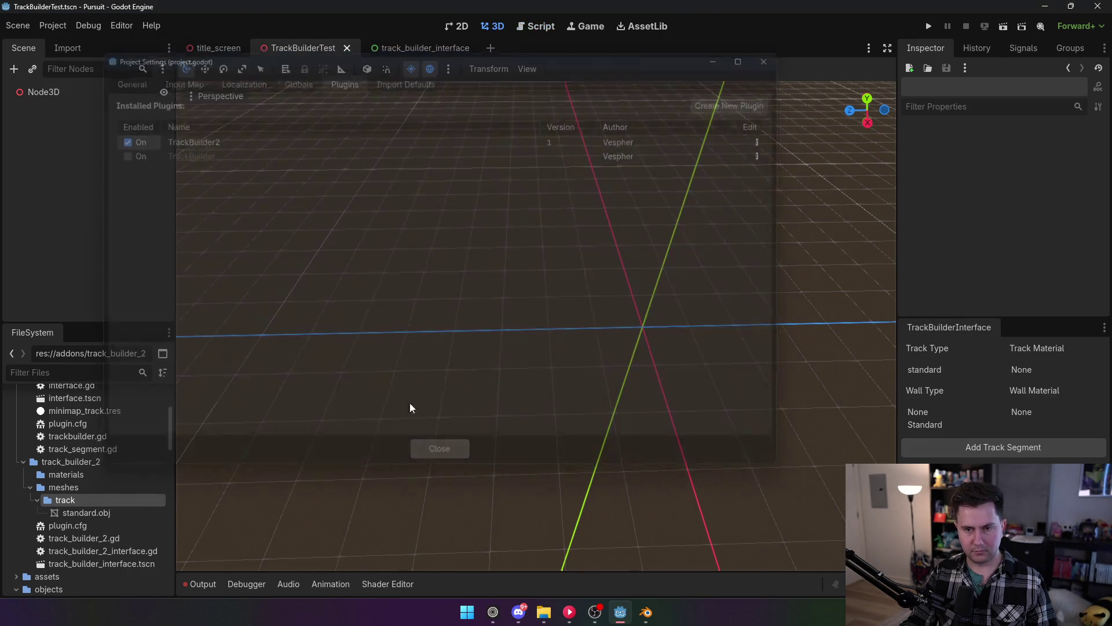
Add a new track segment under Node3D.
click(77, 92)
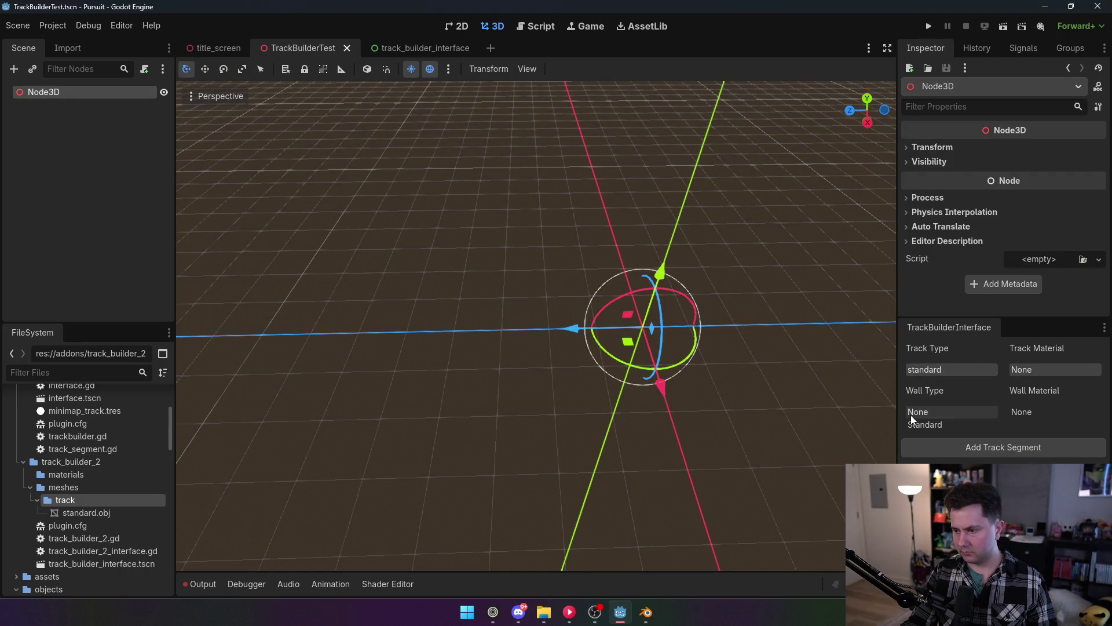
click(1023, 452)
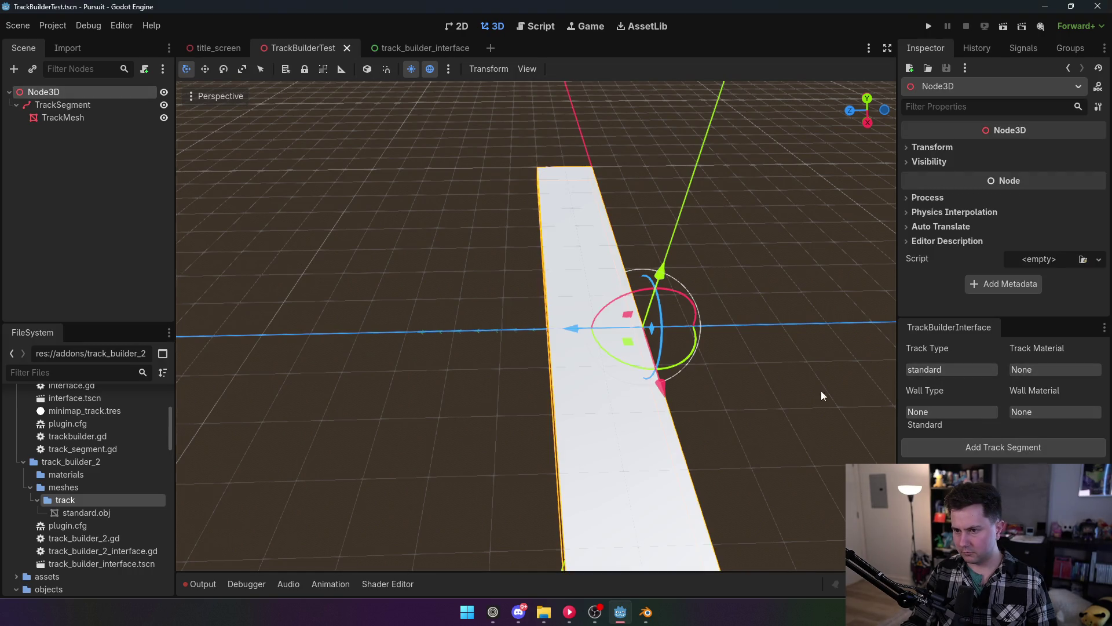
mouse_move(867, 111)
mouse_down()
mouse_move(834, 126)
mouse_move(858, 99)
mouse_move(871, 111)
mouse_up()
Drag the TrackSegment curve's end point down and to the side.
click(70, 108)
click(558, 300)
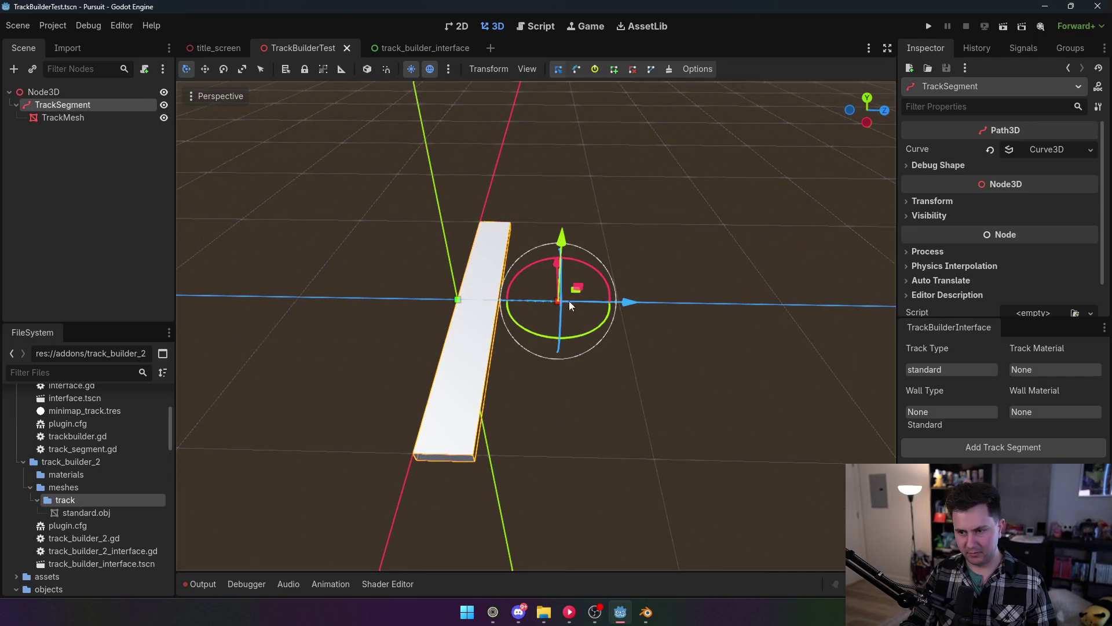
mouse_move(635, 303)
mouse_down()
mouse_move(795, 313)
mouse_move(610, 323)
mouse_up()
drag(445, 307, 521, 307)
drag(406, 249, 409, 250)
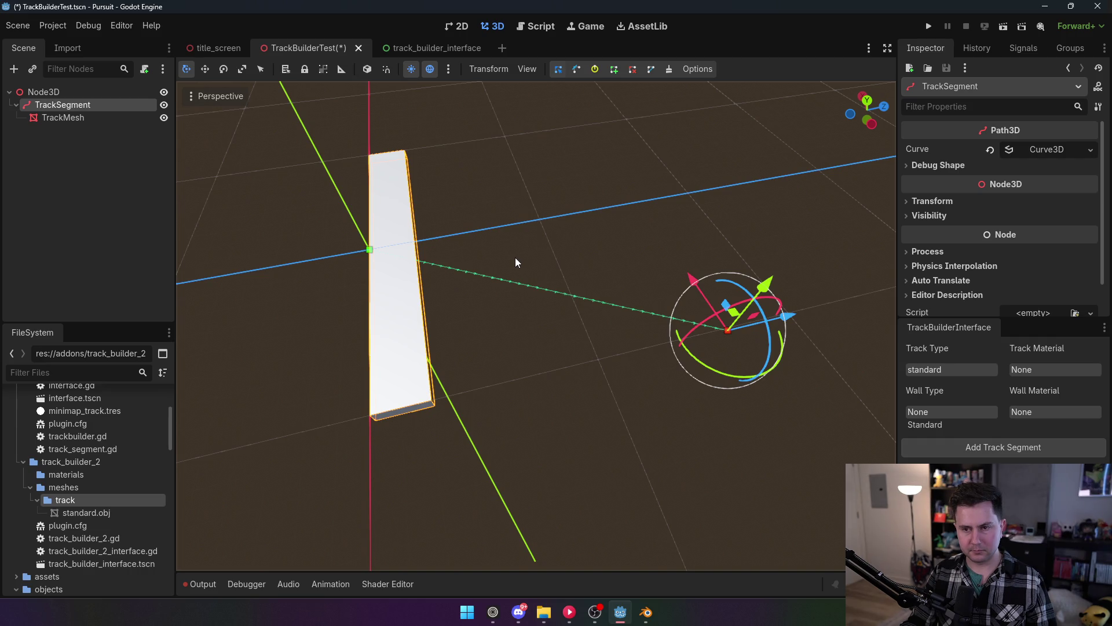
Fly the viewport around the new track strip to inspect it with its end point.
key(w)
key(s)
key(w)
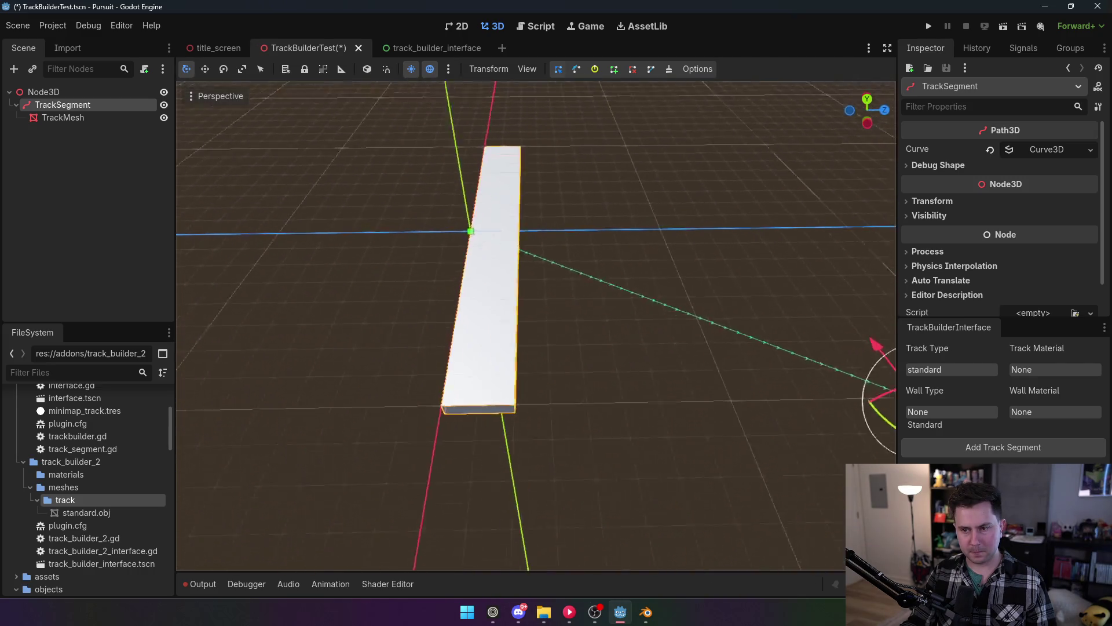
key(s)
key(a)
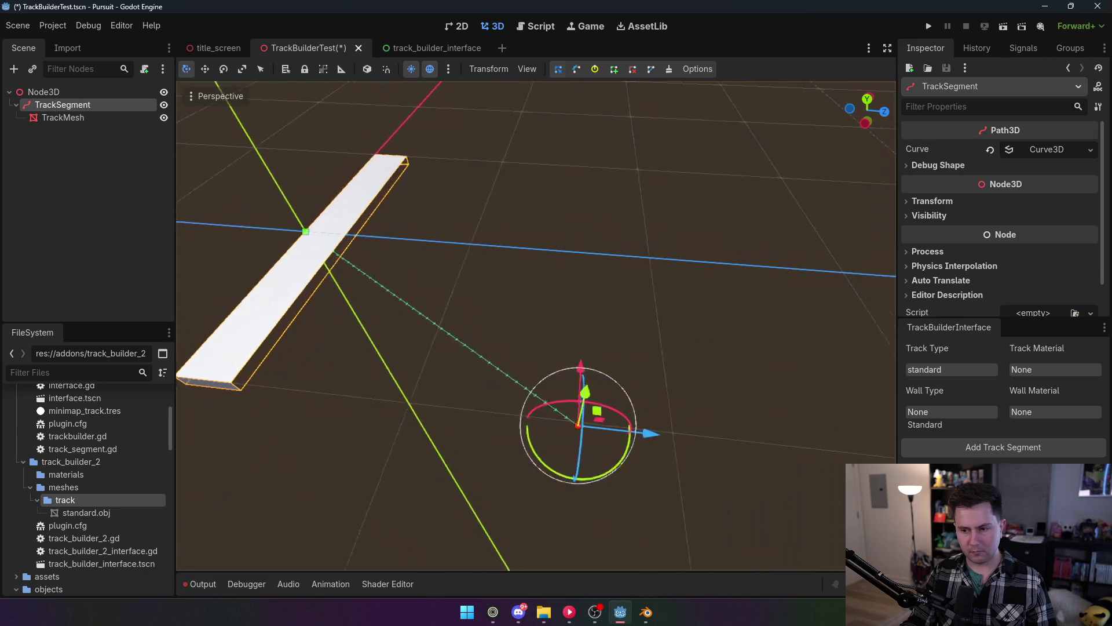
key(w)
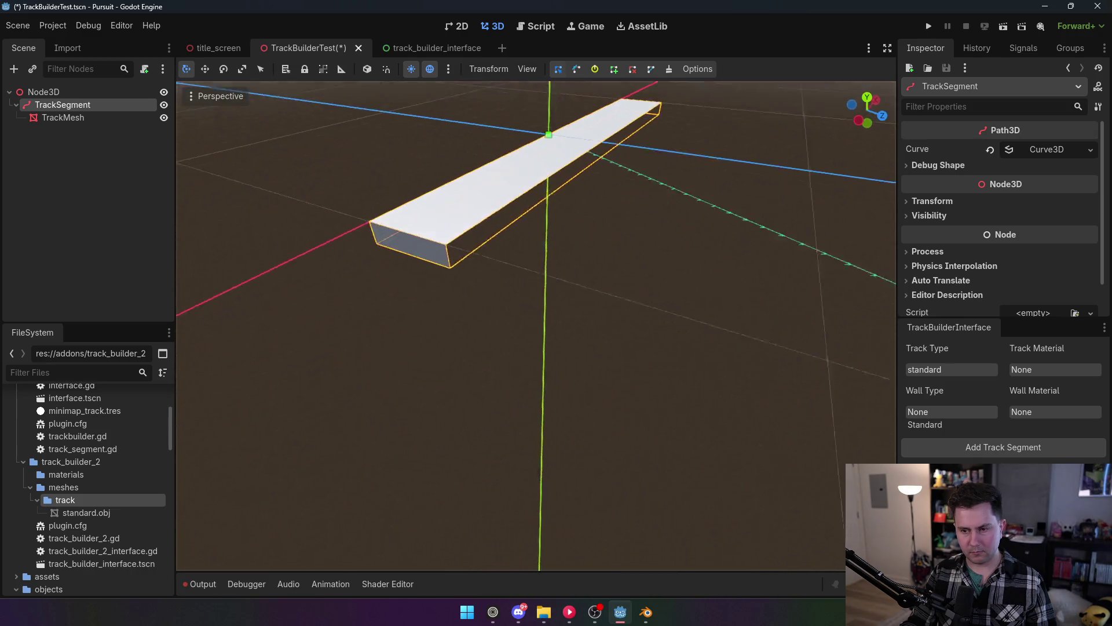
key(s)
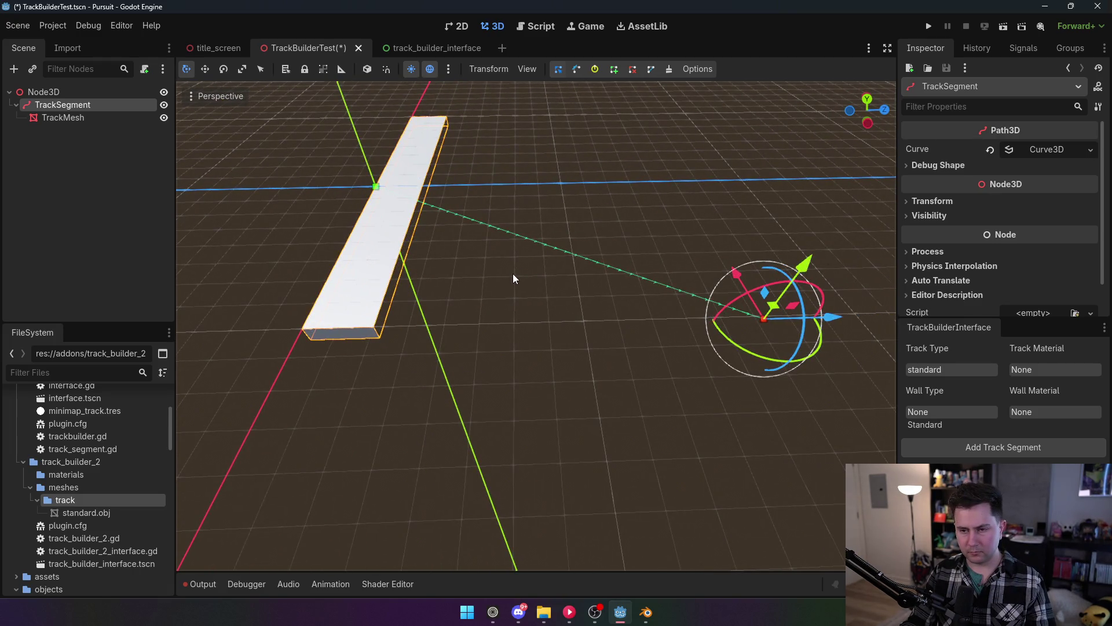
key(alt+Tab)
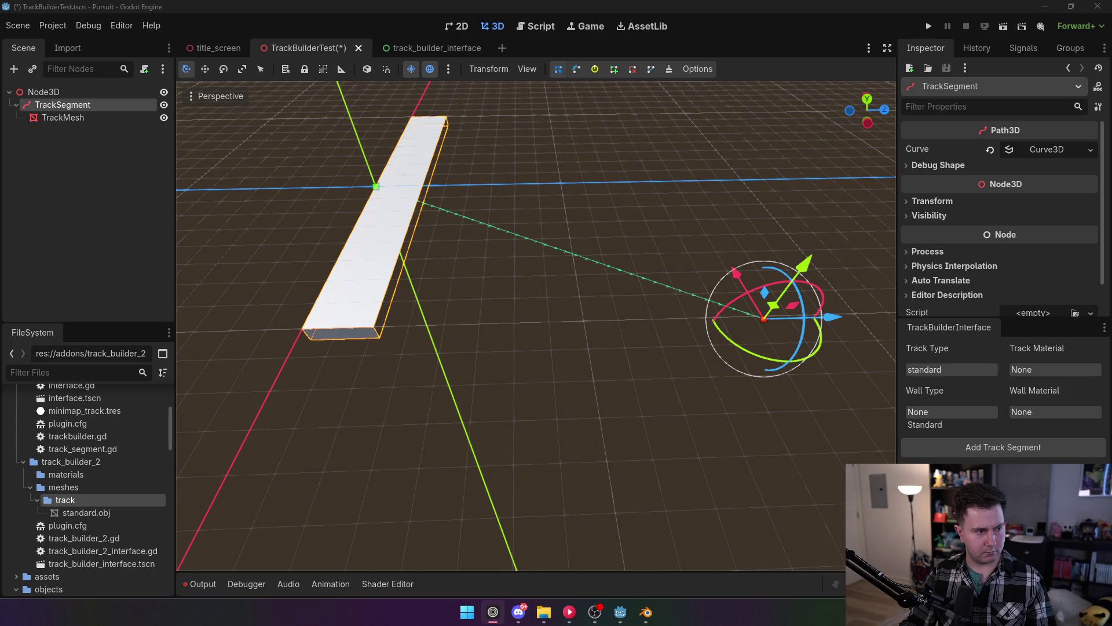
click(594, 612)
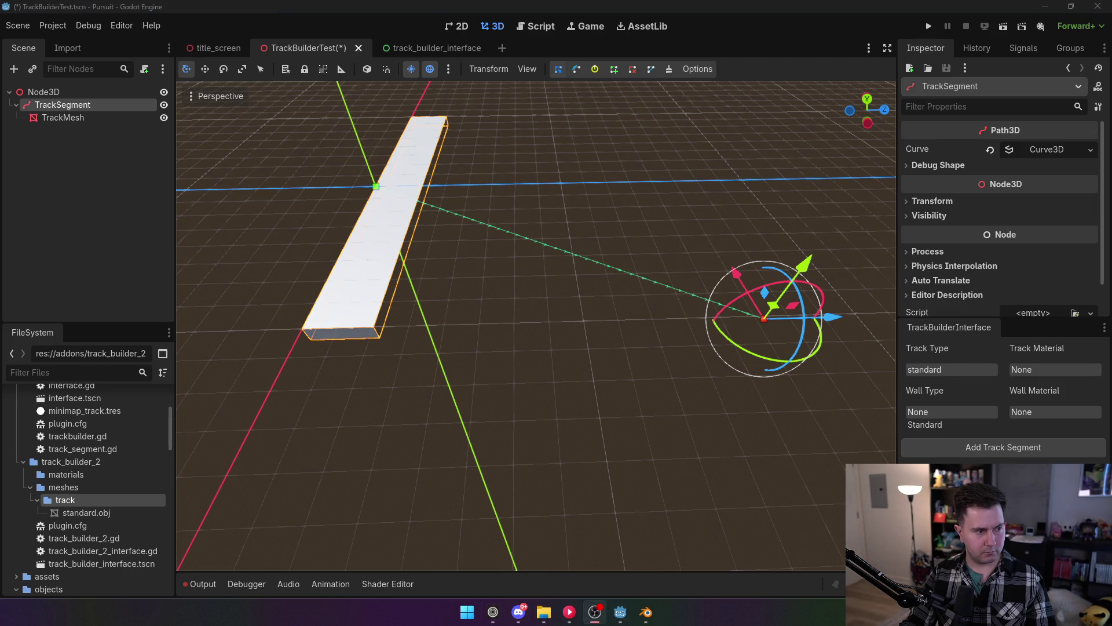
click(620, 612)
key(alt+Tab)
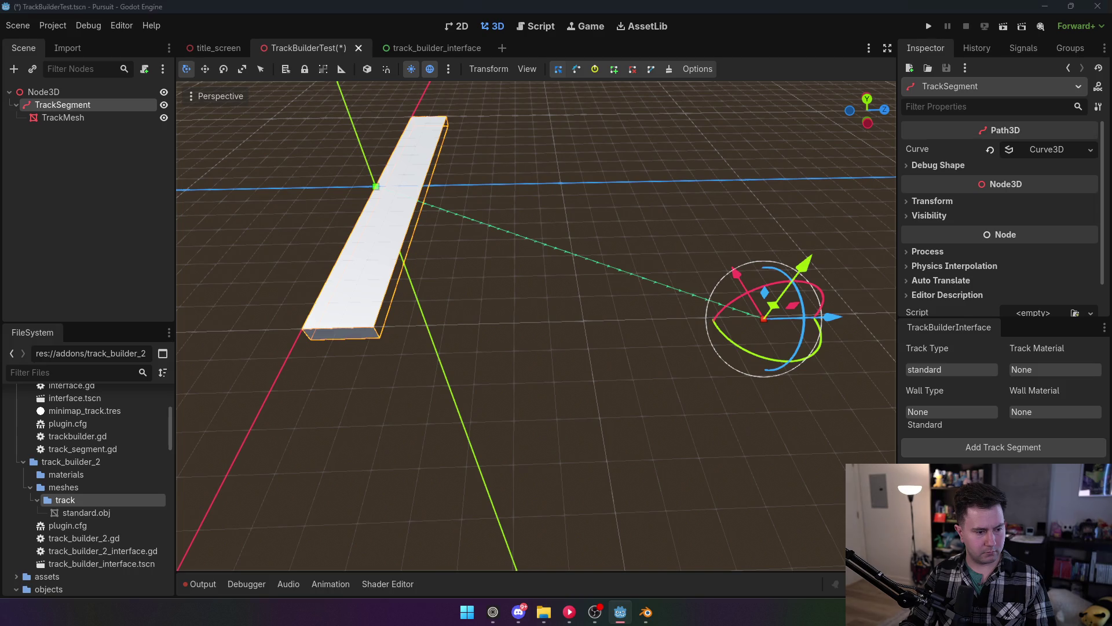
Pan the 3D view to confirm the track stays straight, then reopen track_builder_2_interface.gd.
key(alt+Tab)
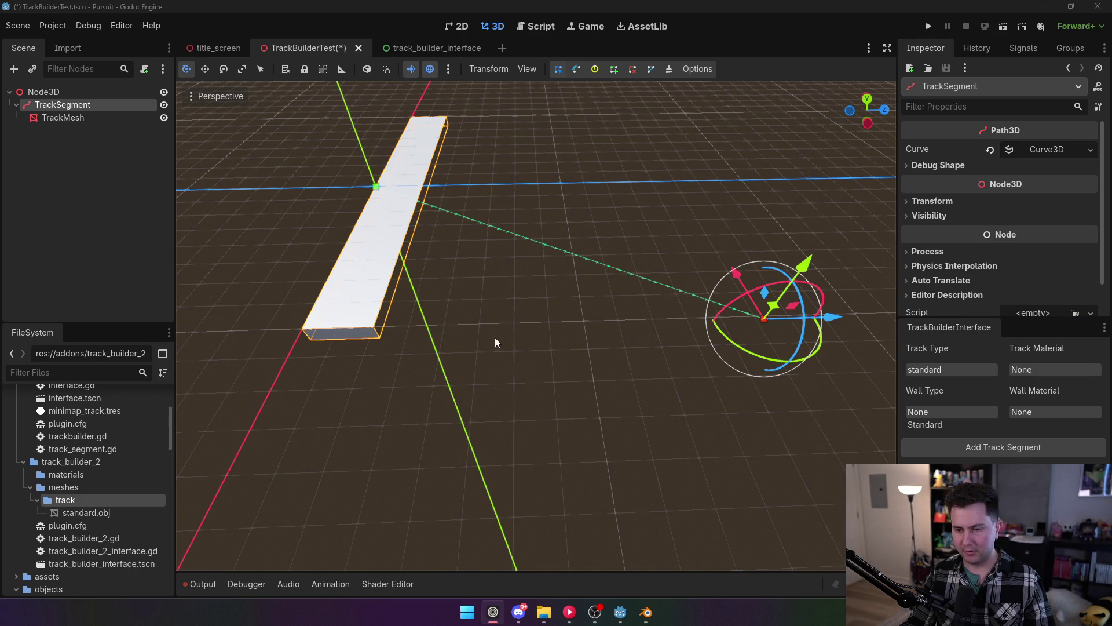
drag(495, 337, 500, 352)
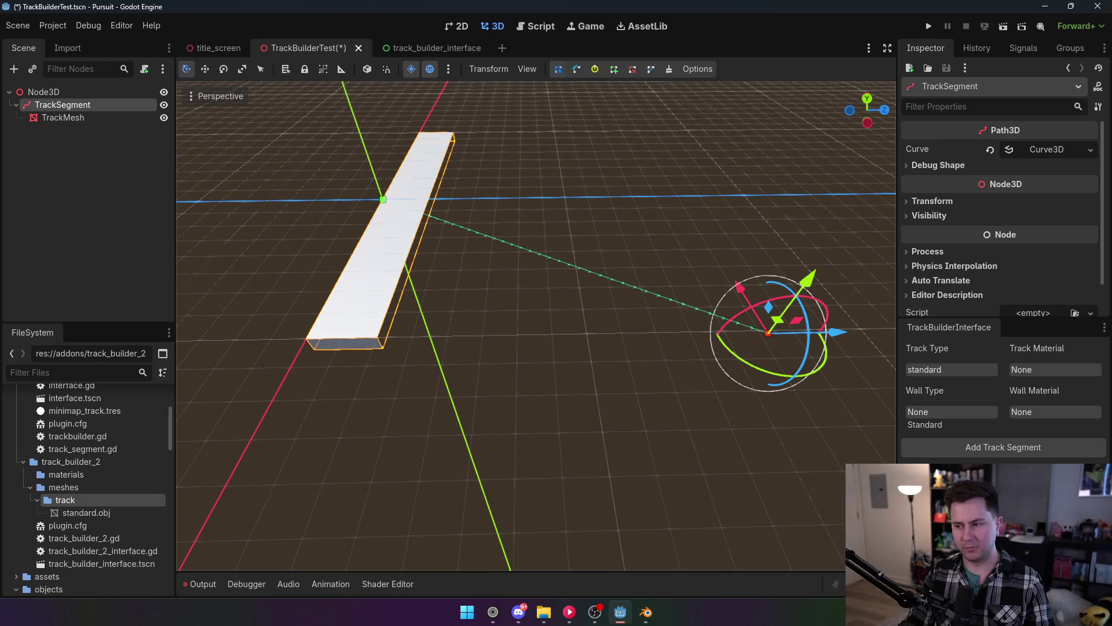
key(alt+Tab)
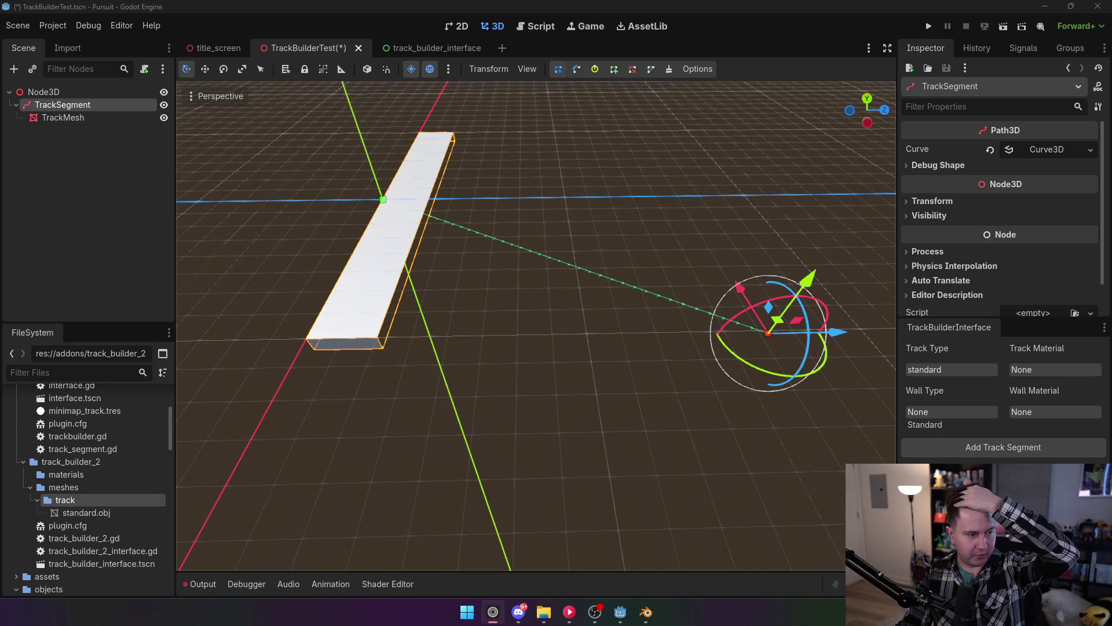
click(538, 25)
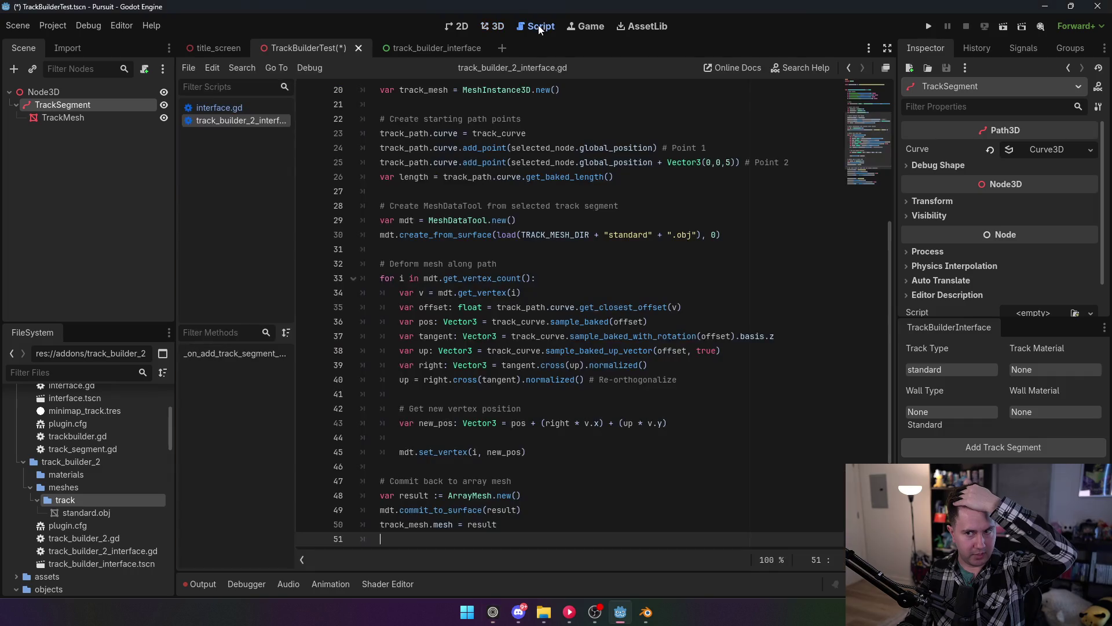
Check the plugin list, then delete the TrackSegment node and its TrackMesh child.
click(53, 25)
click(64, 41)
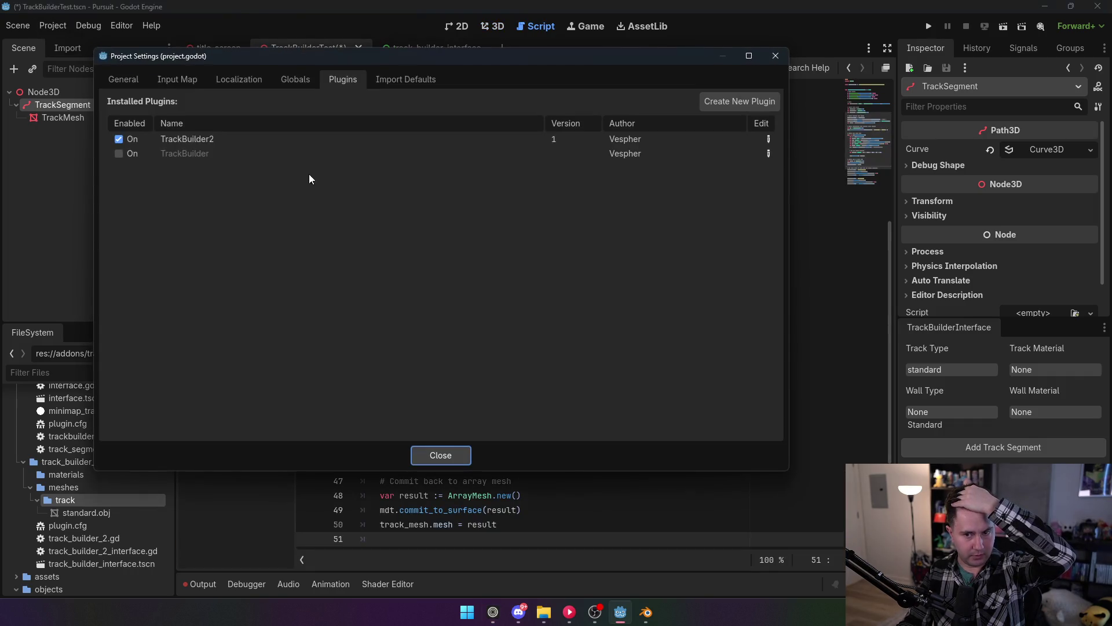
click(451, 454)
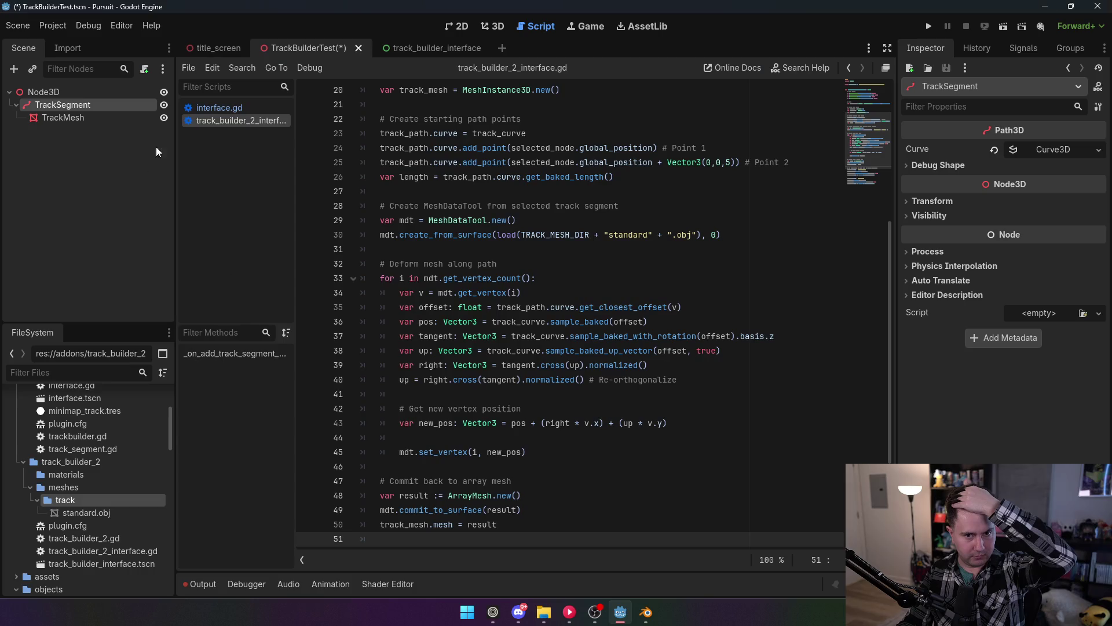
click(81, 103)
key(Delete)
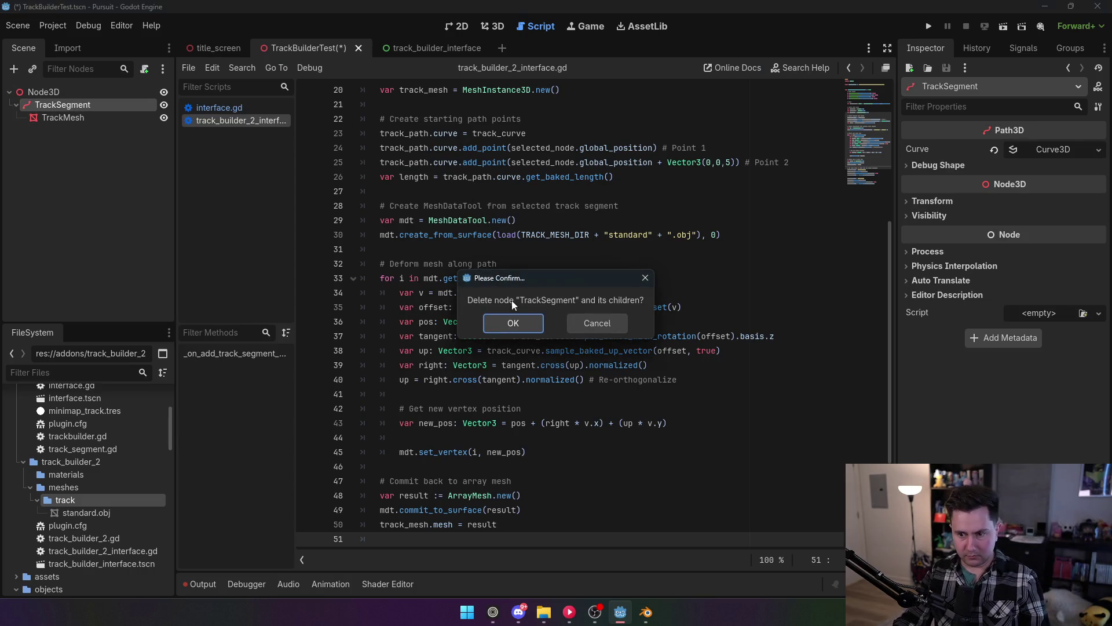
click(507, 323)
Return to the script at the commit_to_surface line.
click(507, 351)
scroll(494, 404, down, 4)
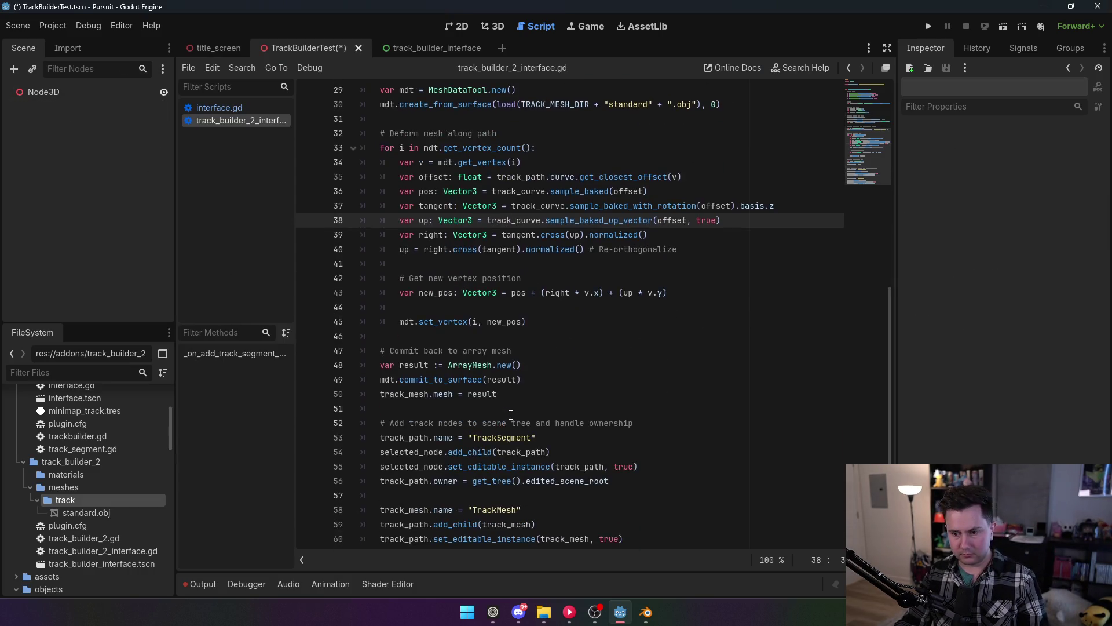
click(452, 351)
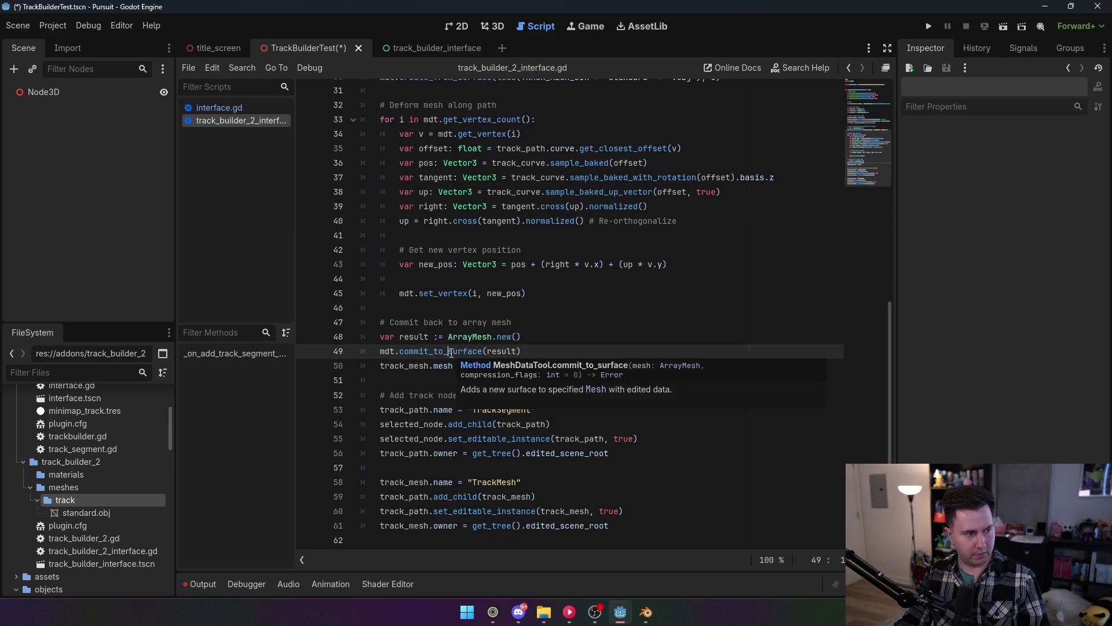
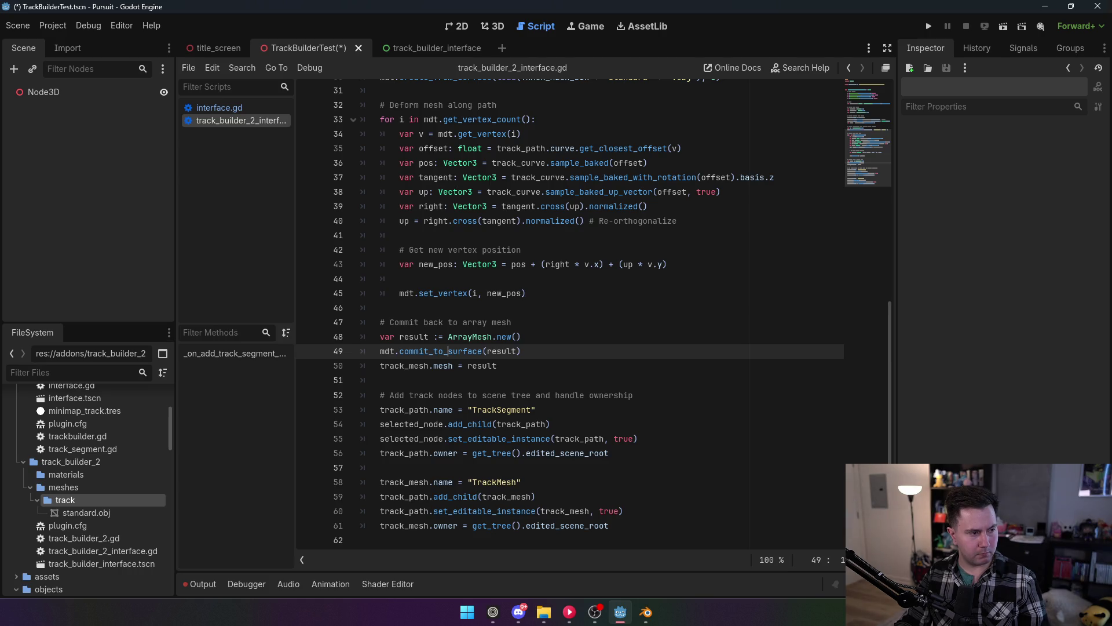
Review the mesh-deform and setup code near the top of the script.
click(452, 308)
scroll(497, 351, up, 10)
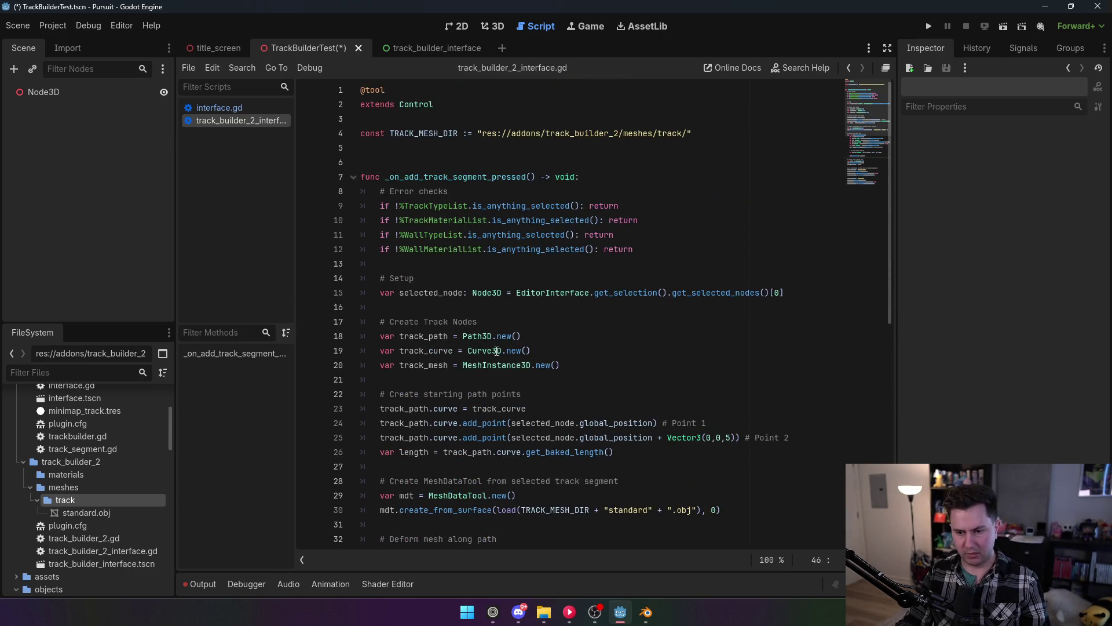
scroll(473, 326, down, 6)
scroll(441, 307, up, 4)
click(463, 215)
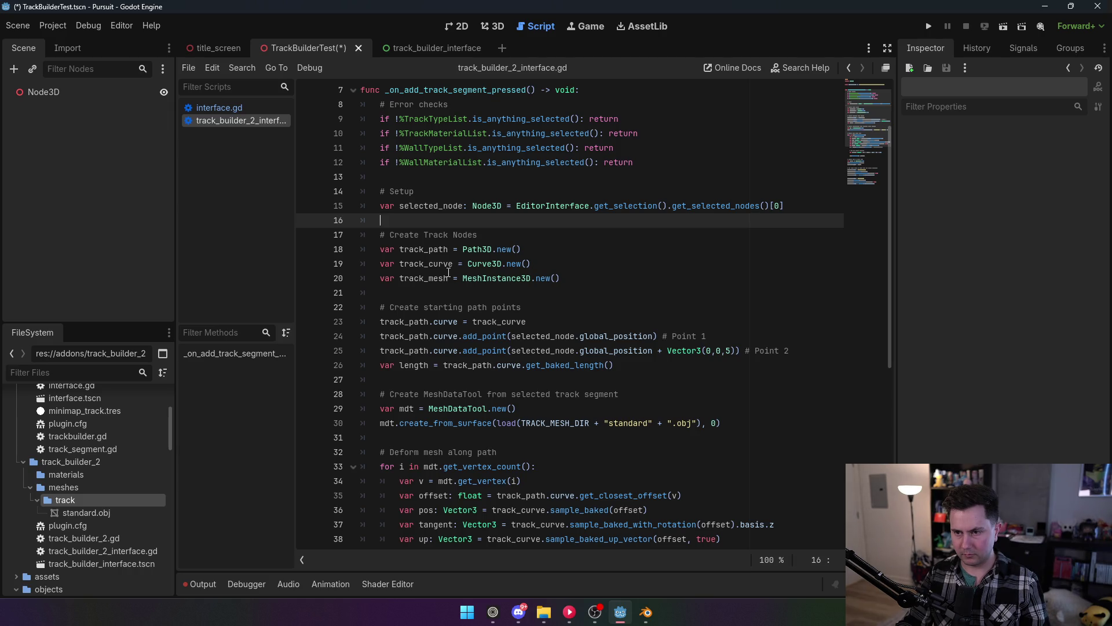
mouse_move(464, 277)
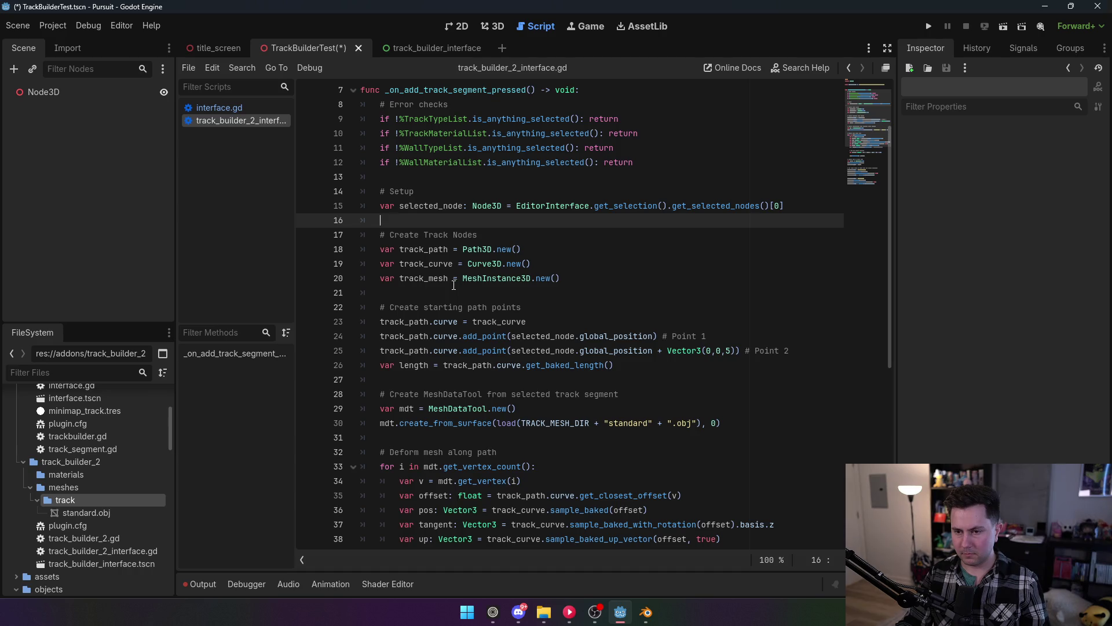
scroll(454, 285, down, 2)
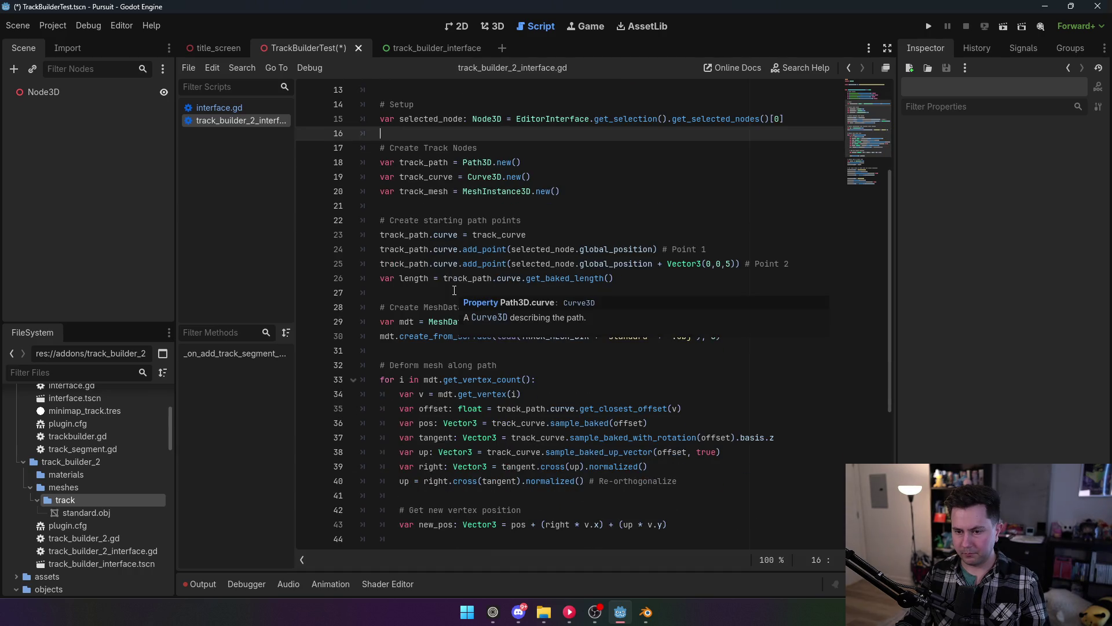
Look through the vertex loop and add_point calls down to the length line.
click(579, 380)
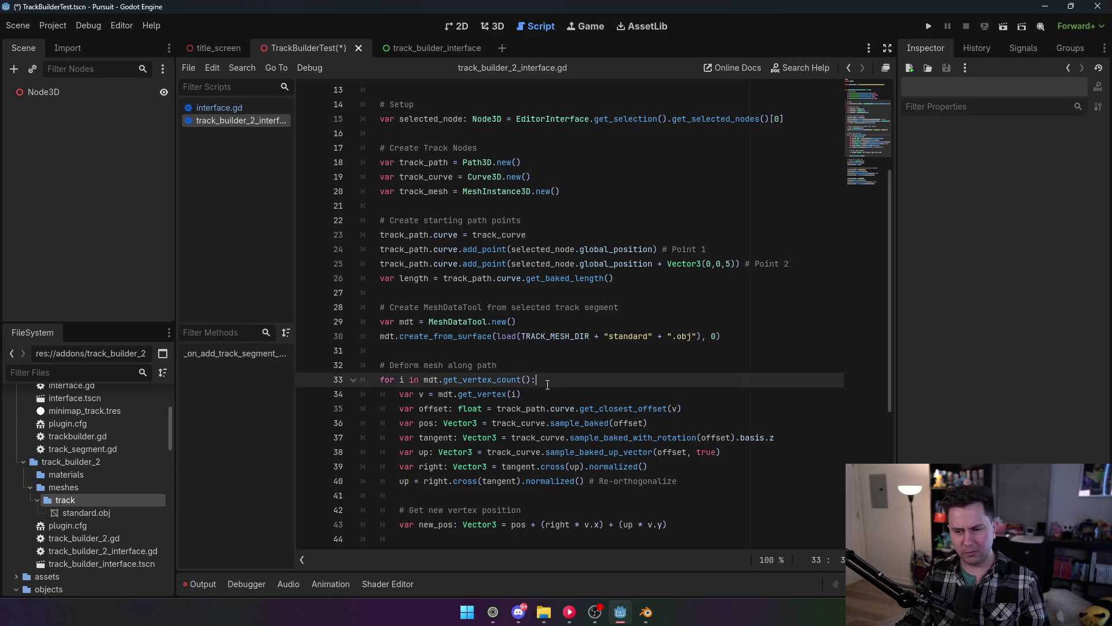
scroll(639, 354, down, 1)
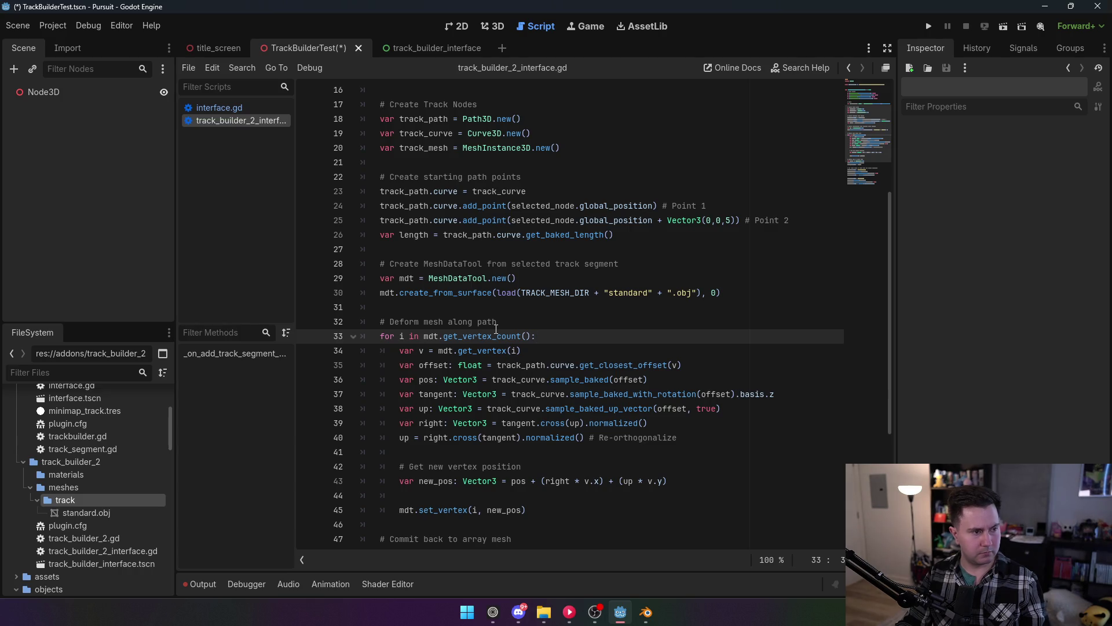
mouse_move(494, 332)
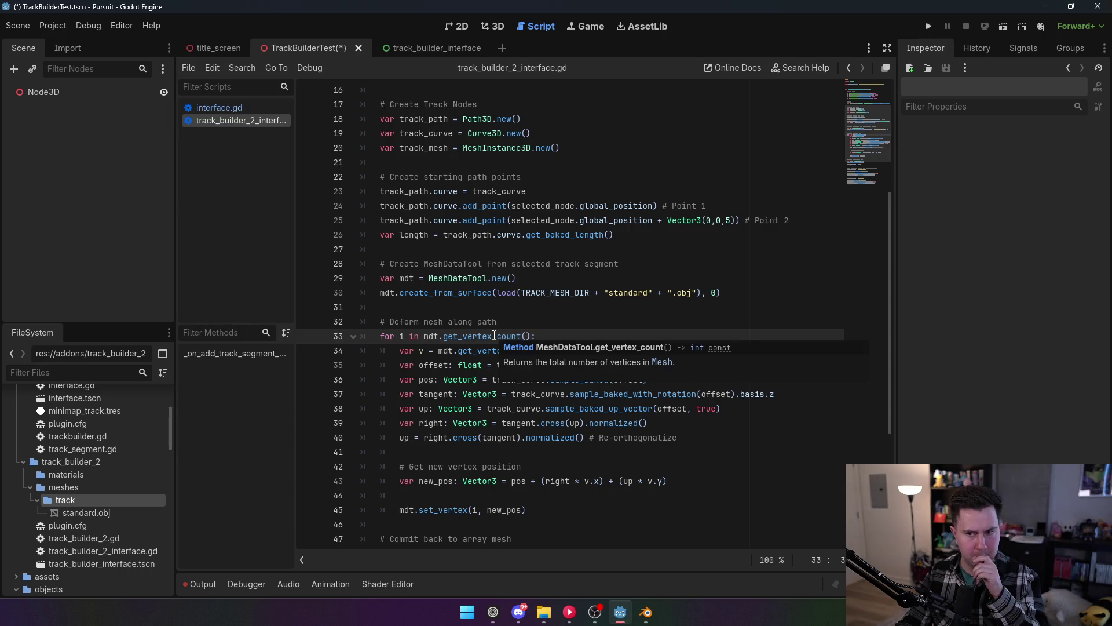
scroll(494, 335, up, 4)
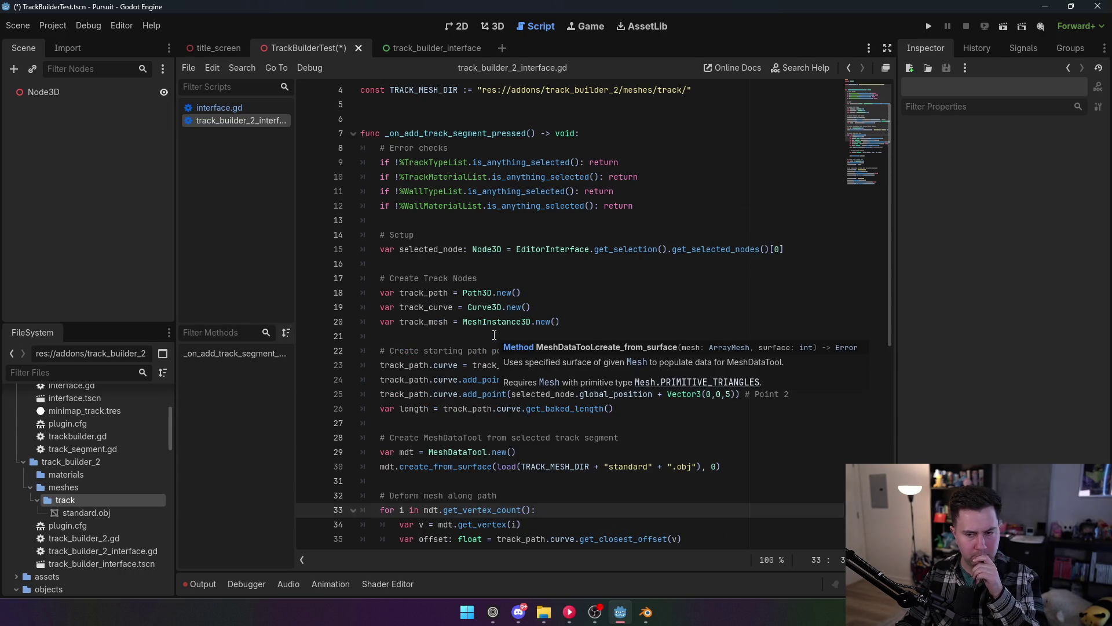
scroll(494, 335, down, 3)
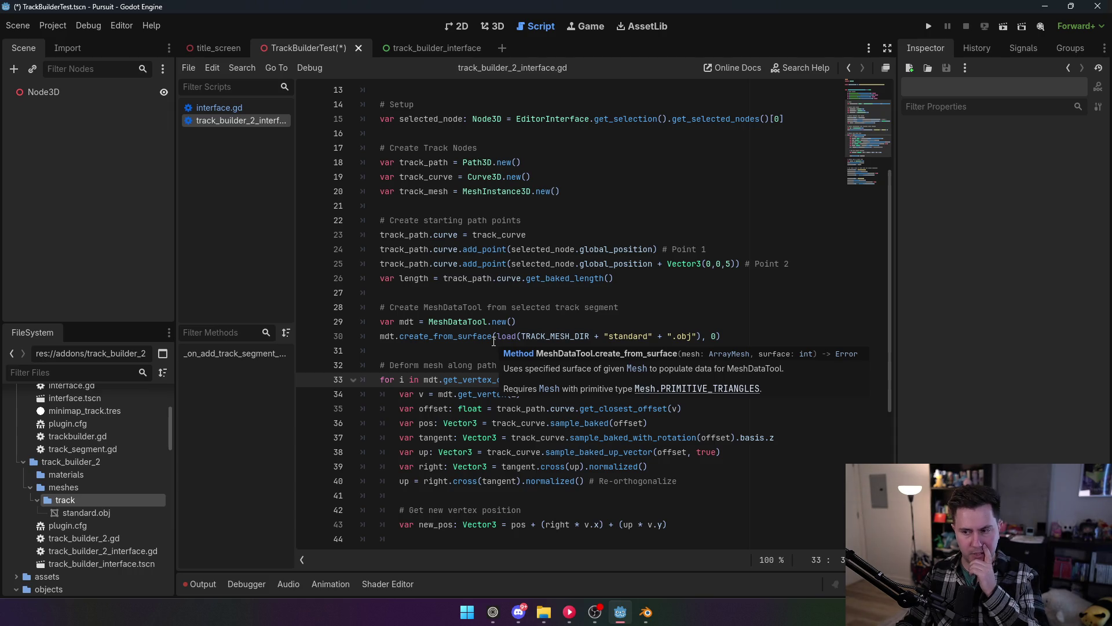
scroll(494, 340, up, 2)
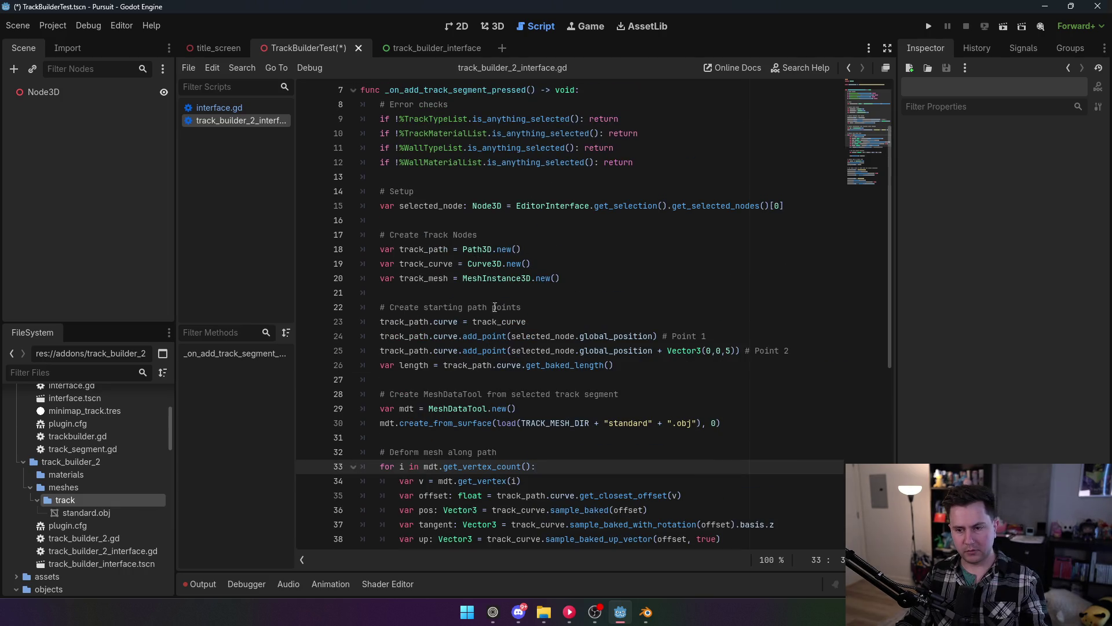
click(469, 349)
scroll(572, 306, down, 3)
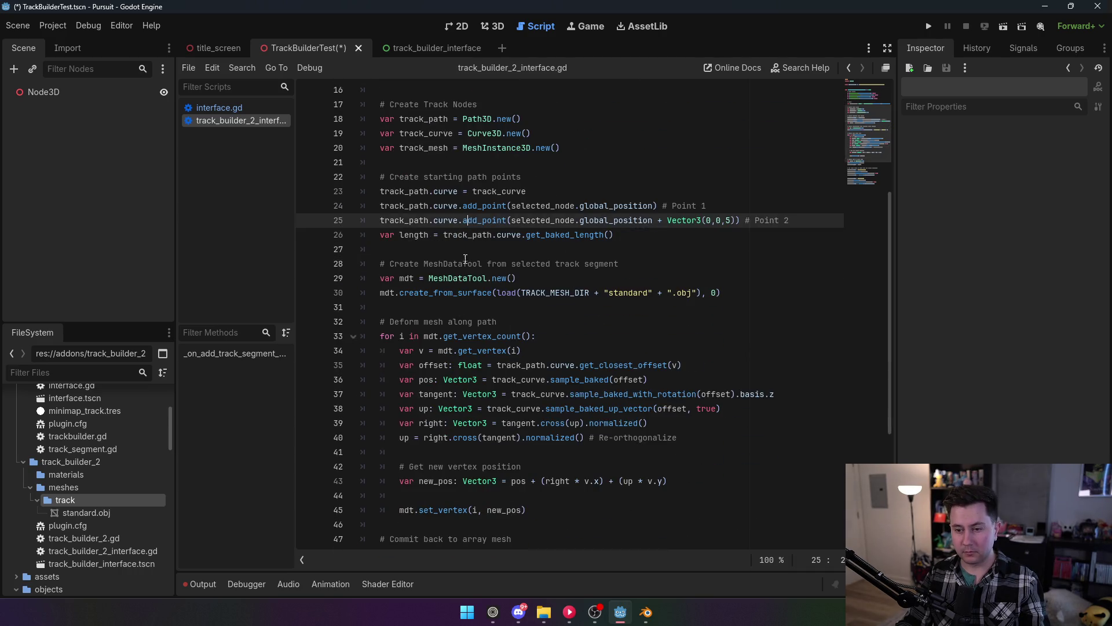
click(486, 234)
Declare 'var segment_count' on a new line below the length line (line 26).
double_click(409, 234)
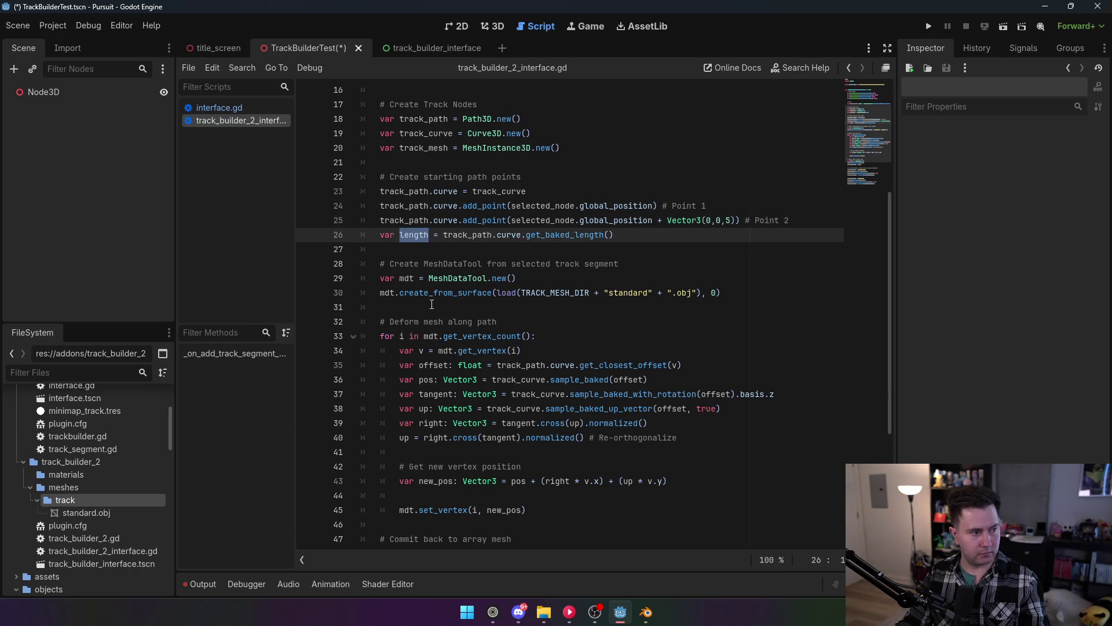
click(656, 233)
key(Return)
text(var s)
text(t_count)
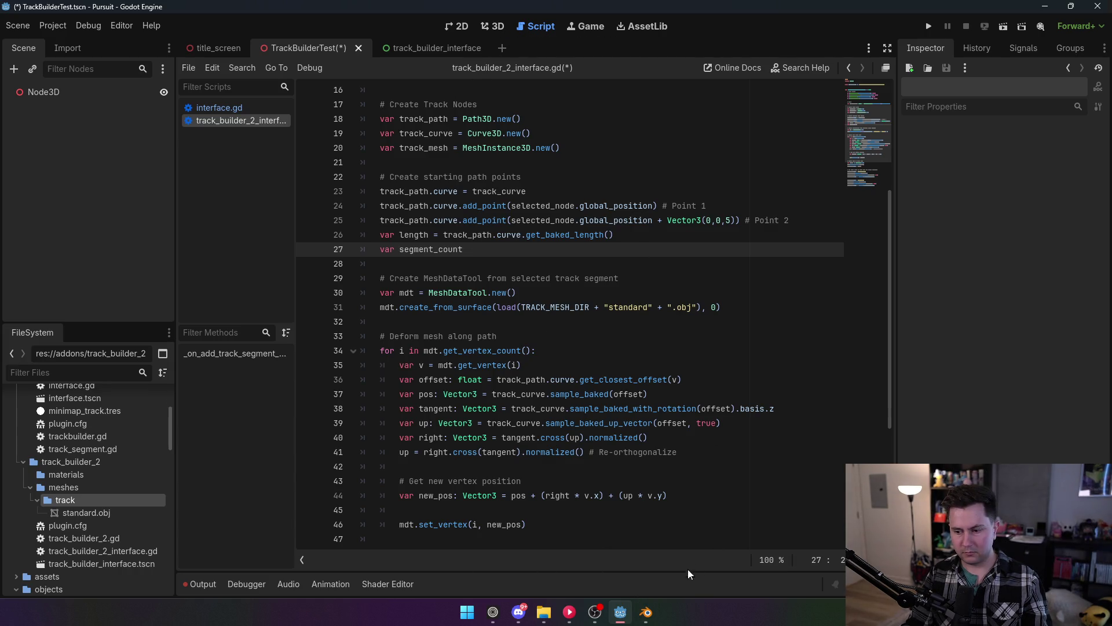
Check the flat cube in Blender, then insert a blank line above TRACK_MESH_DIR.
click(648, 621)
mouse_move(450, 285)
mouse_down()
mouse_move(510, 301)
mouse_move(580, 246)
mouse_move(579, 269)
mouse_move(536, 288)
mouse_move(276, 273)
mouse_move(404, 273)
mouse_up()
key(alt+Tab)
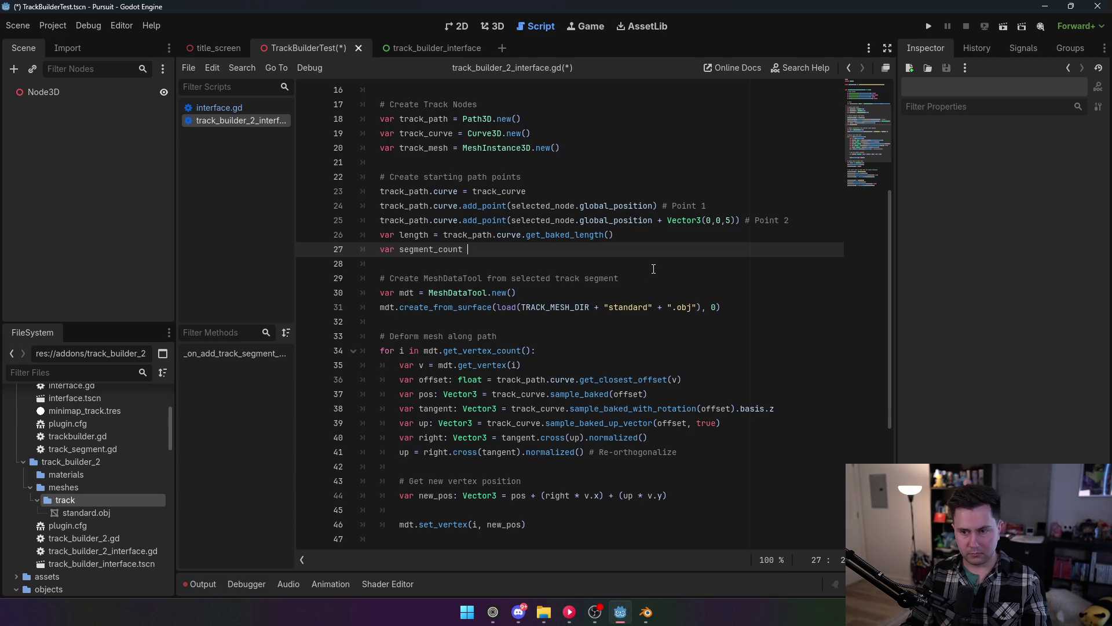
scroll(507, 252, up, 2)
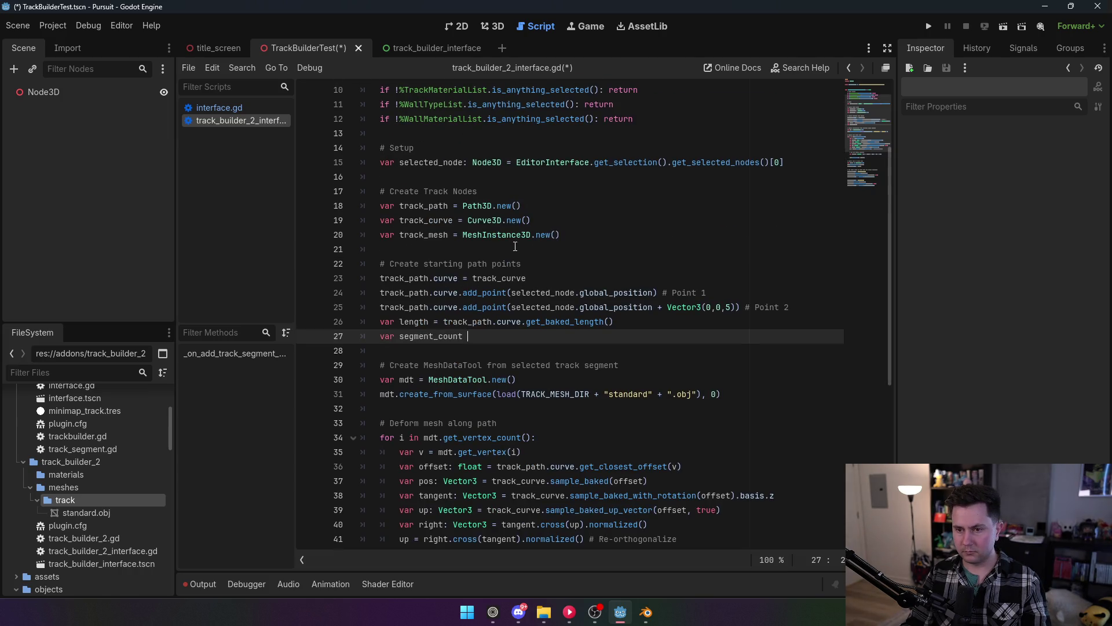
scroll(515, 246, up, 3)
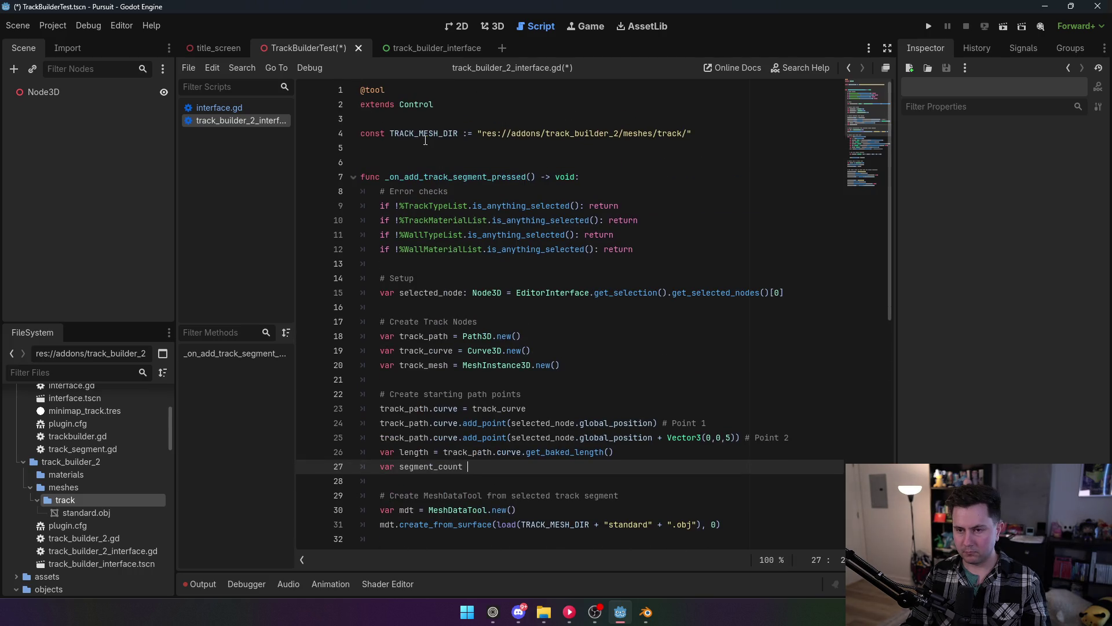
click(429, 118)
key(Return)
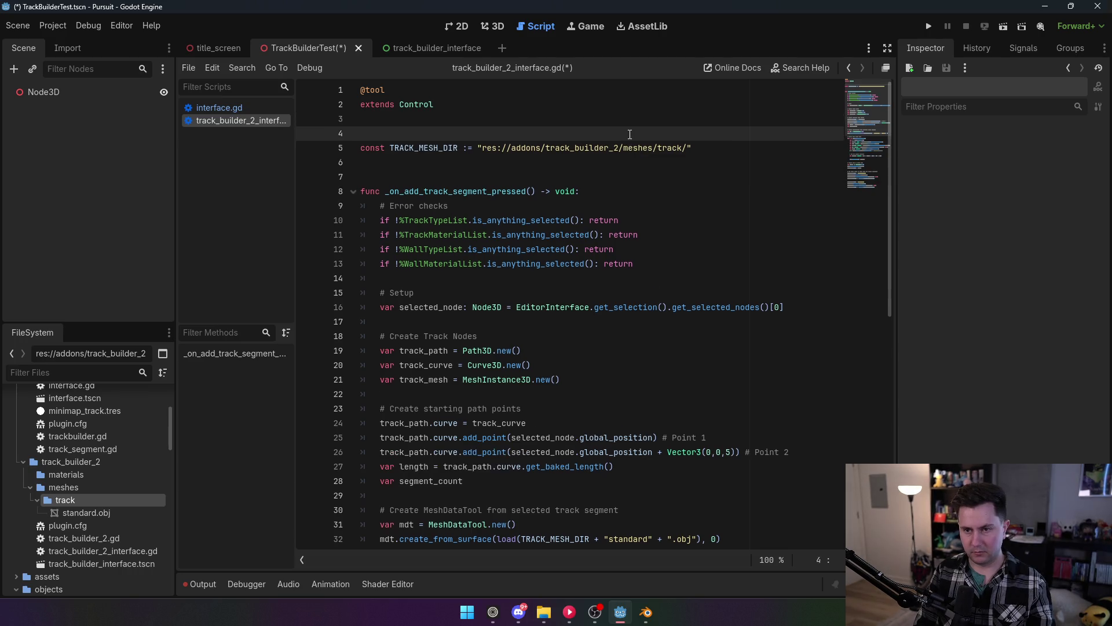
Add 'const SEGMENT_LENGTH: float = 1.0' on a new line above TRACK_MESH_DIR.
key(Return)
key(Up)
text(const)
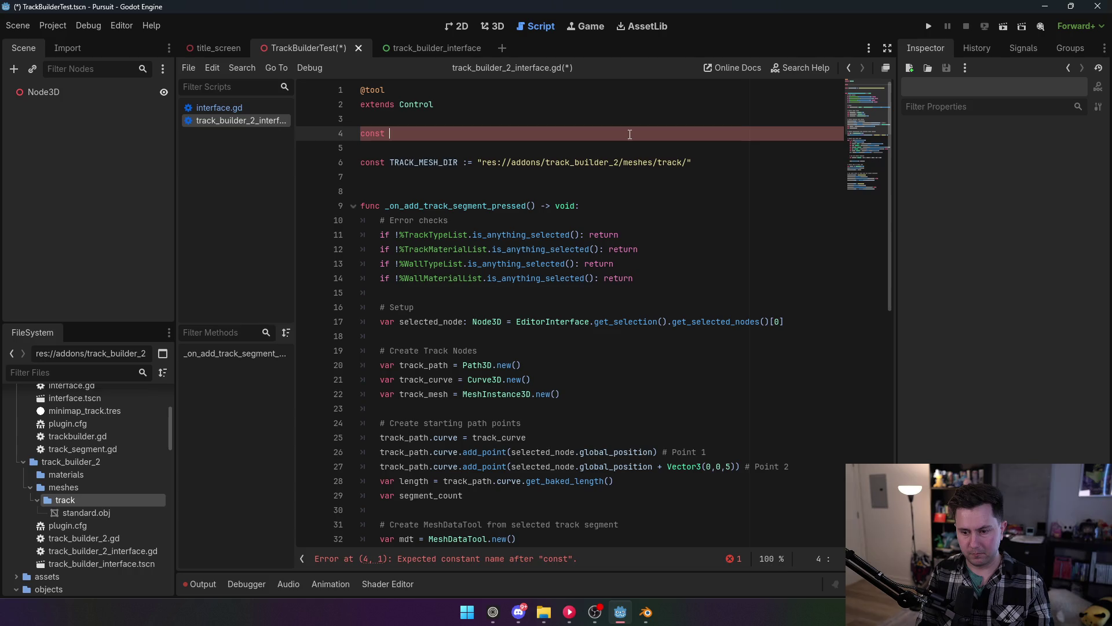
text(SEGMENT)
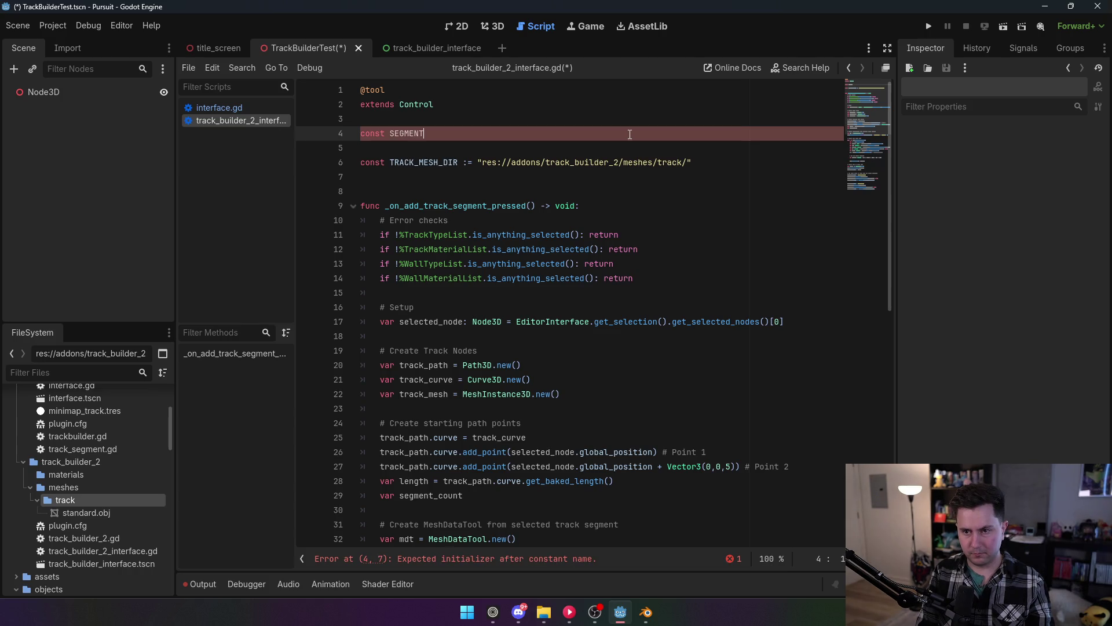
text(_LENGTH =)
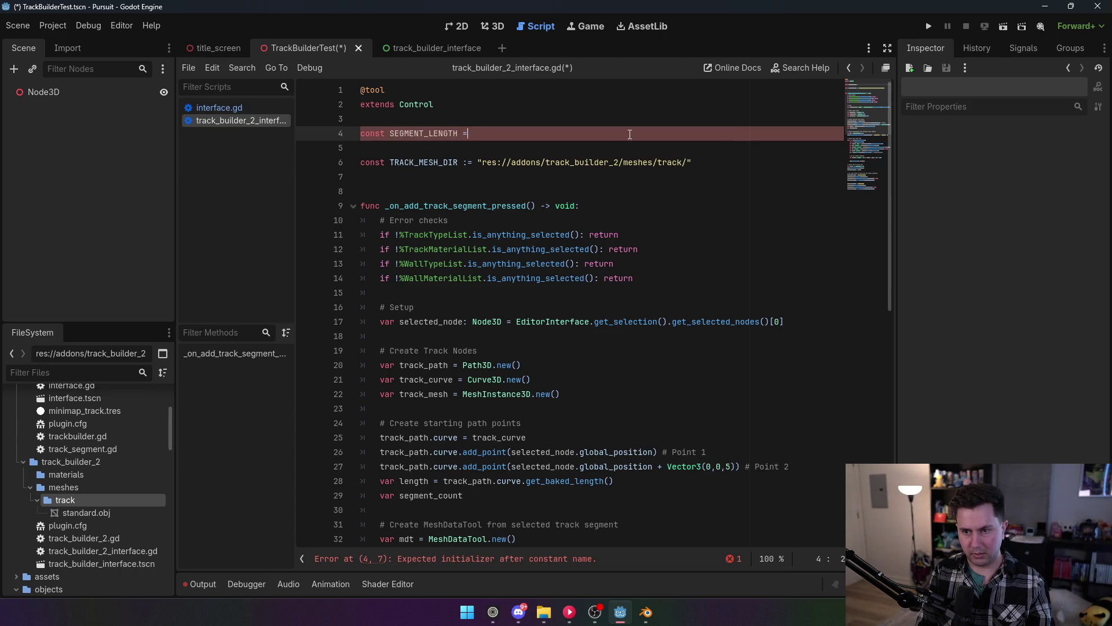
key(BackSpace)
key(BackSpace)
key(BackSpace)
text(: float = 1.0)
scroll(515, 250, down, 7)
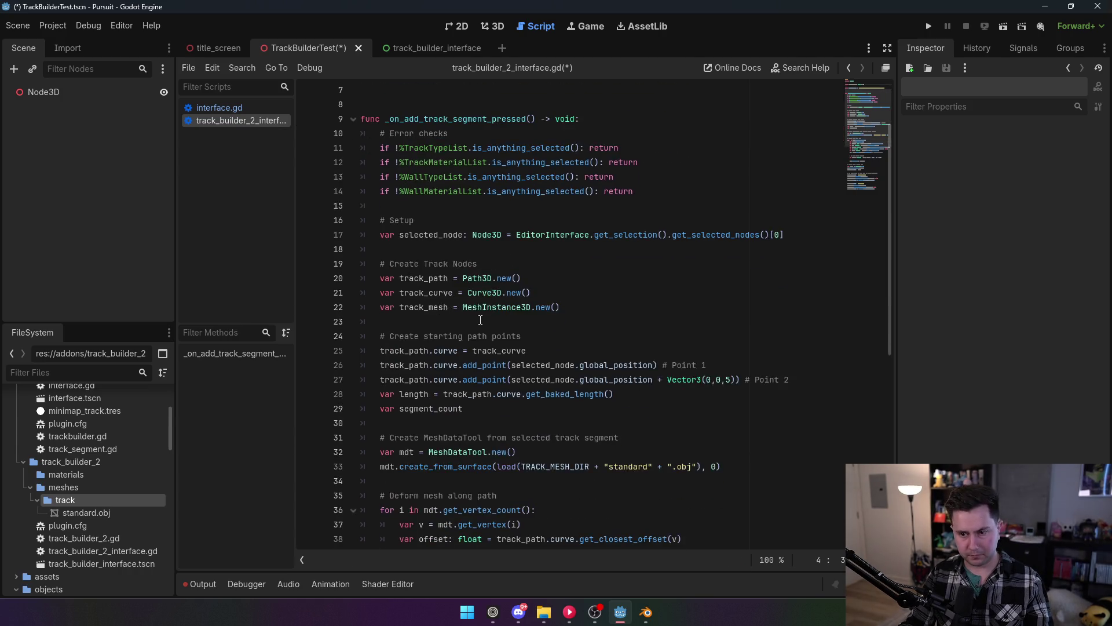
Complete line 29 as 'var segment_count = length / SEGMENT_LENGTH'.
scroll(522, 336, up, 4)
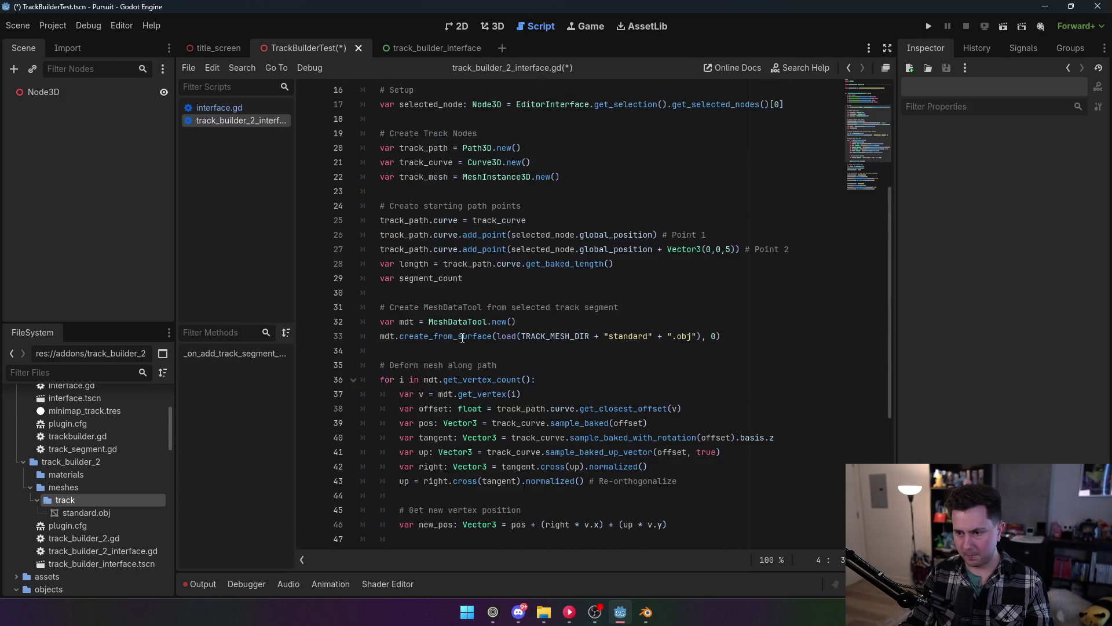
click(646, 365)
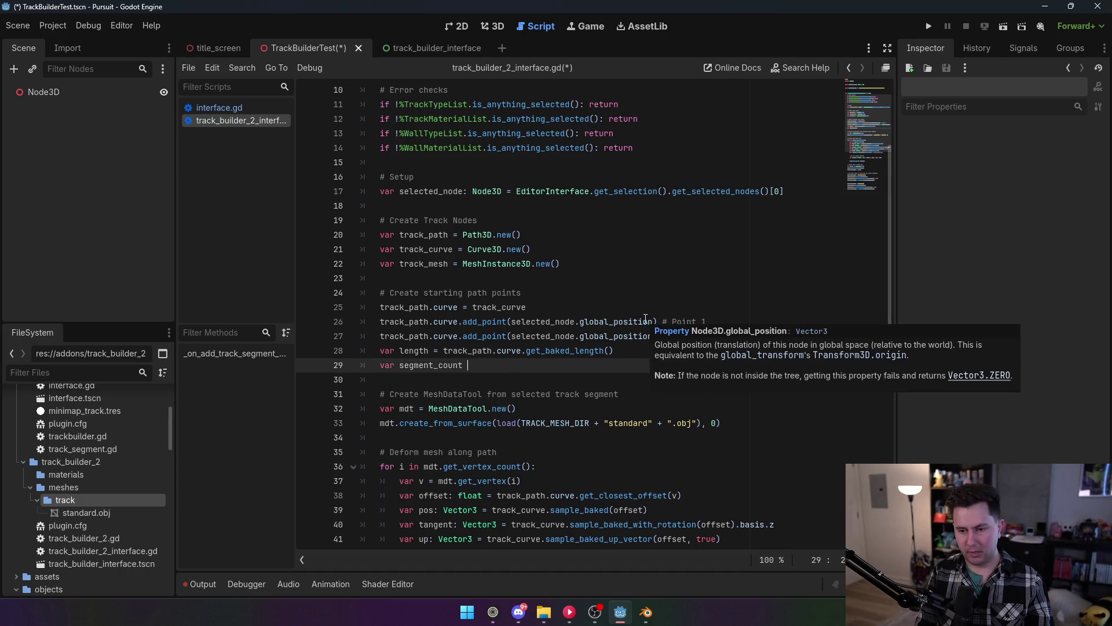
text(lenght)
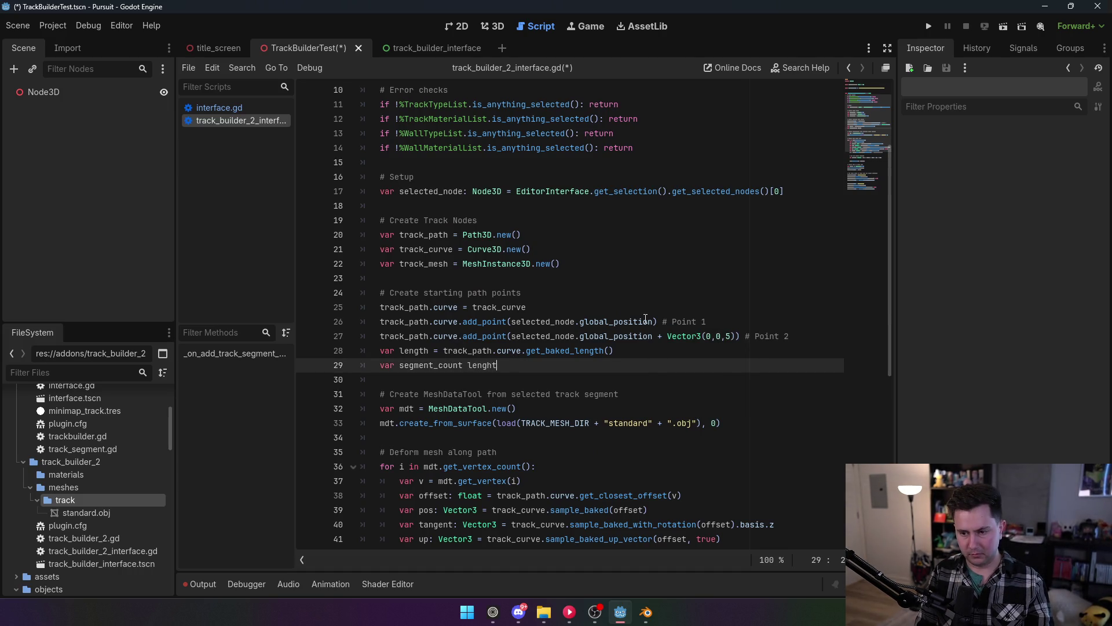
key(BackSpace)
key(BackSpace)
text(th / S)
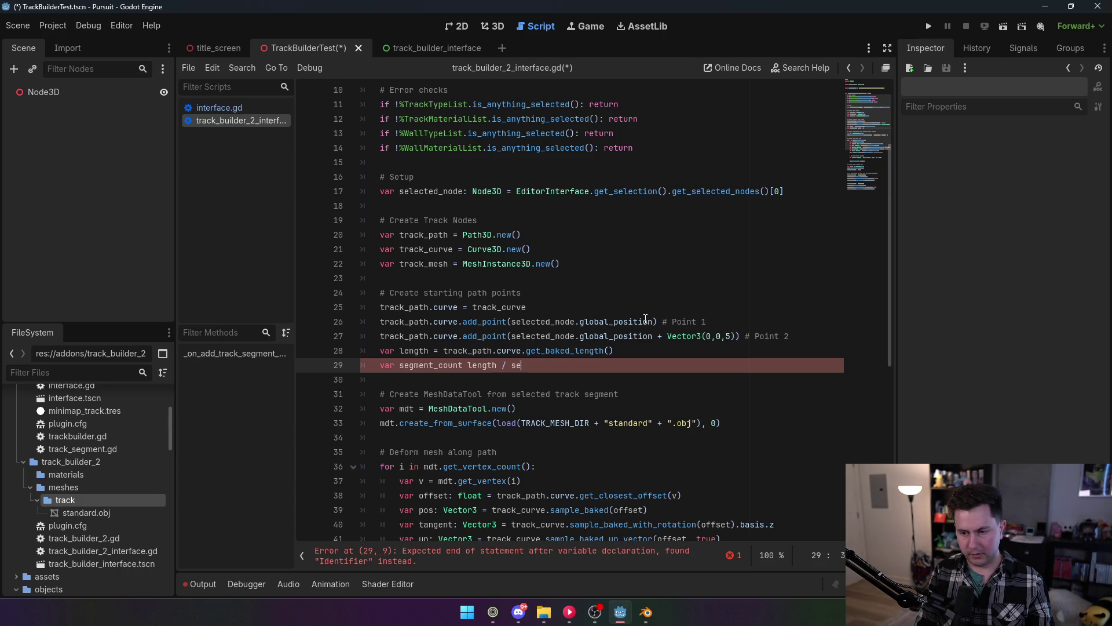
text(EGM)
key(BackSpace)
key(BackSpace)
key(BackSpace)
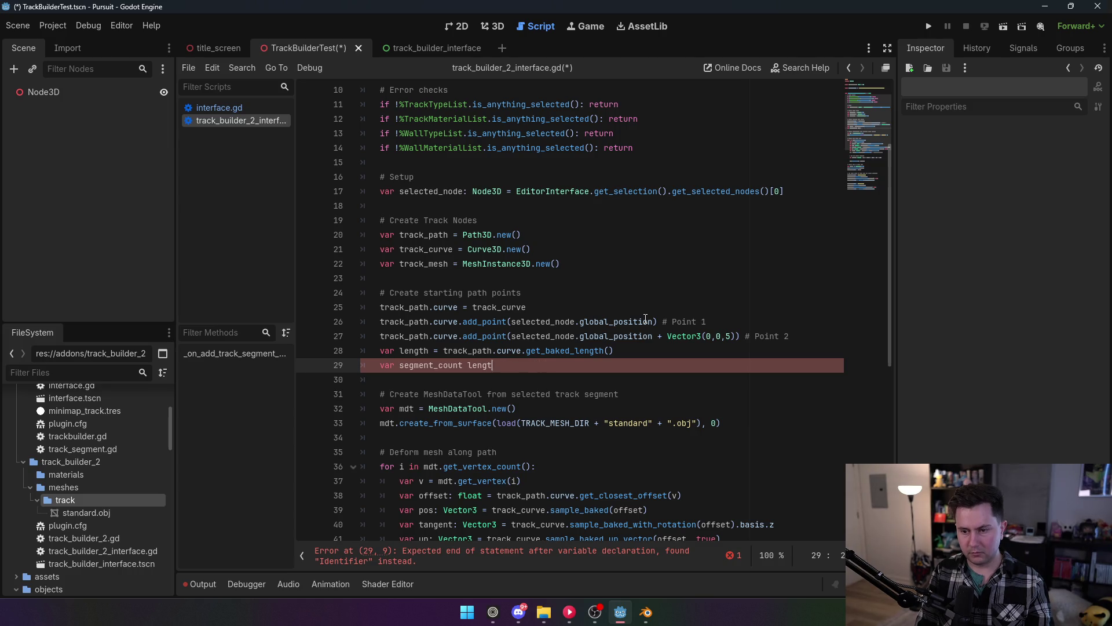
text(= le)
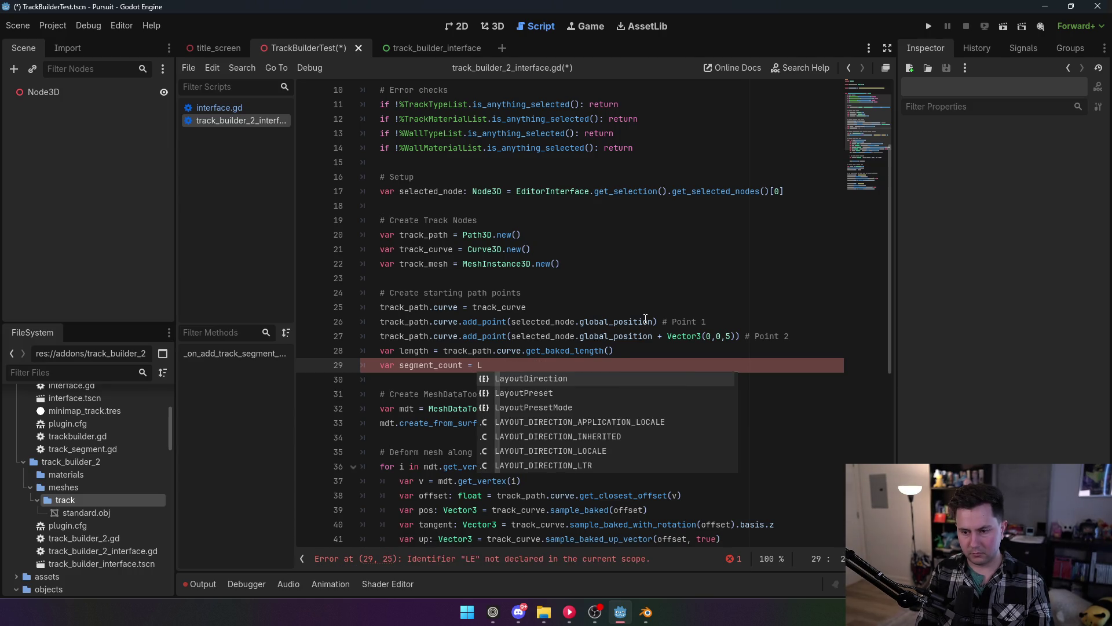
text(ngth)
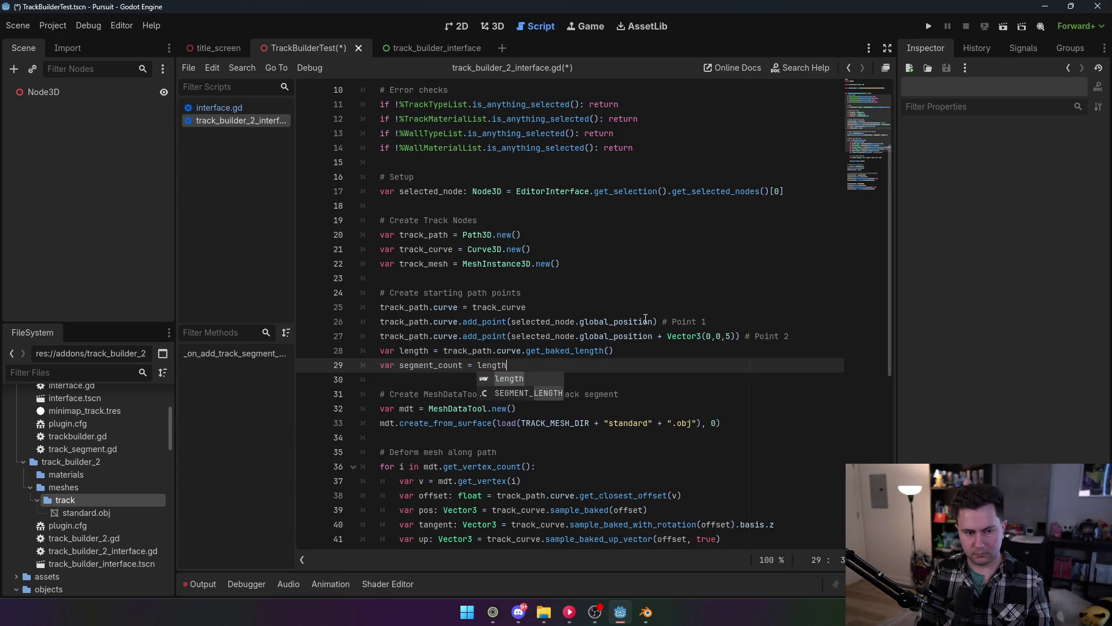
text( / )
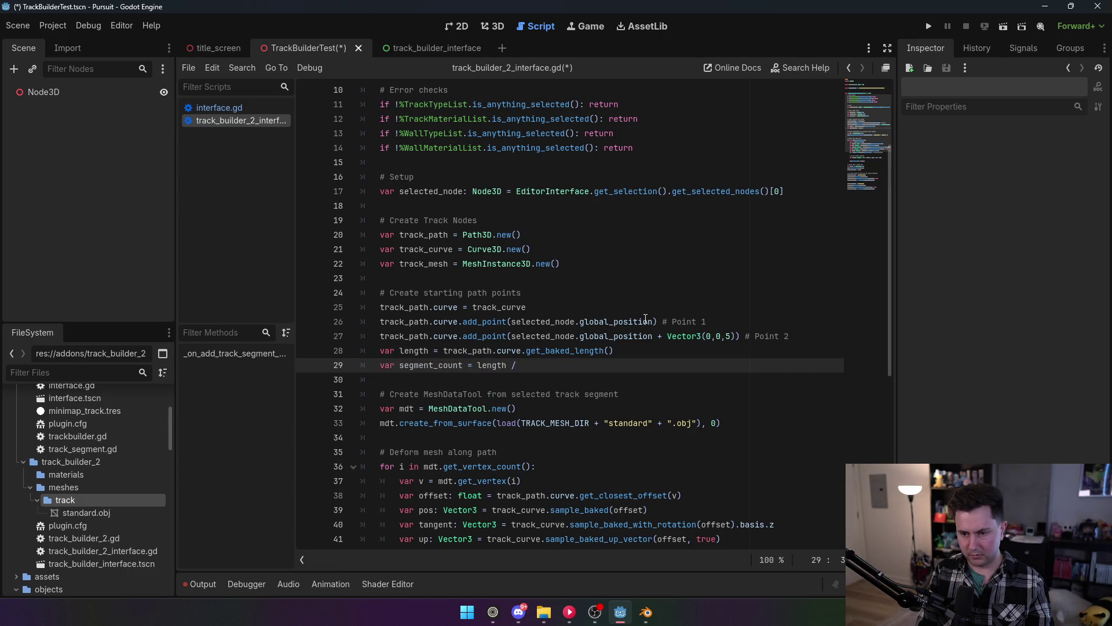
text(SEG)
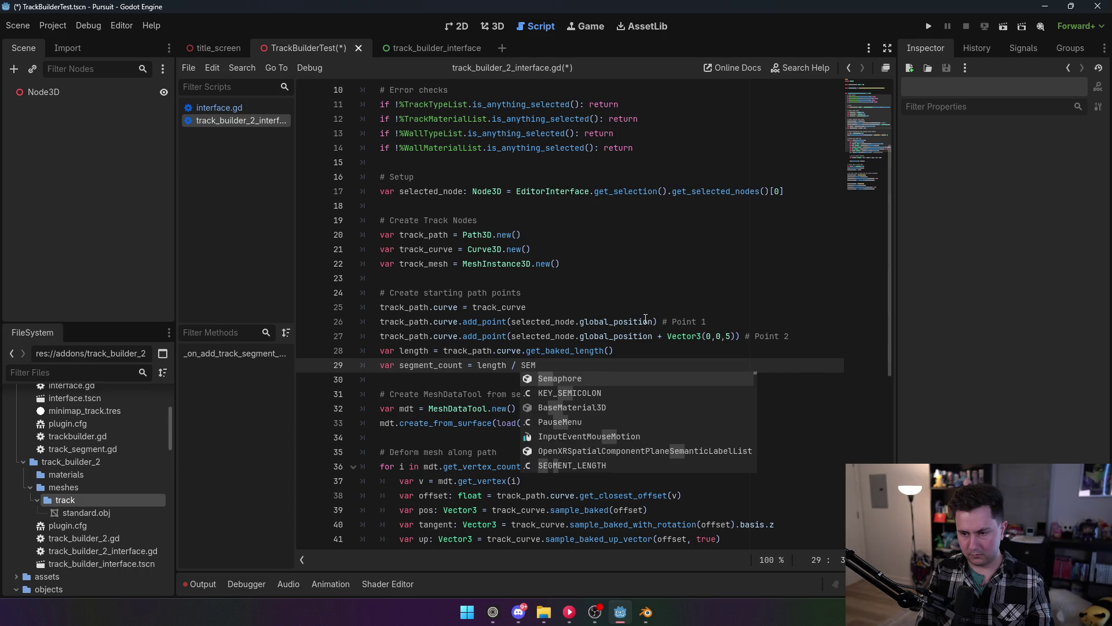
key(Return)
click(588, 251)
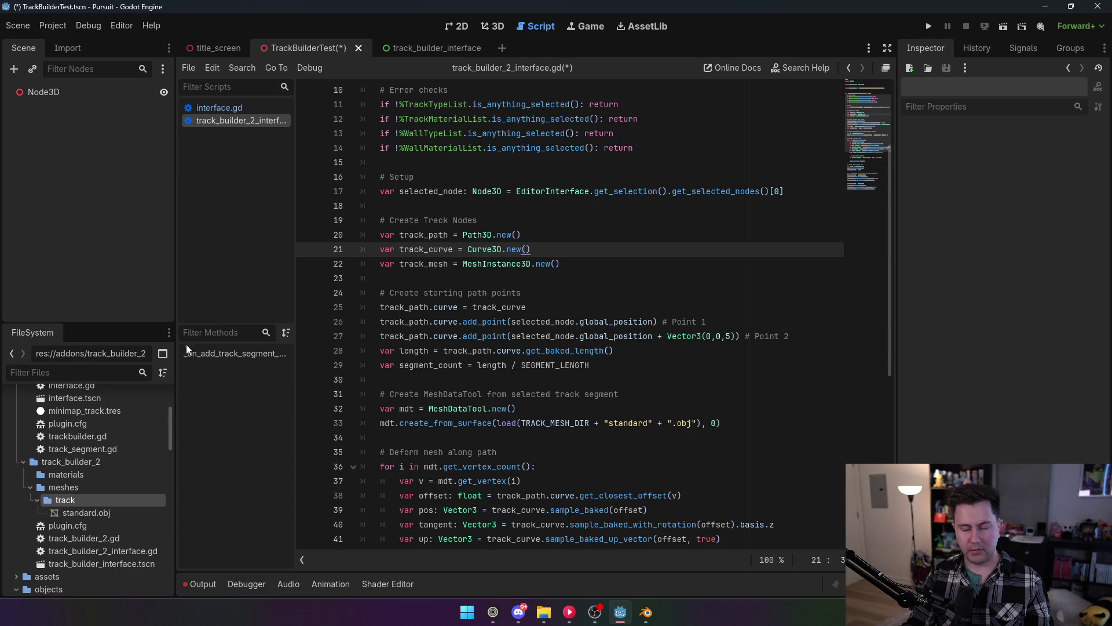
Insert two blank lines after the mesh setup code, before the deform comment.
scroll(553, 440, down, 5)
drag(545, 419, 357, 253)
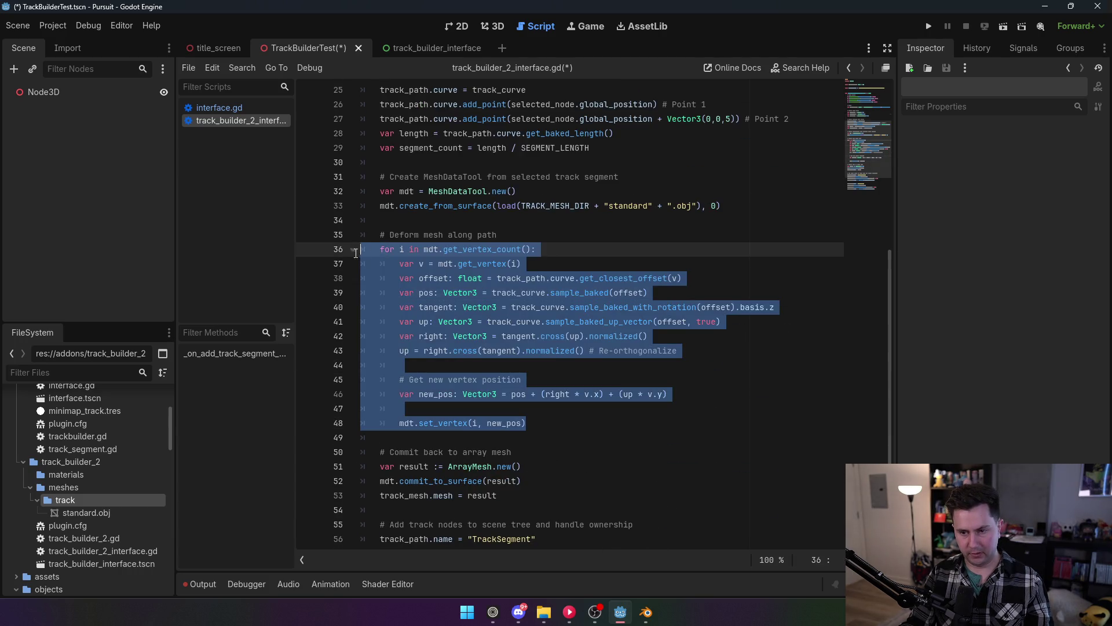
scroll(512, 306, up, 2)
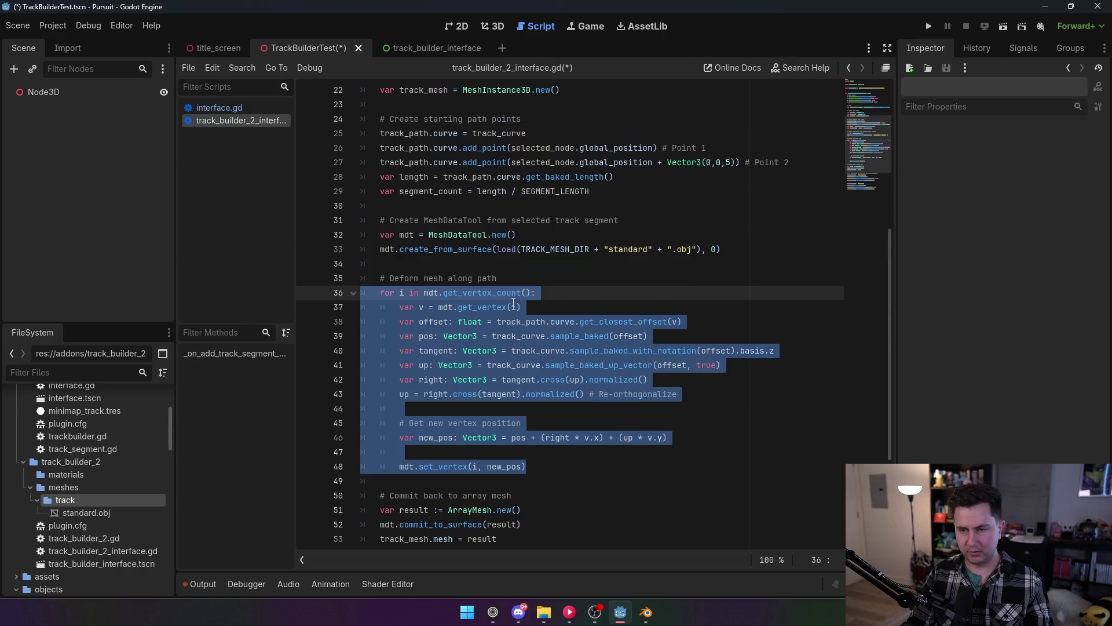
scroll(492, 306, up, 1)
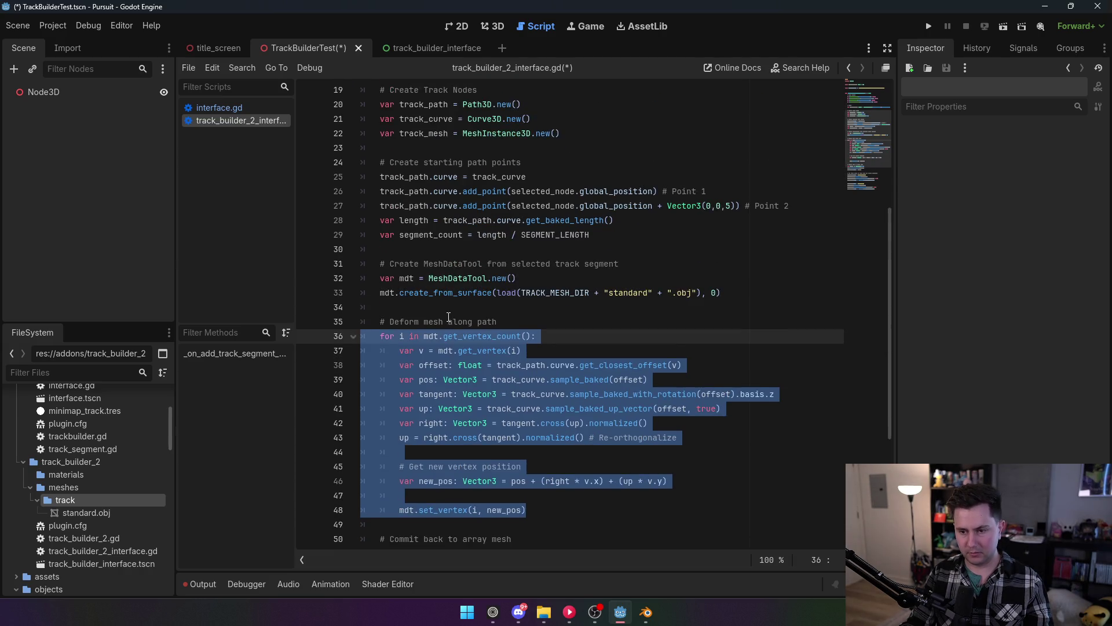
click(550, 307)
key(Return)
key(Return)
key(Up)
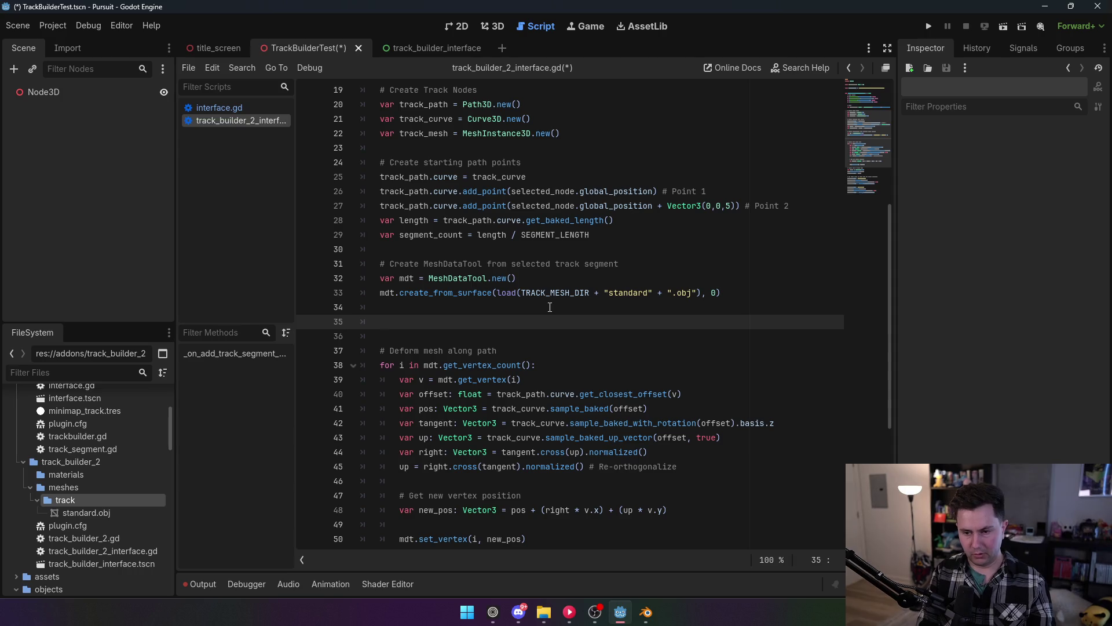
Add 'for s in segment_count:' whose body sets segment_offset = track_curve.sample_baked(s).
text(for s in )
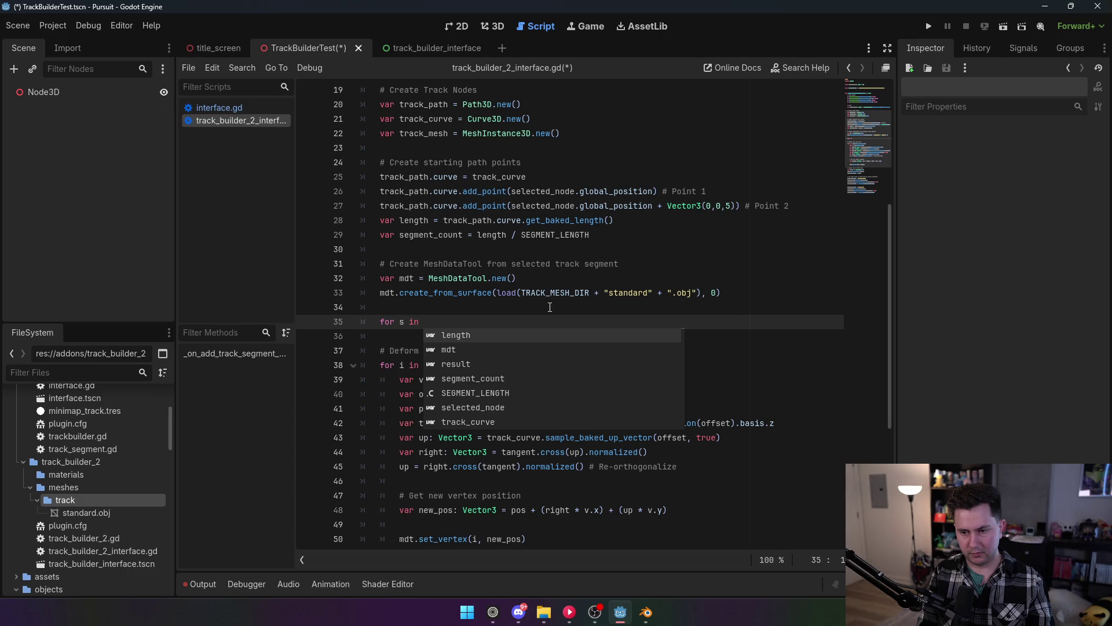
text(se)
key(Return)
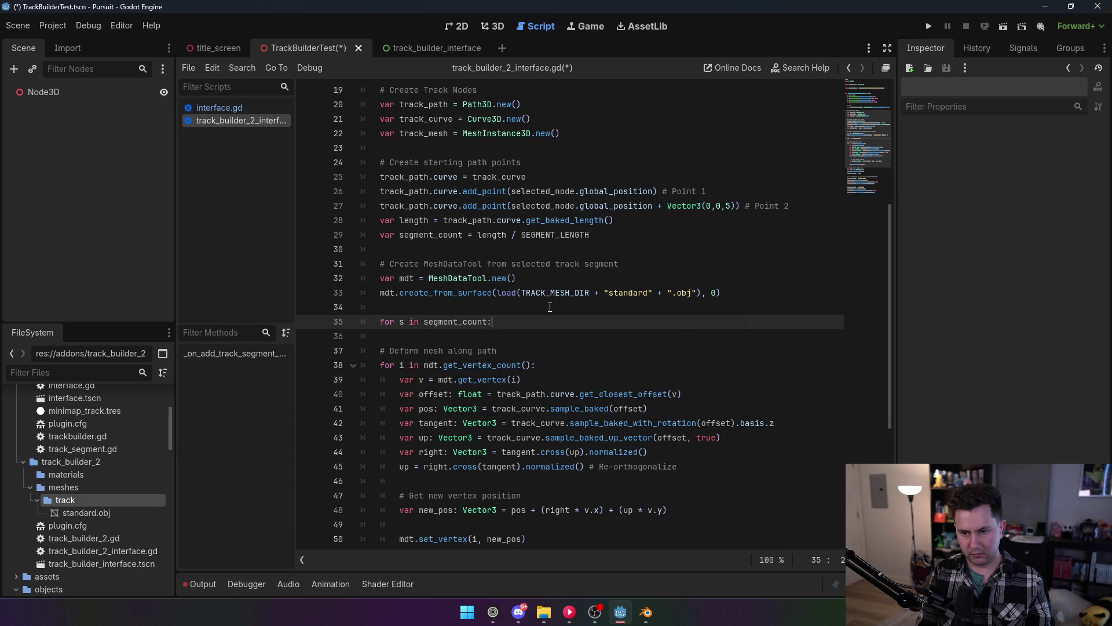
key(Return)
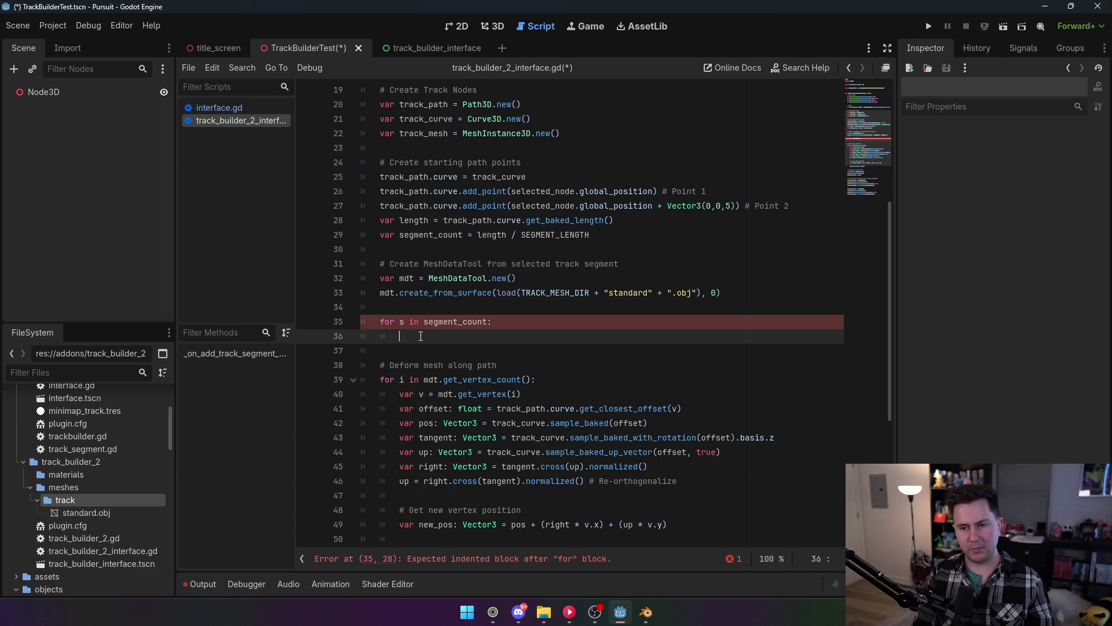
text(var segment_offset = track_curve.sample_baked(s))
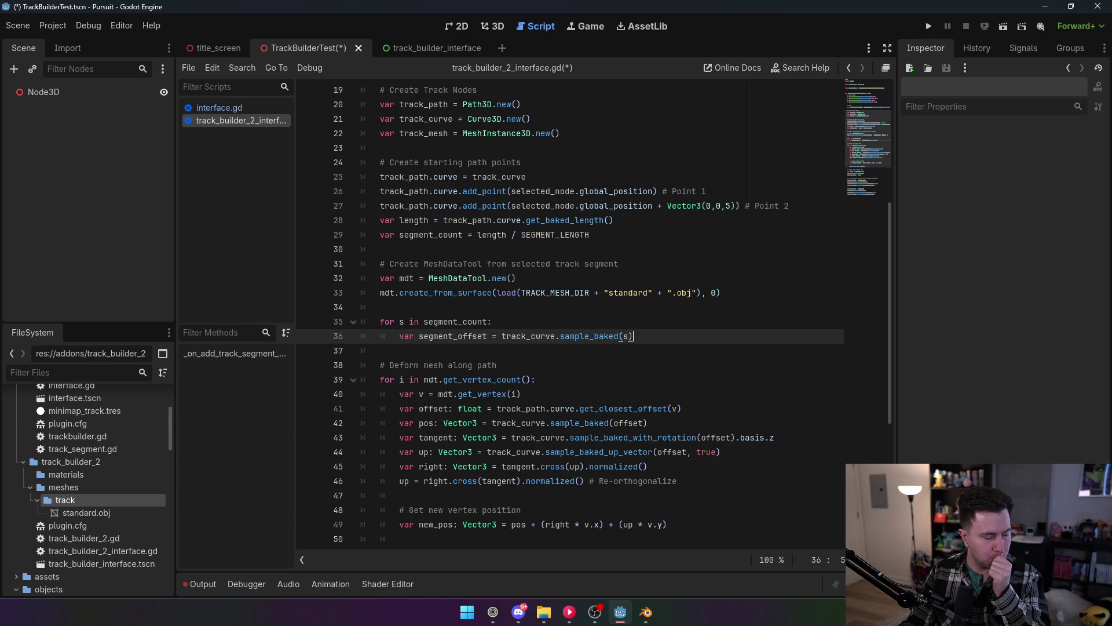
scroll(467, 337, down, 2)
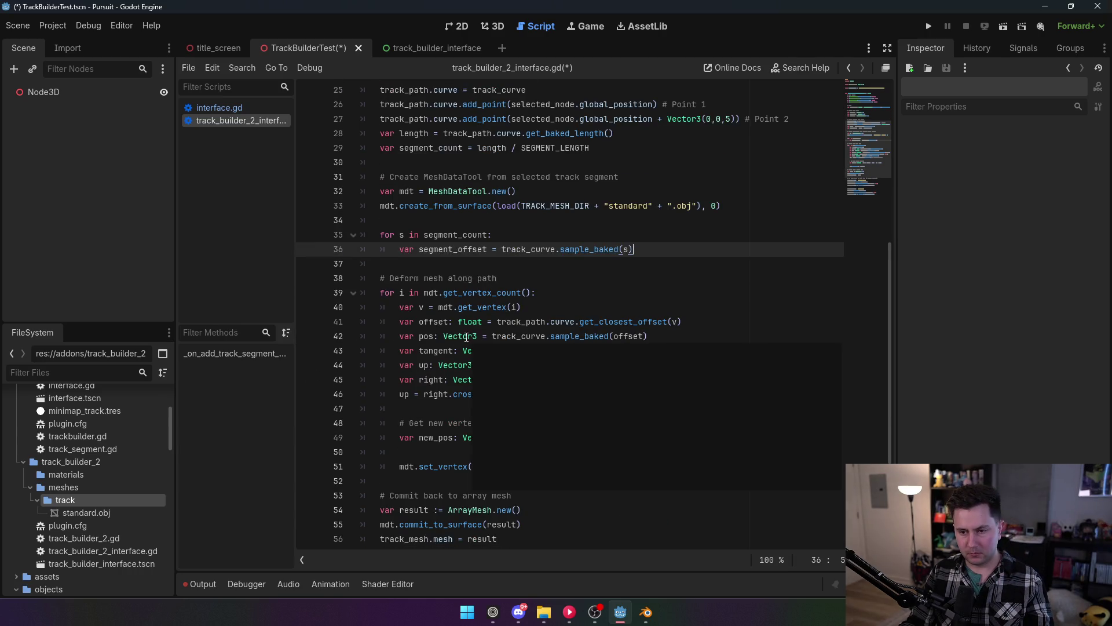
mouse_move(380, 278)
mouse_down()
mouse_move(689, 400)
mouse_move(708, 465)
mouse_up()
Indent the deform-mesh block, lines 38–51, into the segment loop.
key(Tab)
click(498, 219)
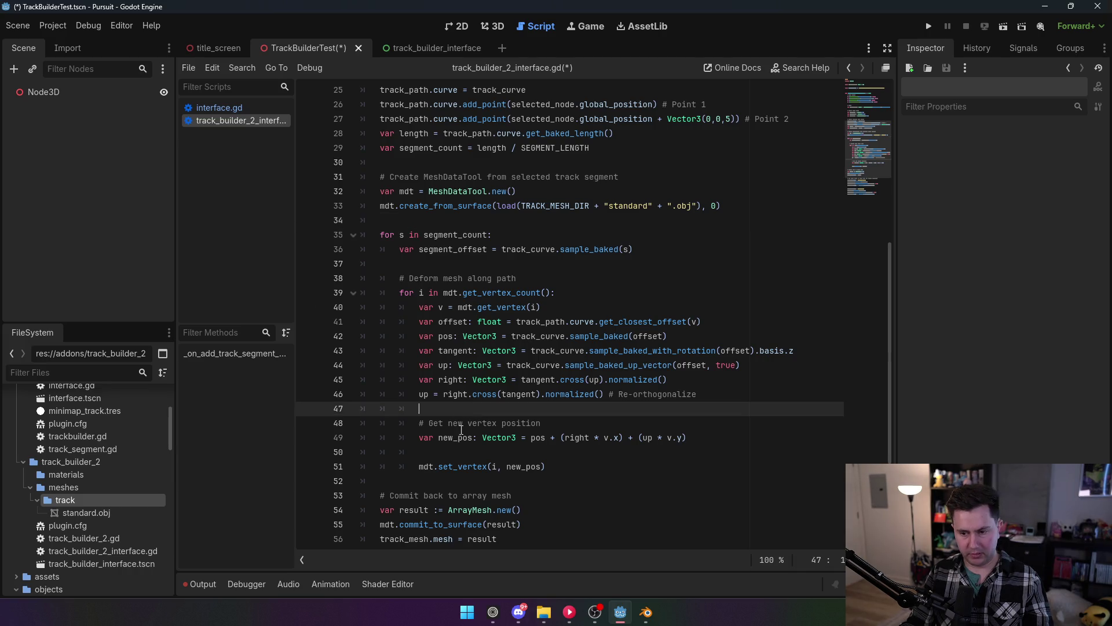
drag(438, 438, 479, 441)
mouse_move(487, 515)
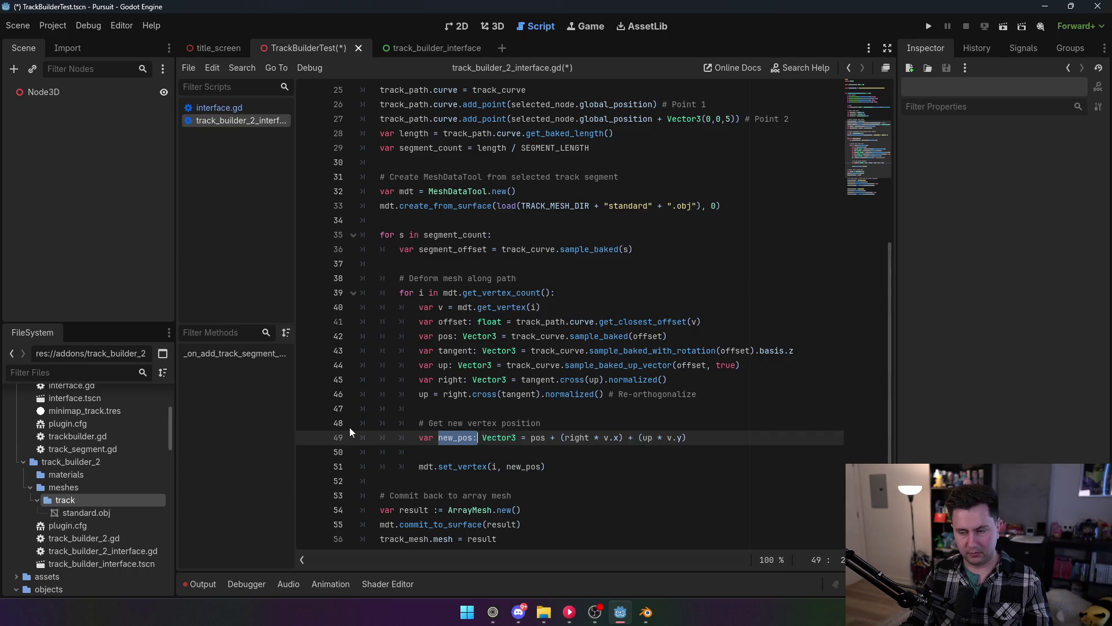
click(446, 248)
mouse_move(603, 247)
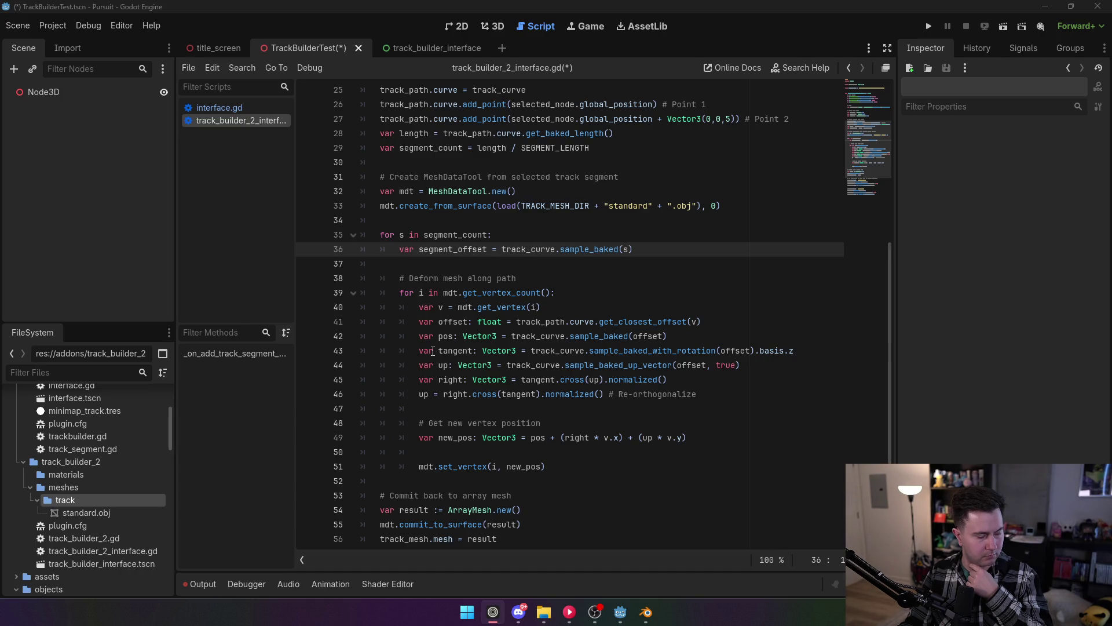
Add blank lines after get_vertex and begin 'var sample_offset: float = seg'.
click(598, 302)
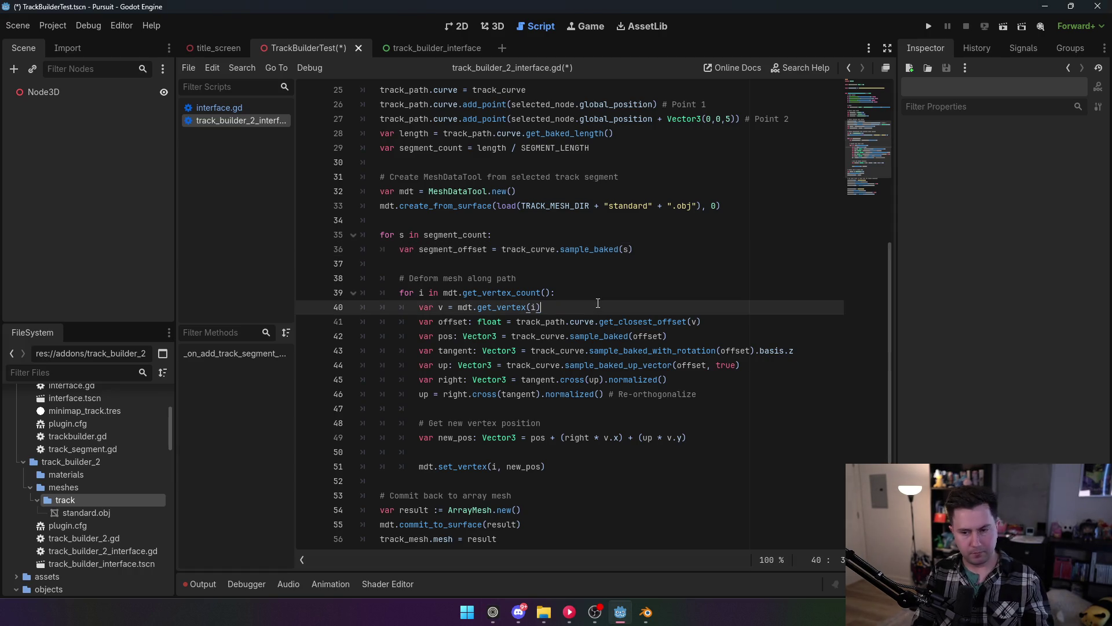
key(Return)
key(Return)
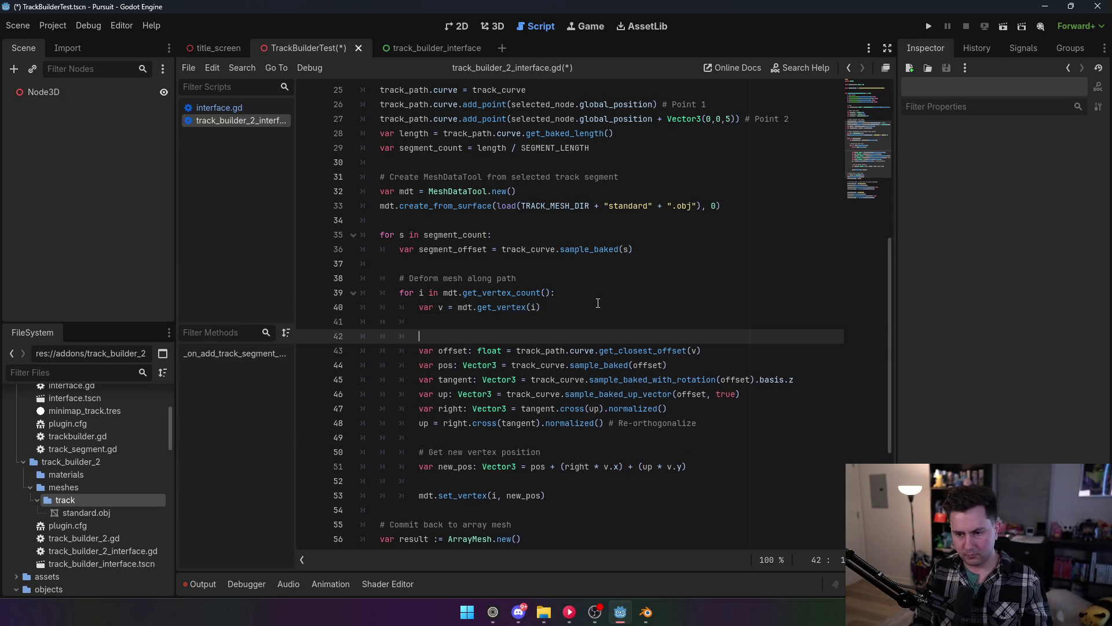
key(Up)
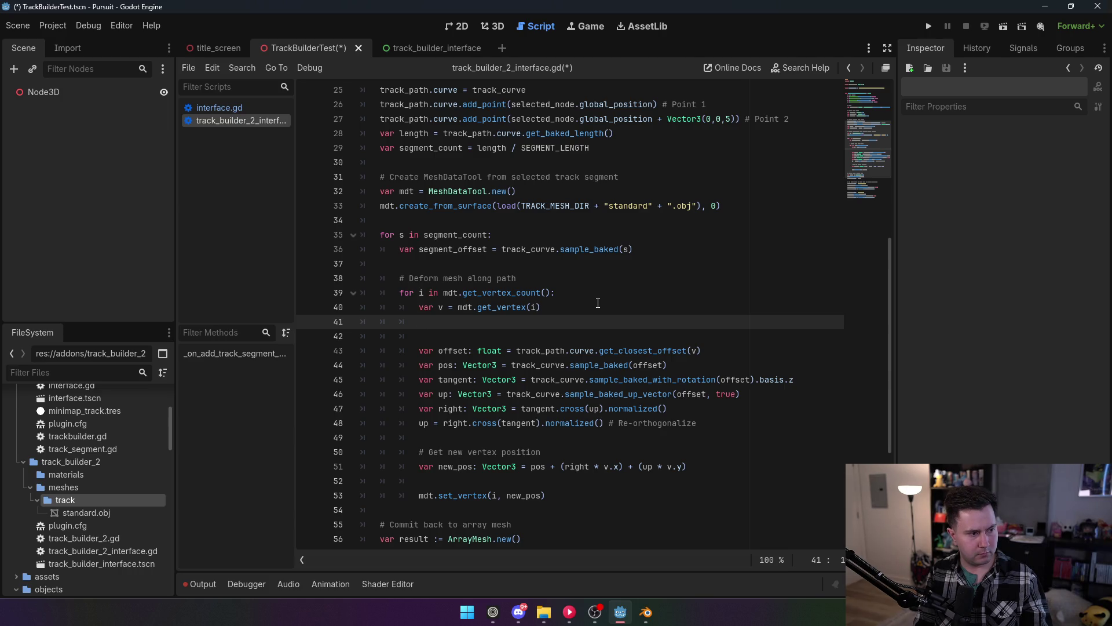
key(Return)
text(var)
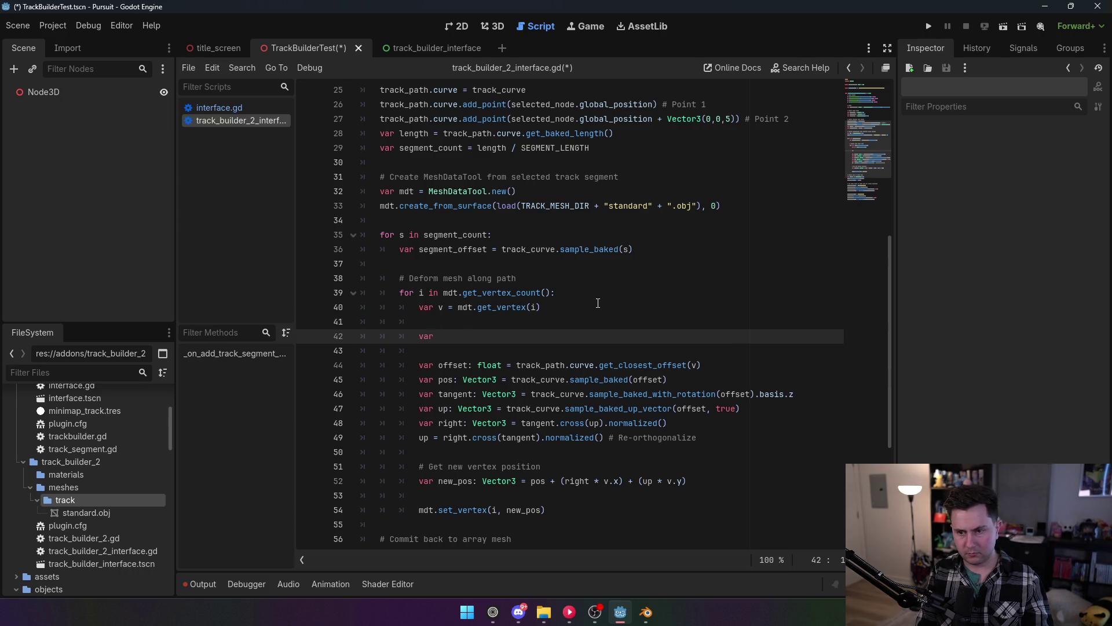
text( sample_offset)
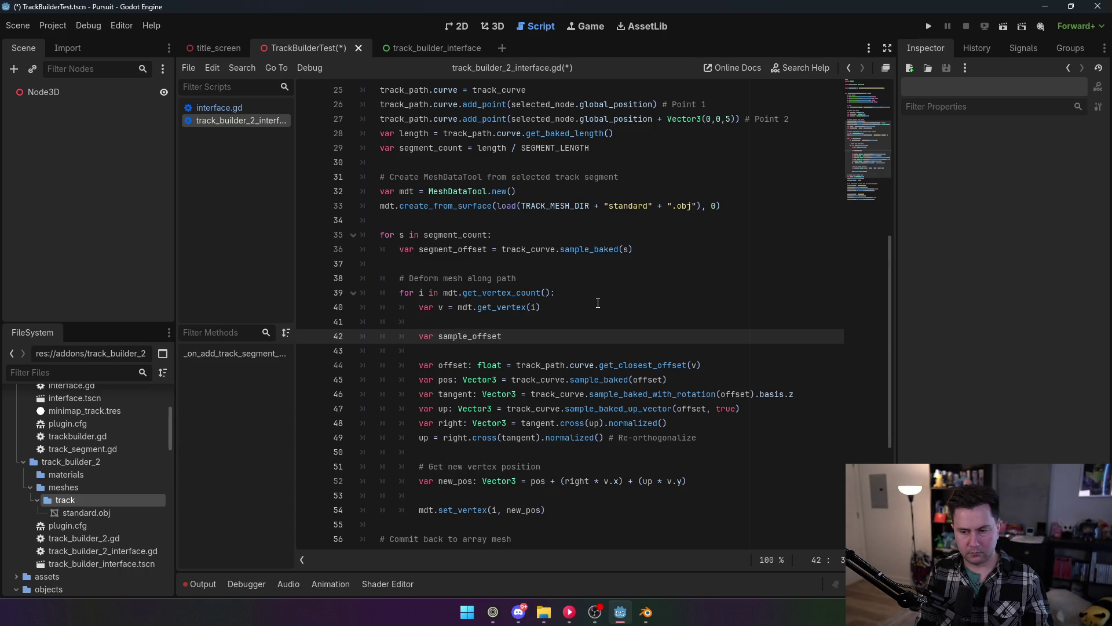
text(: float = seg)
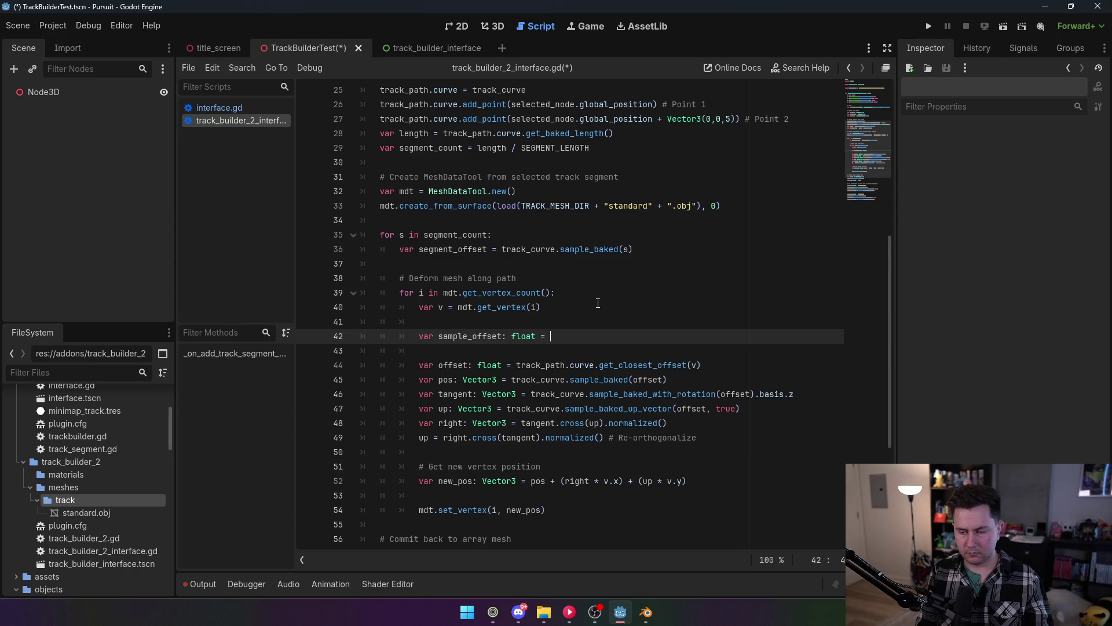
Finish the line as 'var sample_offset: float = segment_offset + v.z'.
key(Return)
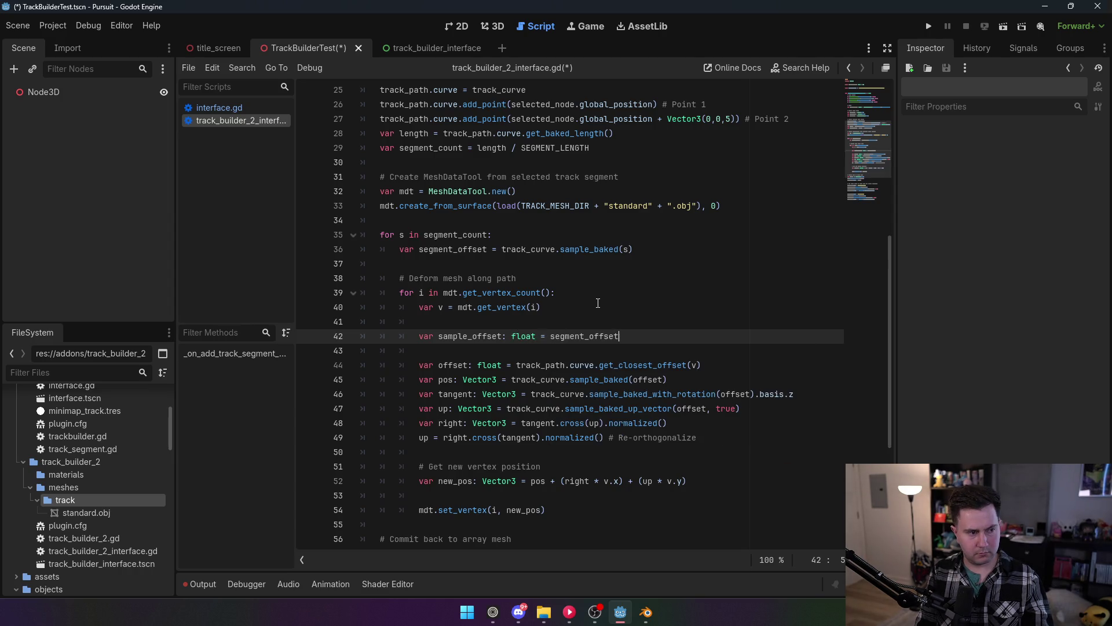
text( +)
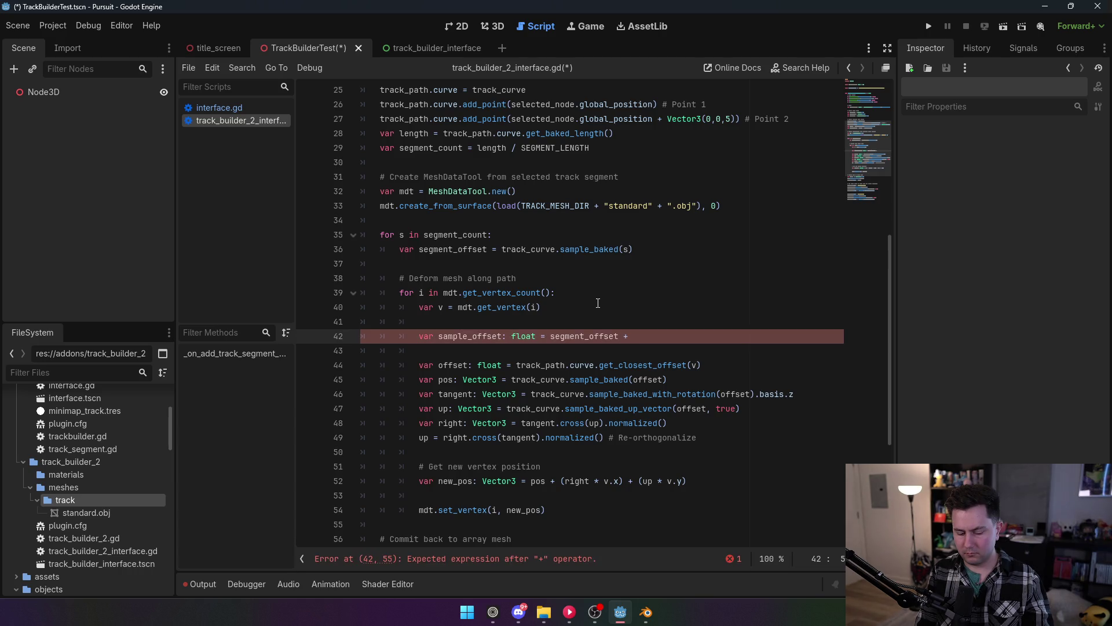
text( v.z)
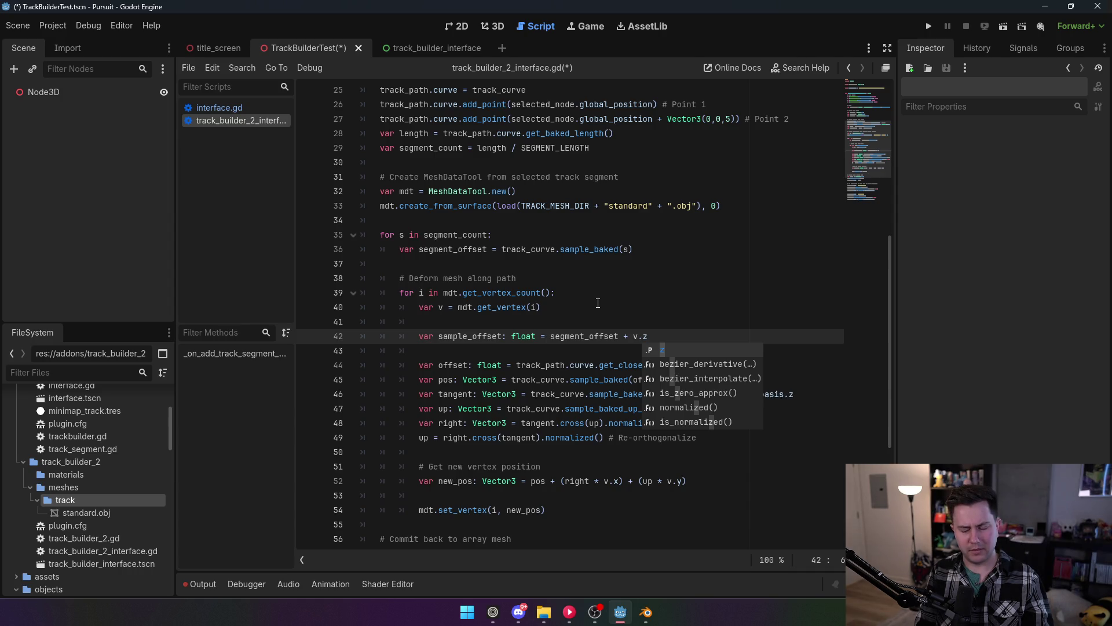
click(591, 307)
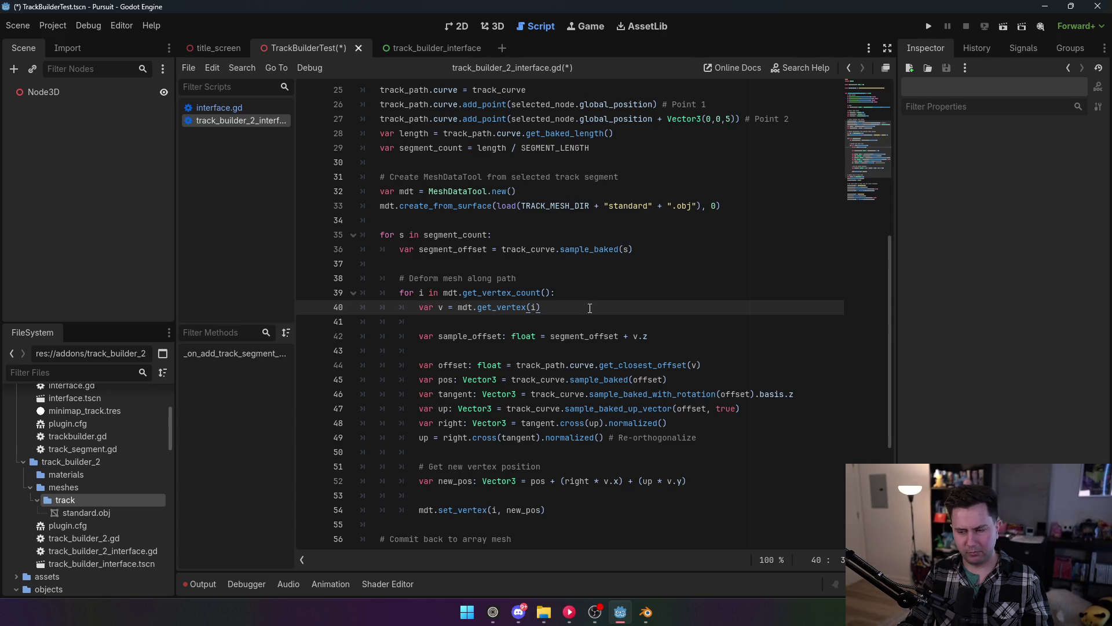
double_click(646, 337)
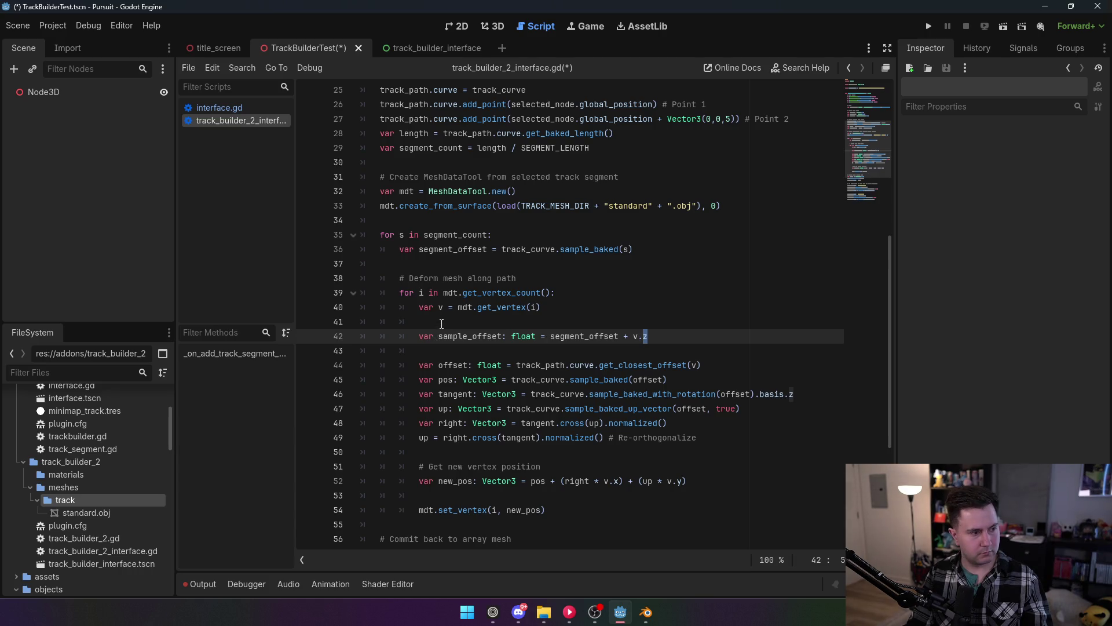
click(459, 359)
double_click(460, 360)
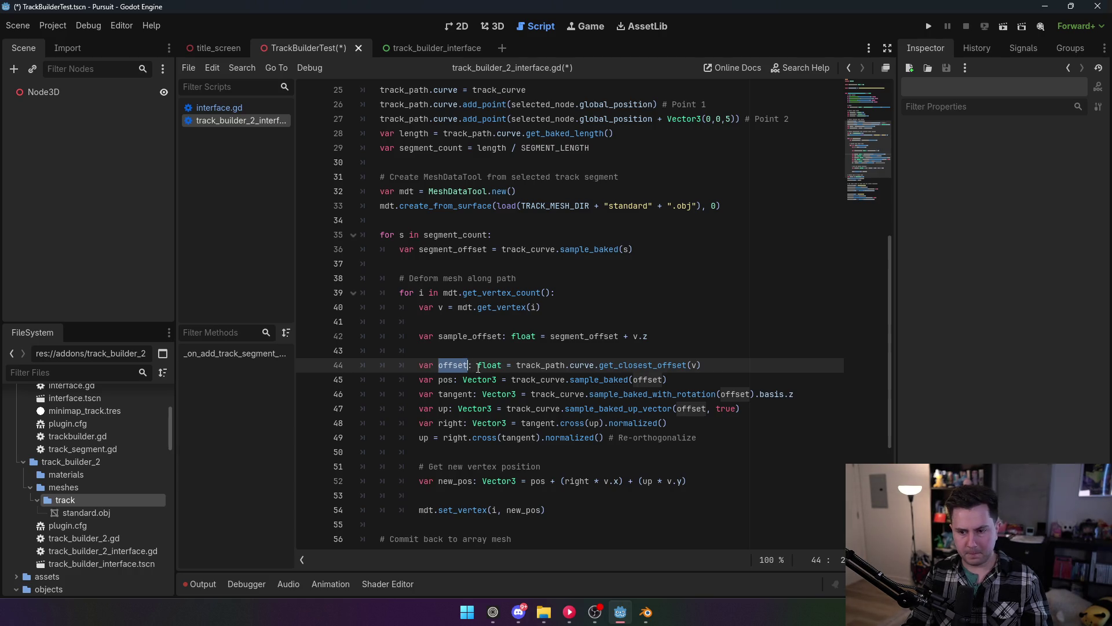
Use sample_offset in the sample_baked position call and comment out the get_closest_offset line.
double_click(597, 382)
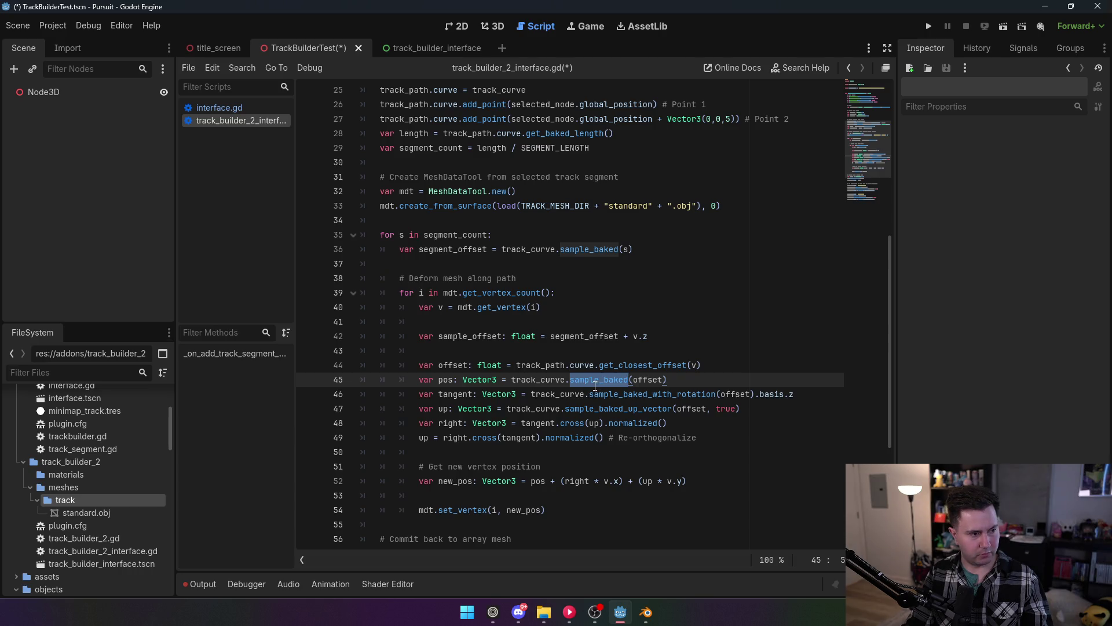
mouse_move(593, 382)
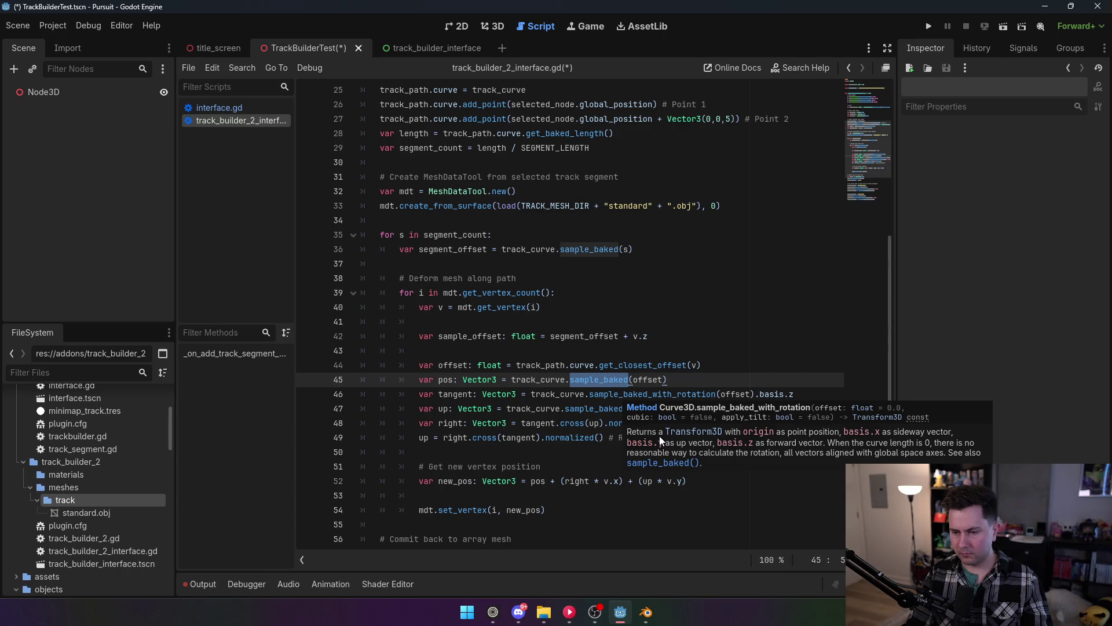
click(659, 366)
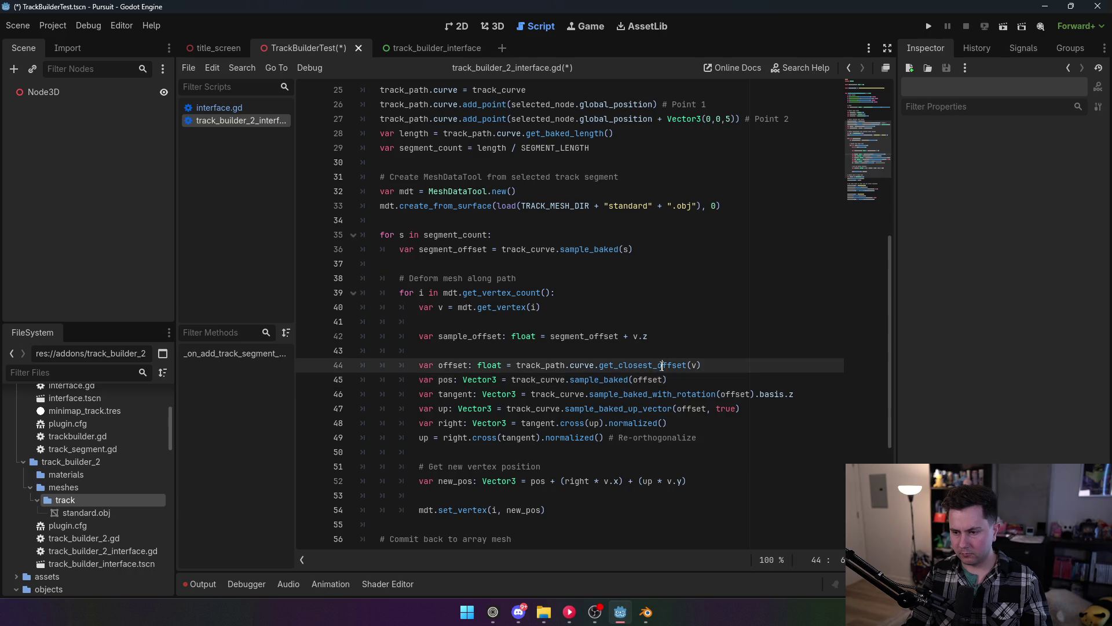
mouse_move(658, 379)
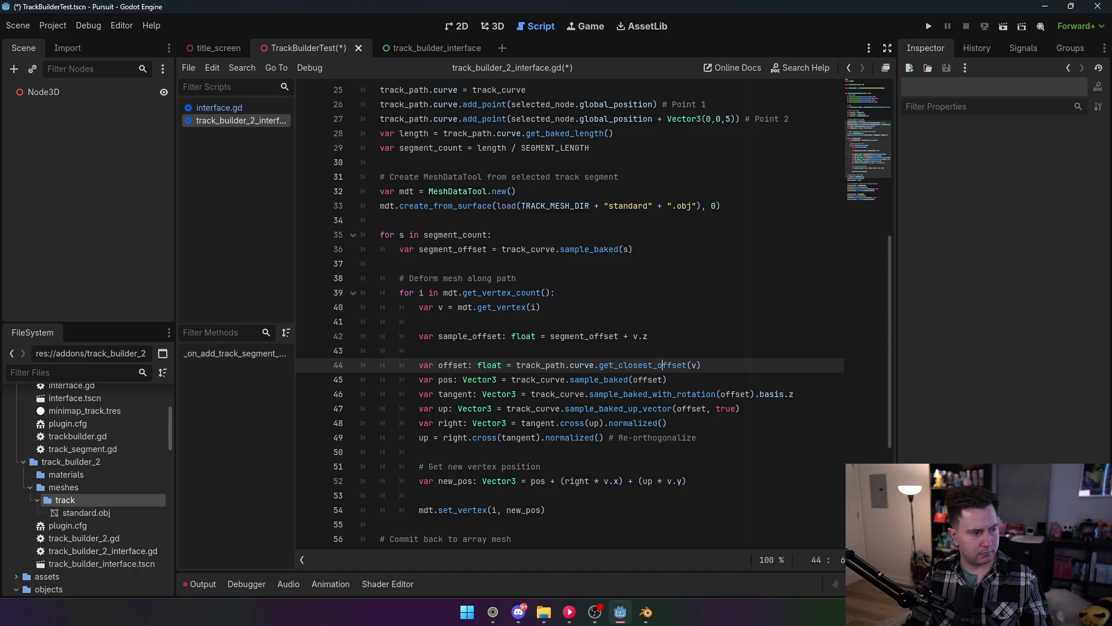
scroll(514, 397, down, 2)
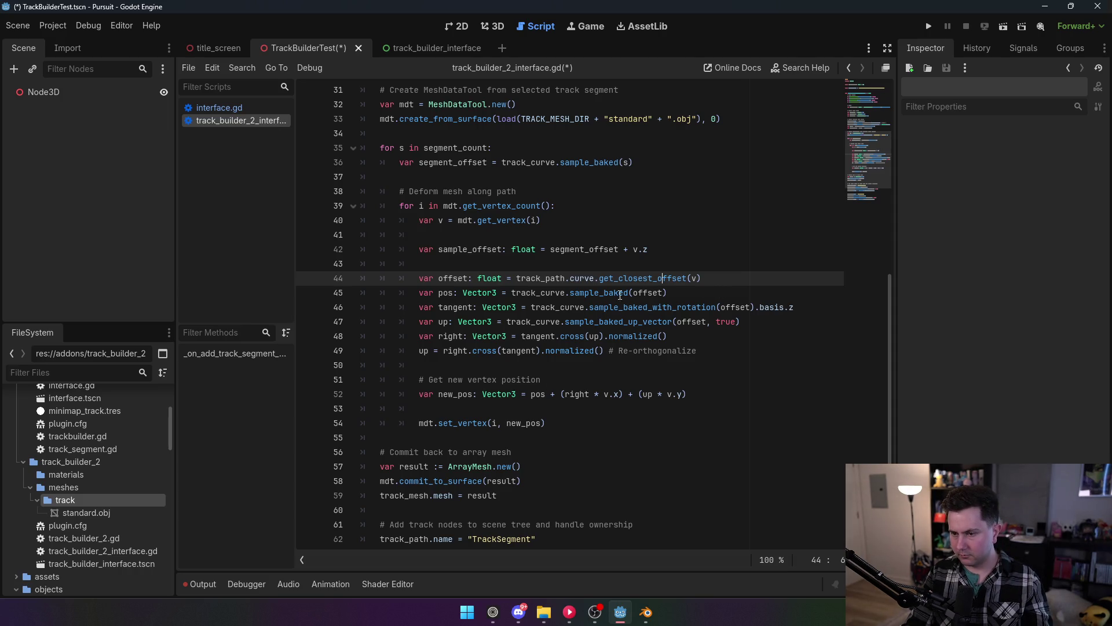
double_click(647, 293)
text(sample)
key(Return)
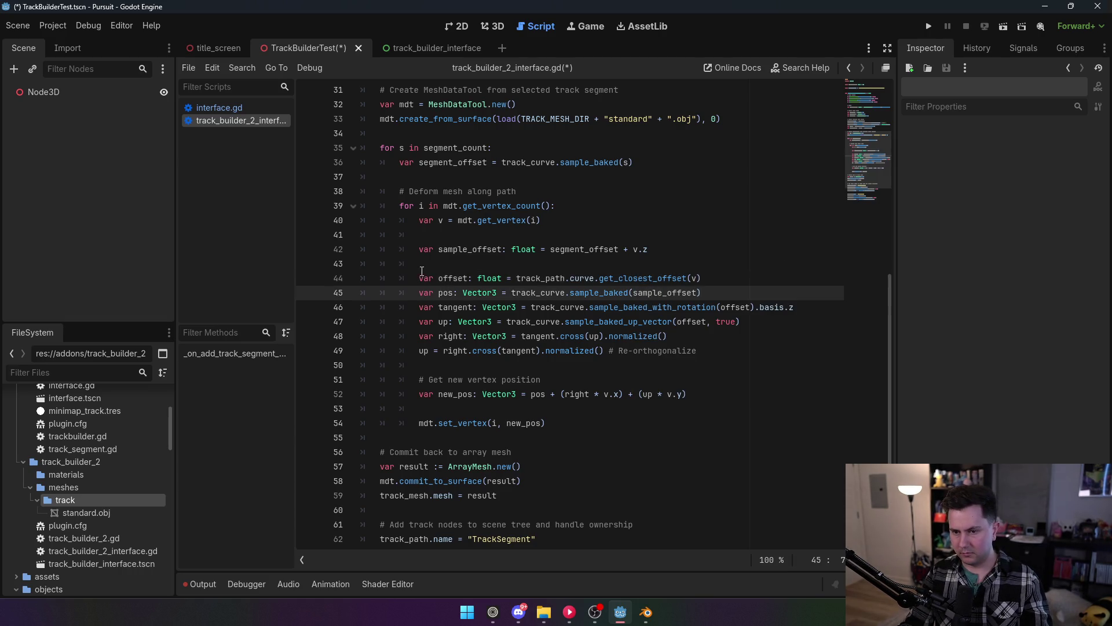
click(422, 272)
text(#)
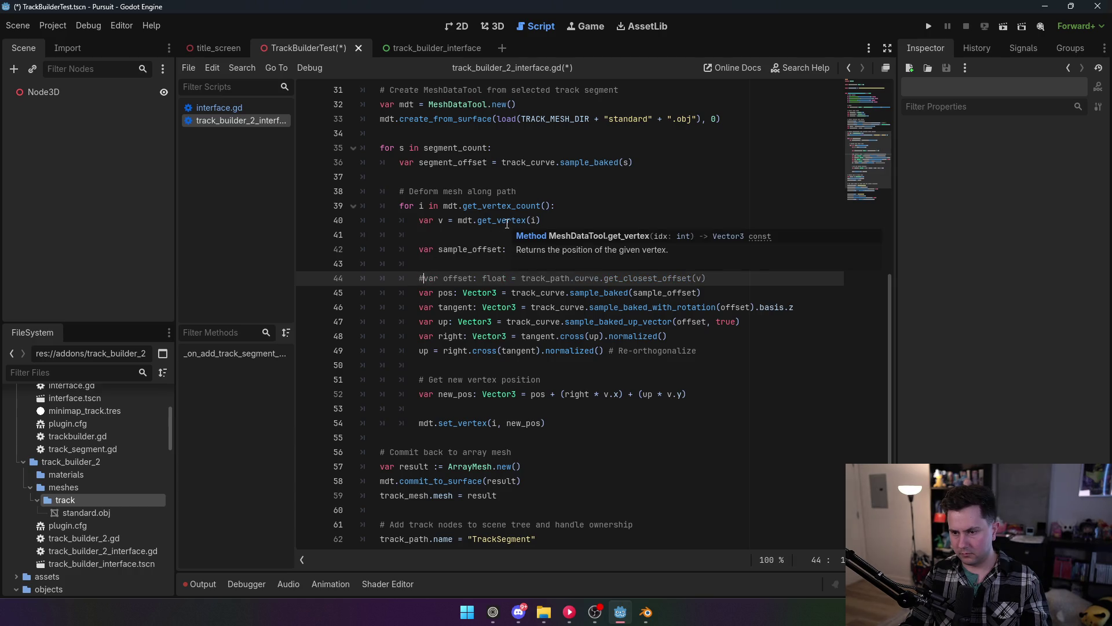
Replace offset with sample_offset in the tangent and up-vector lookups.
double_click(665, 293)
key(ctrl+c)
double_click(735, 307)
key(ctrl+v)
double_click(690, 321)
key(ctrl+v)
click(576, 262)
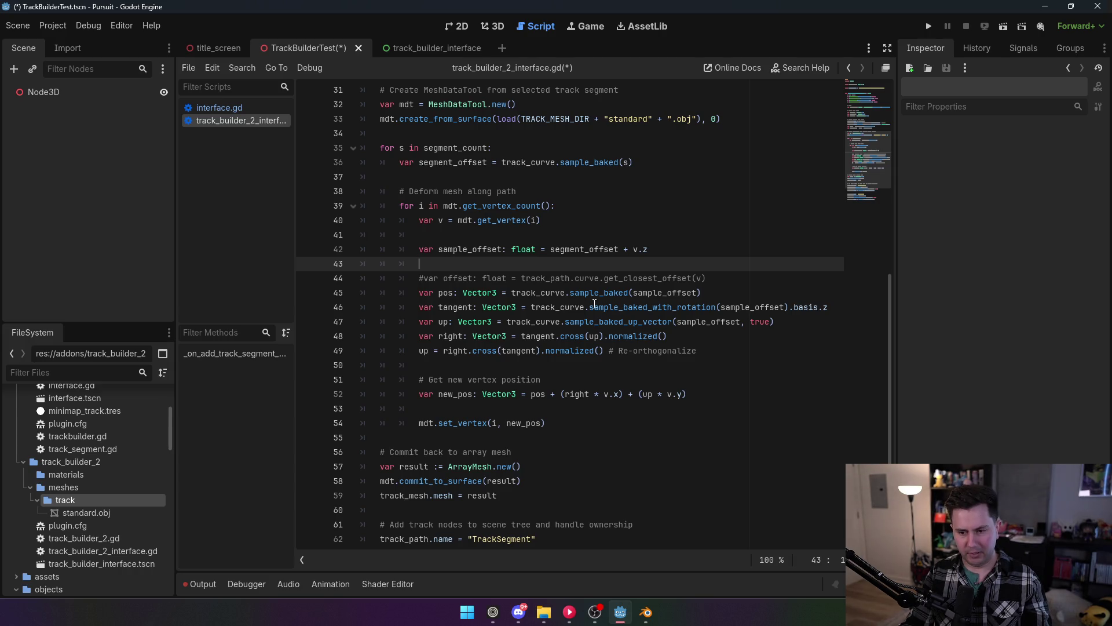
scroll(435, 404, down, 3)
Re-enter the commit_to_surface call name using autocomplete.
mouse_move(450, 356)
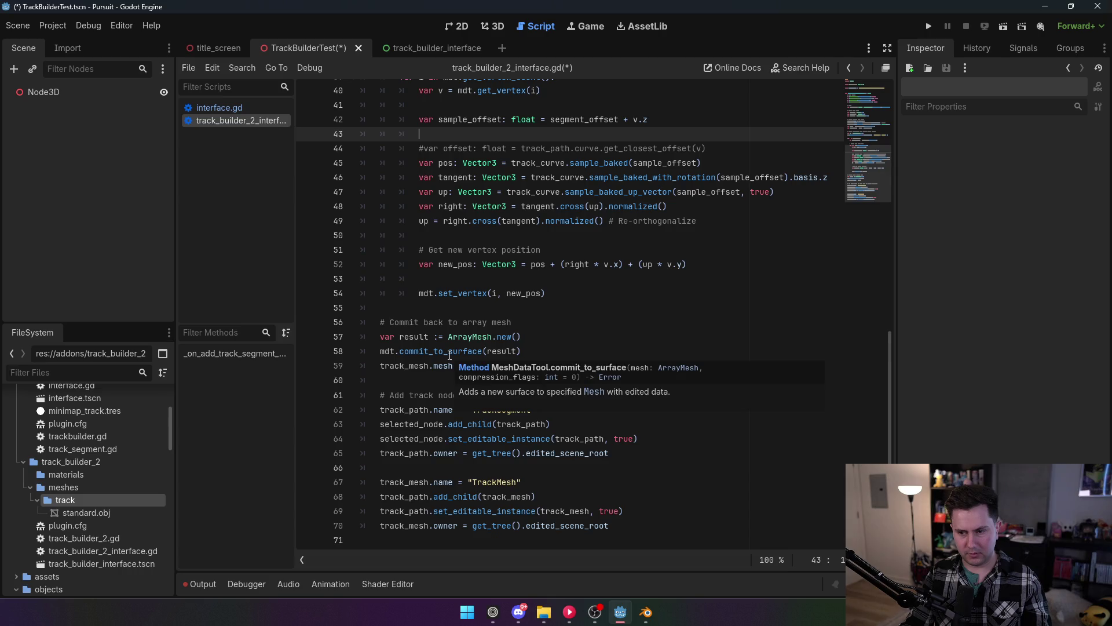
double_click(449, 356)
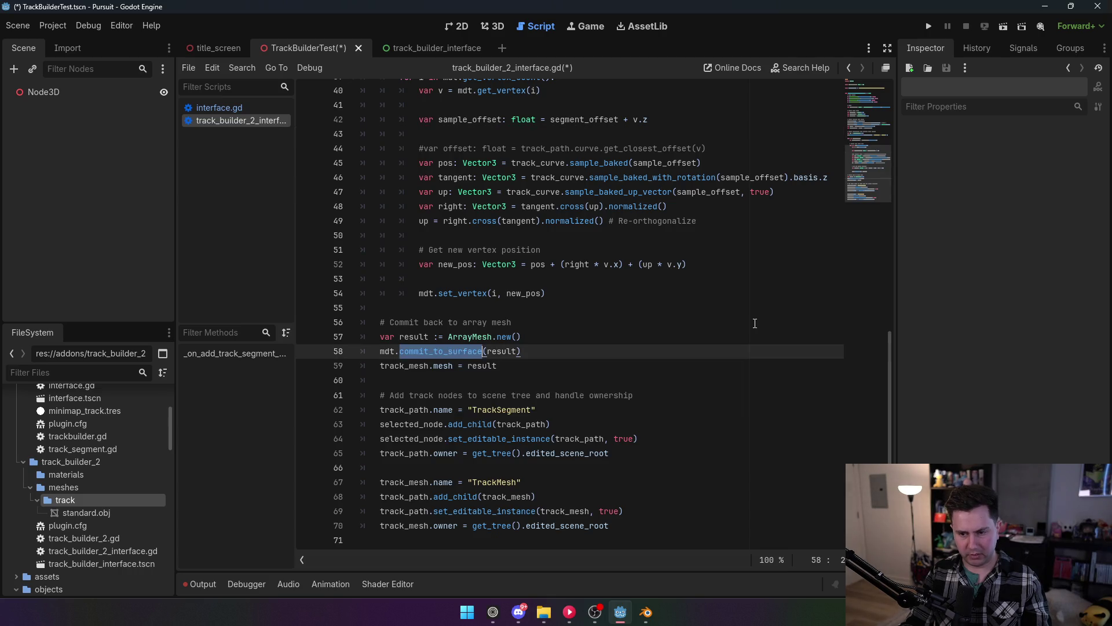
text(com)
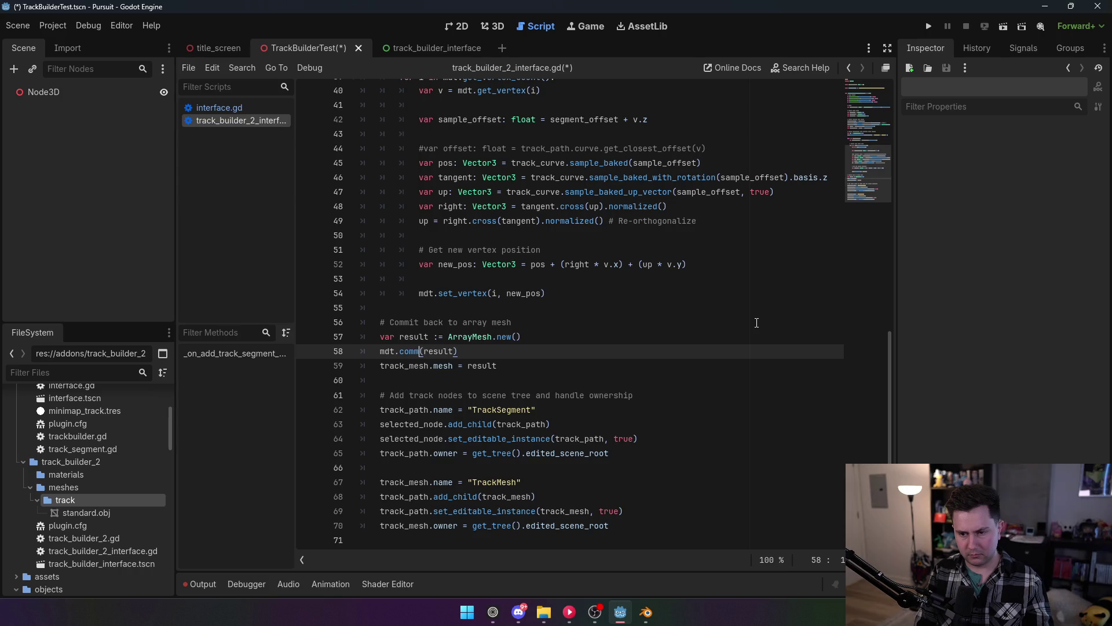
key(Return)
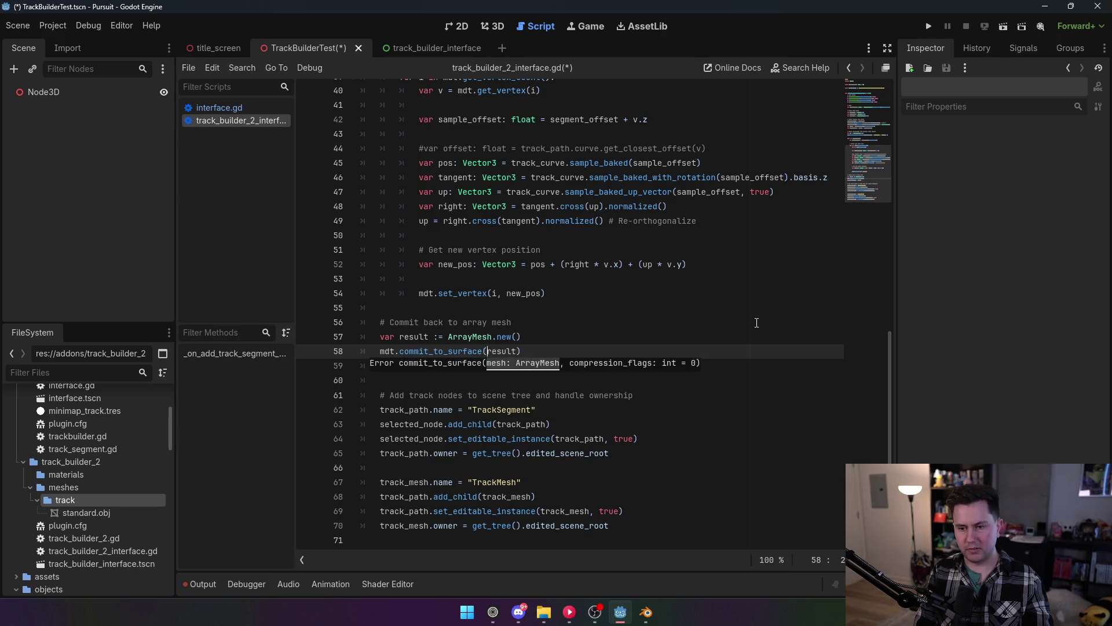
key(Up)
key(Up)
key(Up)
mouse_move(450, 350)
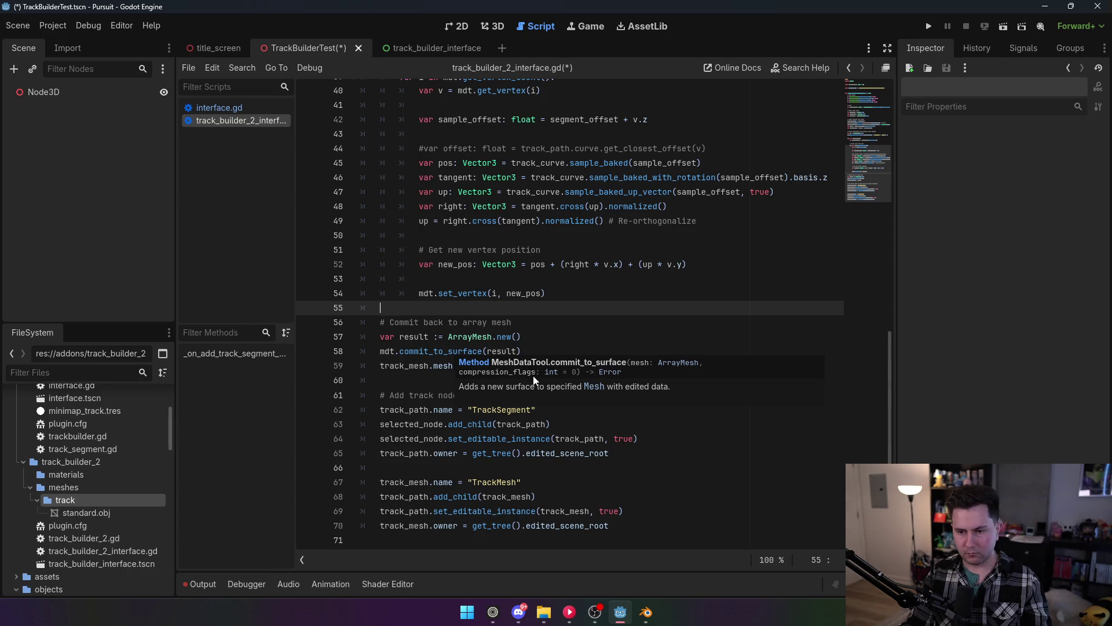
triple_click(548, 352)
click(534, 351)
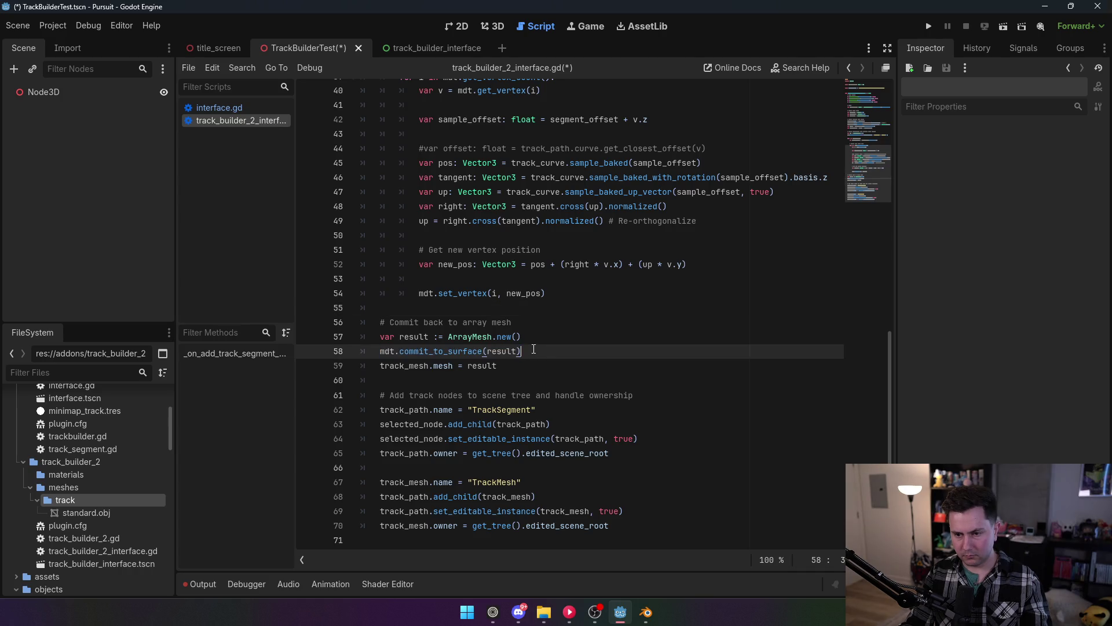
Remove the 'var result := ArrayMesh.new()' declaration from the mesh code.
scroll(520, 328, up, 1)
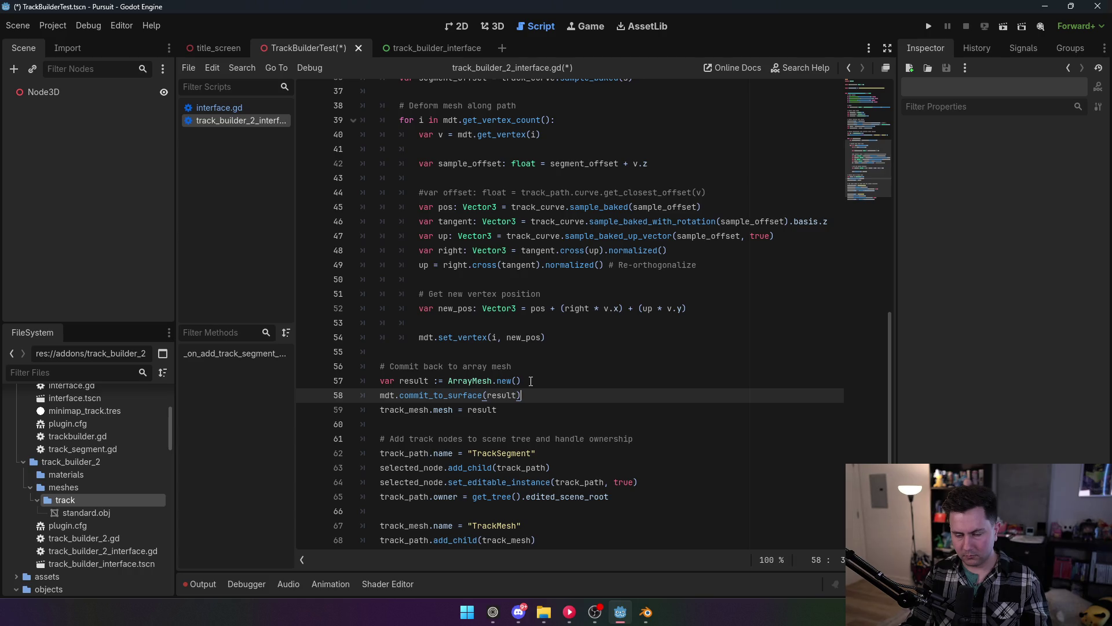
click(440, 382)
triple_click(506, 383)
key(BackSpace)
scroll(506, 383, up, 6)
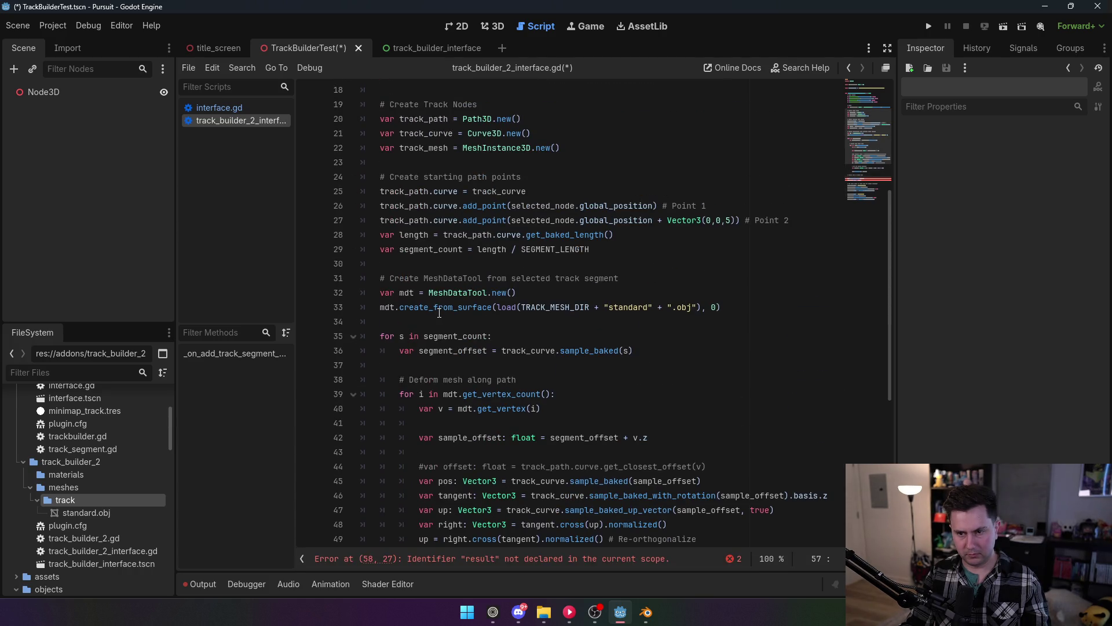
scroll(441, 312, up, 1)
Paste the ArrayMesh declaration under the track node declarations and restore the MeshInstance3D line's parenthesis.
click(586, 189)
key(Return)
key(ctrl+v)
key(shift+Tab)
key(Down)
key(BackSpace)
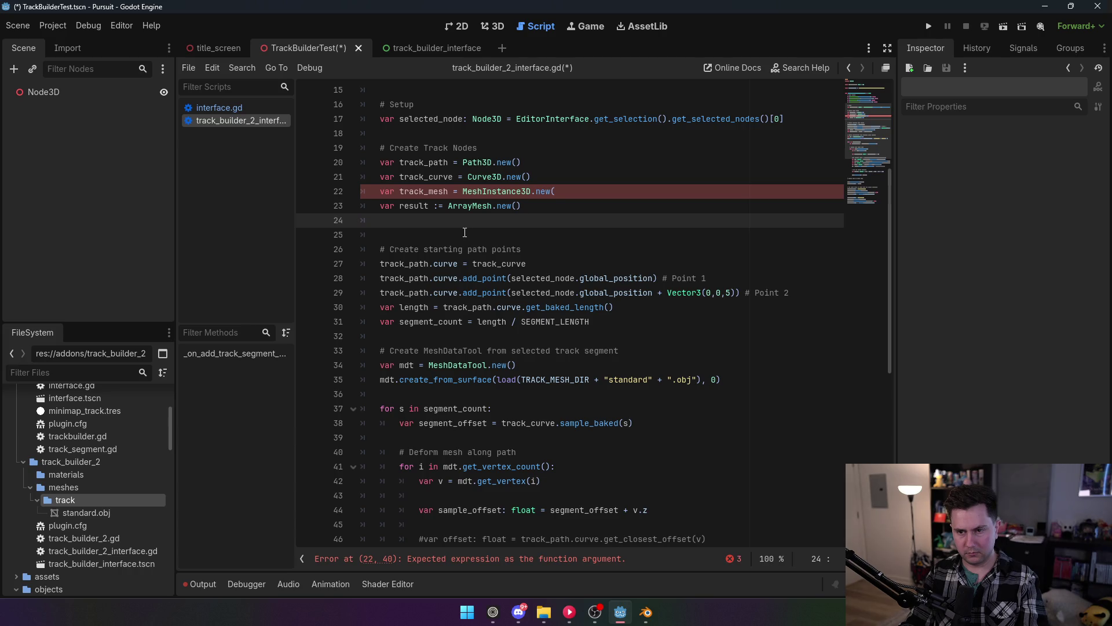
click(570, 195)
scroll(579, 232, up, 1)
text())
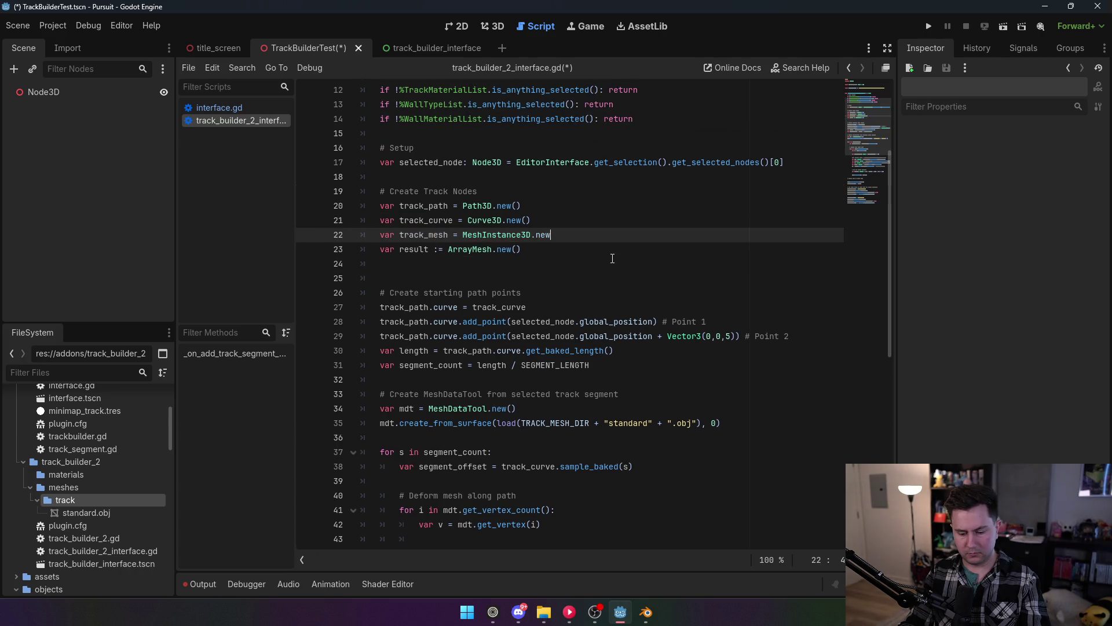
key(End)
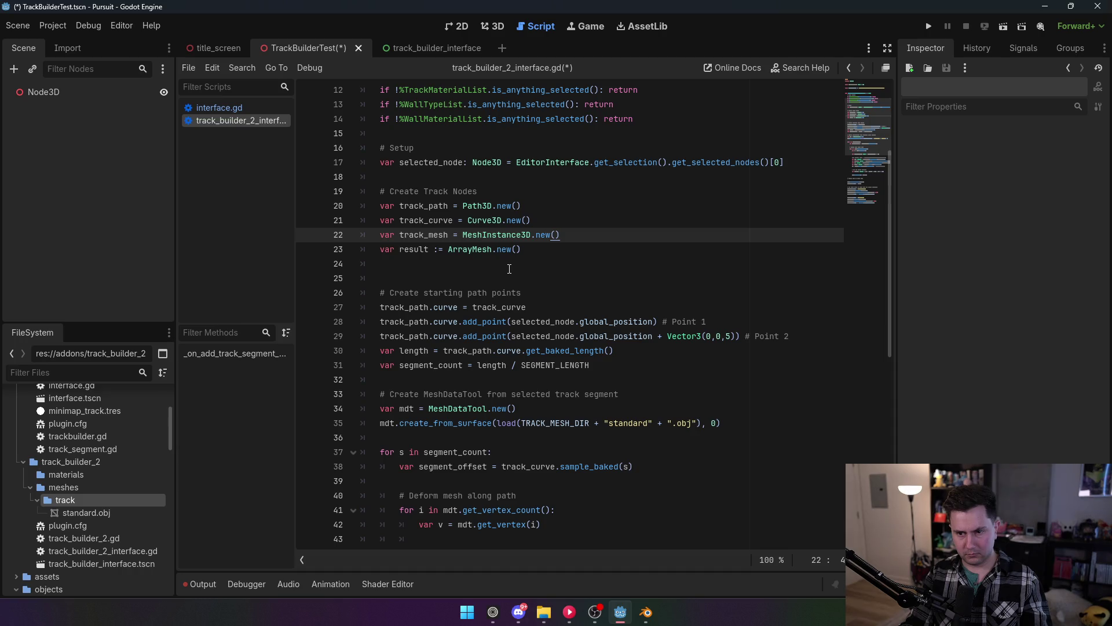
scroll(509, 268, down, 3)
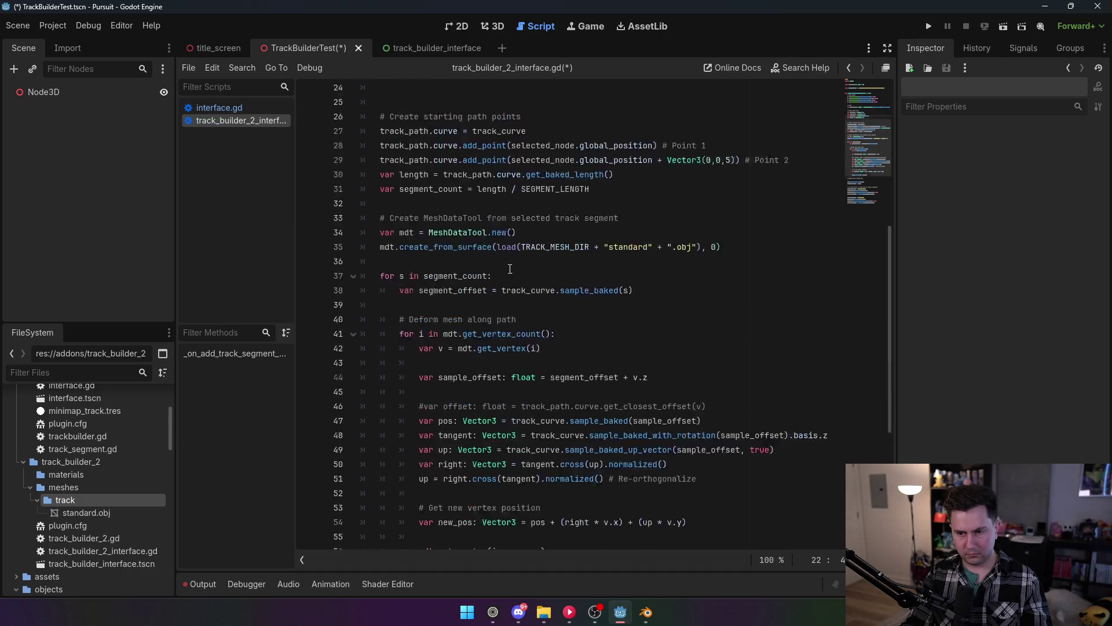
scroll(463, 243, up, 2)
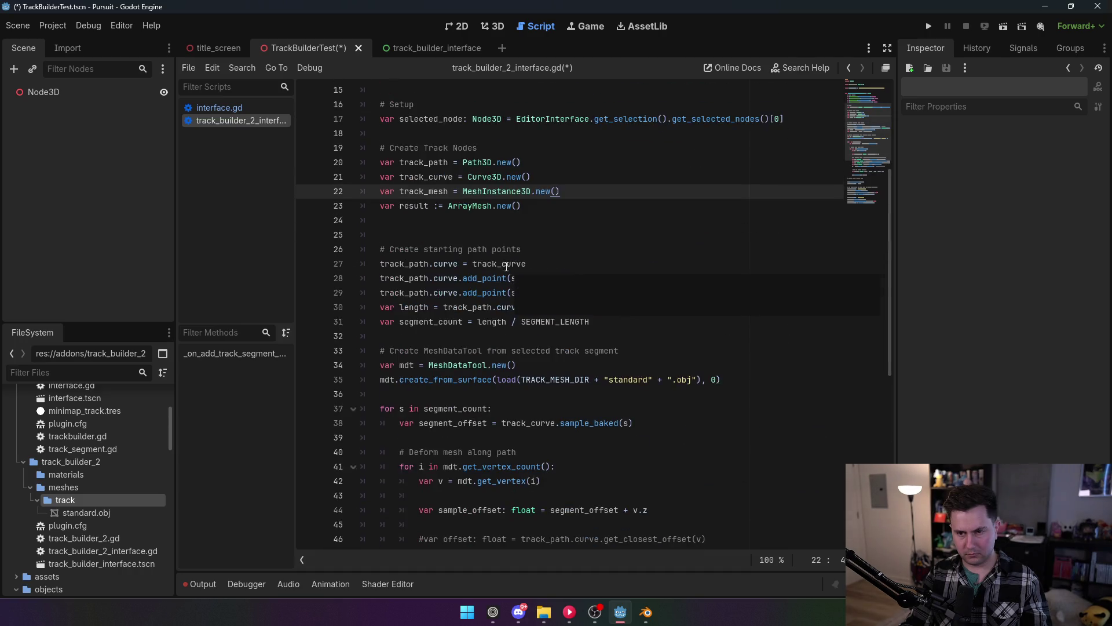
Rename the ArrayMesh variable from result to track_arrmesh.
double_click(416, 206)
text(track+)
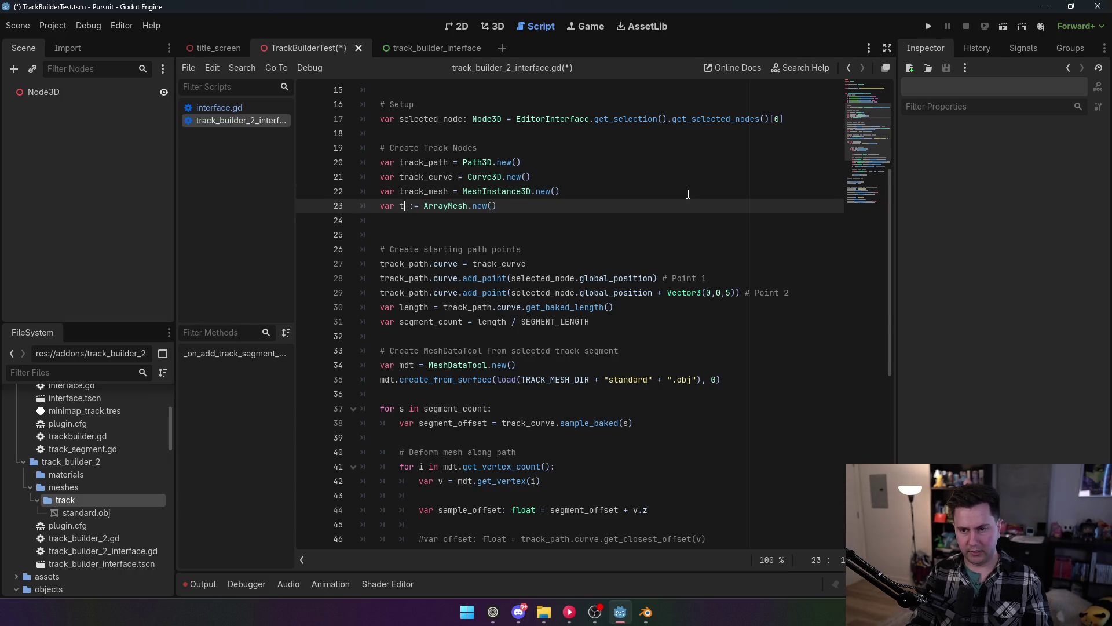
key(BackSpace)
text(_arrmes)
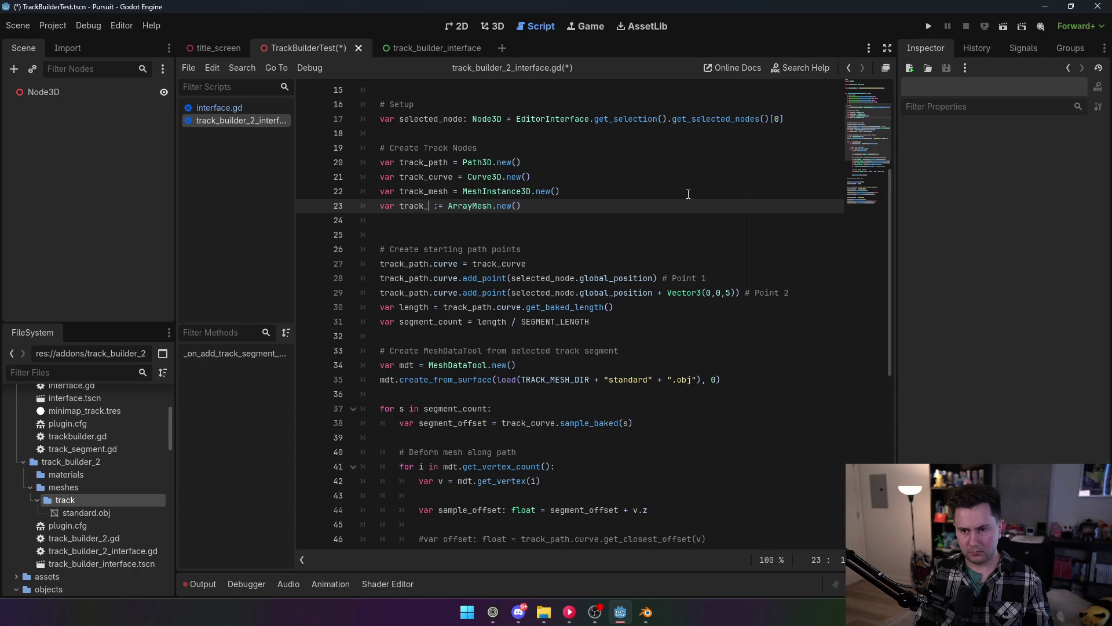
text(h)
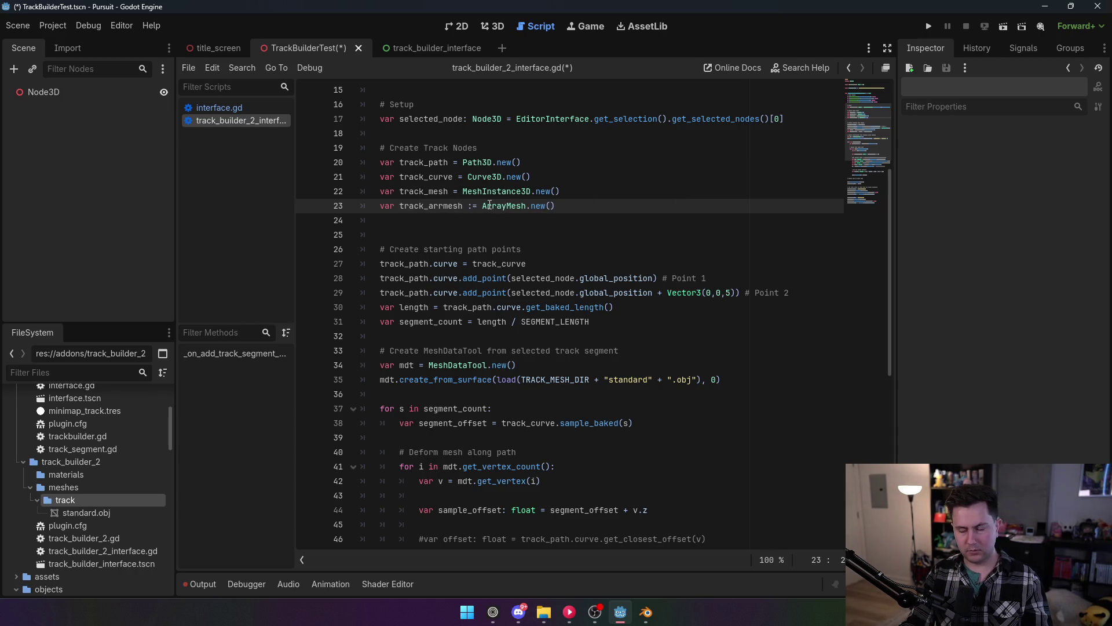
scroll(447, 362, down, 2)
scroll(447, 362, down, 5)
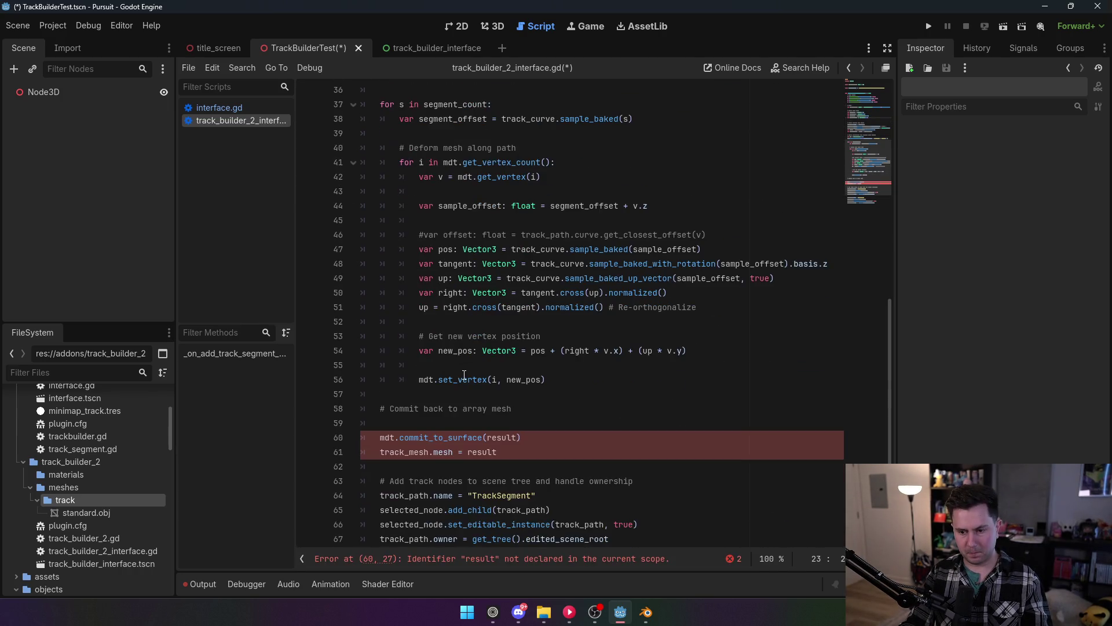
Use track_arrmesh in the commit call and mesh assignment, then cut the commit_to_surface call.
click(419, 436)
drag(380, 437, 550, 436)
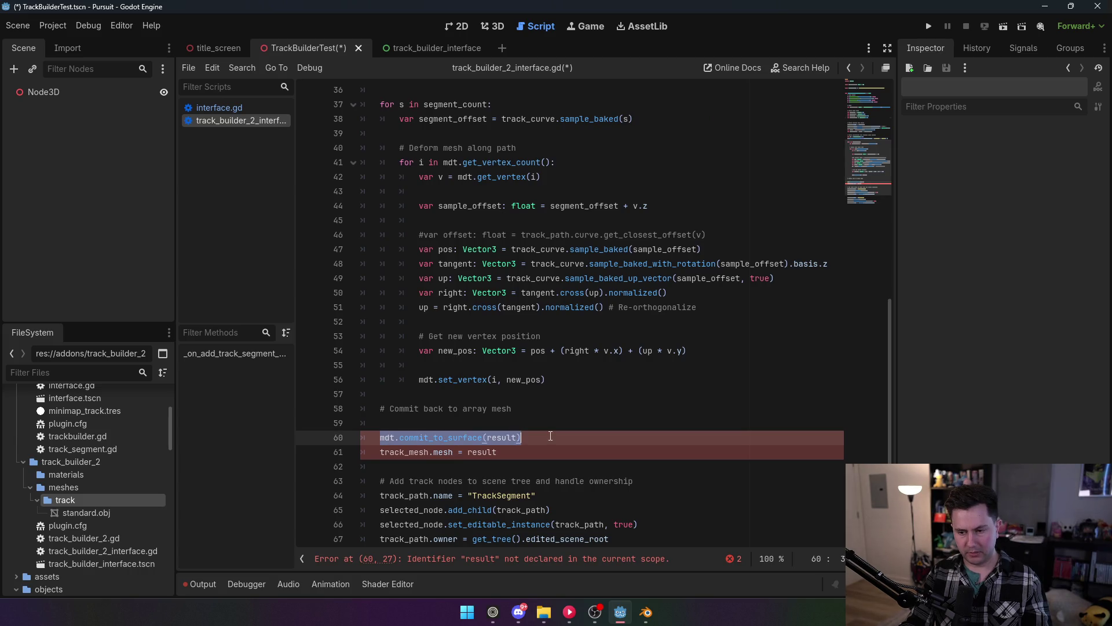
double_click(509, 438)
text(track_a)
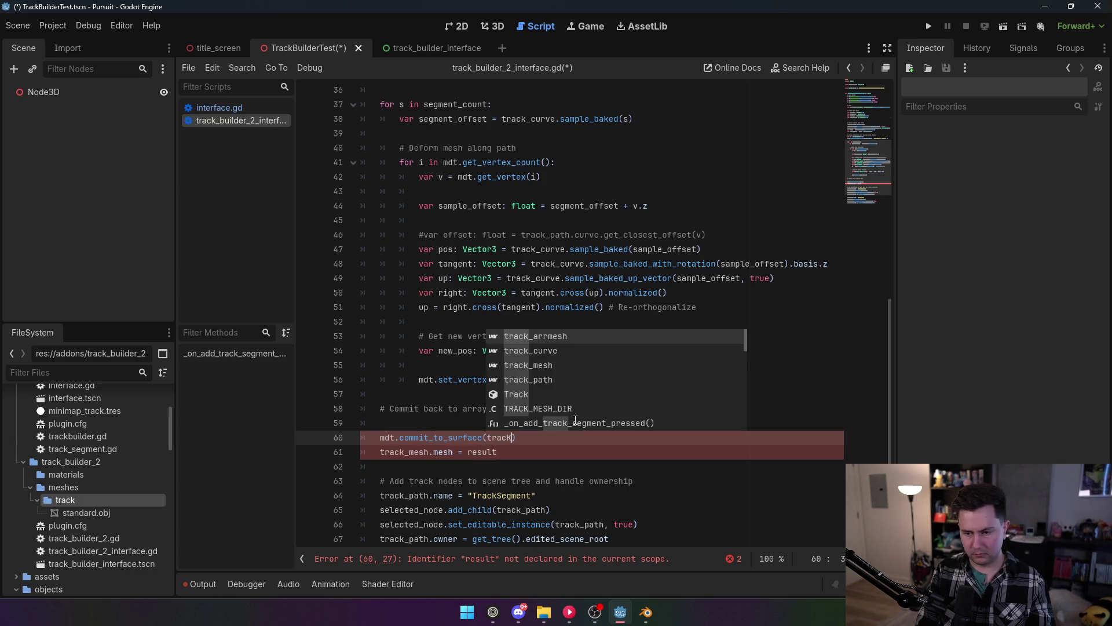
key(BackSpace)
key(Return)
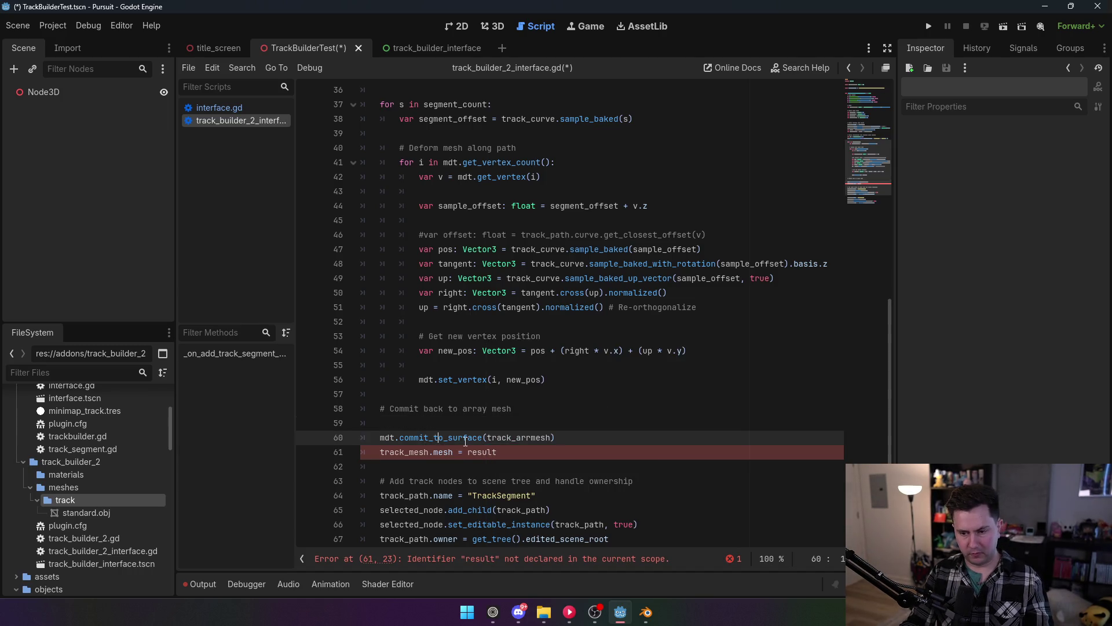
double_click(510, 439)
key(ctrl+c)
double_click(482, 452)
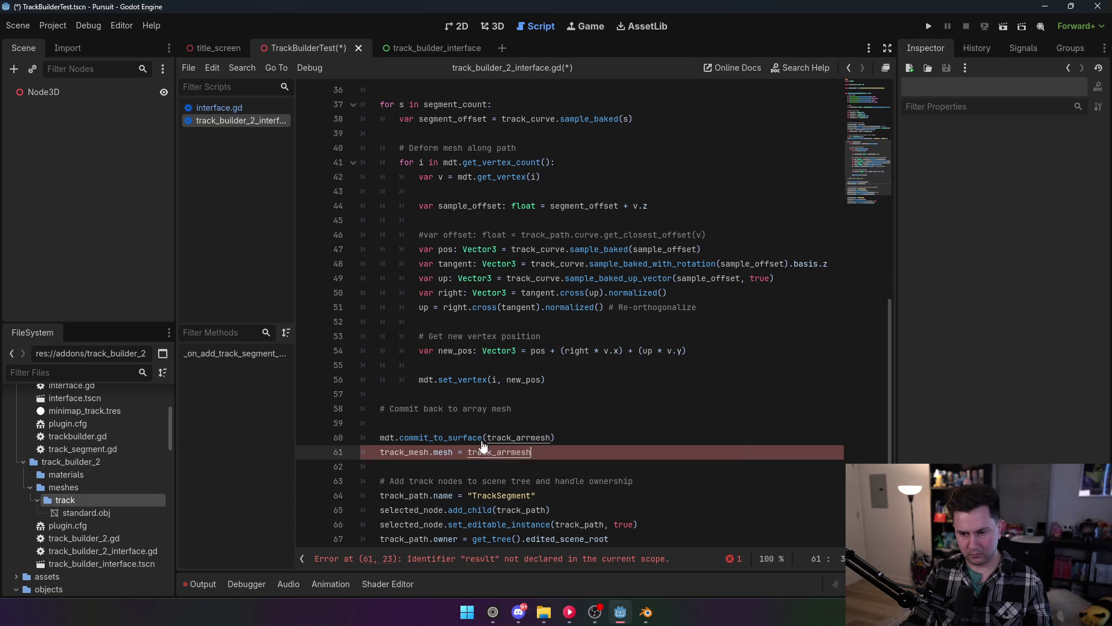
key(ctrl+v)
drag(555, 438, 380, 438)
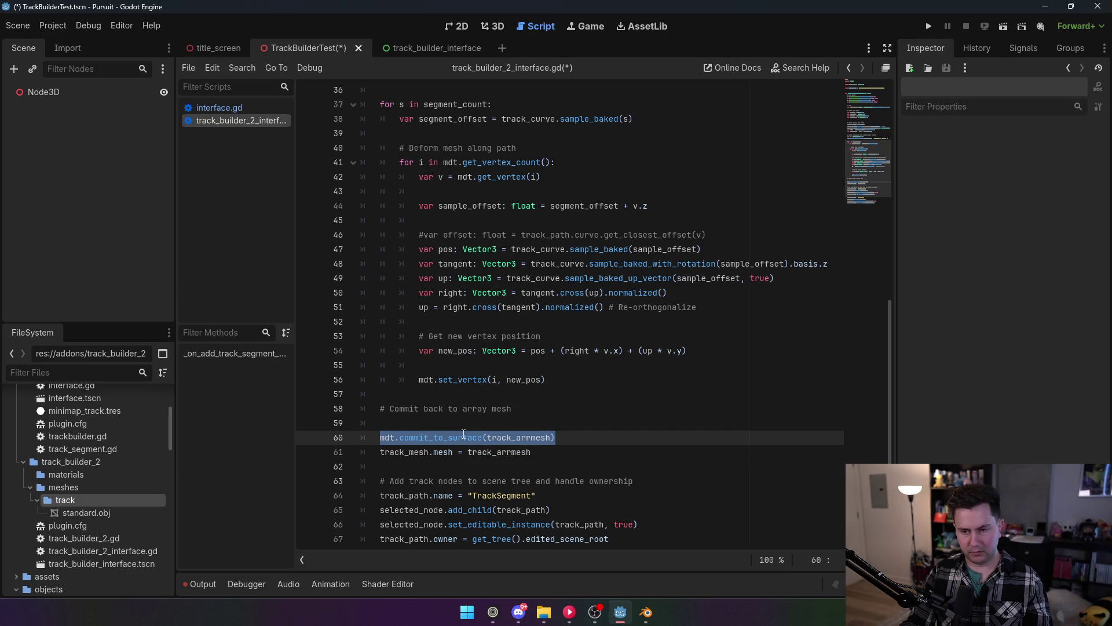
key(ctrl+x)
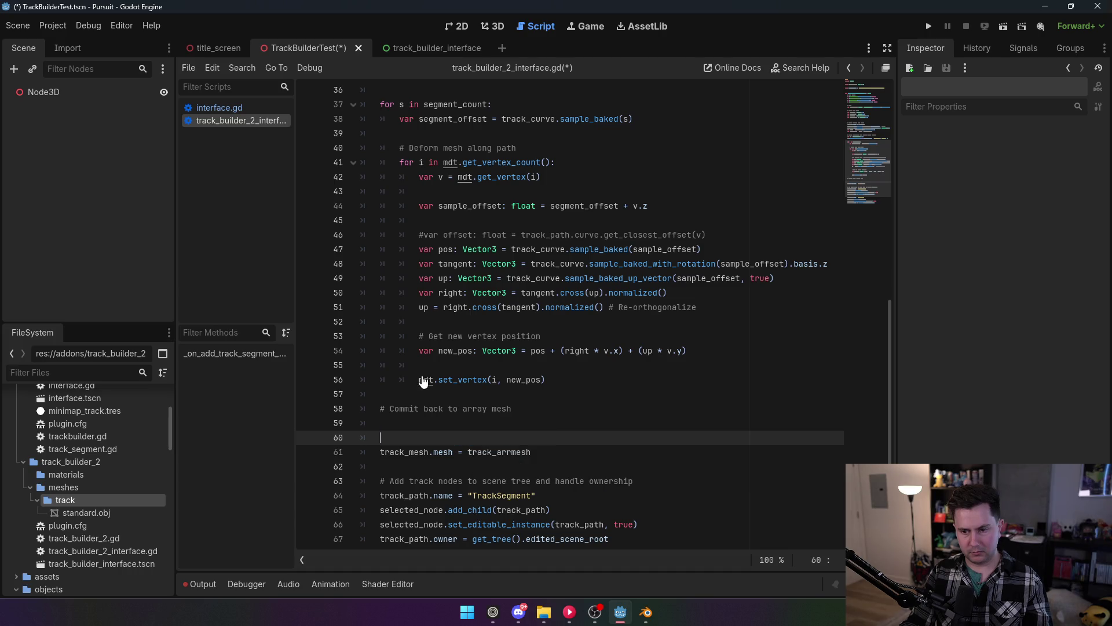
Move mdt.commit_to_surface(track_arrmesh) under its comment inside the segment loop, indent the comment, and save.
click(422, 394)
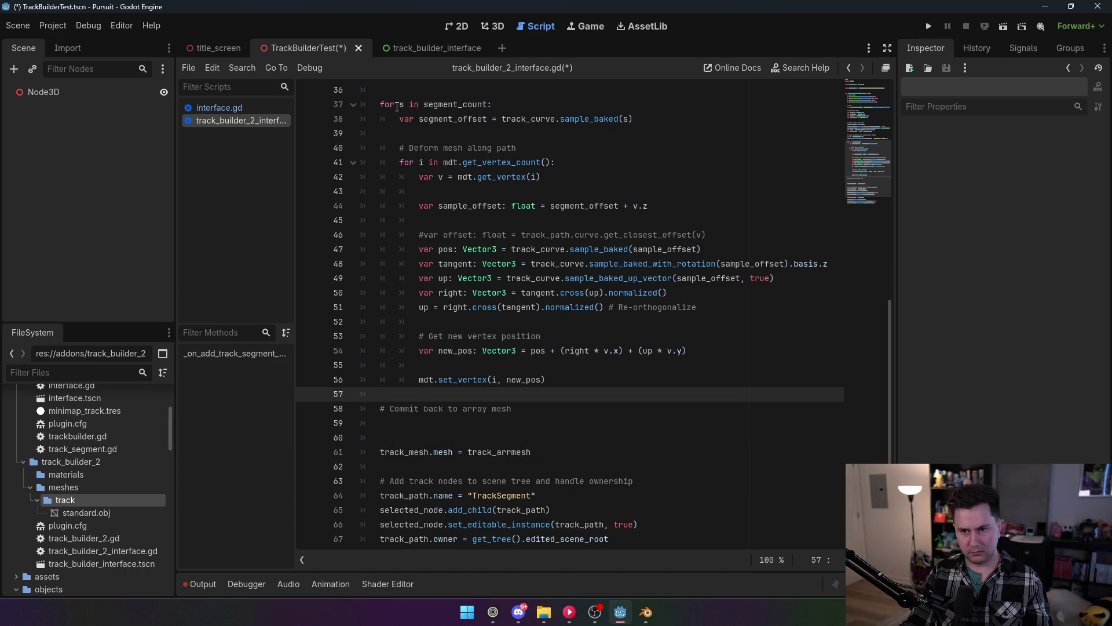
drag(401, 107, 634, 119)
click(458, 426)
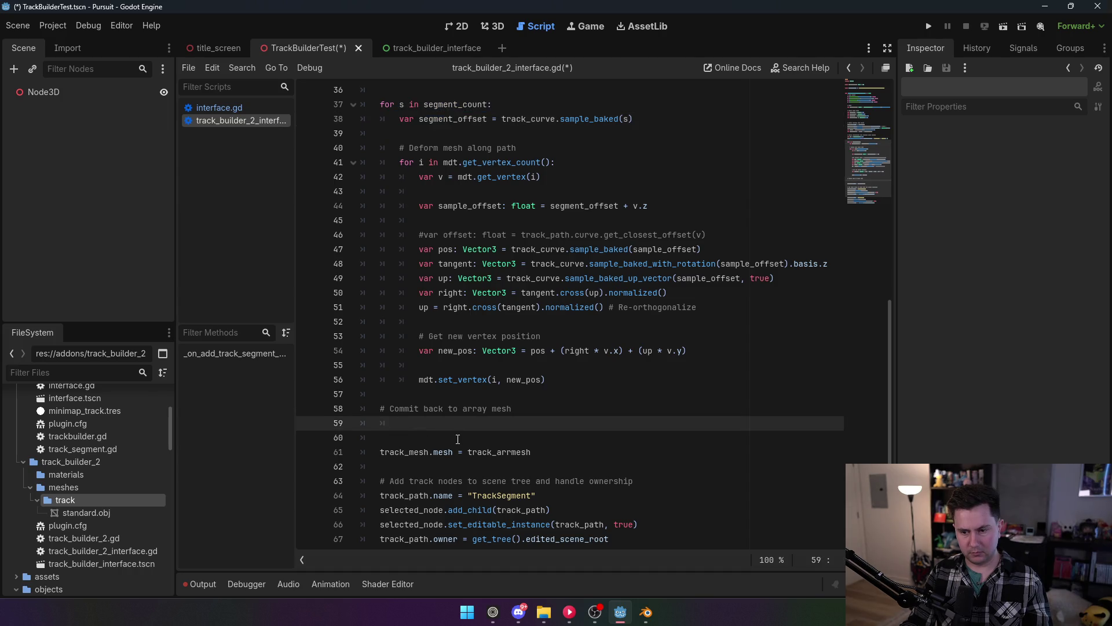
key(ctrl+v)
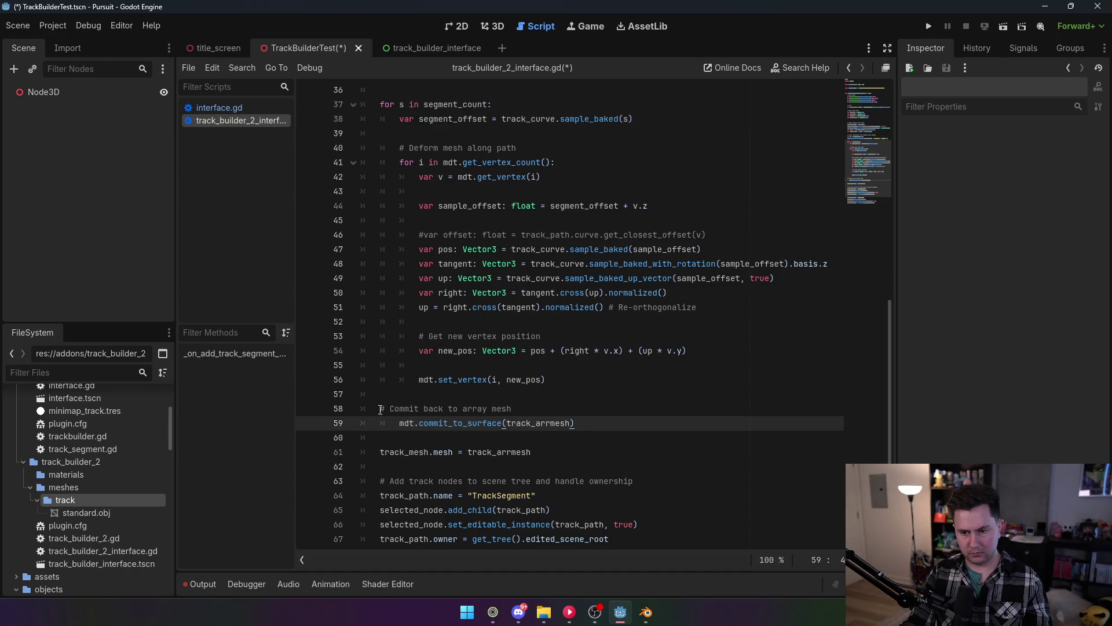
click(381, 409)
key(Tab)
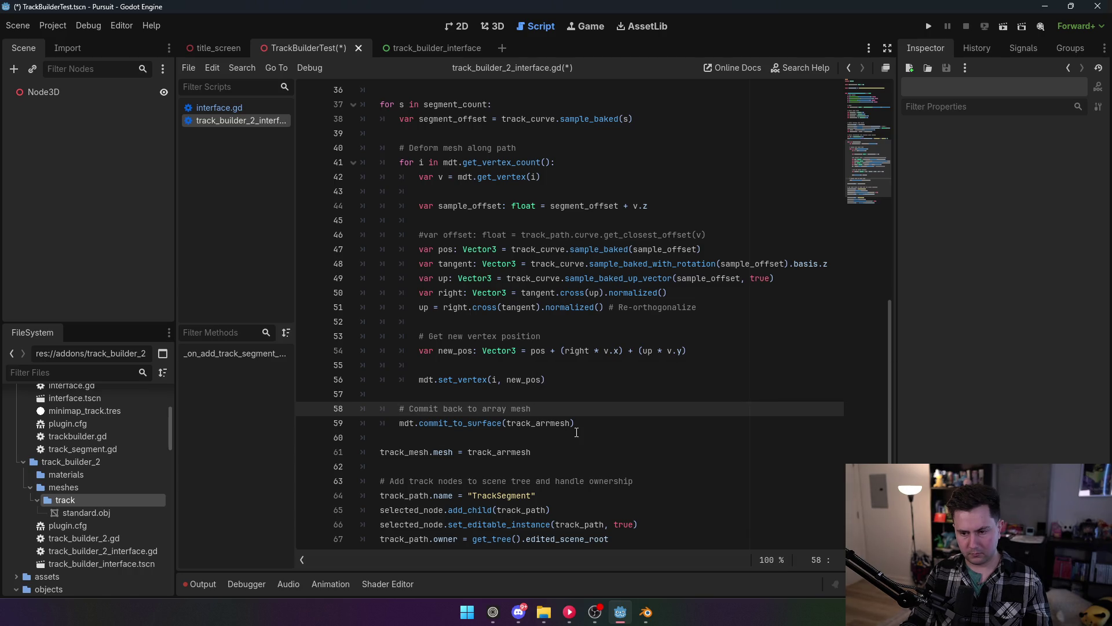
scroll(574, 432, down, 2)
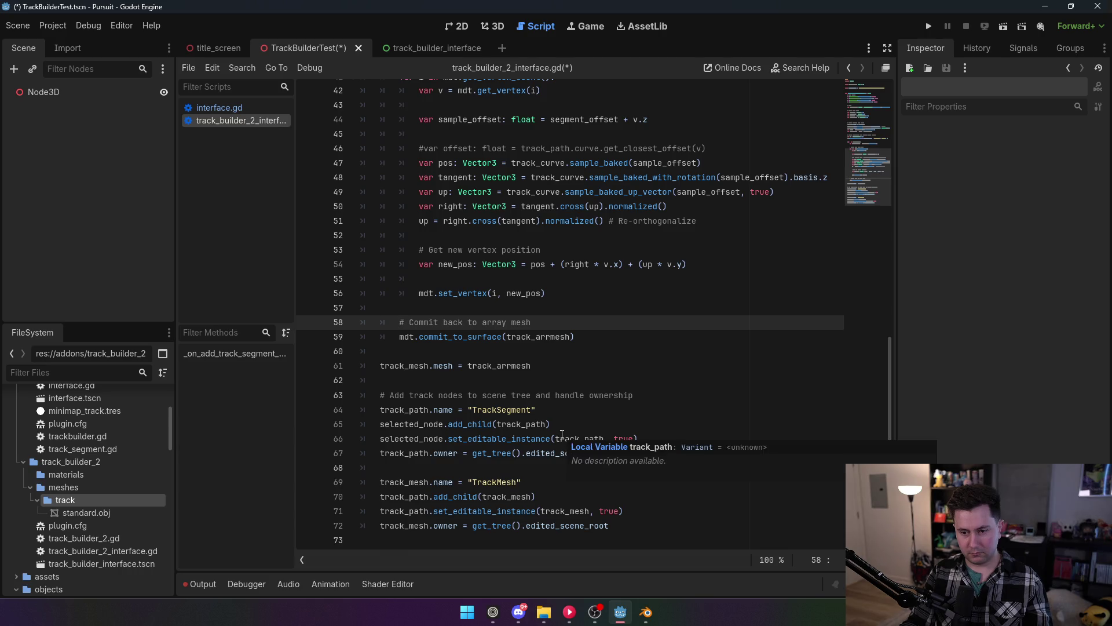
scroll(562, 434, up, 7)
key(ctrl+s)
Enable the track builder plugin in Project Settings, then select Node3D in the 3D view.
click(57, 25)
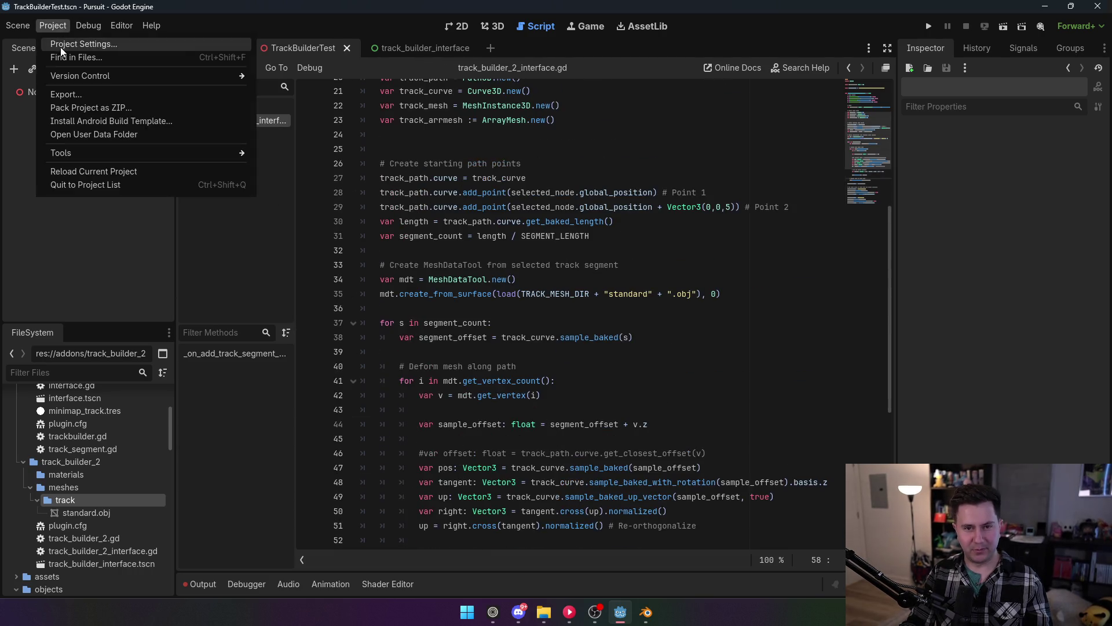
click(60, 44)
click(119, 139)
click(441, 451)
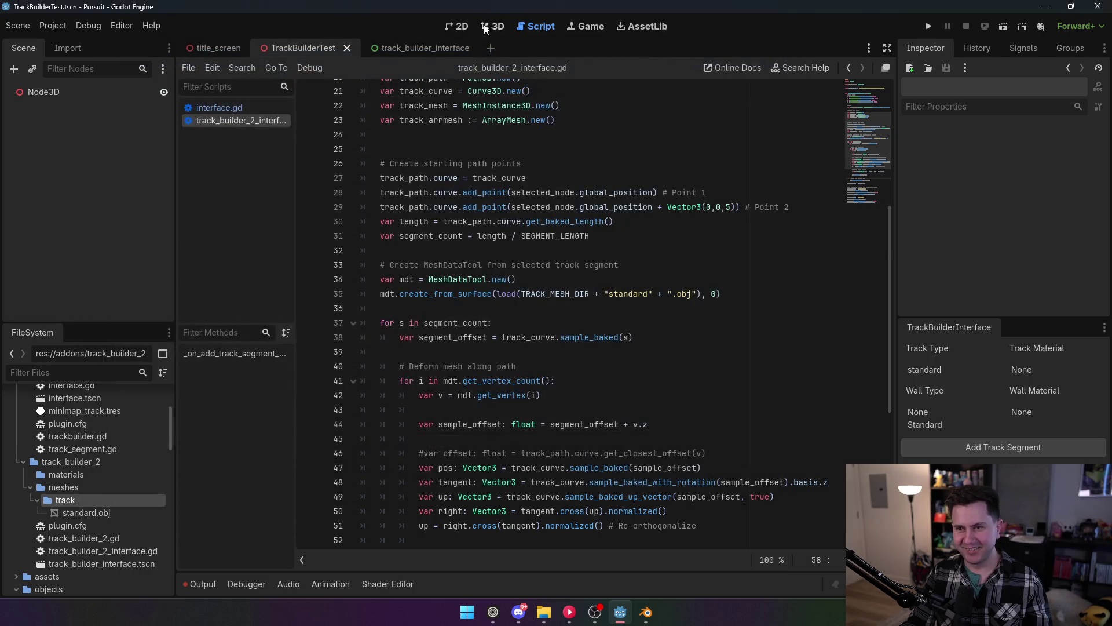
click(490, 26)
click(116, 91)
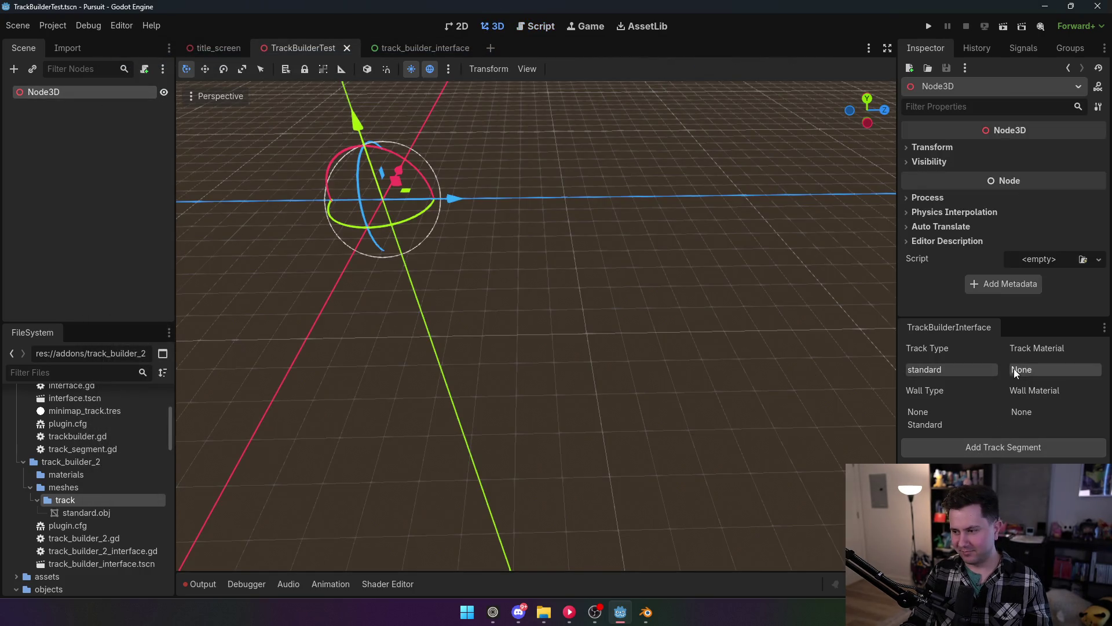
With track material and wall type set to None, add a track segment, hitting the line-44 Vector3 + float error.
click(1021, 412)
click(962, 413)
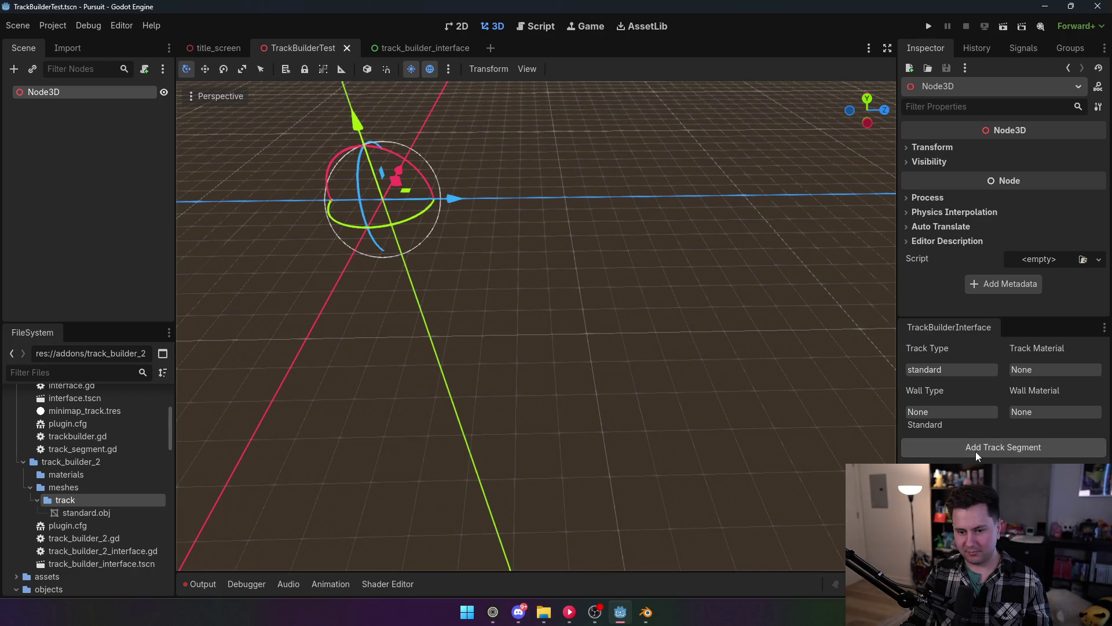
click(199, 584)
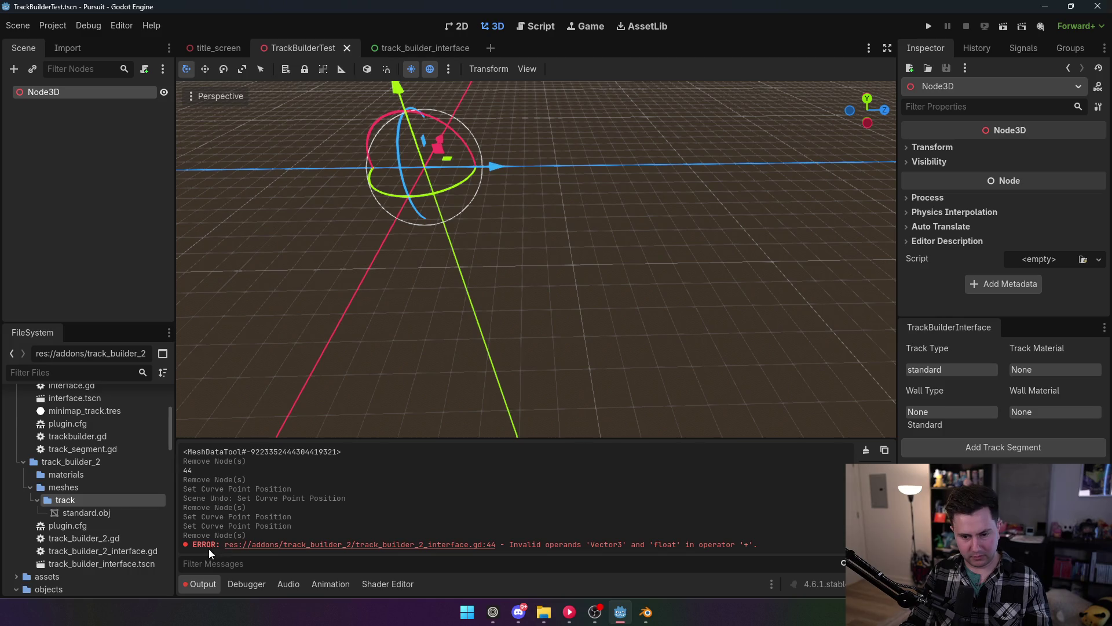
click(536, 26)
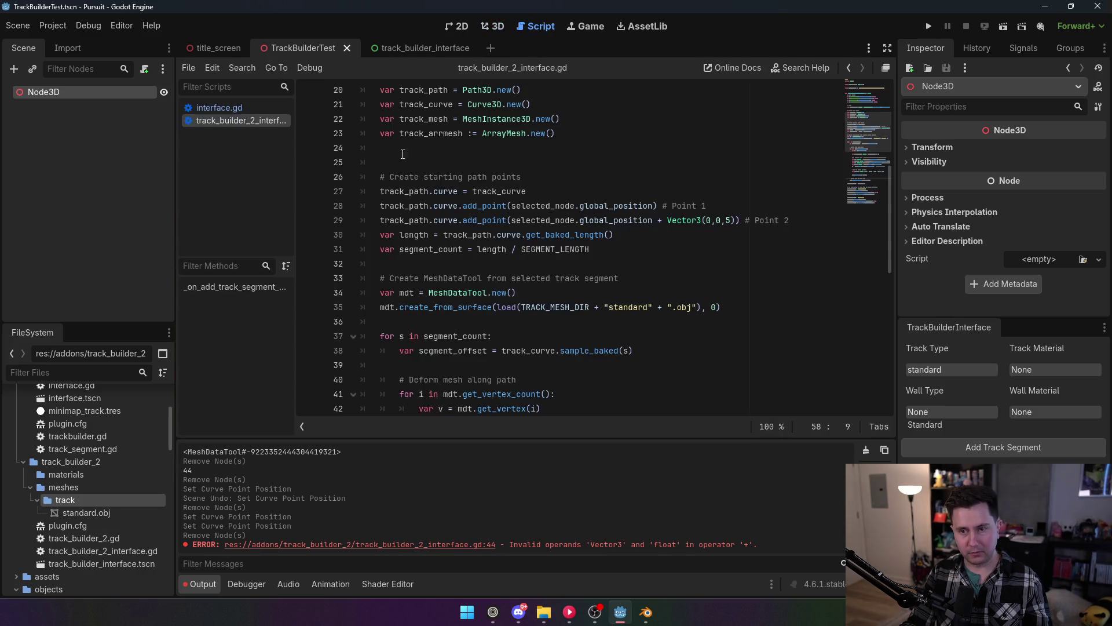
On line 44, replace '+' with '*' so sample_offset becomes segment_offset * v.z.
scroll(353, 283, down, 2)
scroll(353, 283, down, 1)
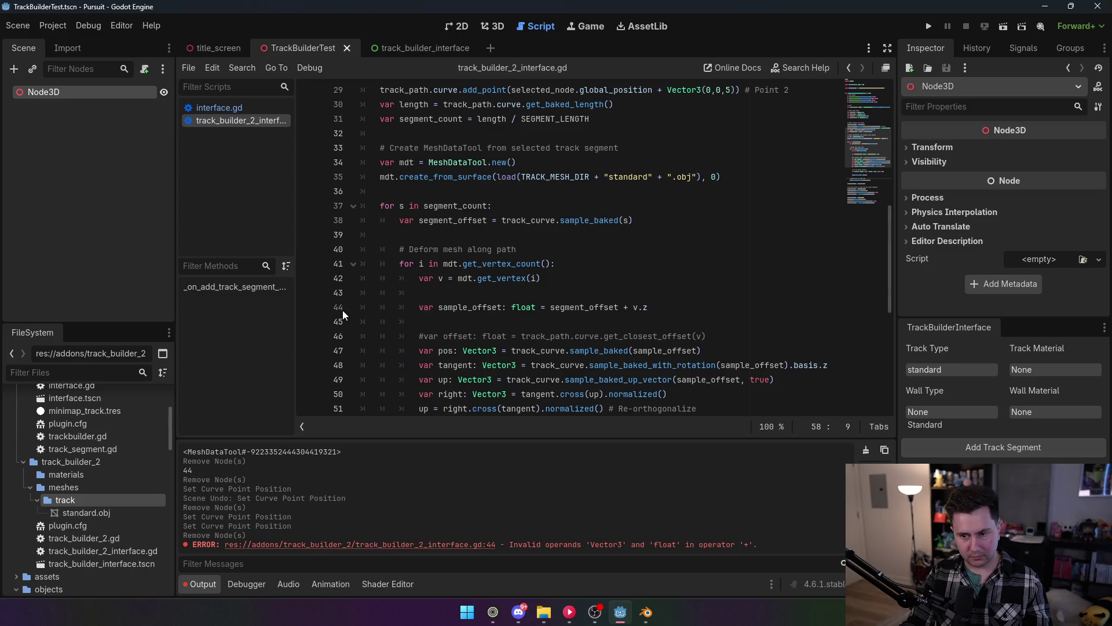
click(582, 307)
double_click(639, 307)
mouse_move(647, 308)
mouse_move(570, 311)
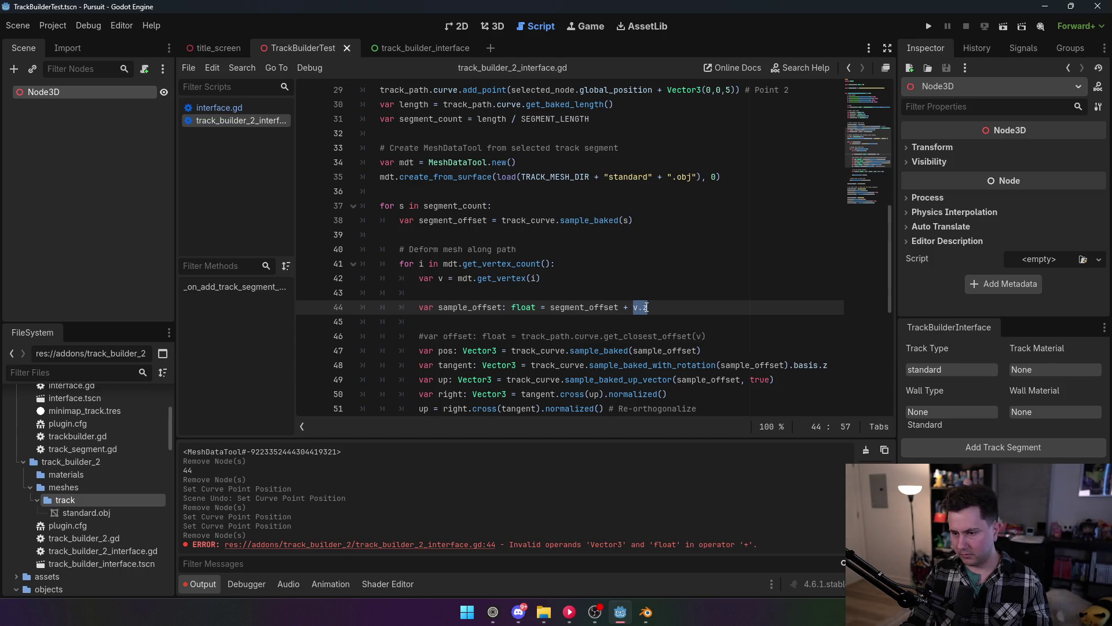
mouse_move(606, 305)
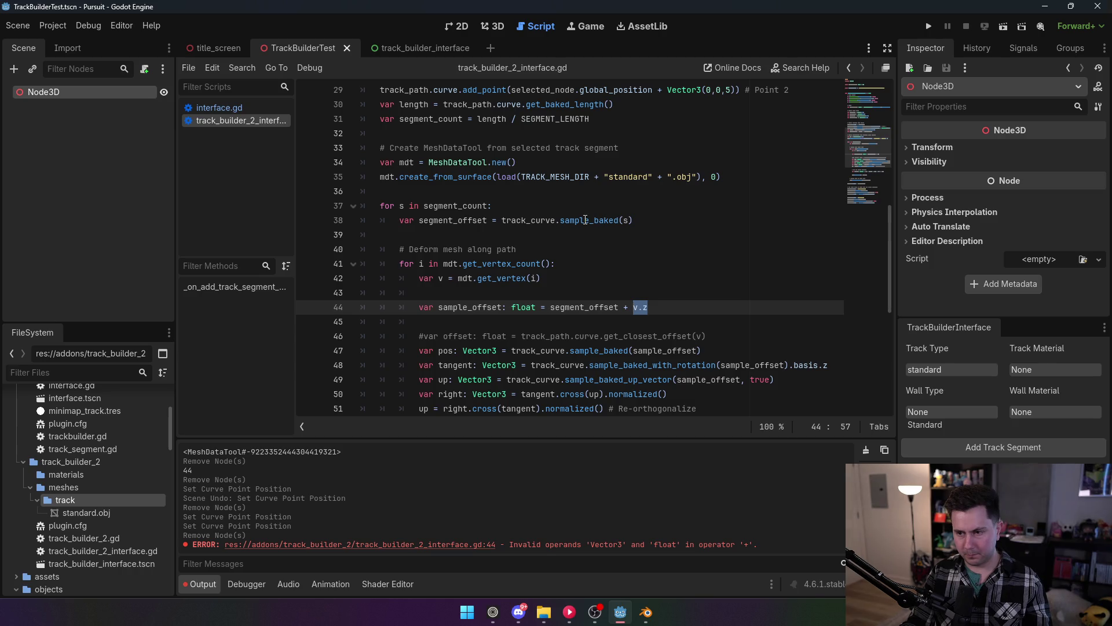
mouse_move(585, 219)
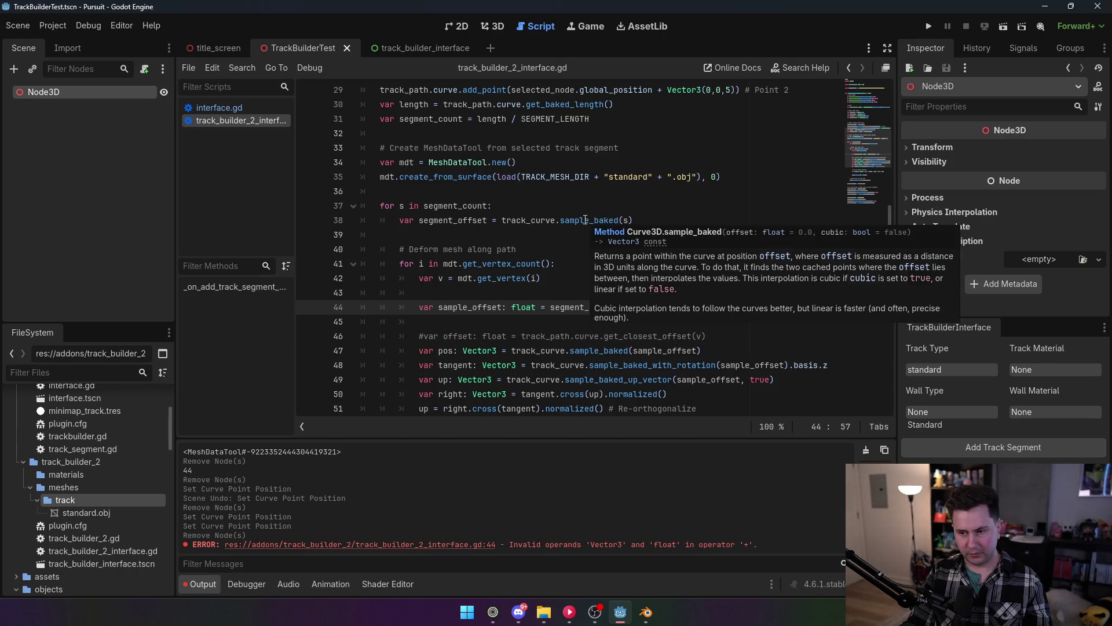
click(630, 313)
key(BackSpace)
text(*)
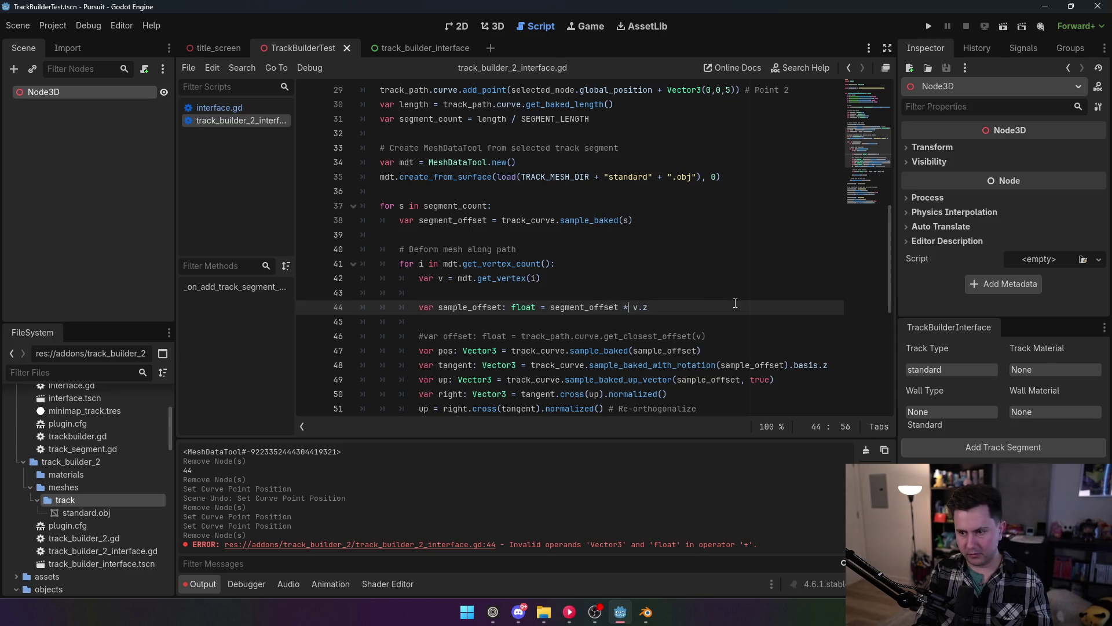
Change sample_offset's type from float to Vector3 and inspect the line 47 sample_baked error.
double_click(524, 307)
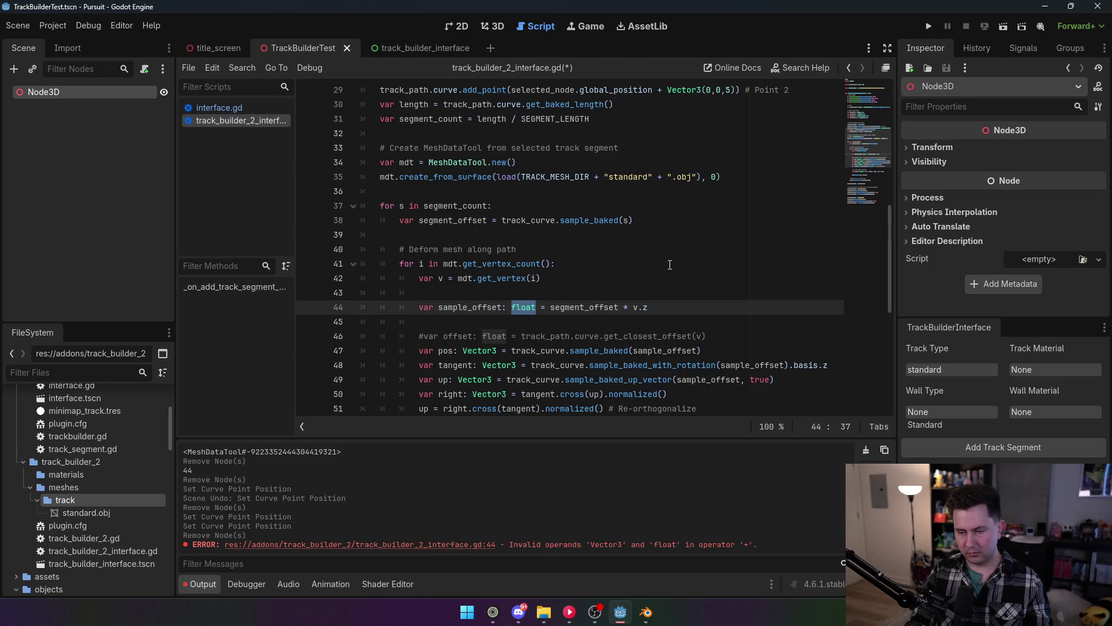
text(Vector3)
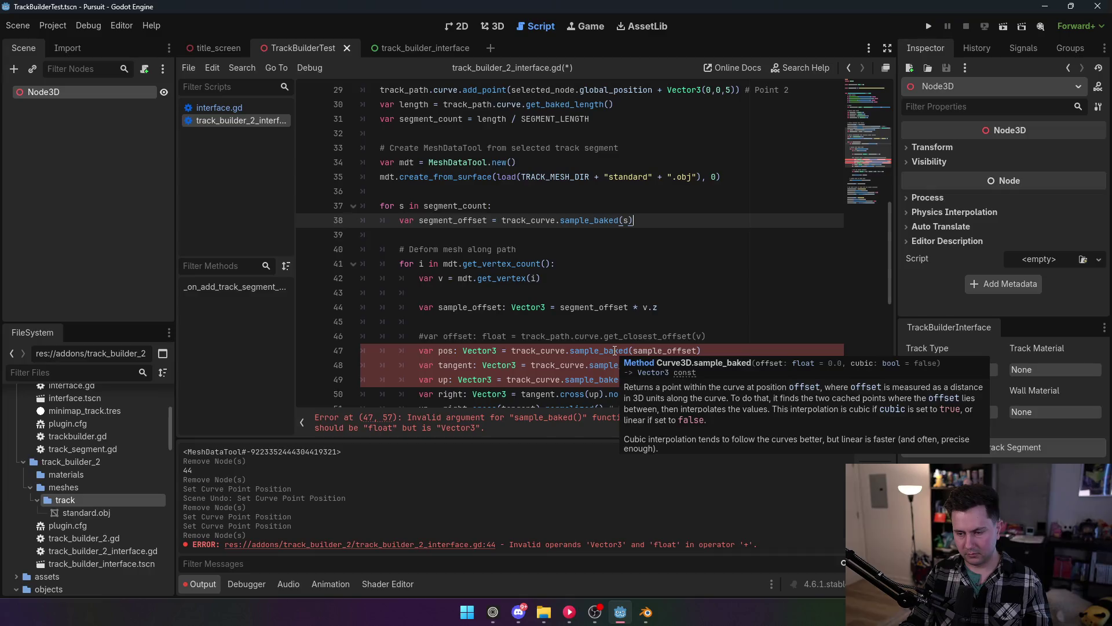
double_click(615, 351)
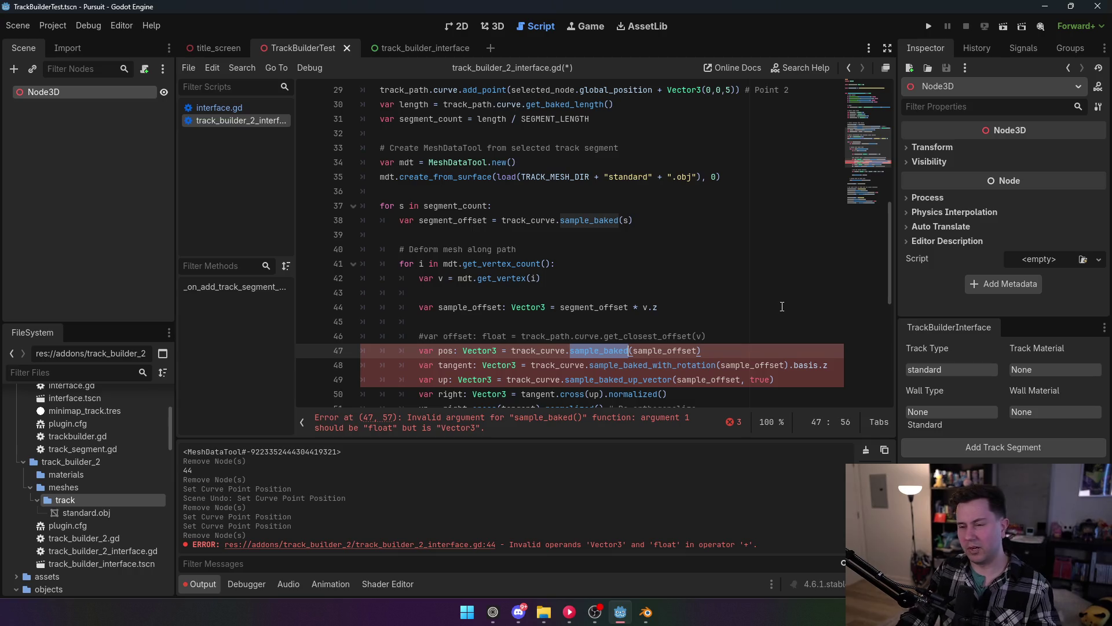
scroll(457, 363, down, 3)
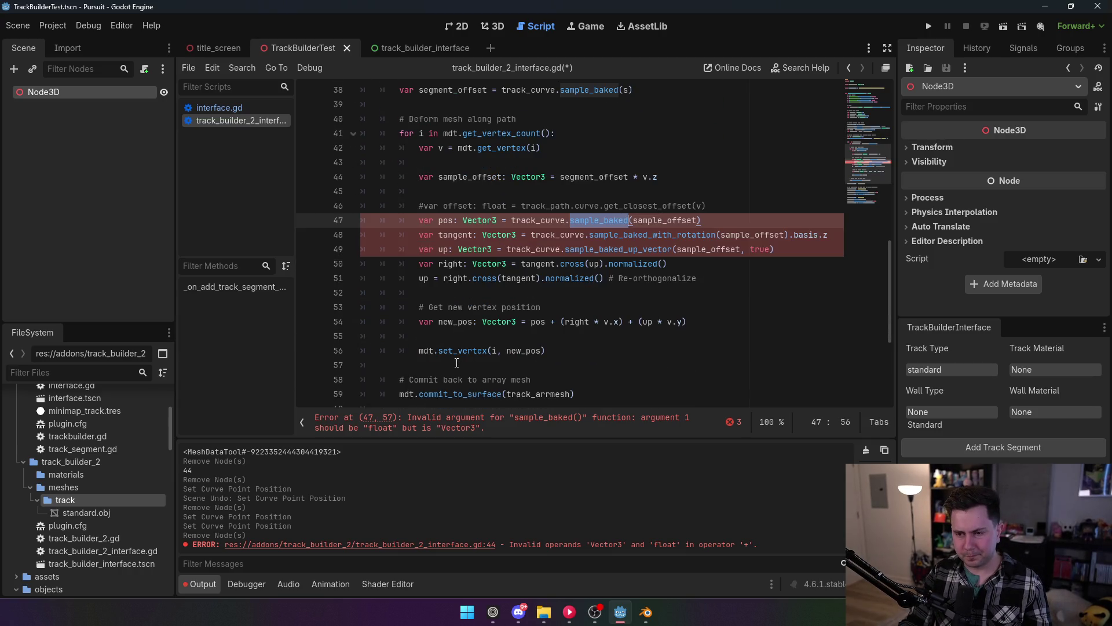
scroll(559, 359, up, 1)
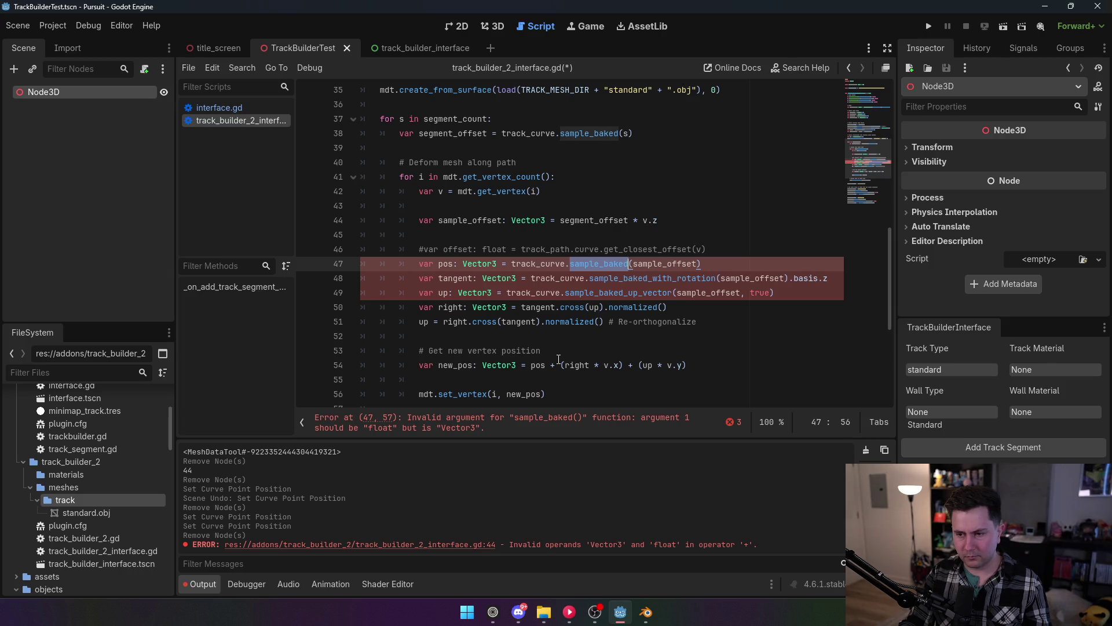
scroll(559, 359, up, 1)
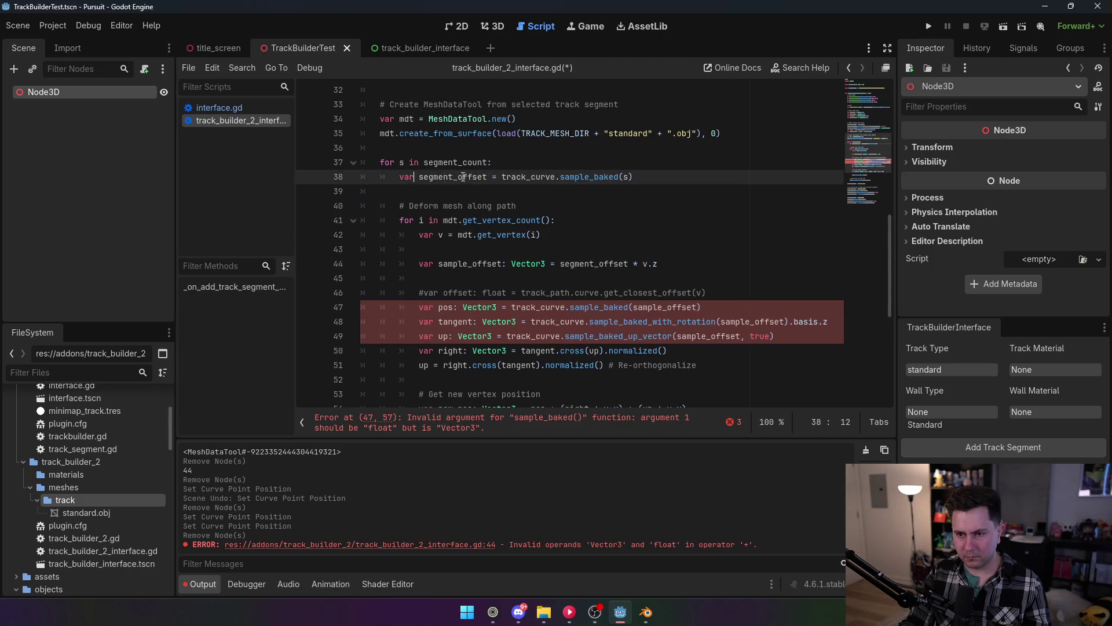
drag(449, 177, 607, 180)
click(630, 177)
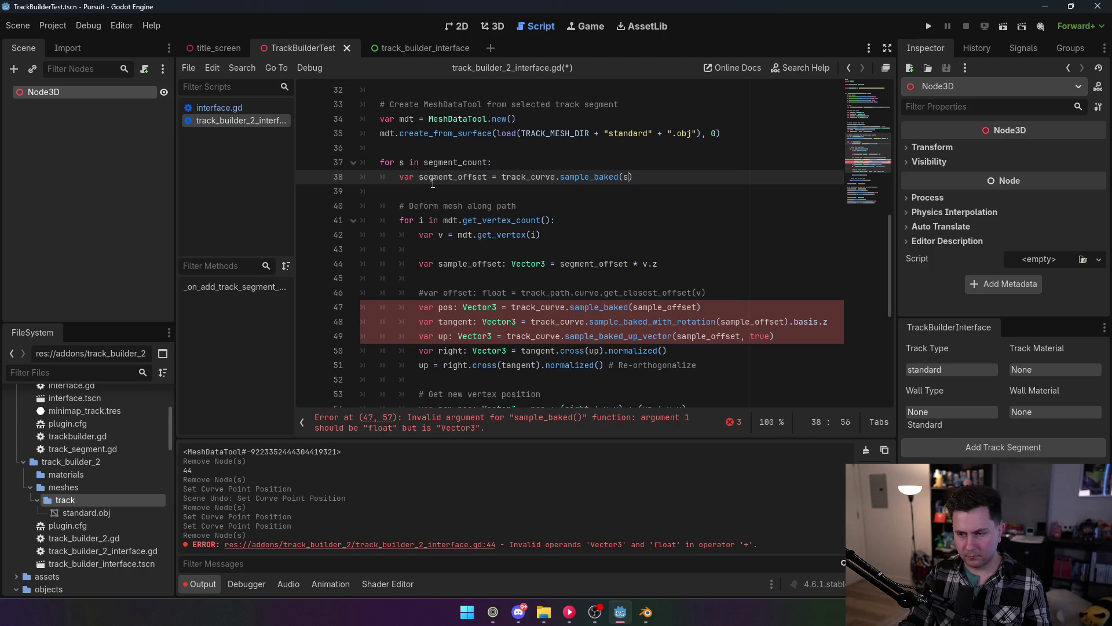
drag(419, 177, 653, 173)
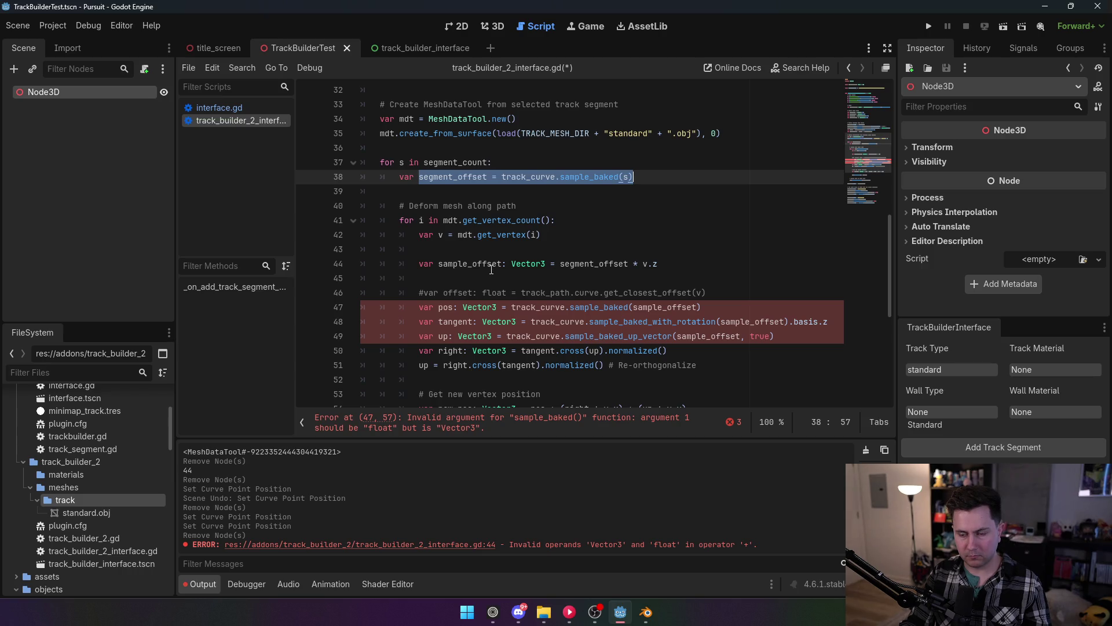
click(467, 226)
click(467, 238)
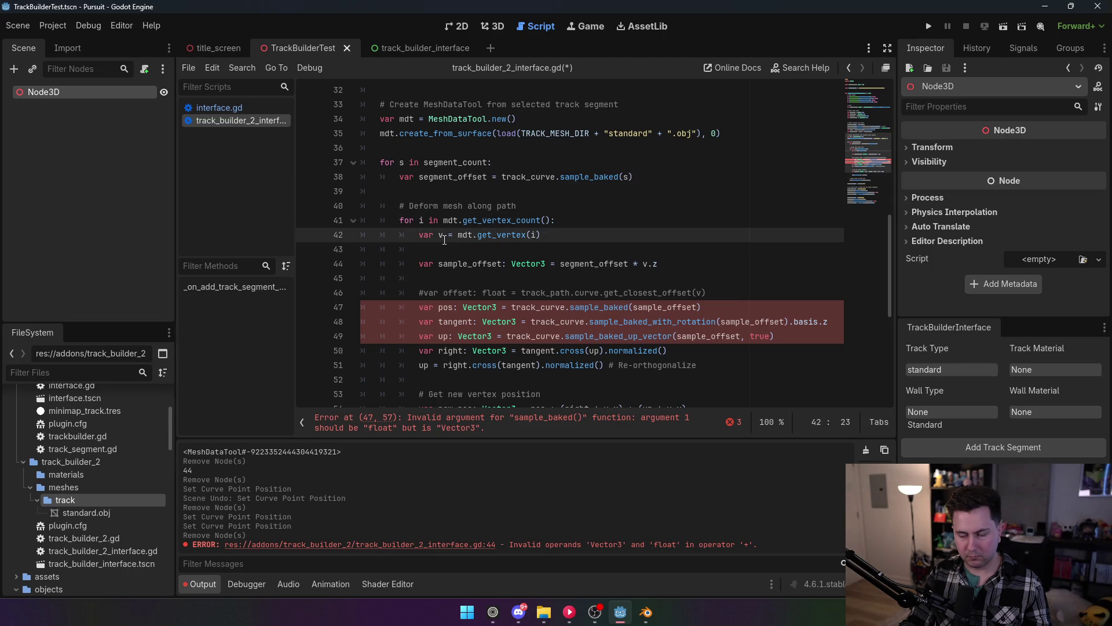
click(469, 265)
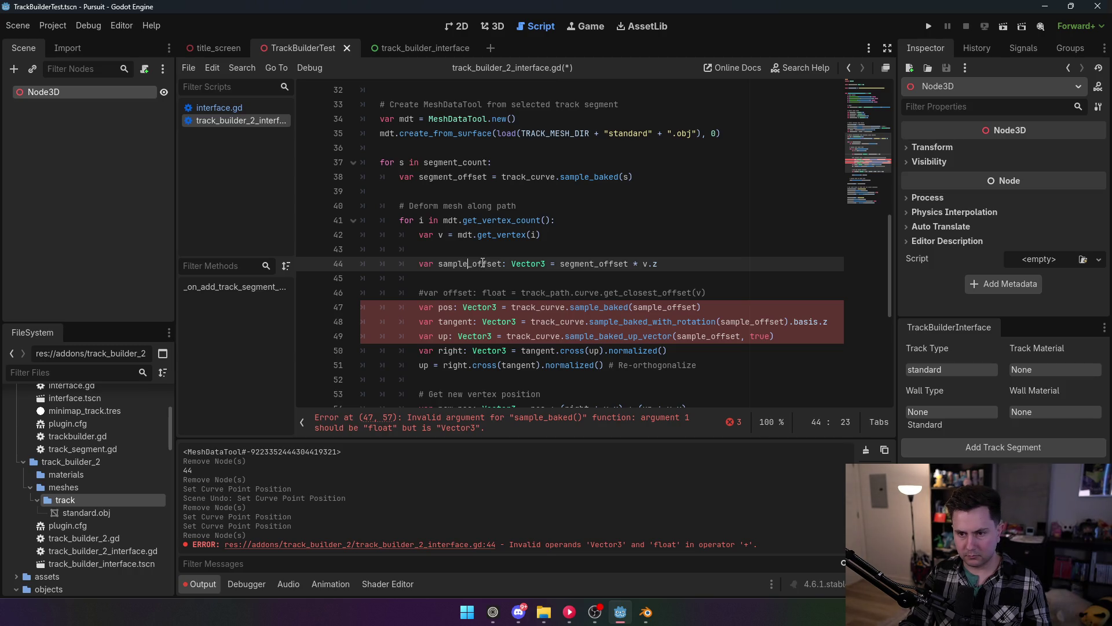
scroll(483, 263, up, 1)
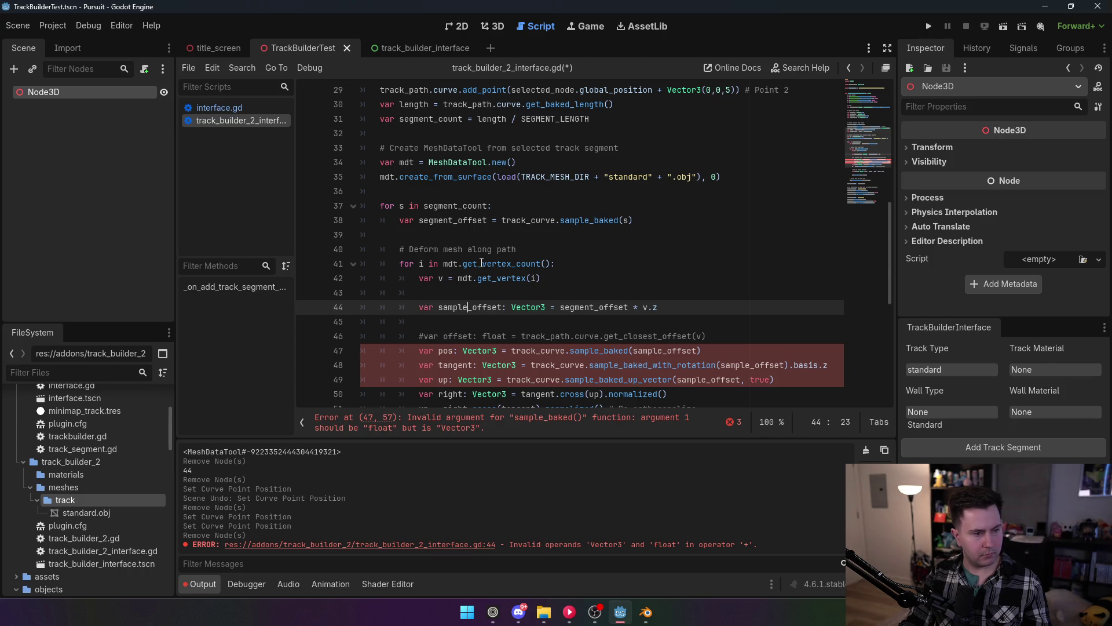
mouse_move(481, 264)
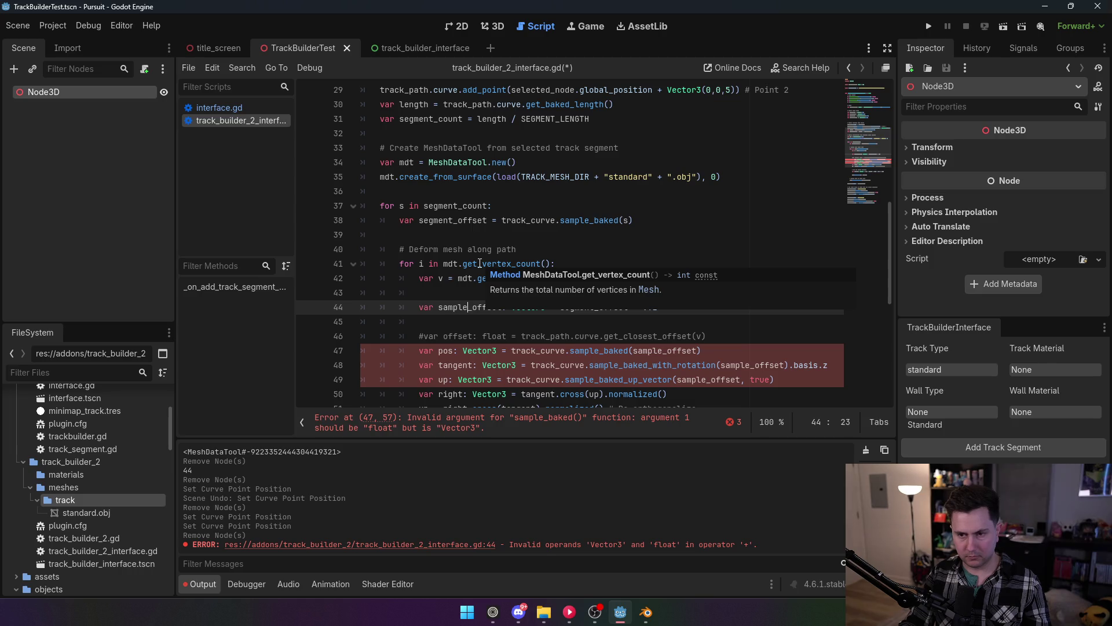
scroll(479, 263, up, 1)
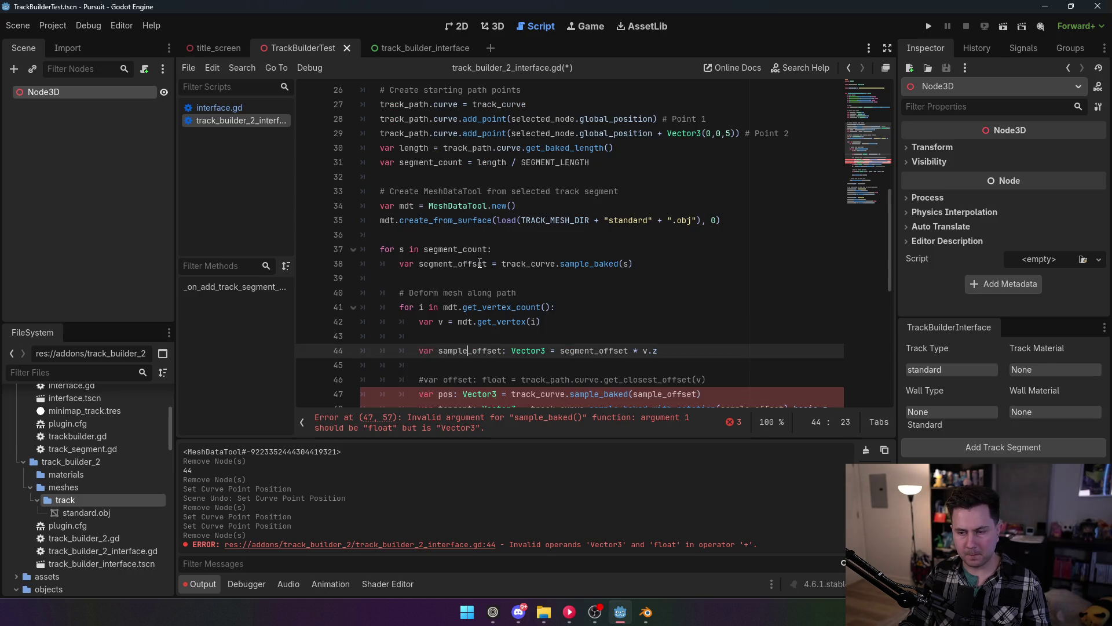
scroll(480, 263, up, 1)
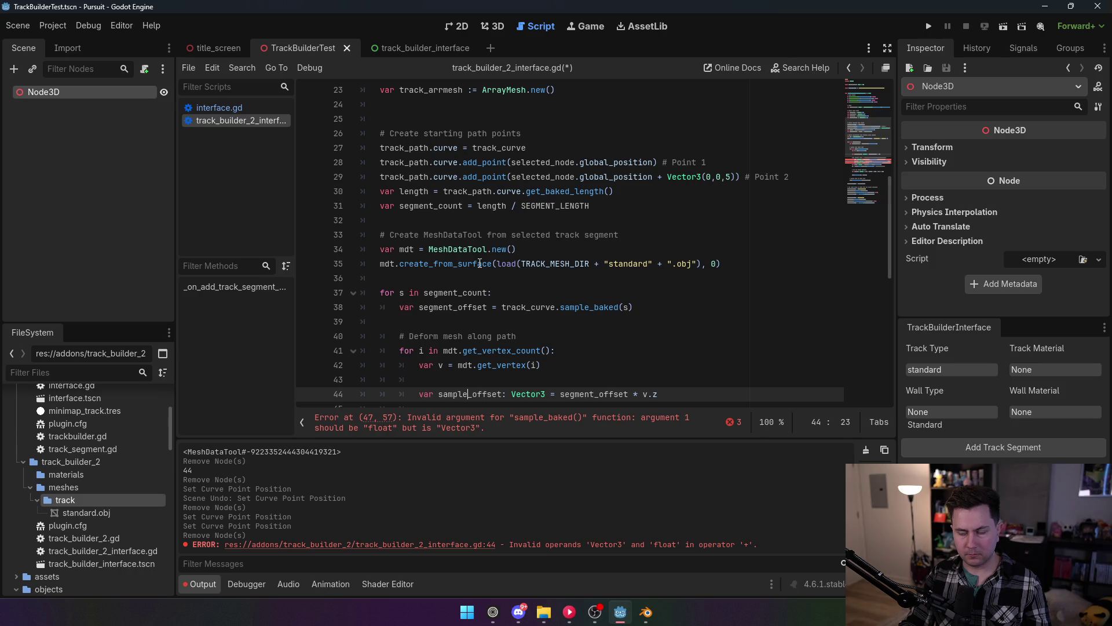
scroll(492, 232, down, 2)
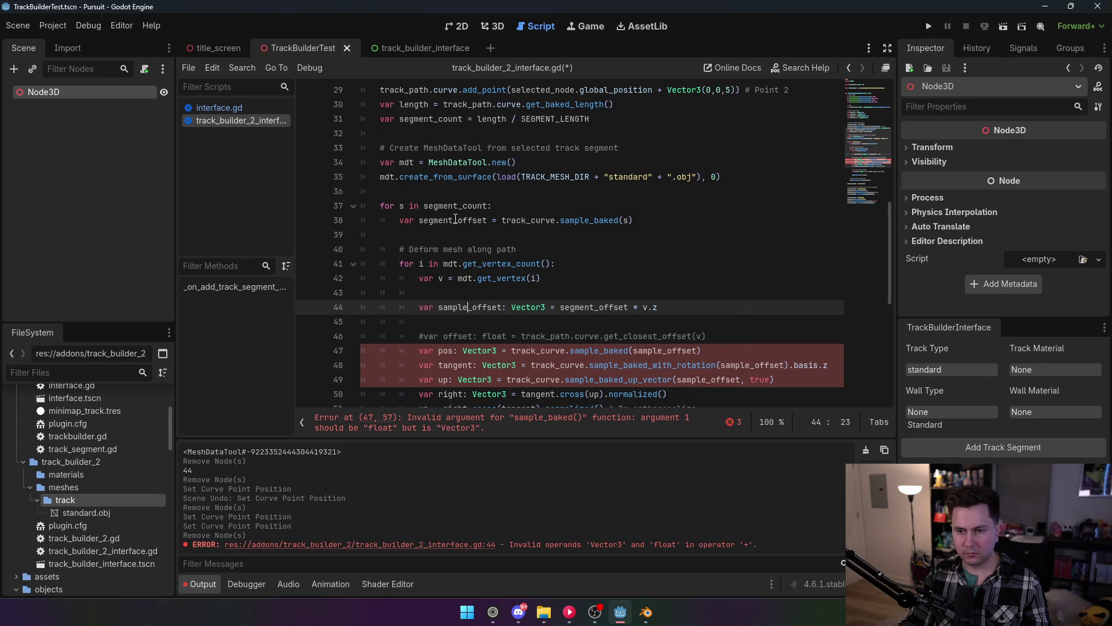
click(618, 221)
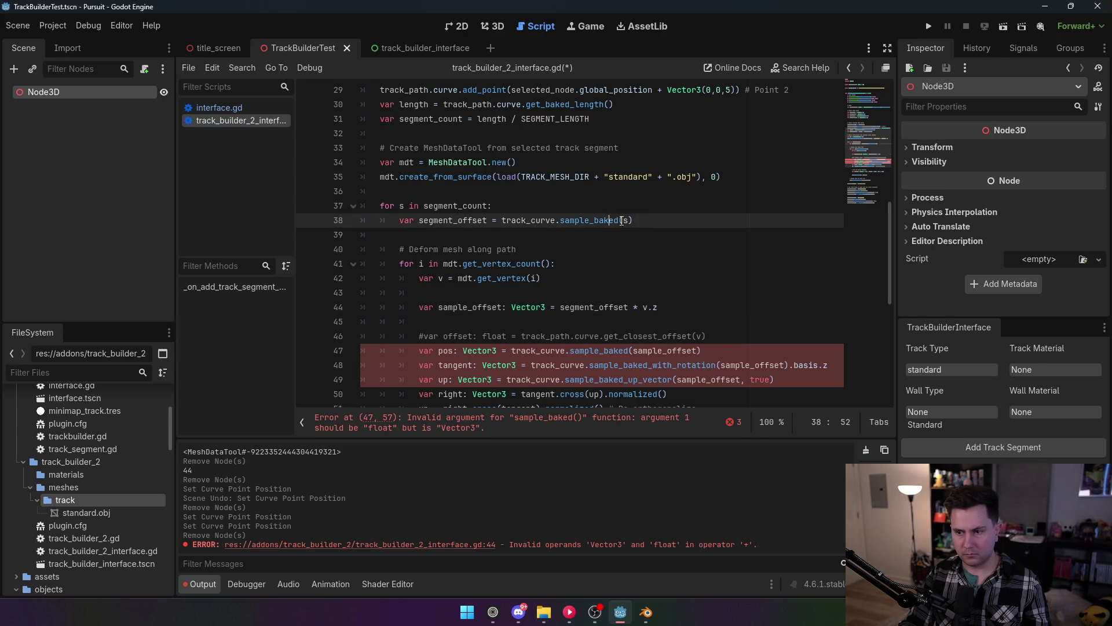
Replace track_curve.sample_baked(s) on line 38 with s * SEGMENT_LENGTH.
drag(610, 225, 506, 223)
key(BackSpace)
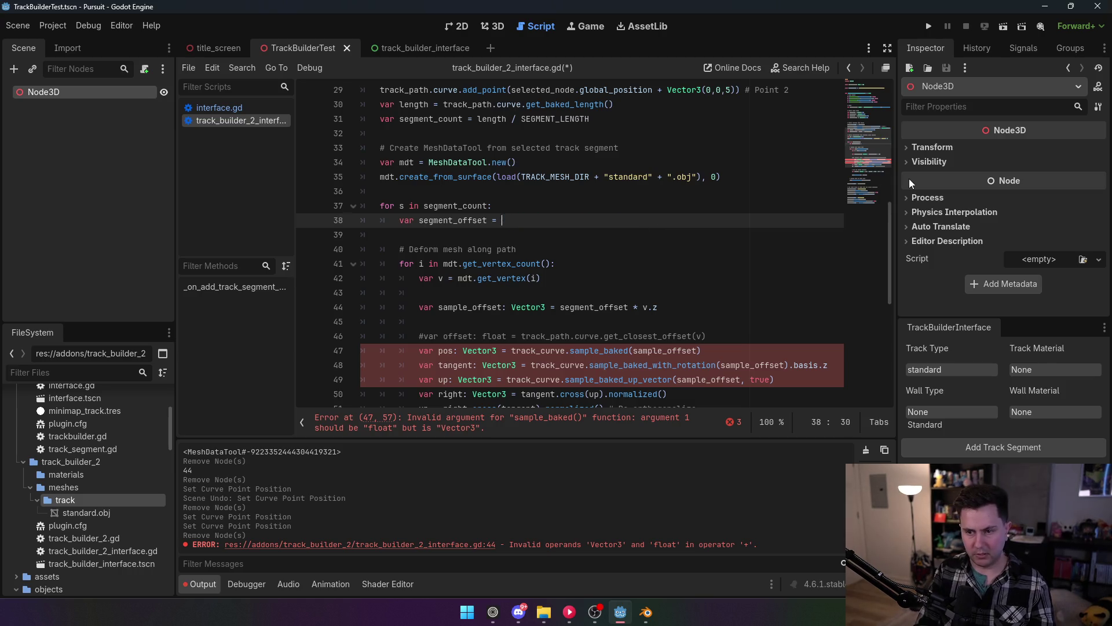
text(s*)
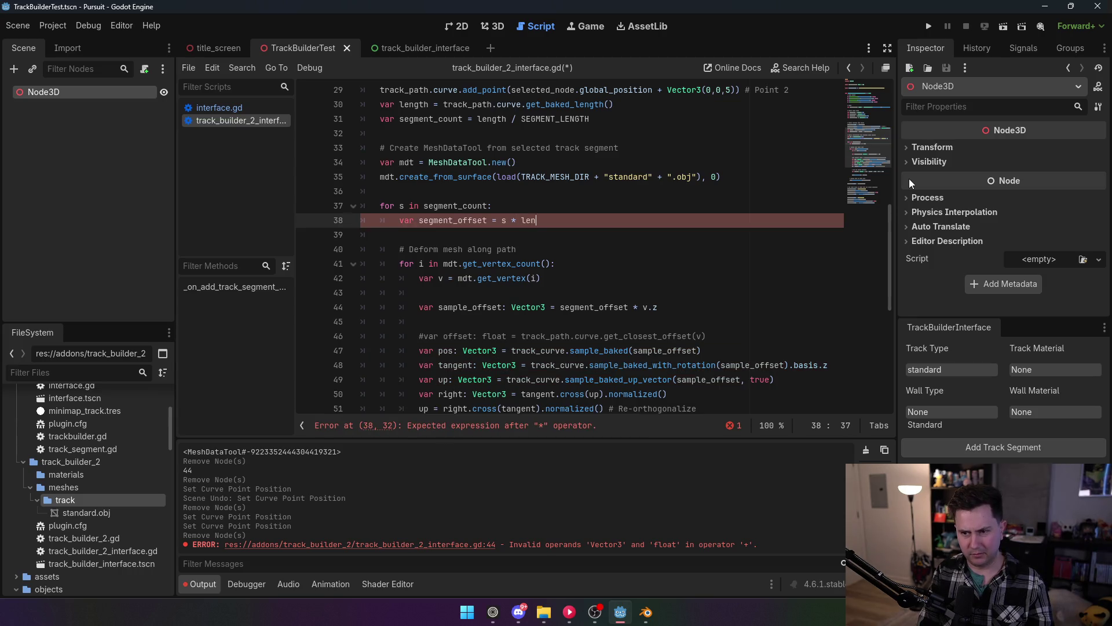
key(BackSpace)
key(BackSpace)
key(BackSpace)
text(seg)
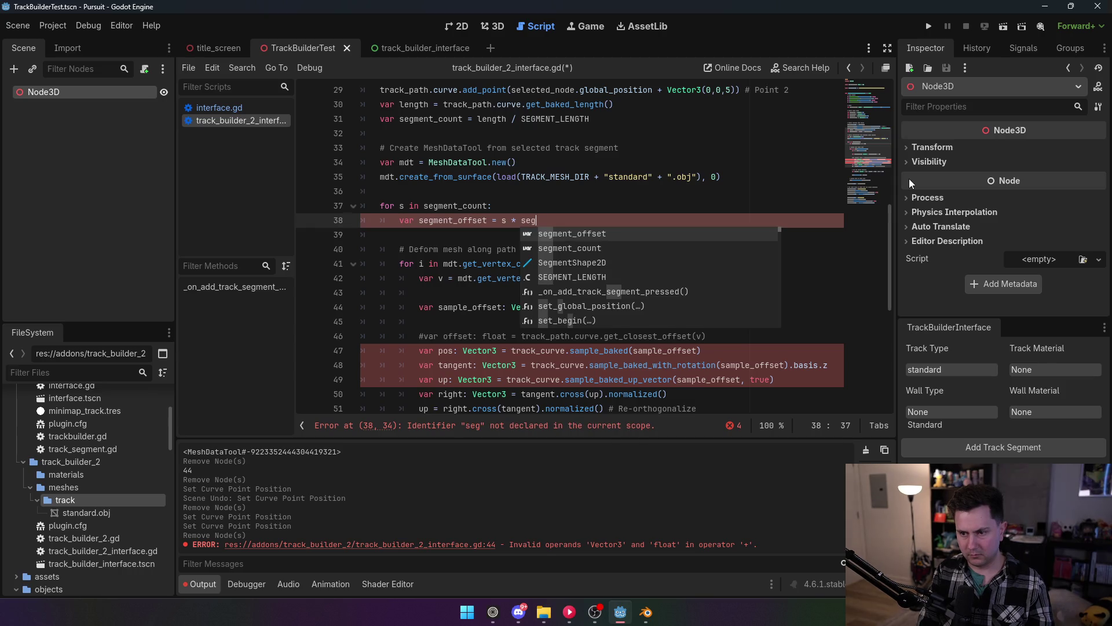
key(Down)
key(Down)
key(Down)
key(Return)
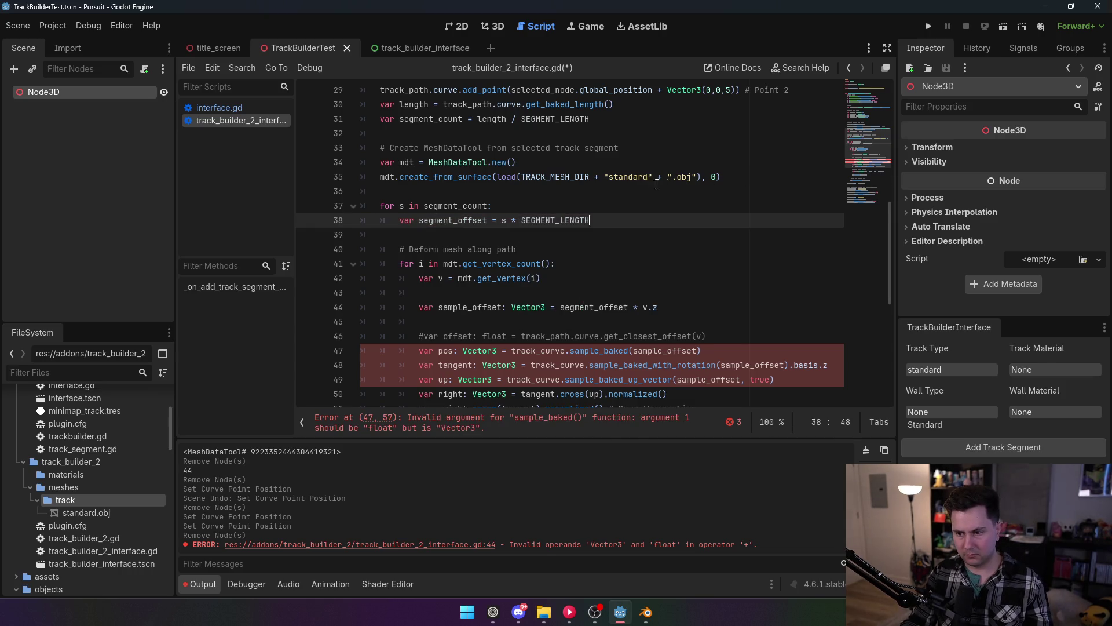
Annotate segment_offset with the float type.
click(648, 176)
scroll(651, 205, down, 1)
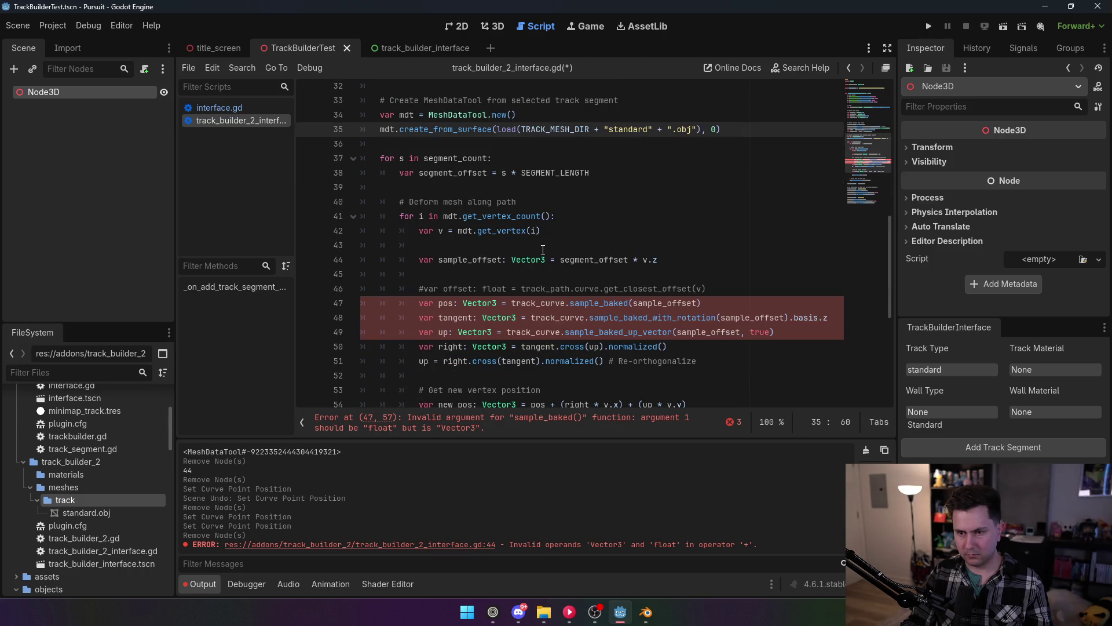
click(488, 173)
text(: float)
click(698, 119)
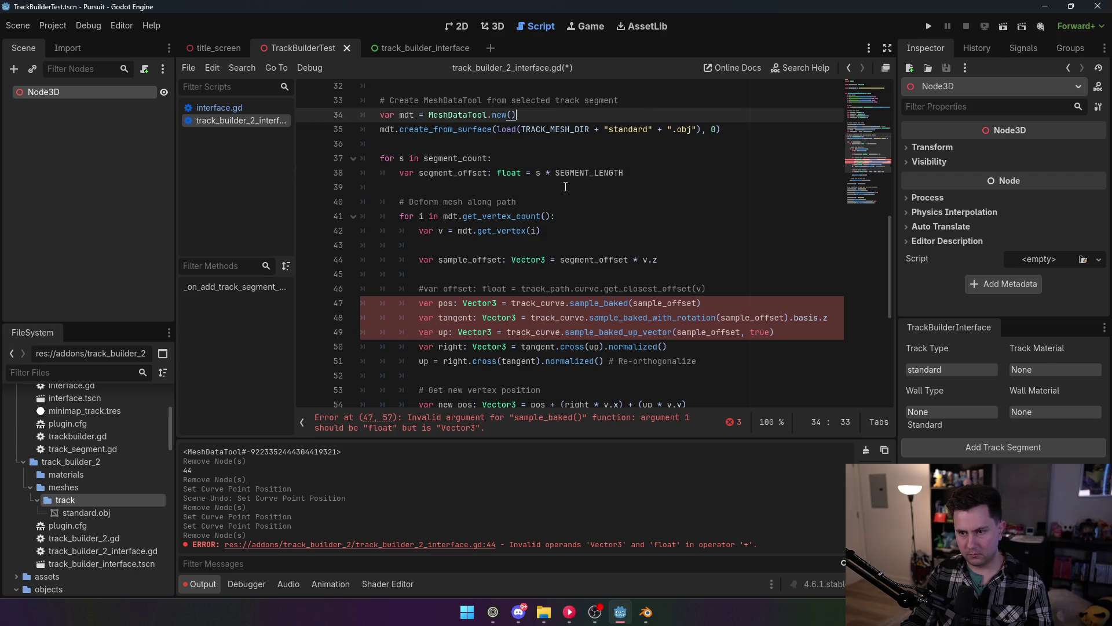
Retype sample_offset on line 44 from Vector3 to float and save the script.
double_click(529, 259)
text(float)
click(625, 197)
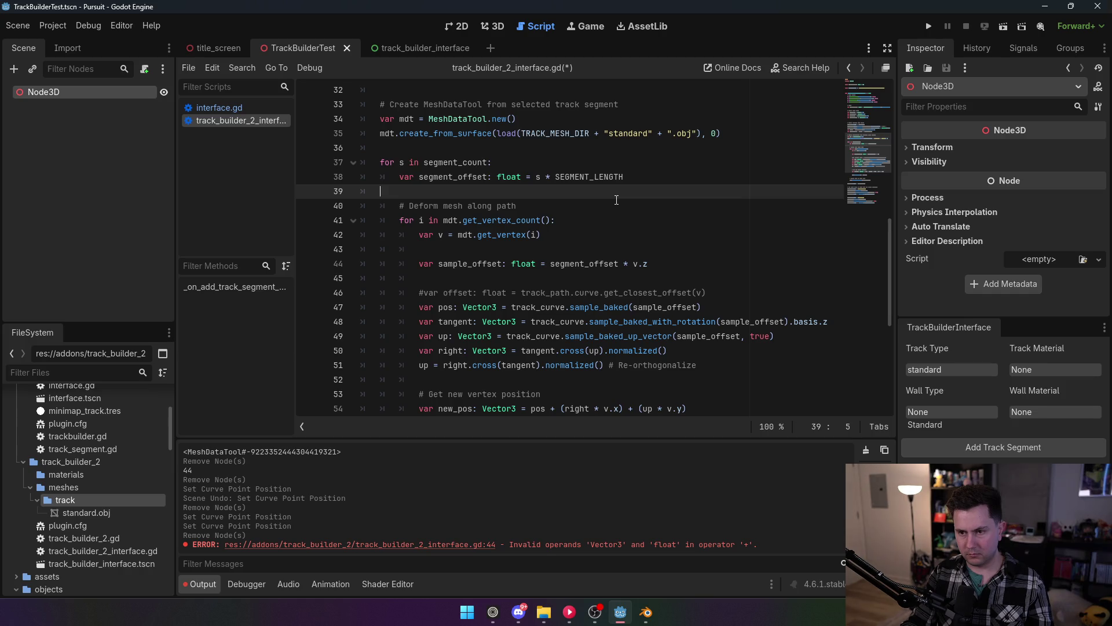
key(ctrl+s)
click(624, 264)
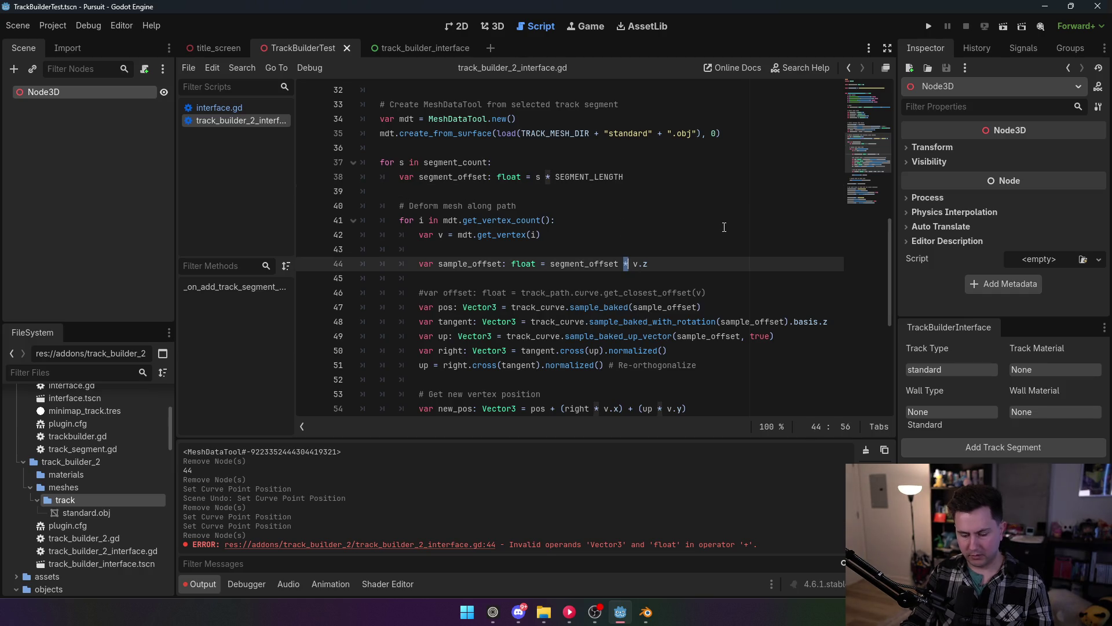
text(+)
click(718, 212)
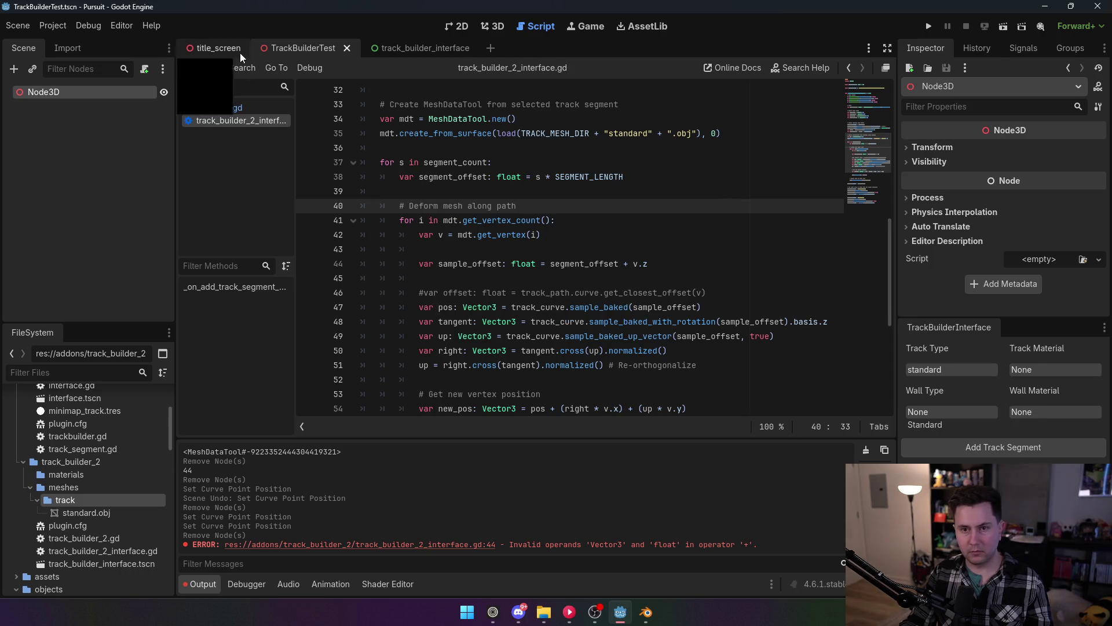
Toggle the TrackBuilder2 plugin off and on in Project Settings to reload it.
click(57, 26)
click(69, 44)
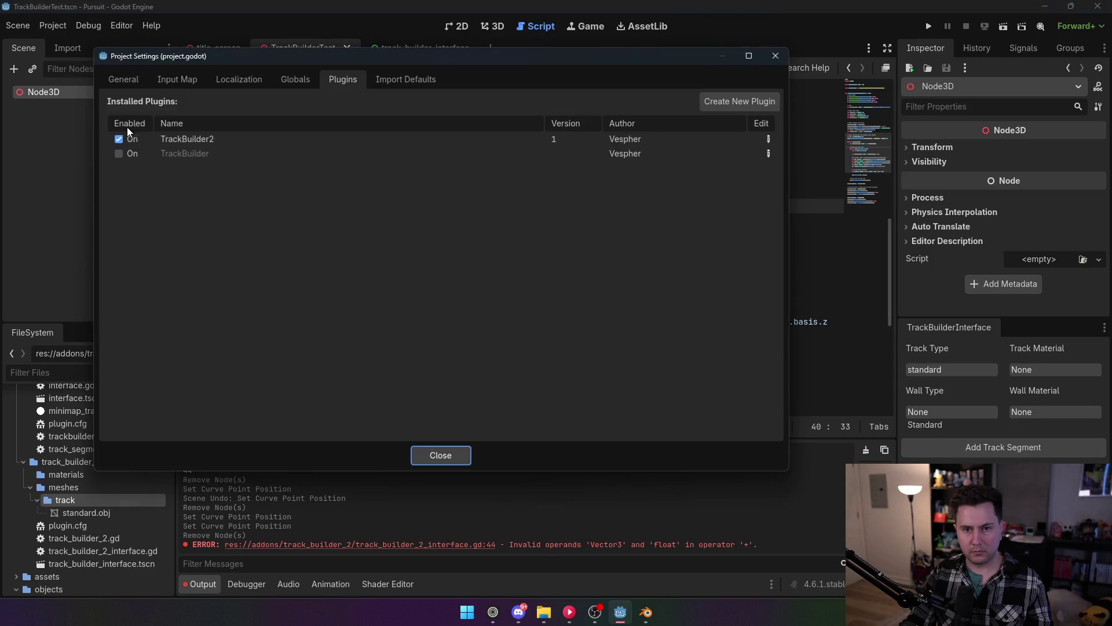
click(118, 139)
click(119, 139)
click(429, 454)
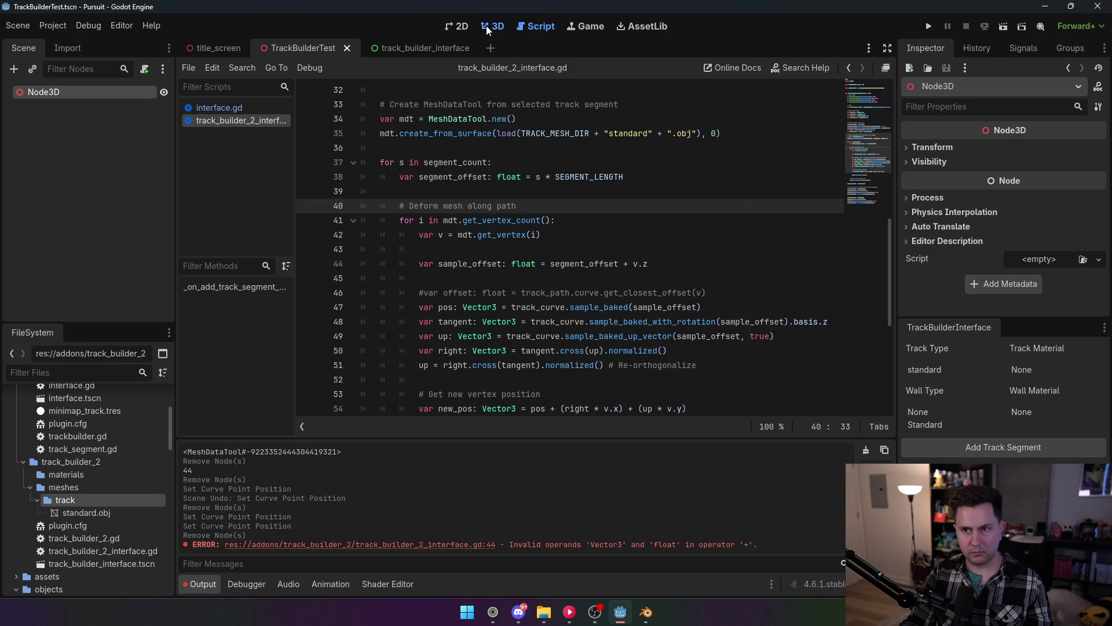
Add a new track segment to the scene from the 3D view.
click(485, 25)
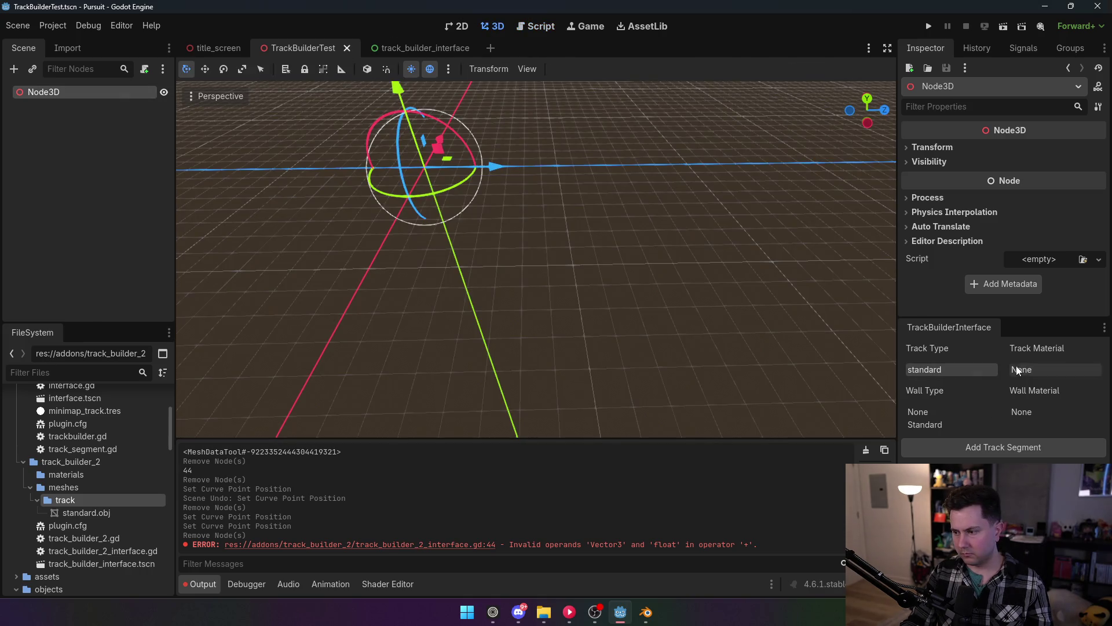
click(975, 448)
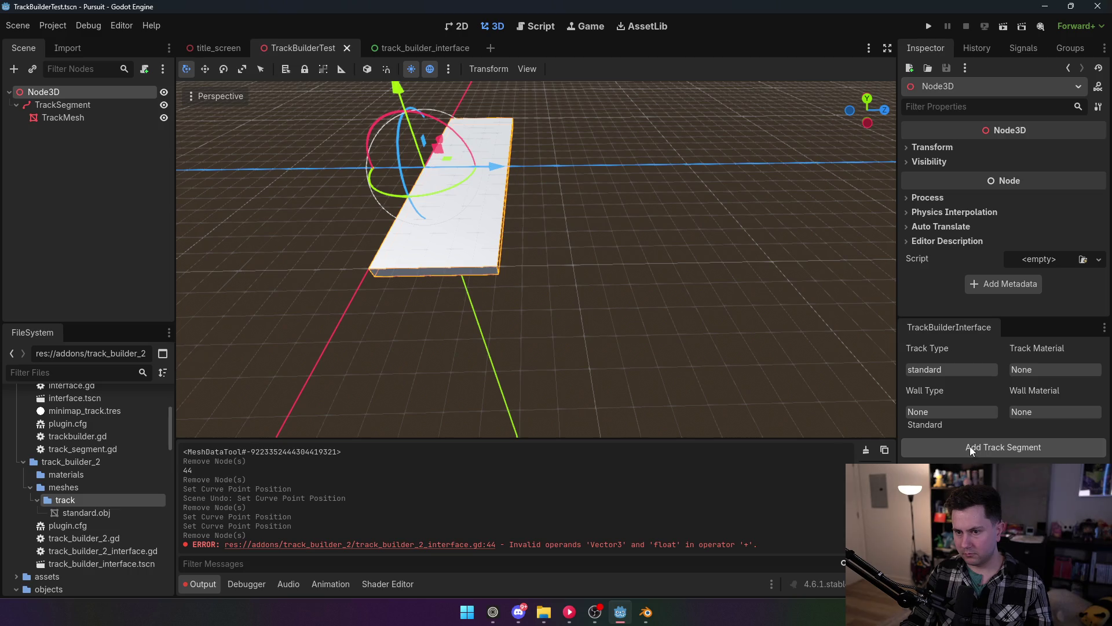
scroll(555, 284, up, 10)
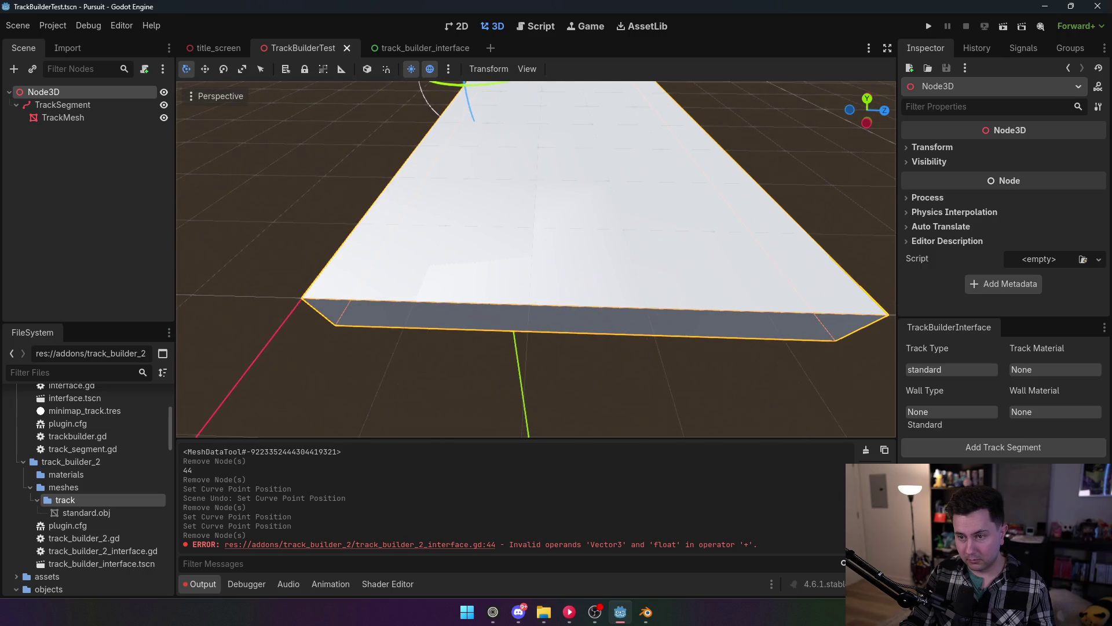
scroll(536, 258, down, 10)
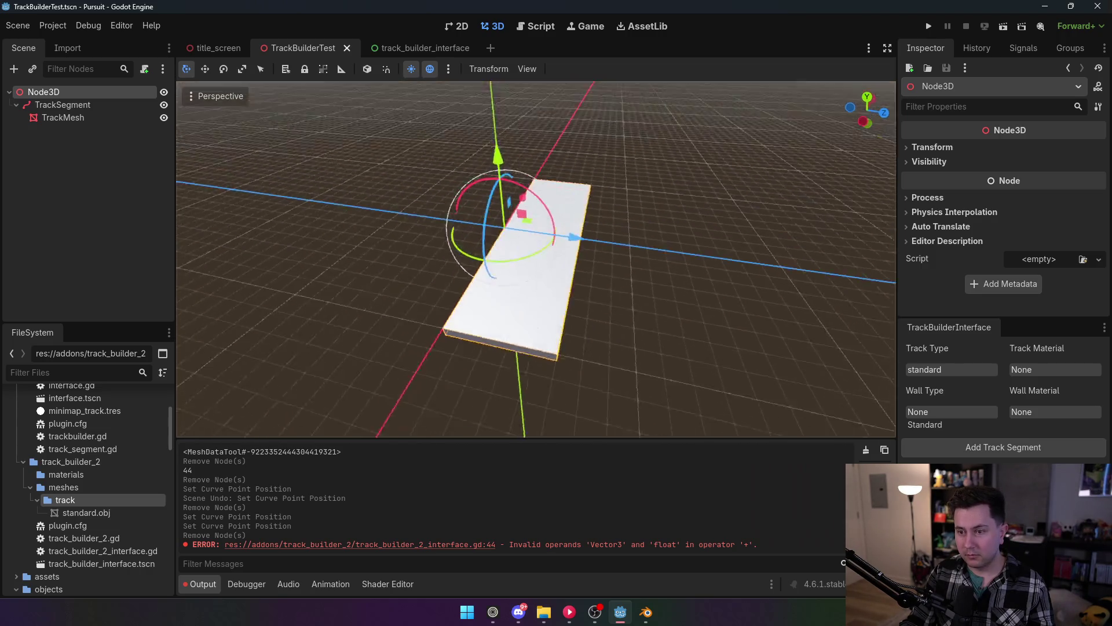
scroll(536, 257, up, 5)
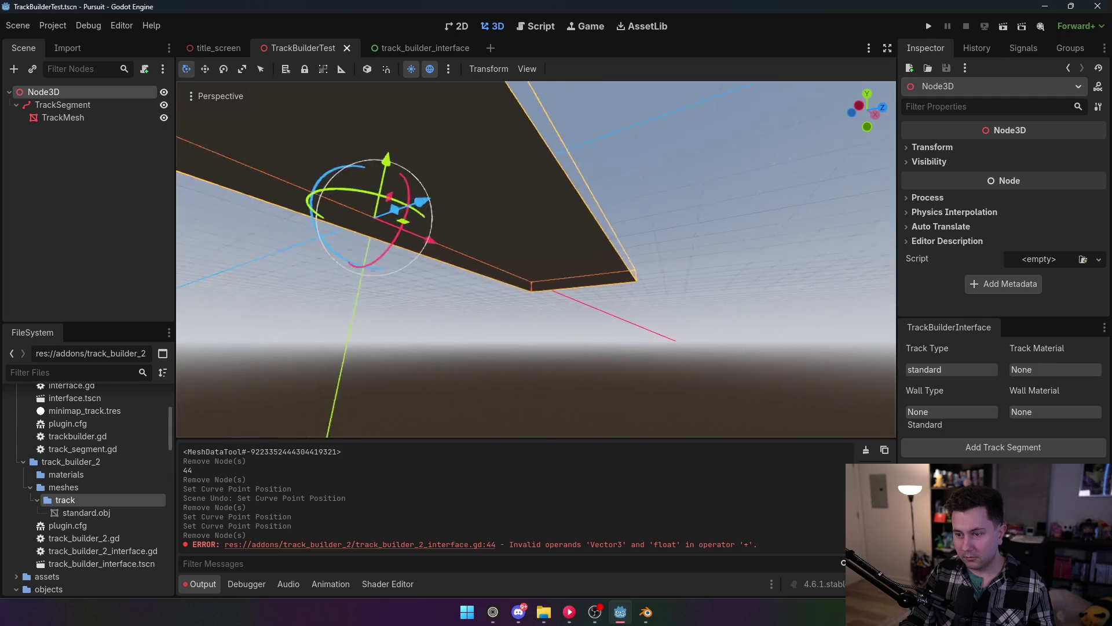
Drag the TrackSegment curve's end point further along X and orbit to inspect the strip.
click(64, 117)
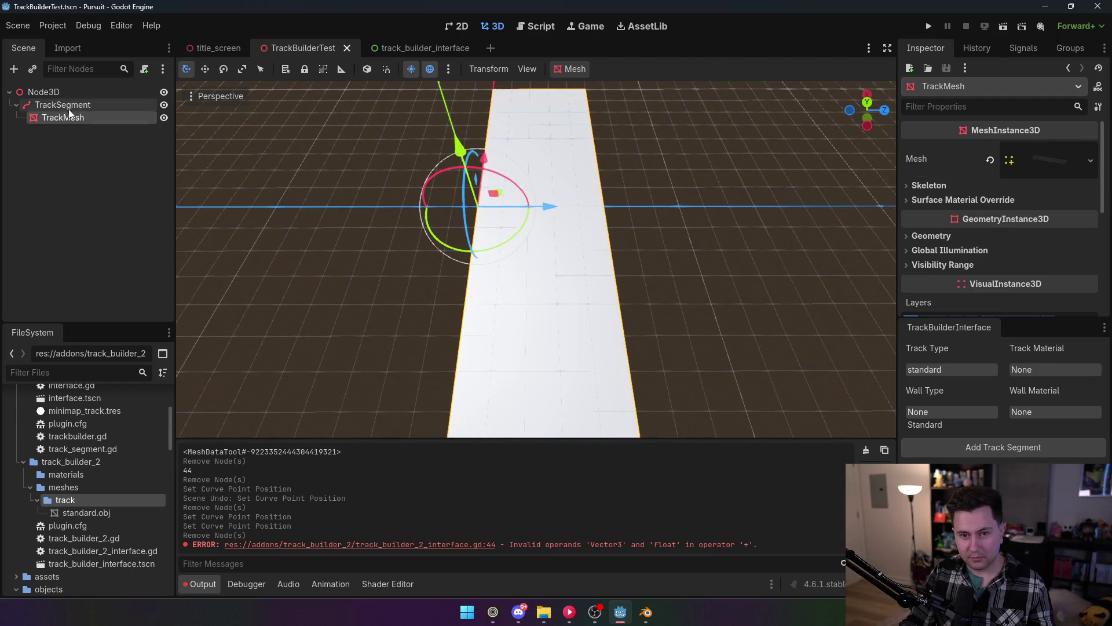
click(63, 105)
click(605, 207)
drag(665, 207, 793, 217)
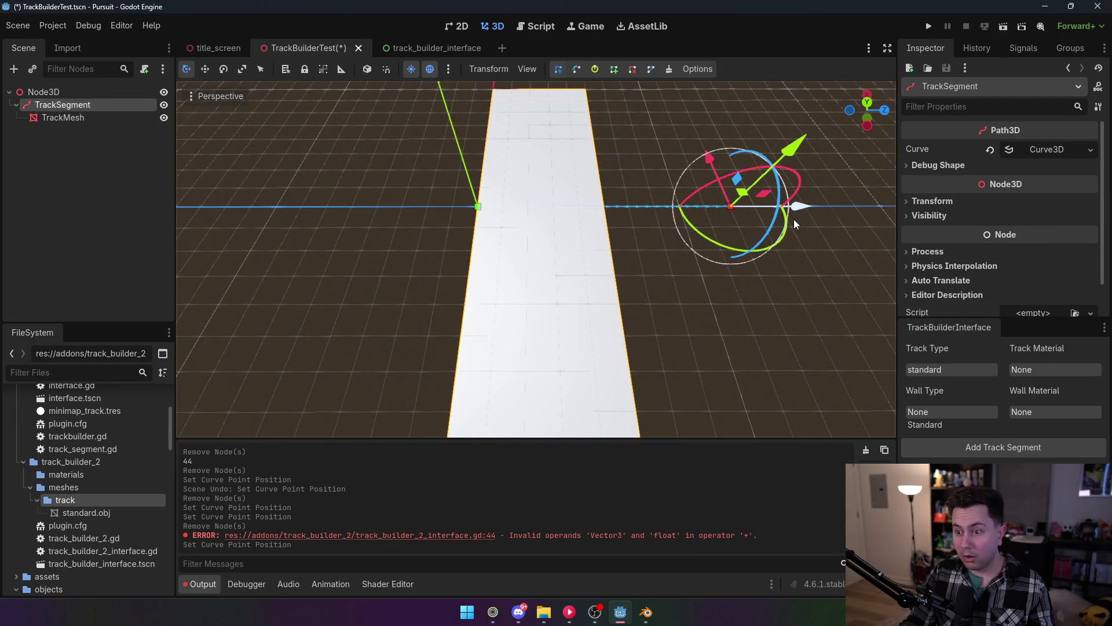
scroll(716, 276, down, 2)
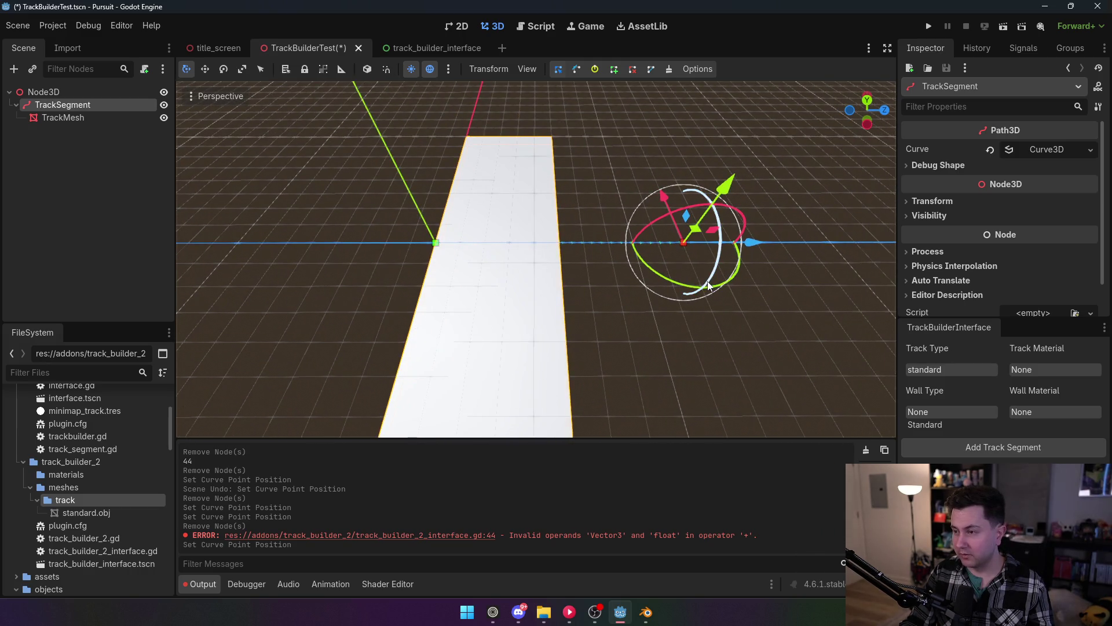
scroll(698, 295, up, 3)
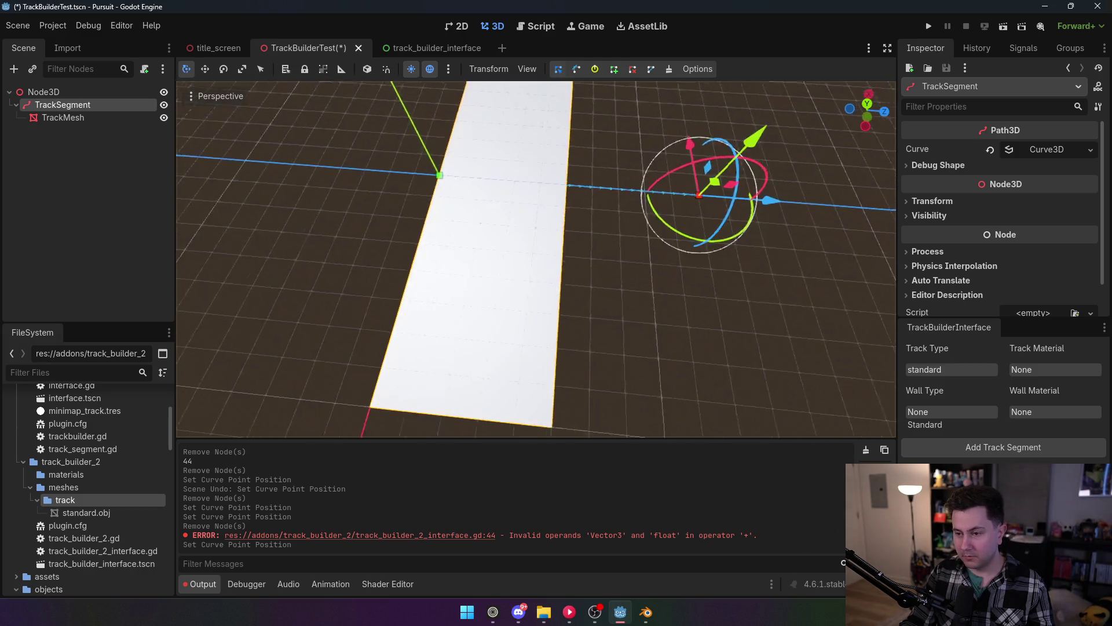
scroll(698, 296, down, 2)
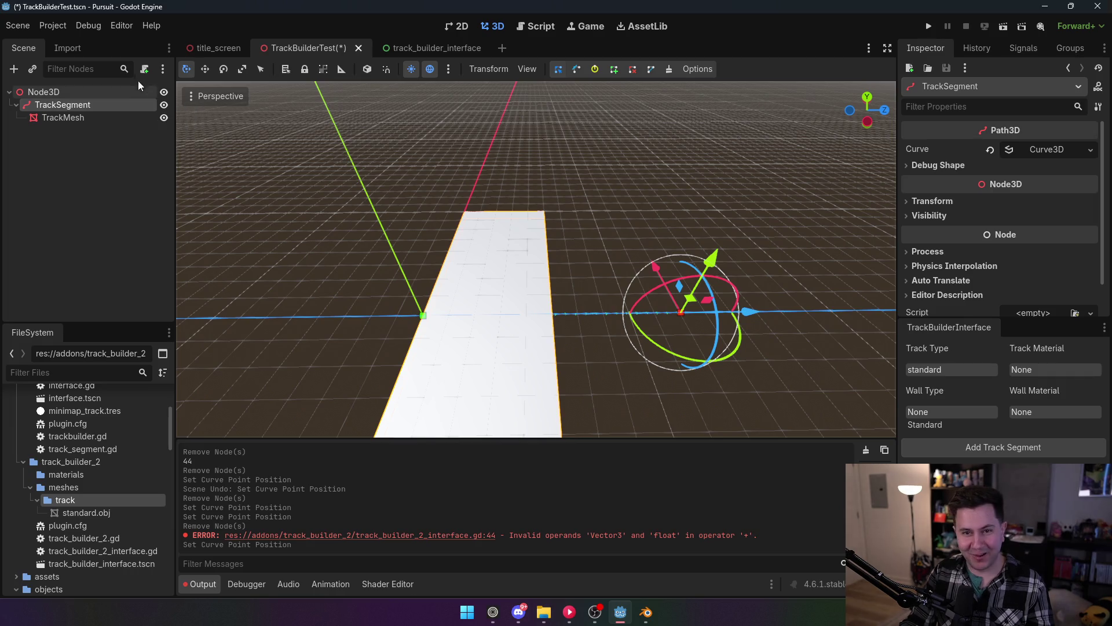
click(54, 26)
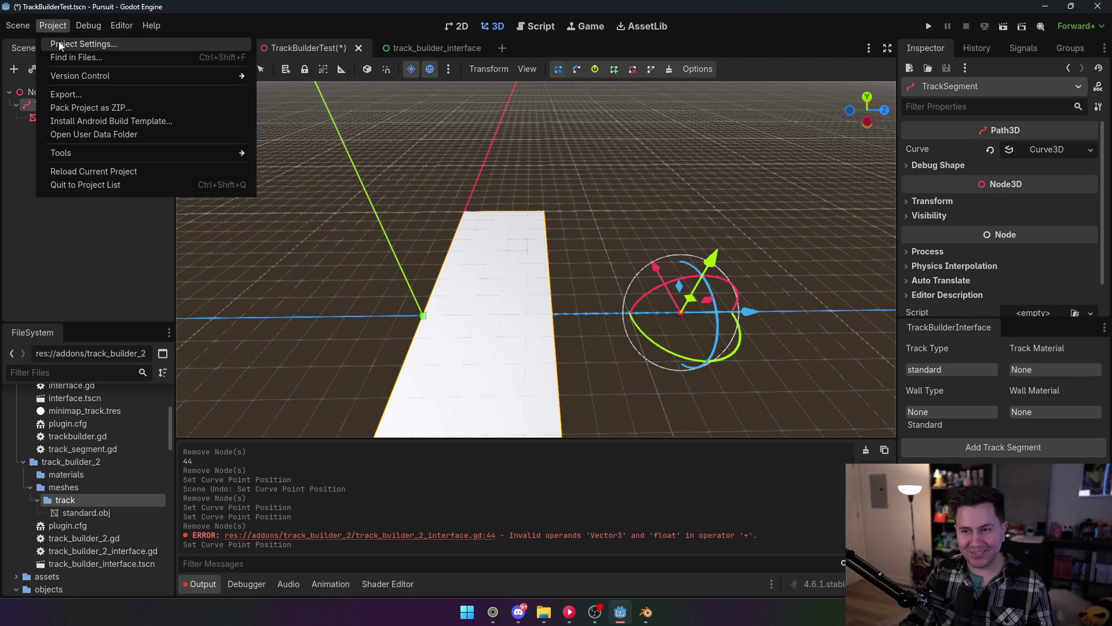
click(636, 226)
mouse_move(573, 197)
mouse_down()
mouse_move(565, 207)
mouse_move(579, 238)
mouse_up()
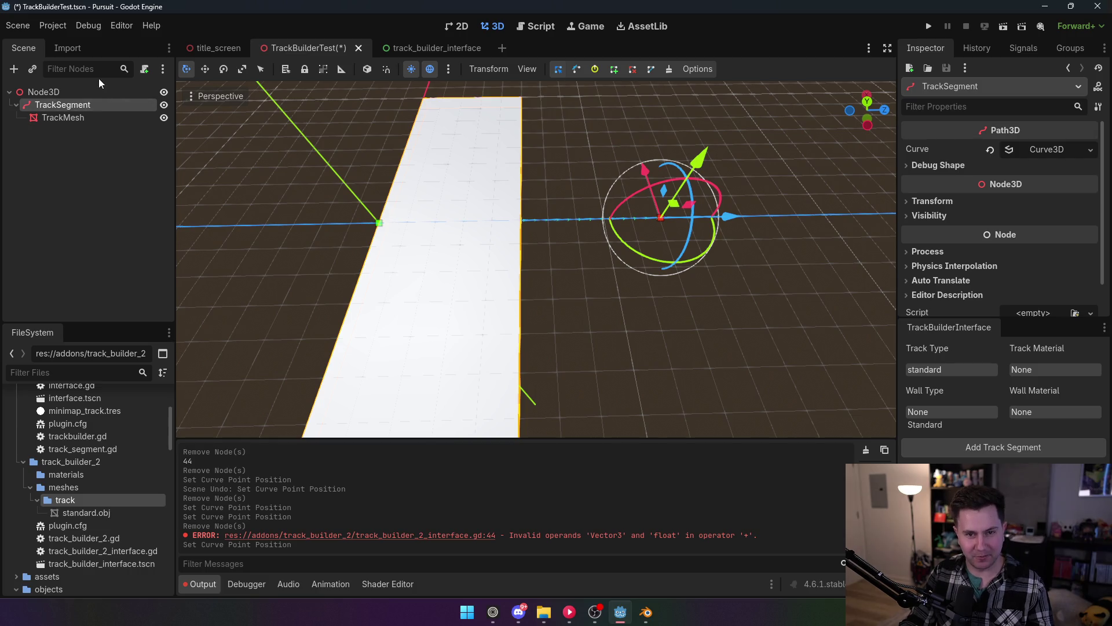
Delete the TrackSegment node and its children, confirming the removal.
click(44, 92)
click(82, 104)
key(Delete)
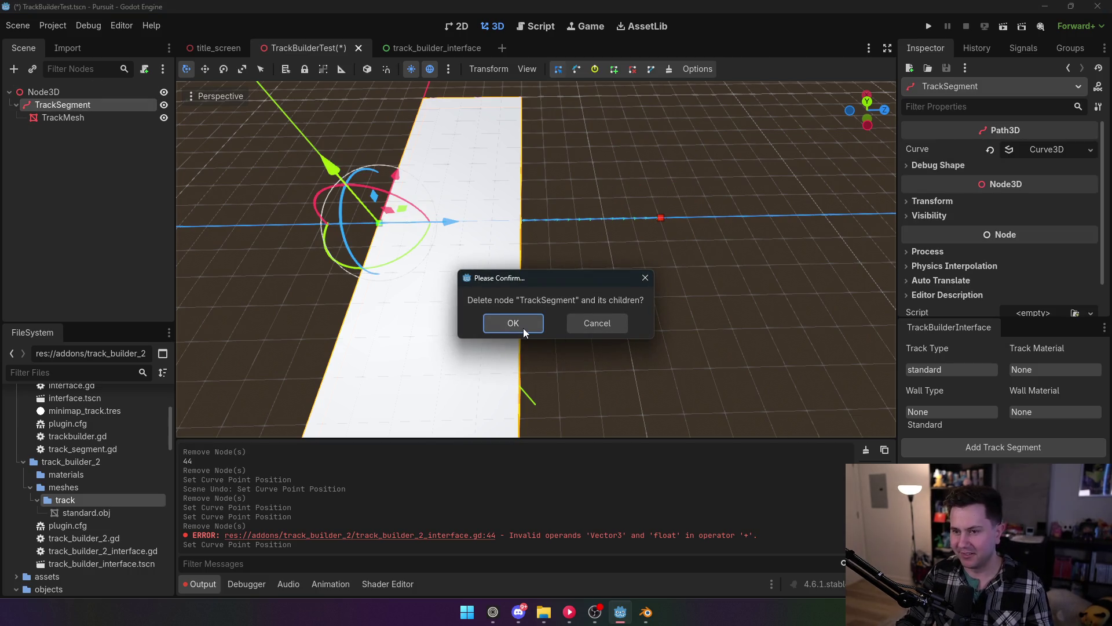
click(523, 328)
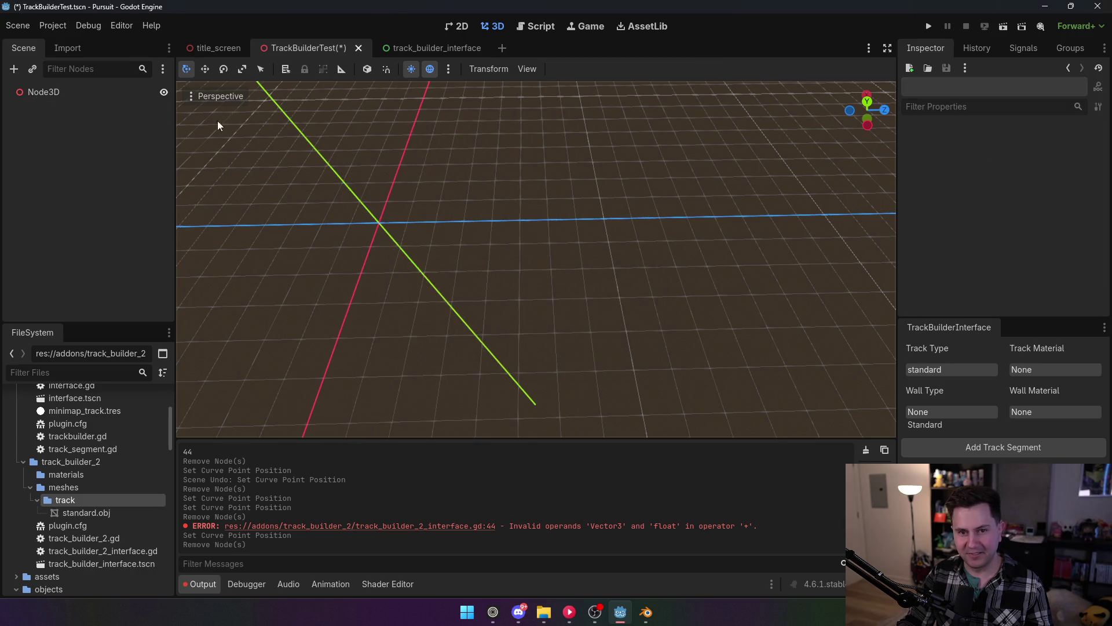
Remove the commented-out offset line from the interface script and save.
click(524, 33)
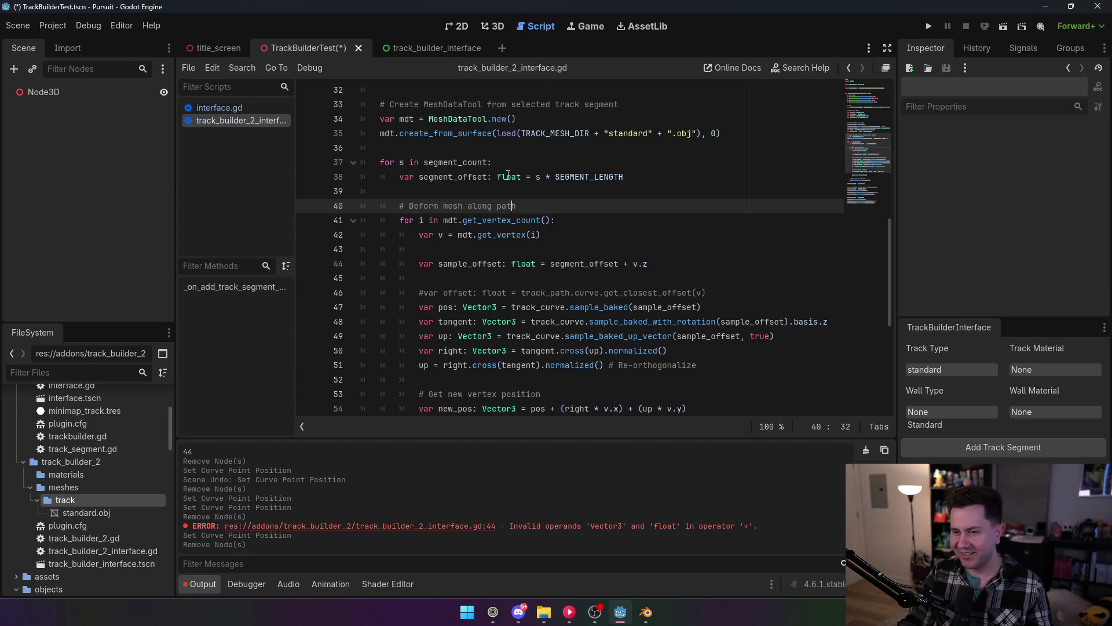
click(508, 176)
click(683, 264)
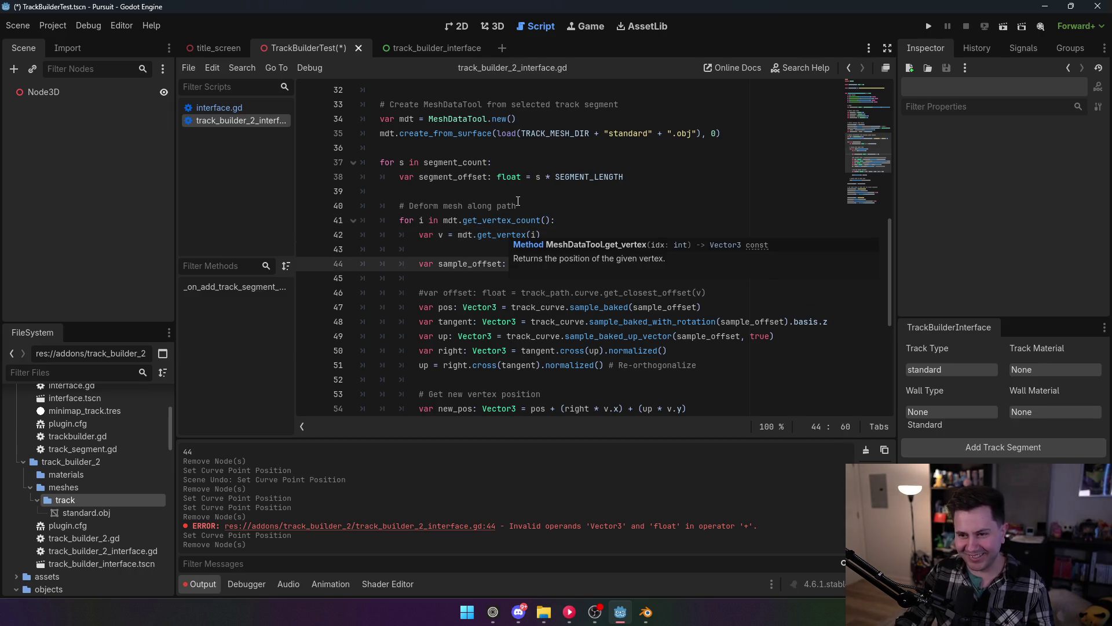
triple_click(717, 291)
key(BackSpace)
key(BackSpace)
scroll(470, 293, down, 2)
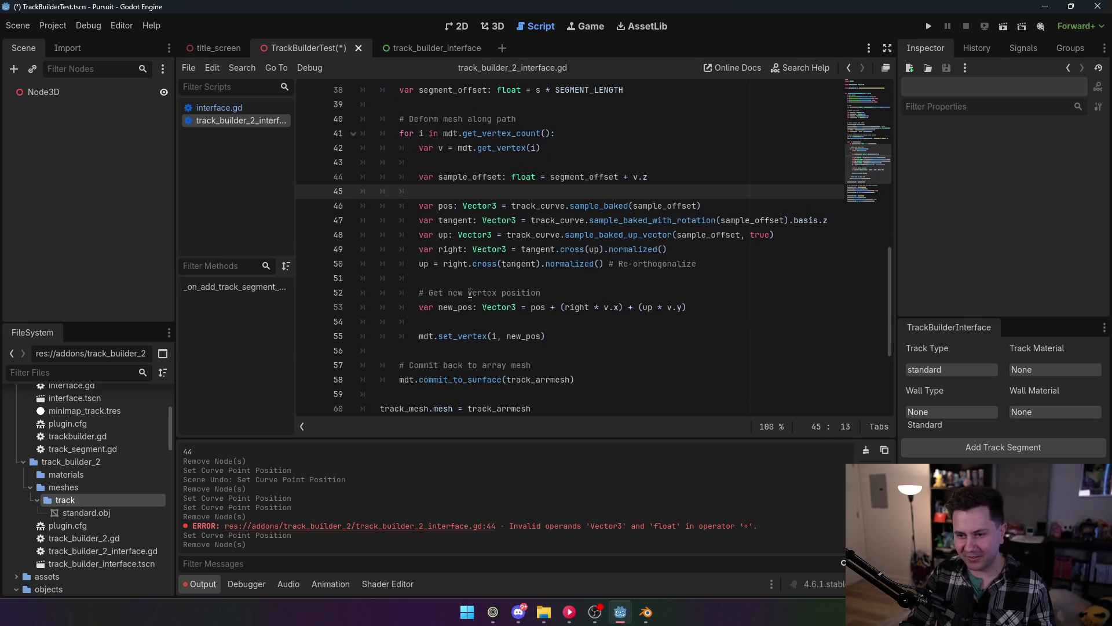
scroll(472, 295, up, 5)
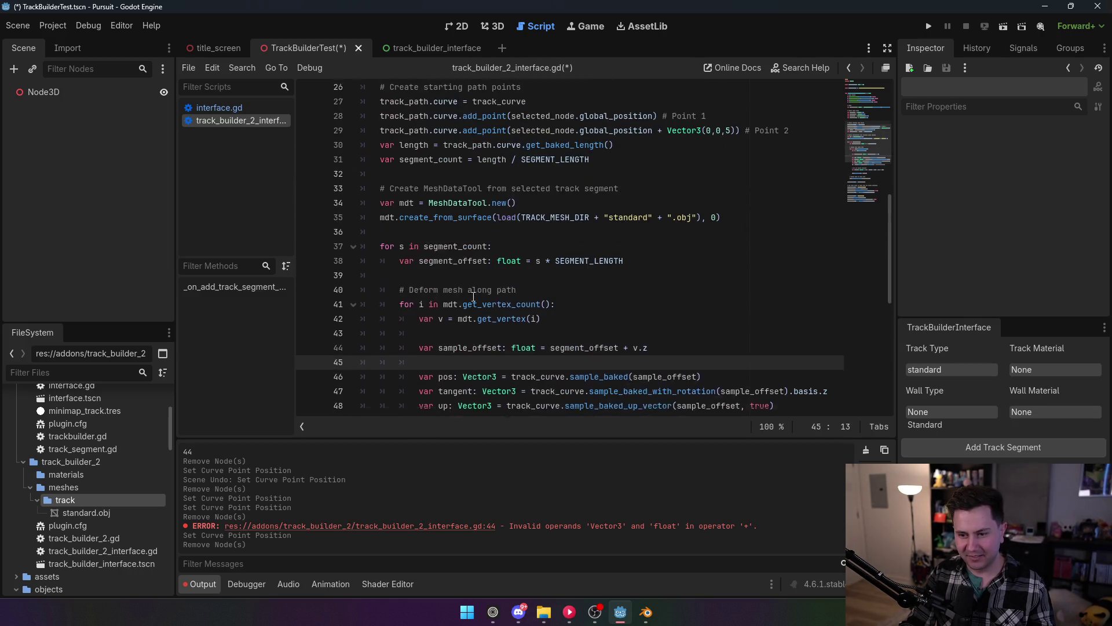
click(485, 255)
key(ctrl+s)
scroll(489, 259, up, 4)
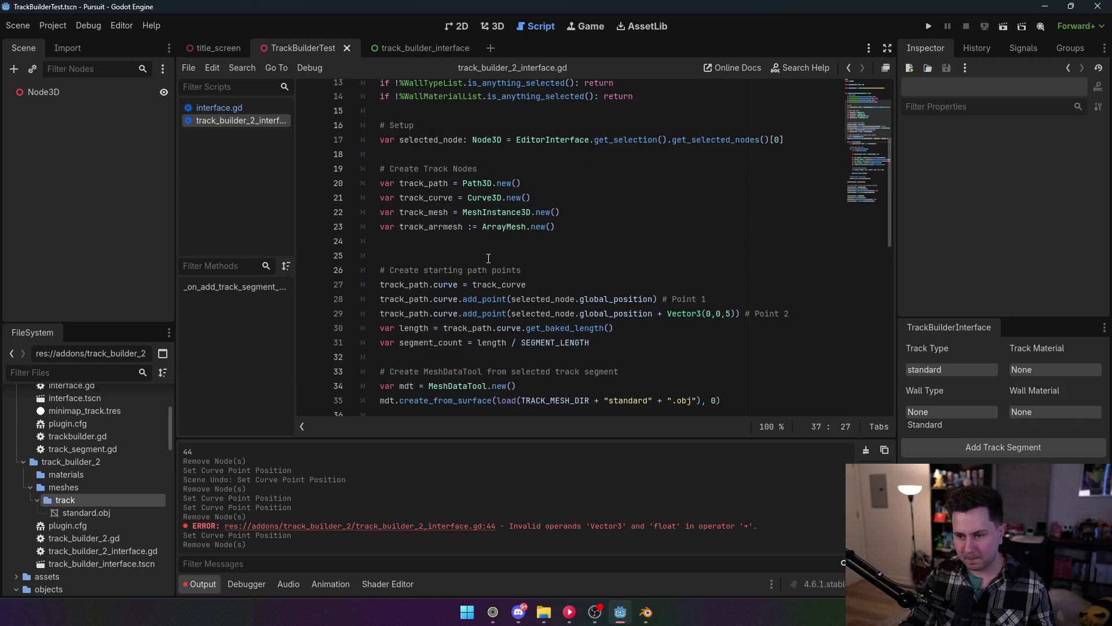
scroll(489, 259, down, 7)
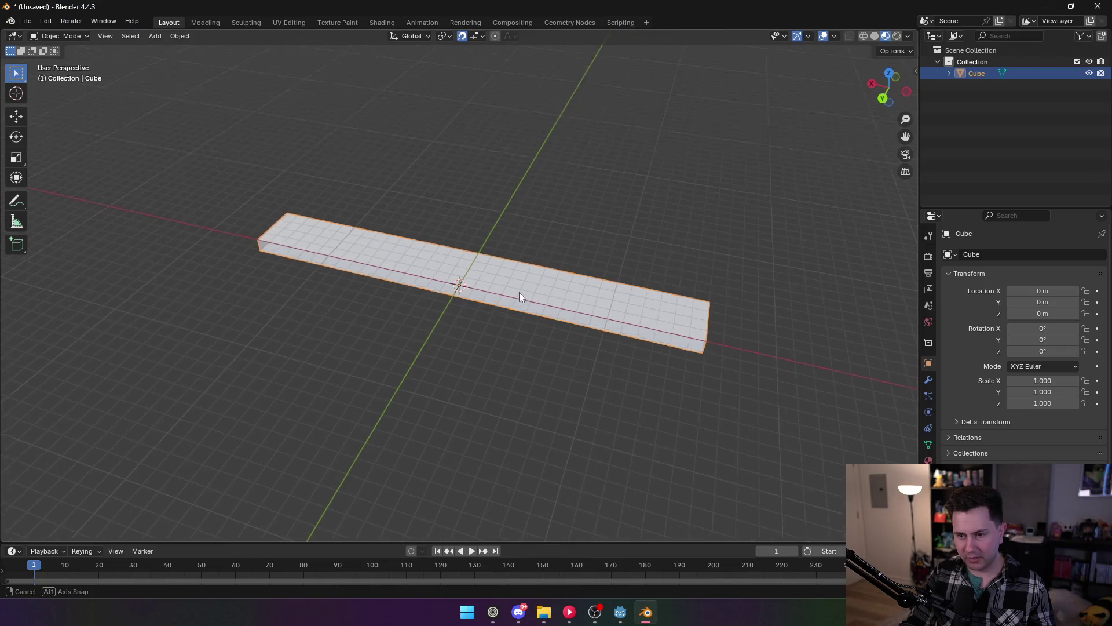
Orbit around the long reference block in Blender, then return to Godot's script editor.
mouse_move(519, 292)
mouse_down()
mouse_move(508, 354)
mouse_move(458, 283)
mouse_up()
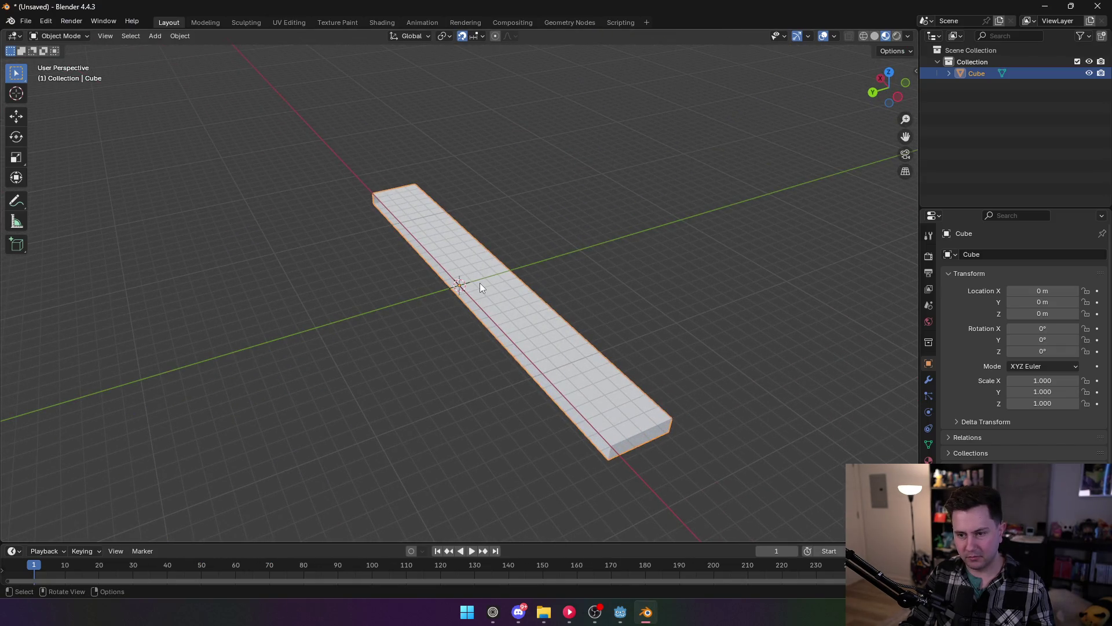
key(alt+Tab)
scroll(538, 208, up, 8)
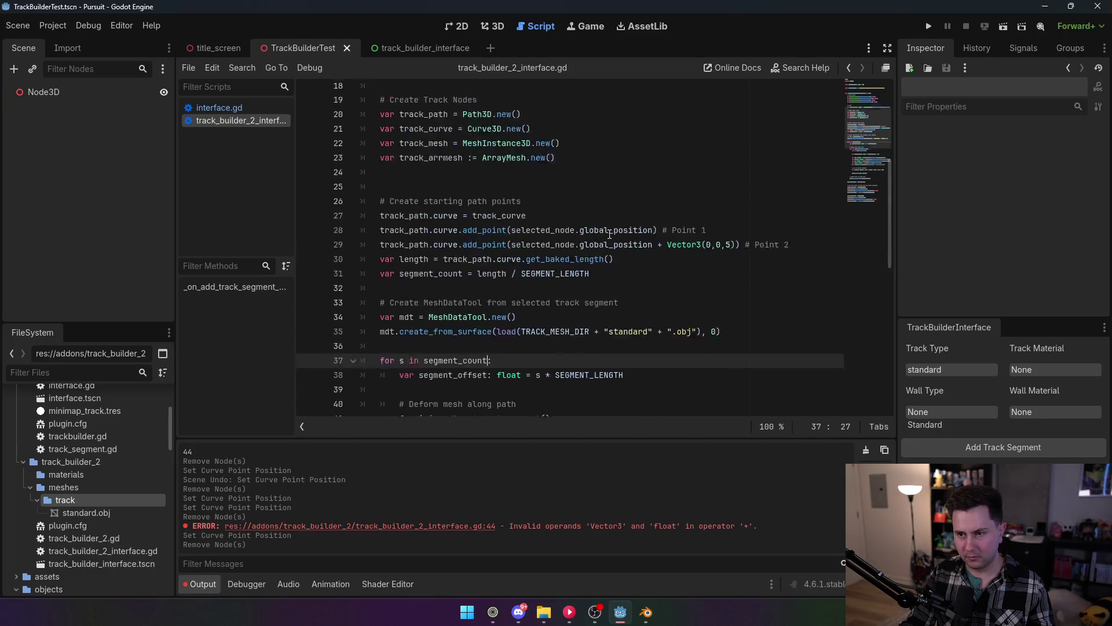
Change the SEGMENT_LENGTH constant on line 4 to 2.0.
double_click(510, 134)
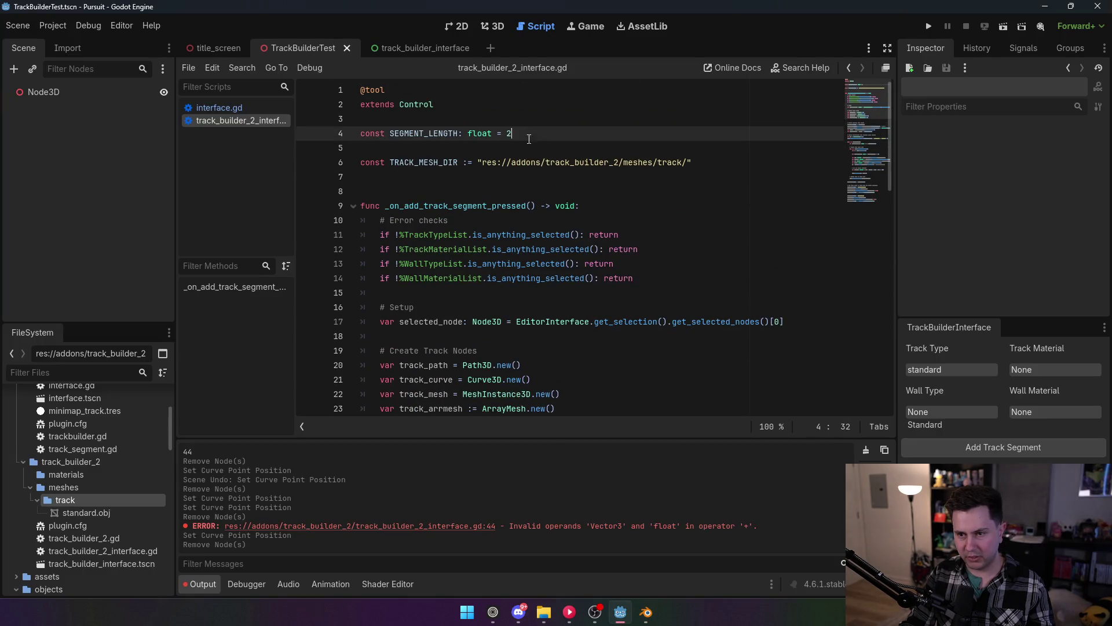
text(2)
click(576, 164)
key(Up)
key(Up)
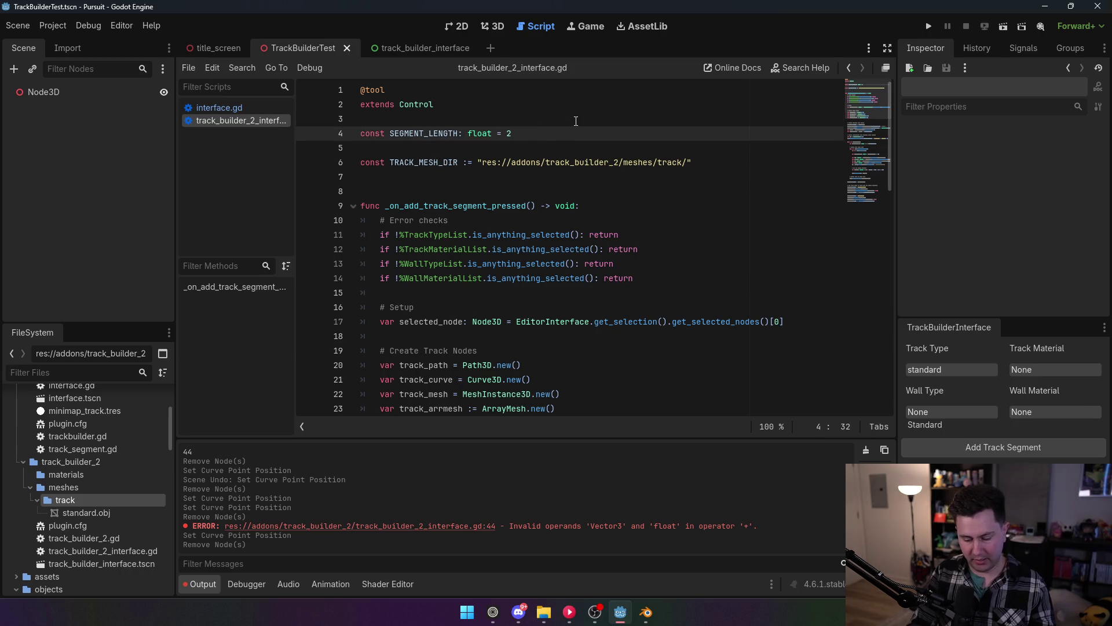
text(.0)
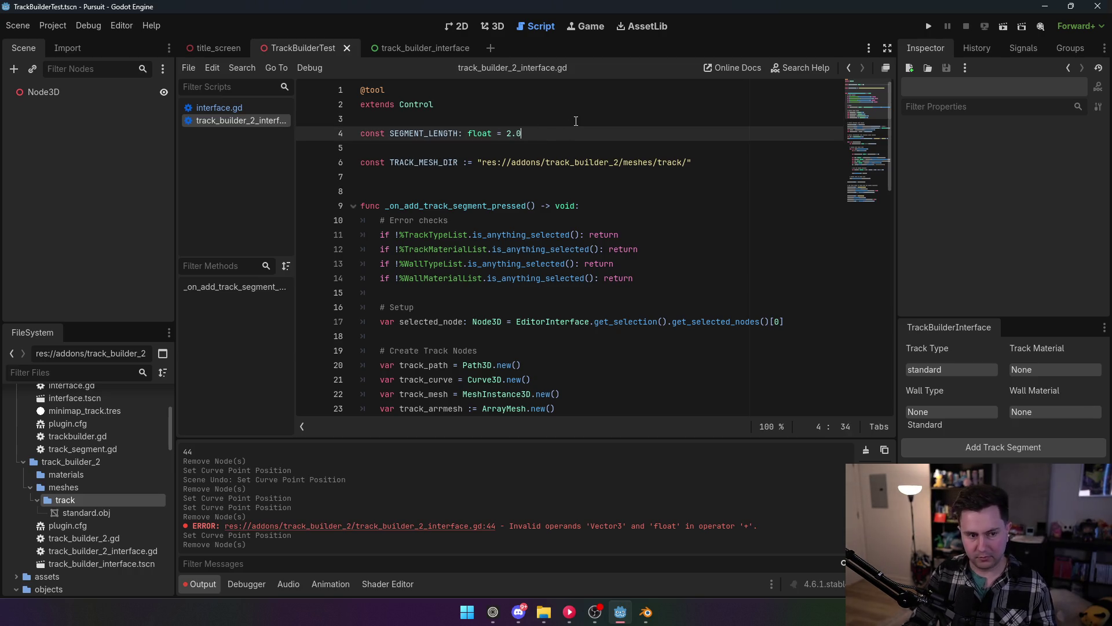
click(591, 206)
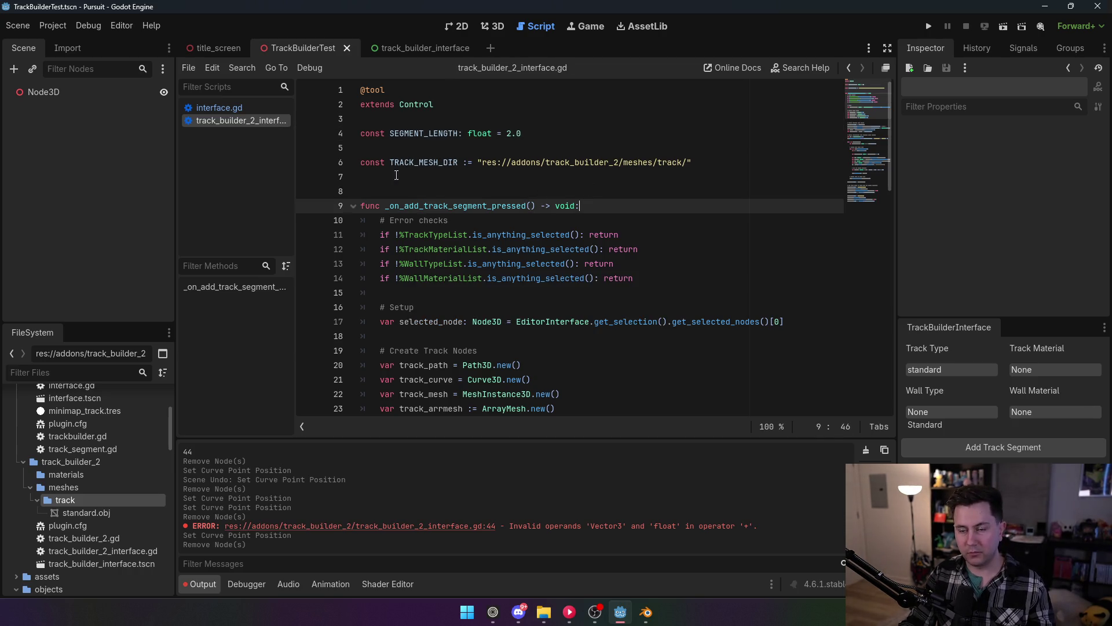
Reload the TrackBuilder2 plugin, then select Node3D and generate a track segment there.
click(53, 25)
click(64, 42)
click(119, 139)
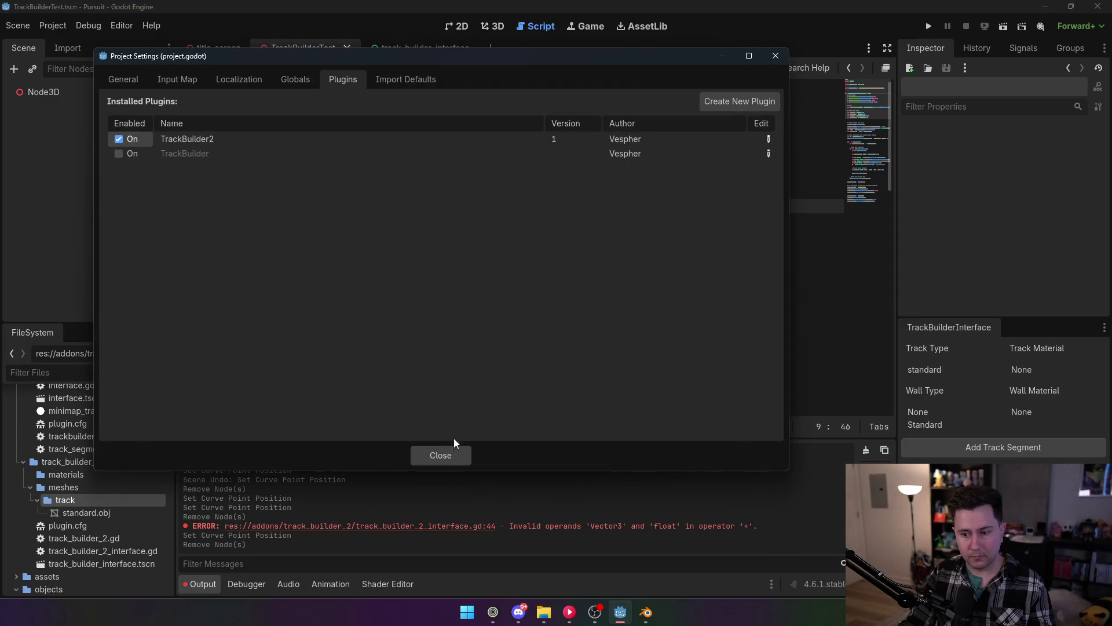
click(441, 455)
click(492, 26)
click(70, 90)
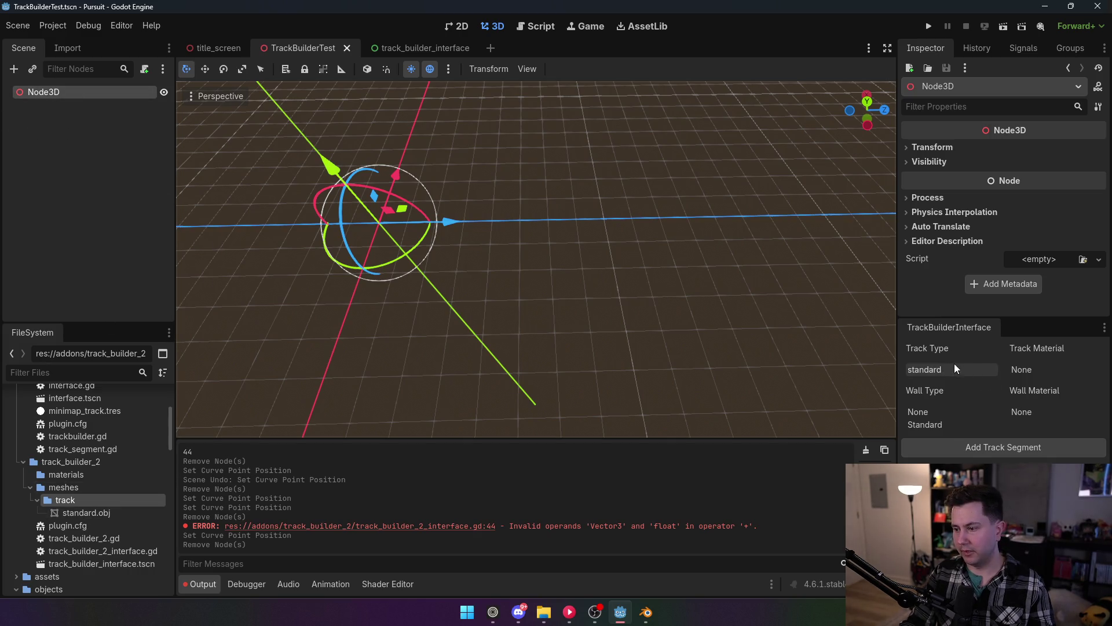
click(996, 446)
Switch to the move tool and zoom around to inspect the generated white track mesh.
key(w)
scroll(597, 267, down, 3)
scroll(546, 266, up, 3)
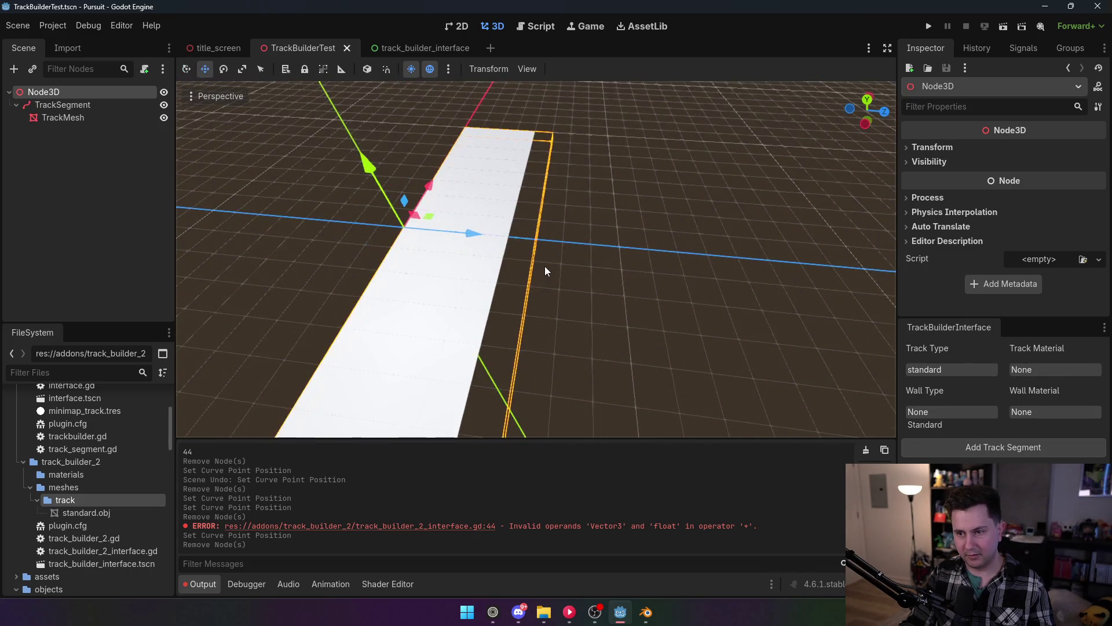
scroll(545, 271, up, 5)
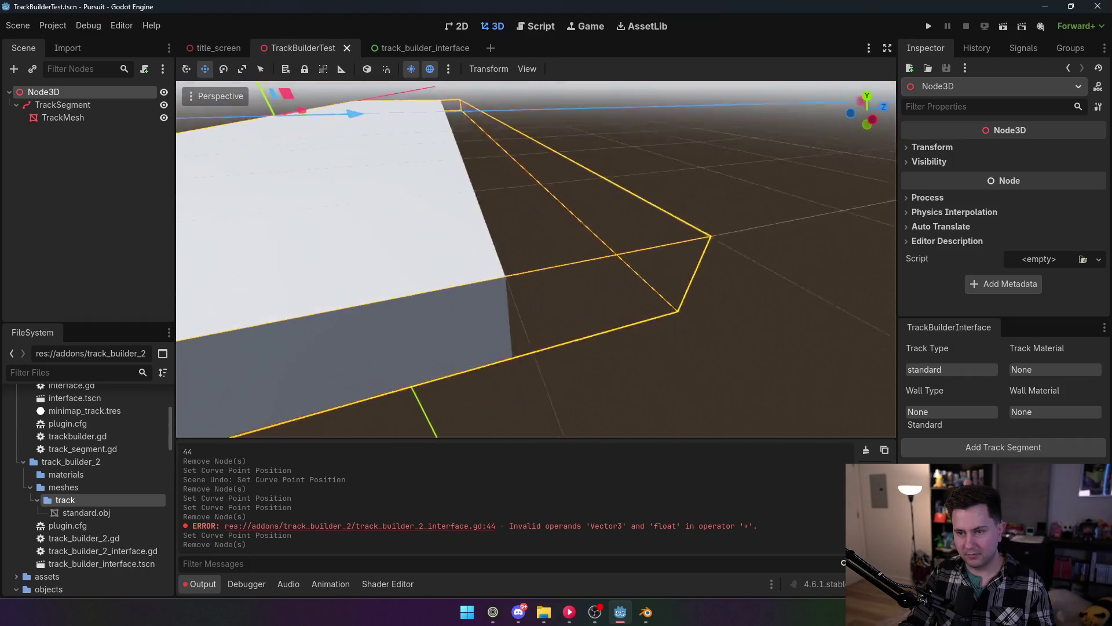
scroll(565, 260, down, 5)
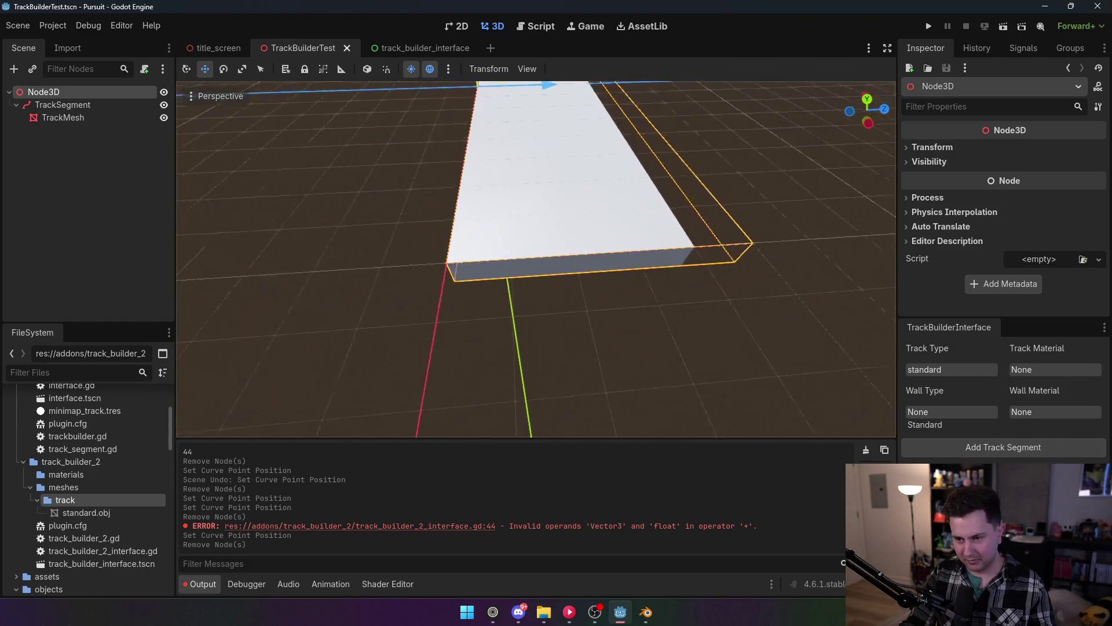
scroll(545, 280, down, 2)
scroll(545, 280, up, 4)
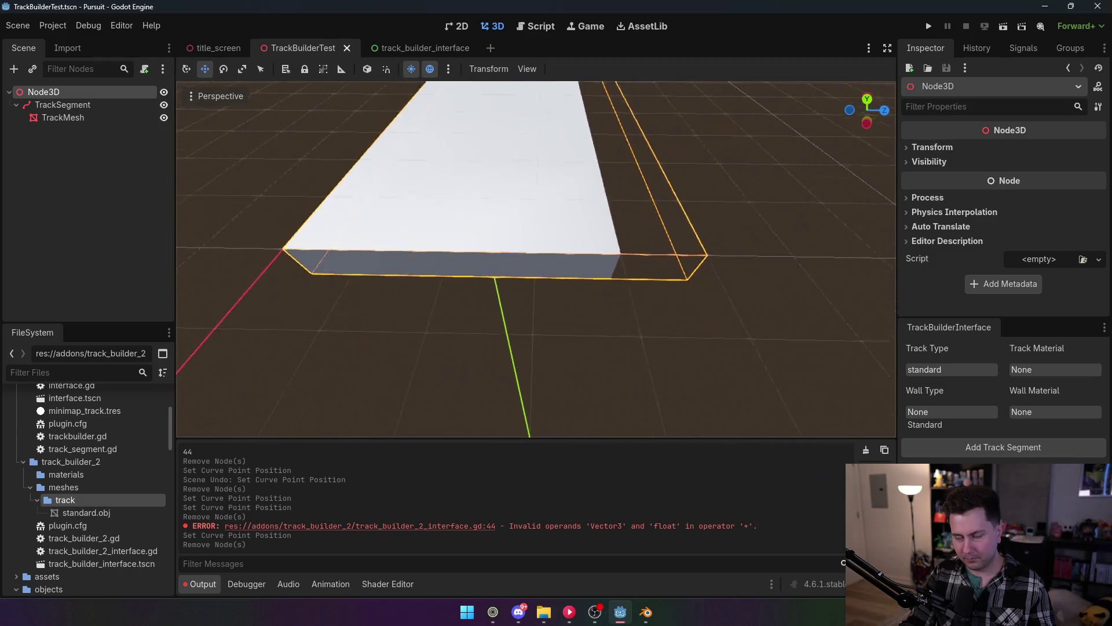
scroll(536, 260, down, 3)
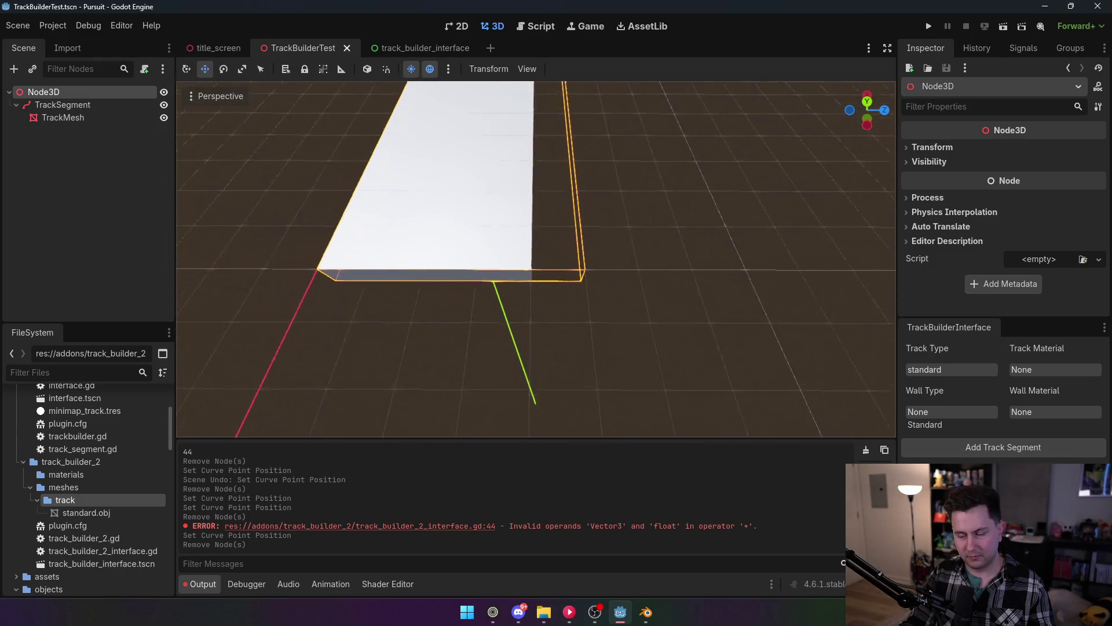
Drag the TrackSegment's end point along X, then delete the TrackSegment and its mesh.
click(92, 105)
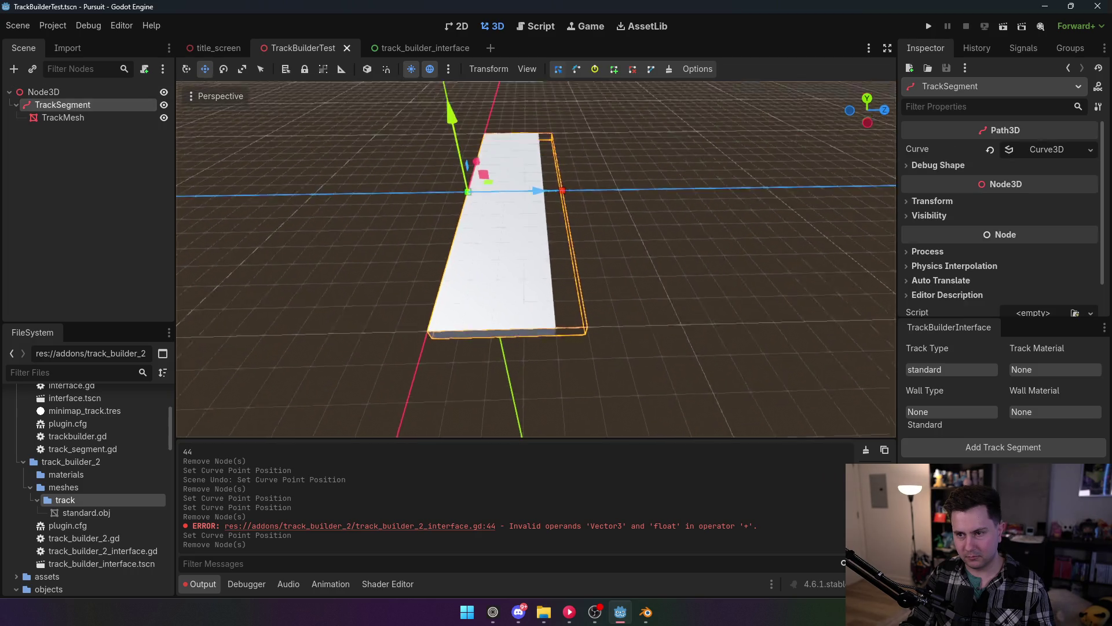
scroll(478, 214, up, 2)
drag(565, 178, 672, 191)
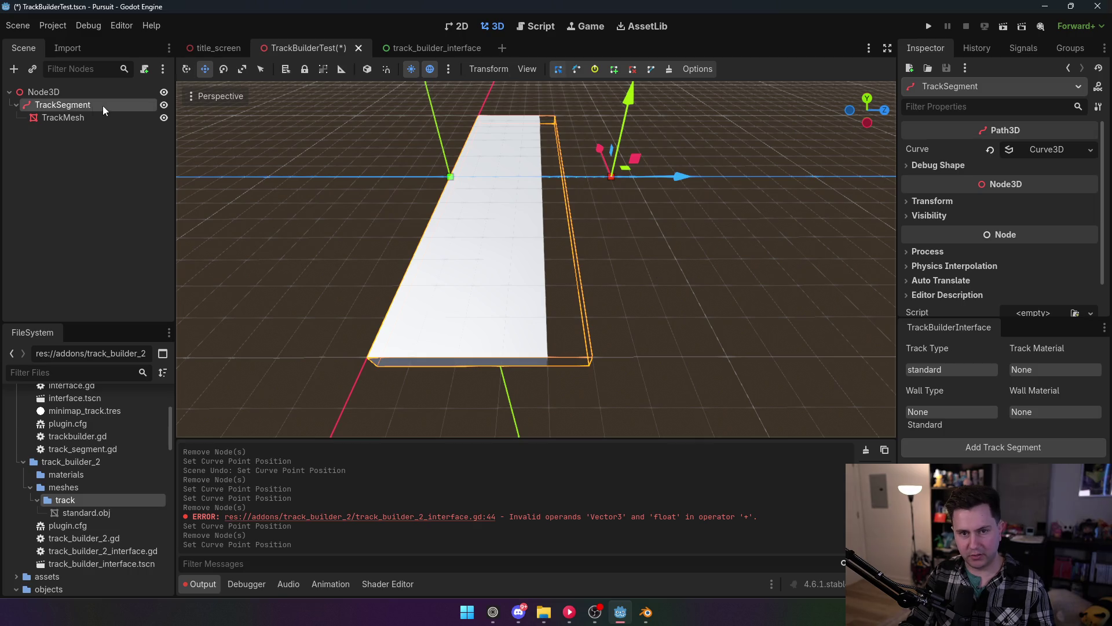
key(Delete)
key(Return)
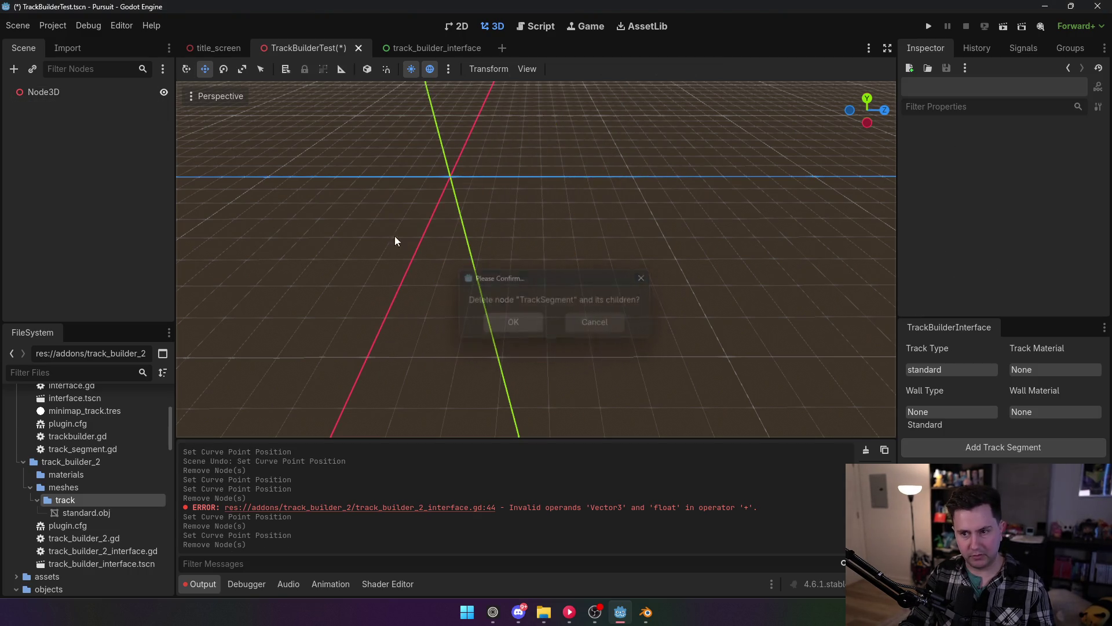
Change the second path point's offset to Vector3(0,0,6) on line 29 and save the script.
click(53, 26)
click(51, 45)
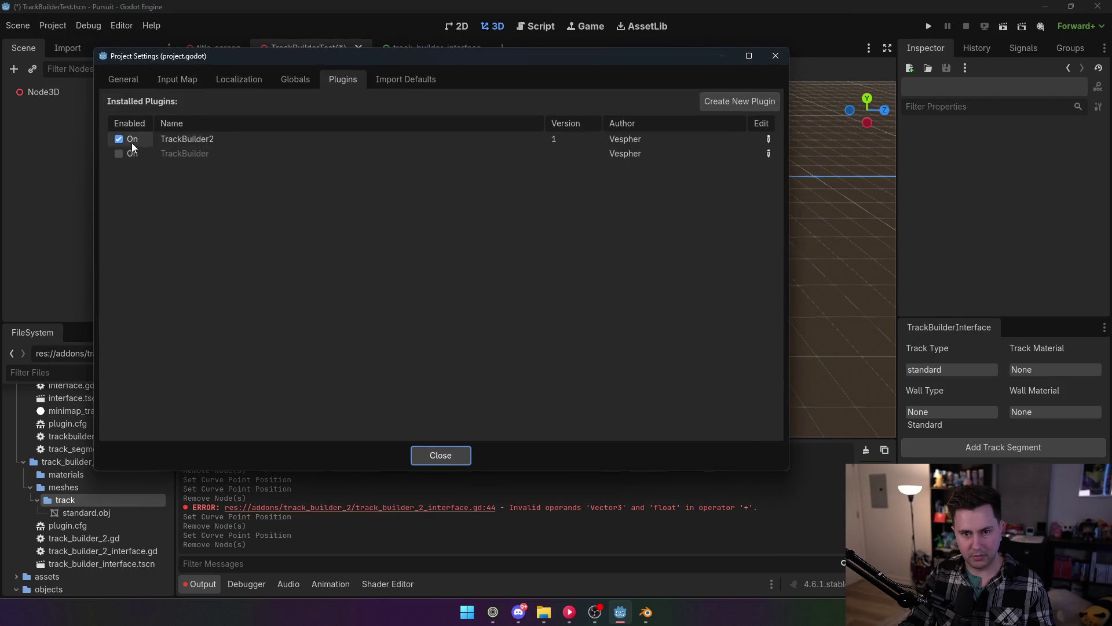
click(441, 455)
click(541, 26)
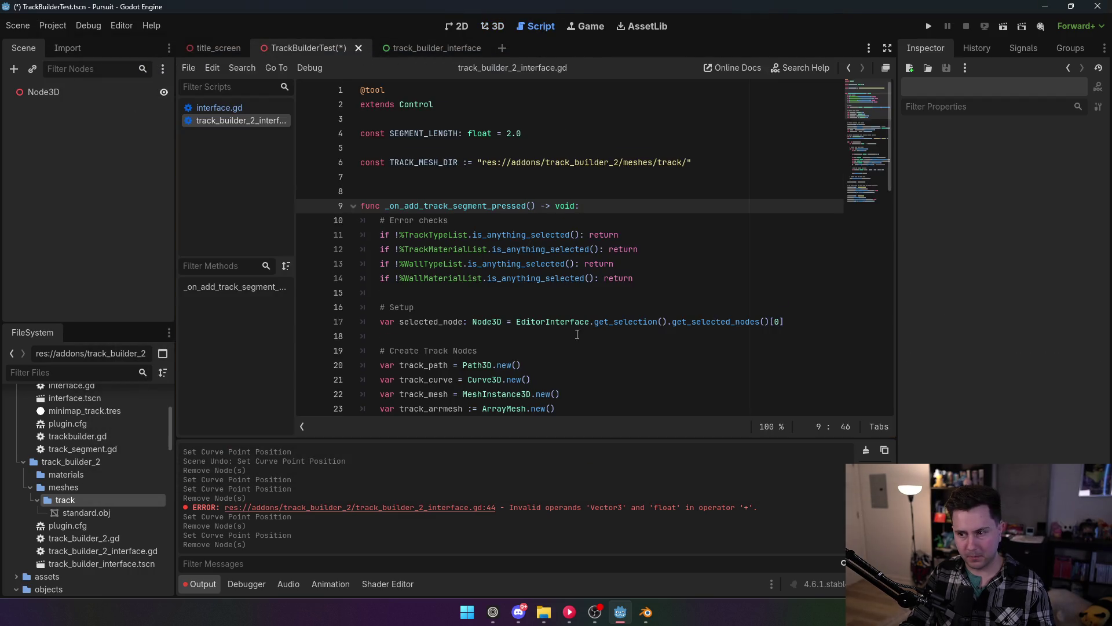
scroll(577, 335, down, 5)
click(728, 278)
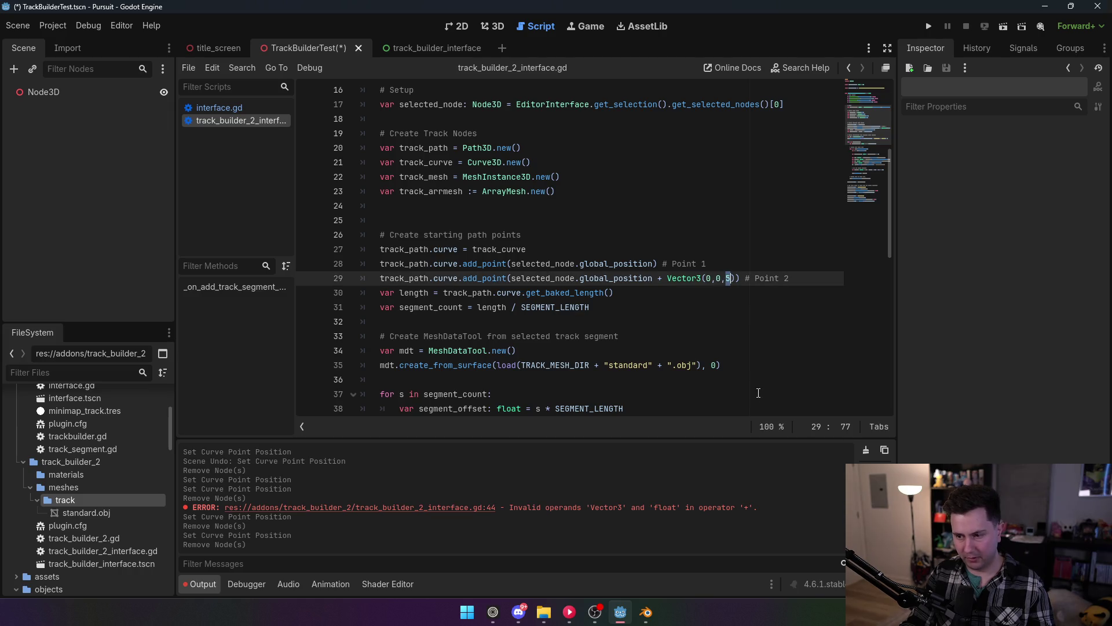
text(6)
click(626, 205)
key(ctrl+s)
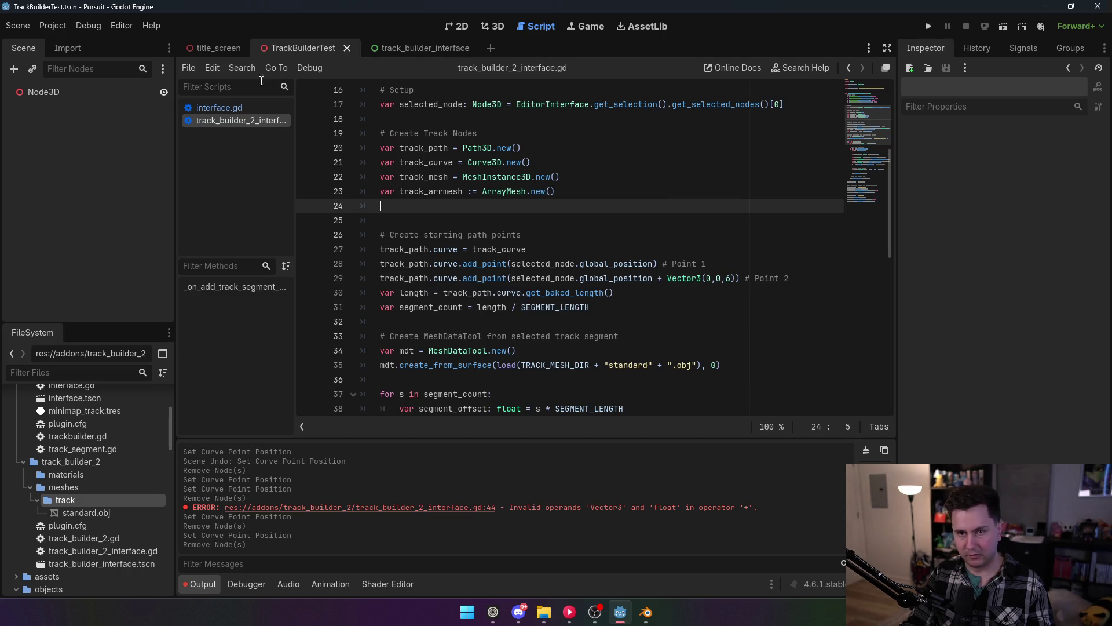
Toggle TrackBuilder2 off and on to reload it, then return to the 3D view.
click(55, 26)
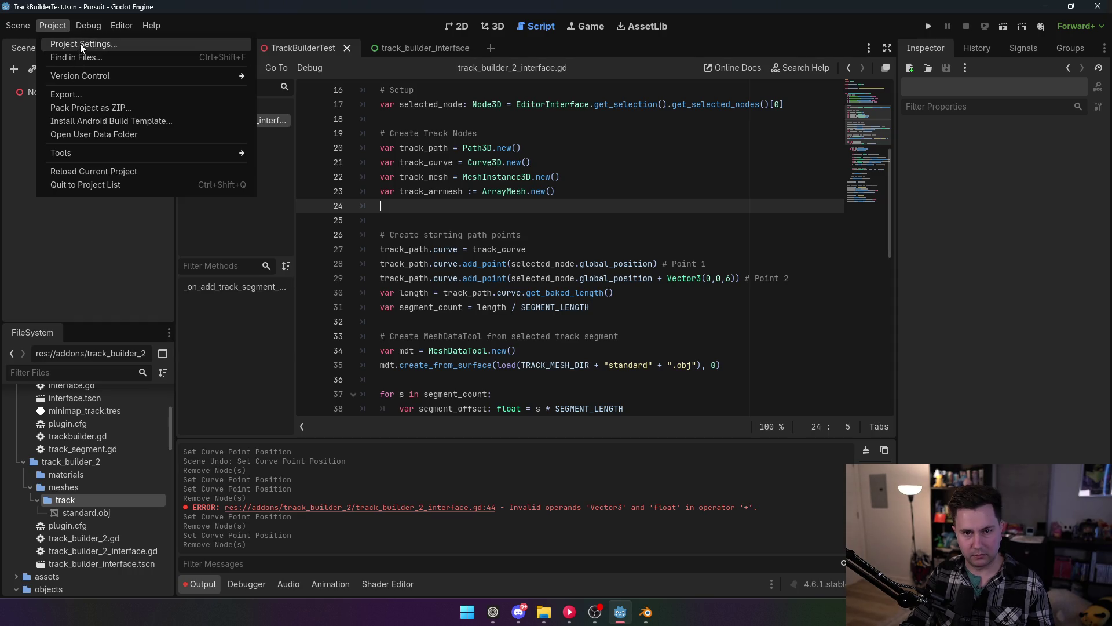
click(80, 44)
click(129, 142)
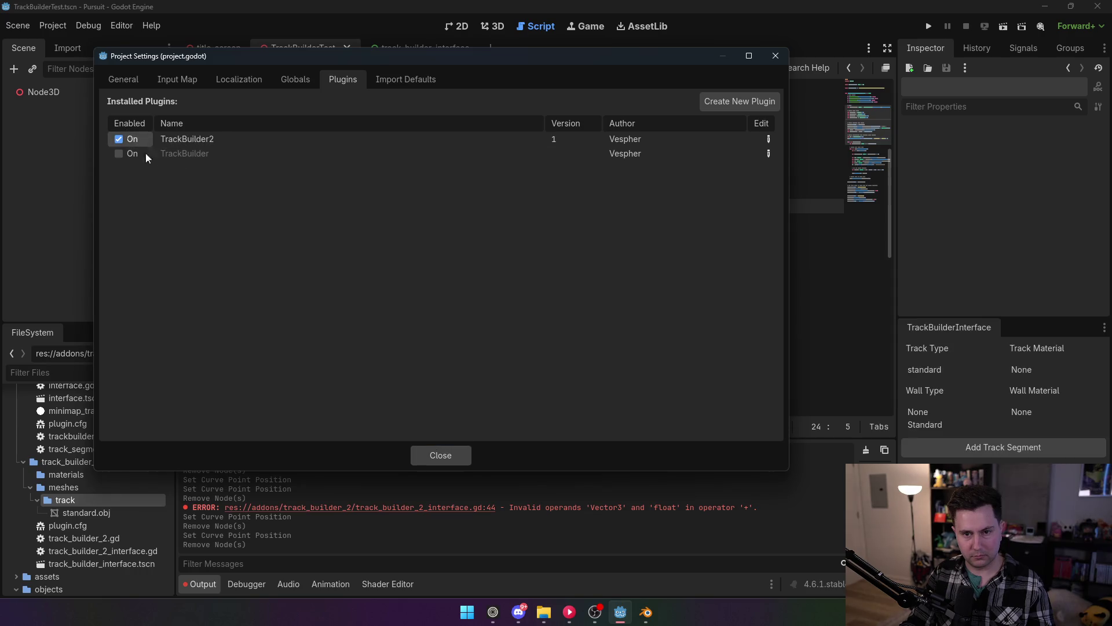
click(445, 456)
click(493, 26)
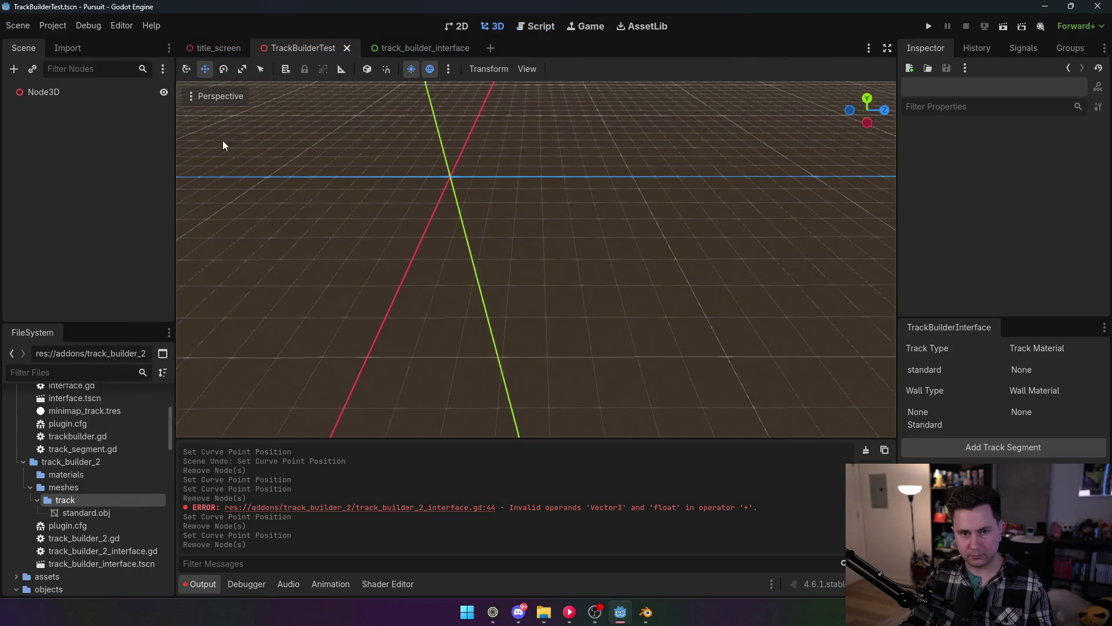
Select Node3D, add a track segment, and zoom around to inspect its TrackMesh.
click(64, 92)
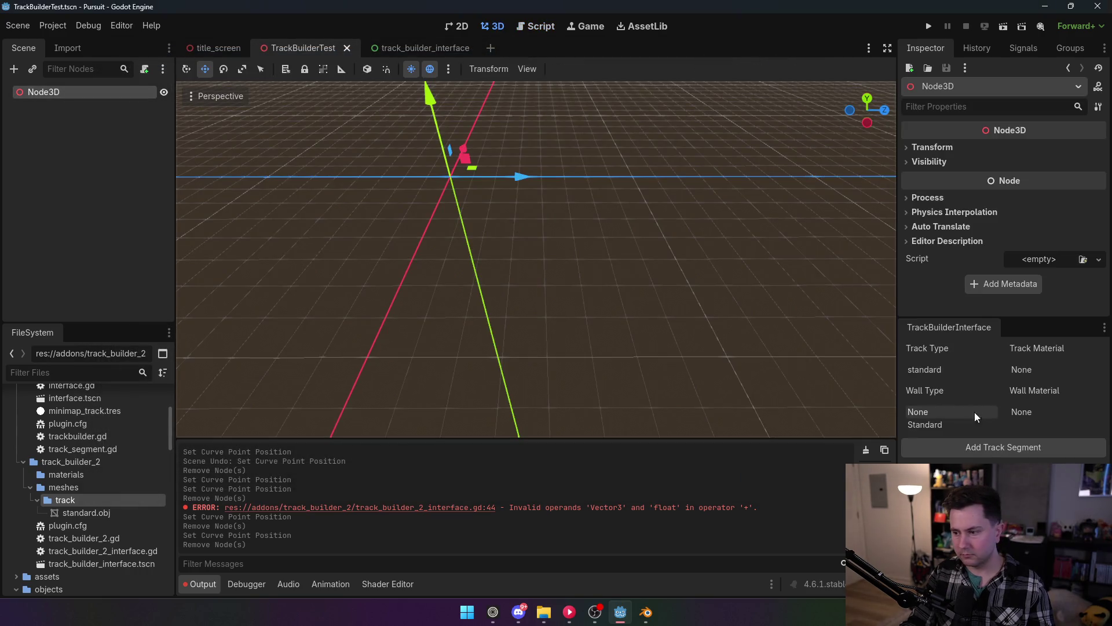
click(995, 453)
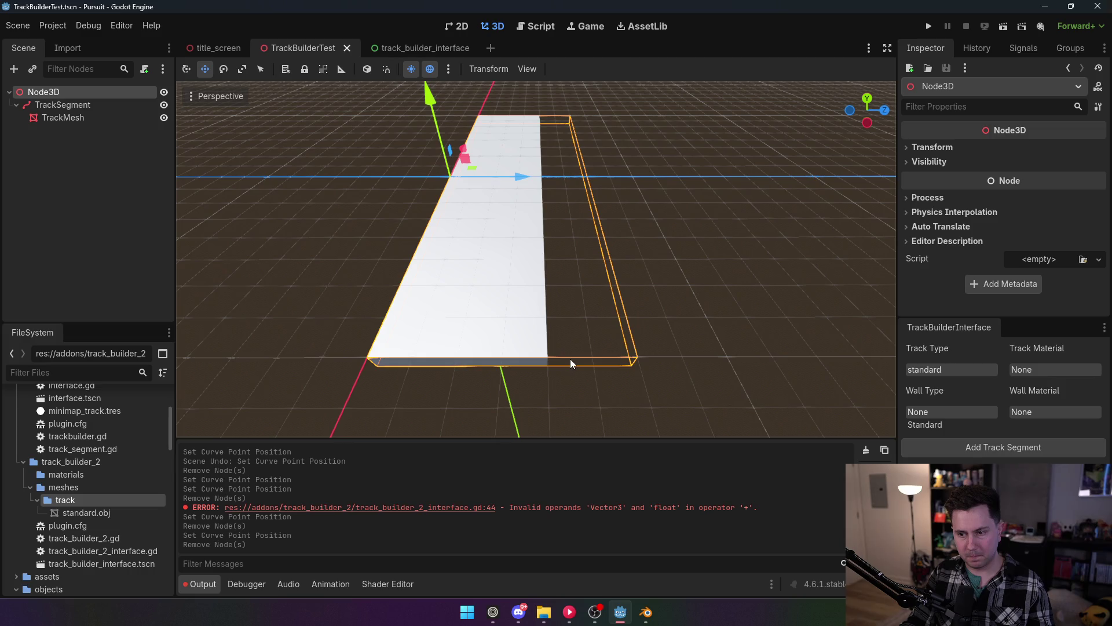
scroll(570, 360, down, 5)
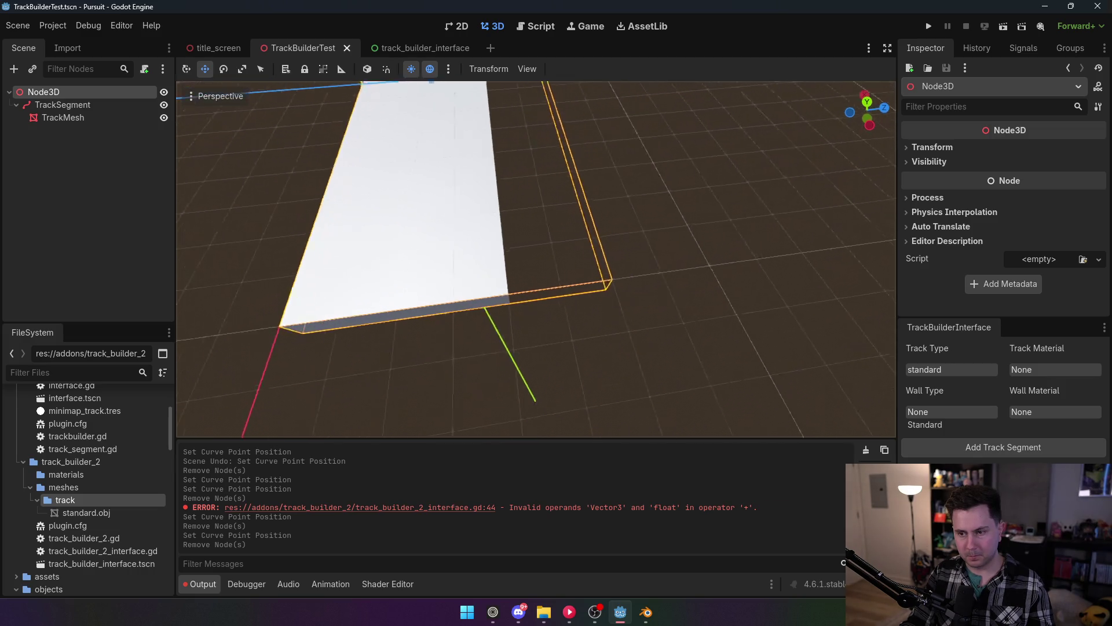
scroll(536, 259, down, 5)
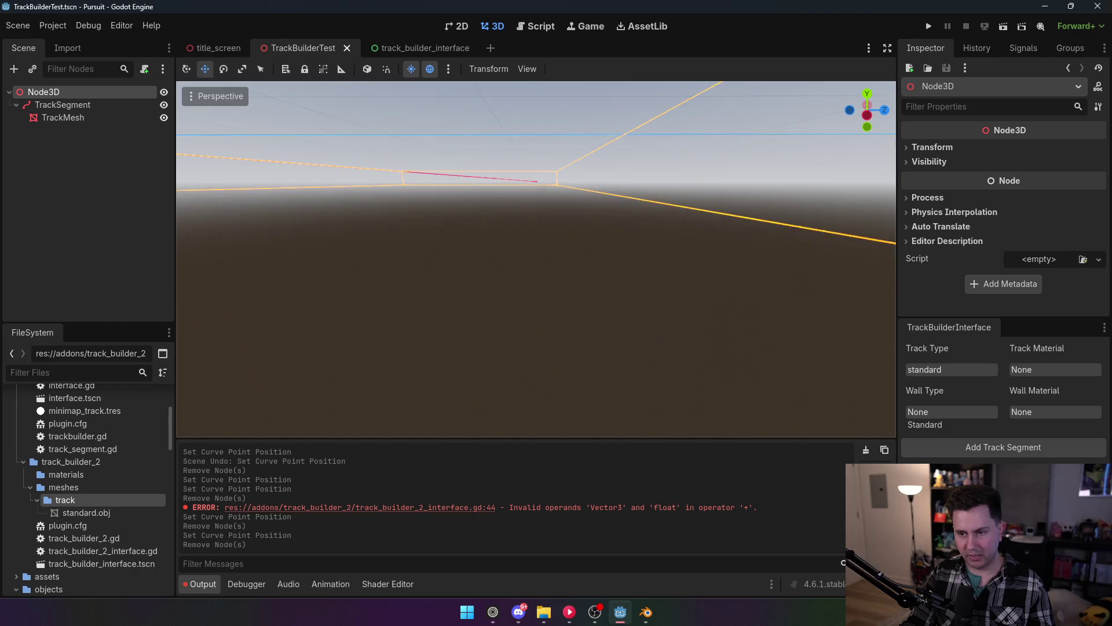
scroll(536, 259, up, 5)
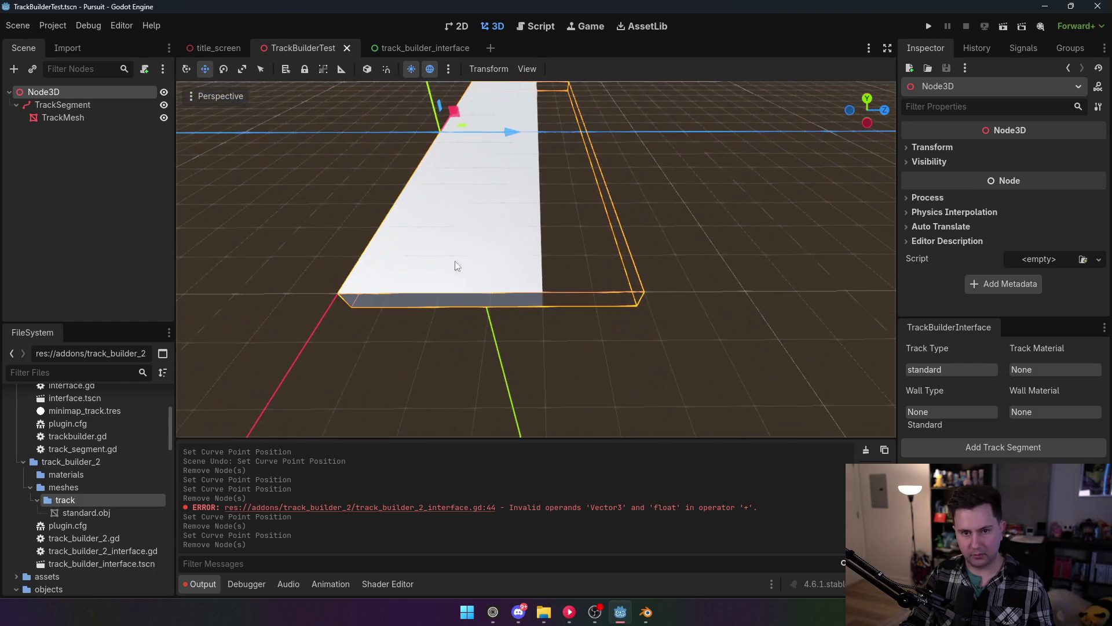
click(50, 120)
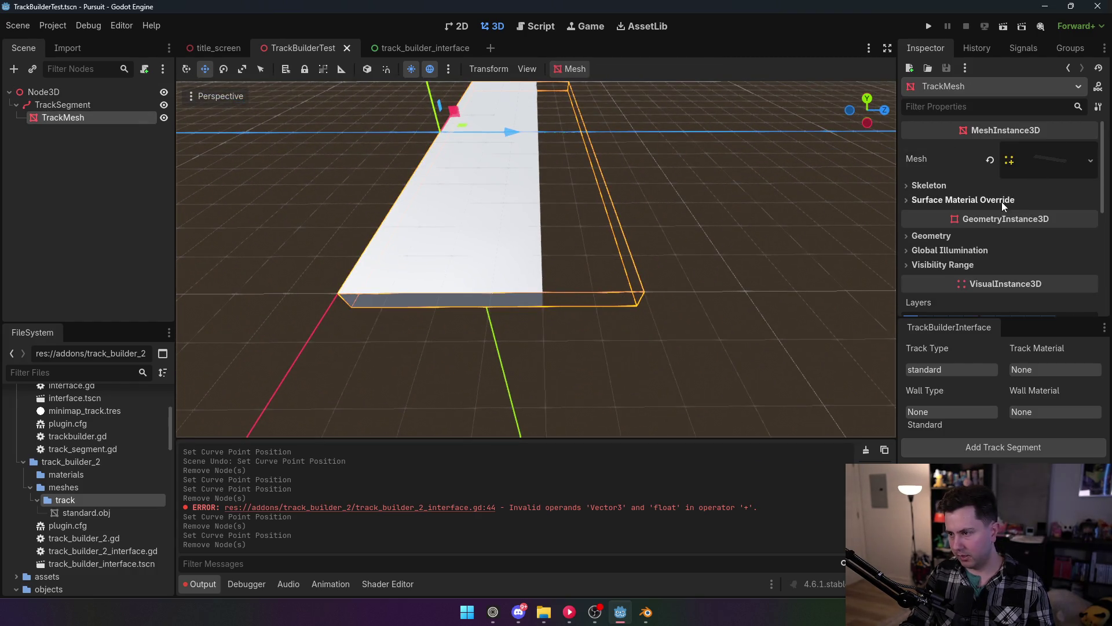
Expand the track mesh resource and browse the Surface 0 and Surface 1 settings.
click(1048, 158)
scroll(1018, 203, down, 5)
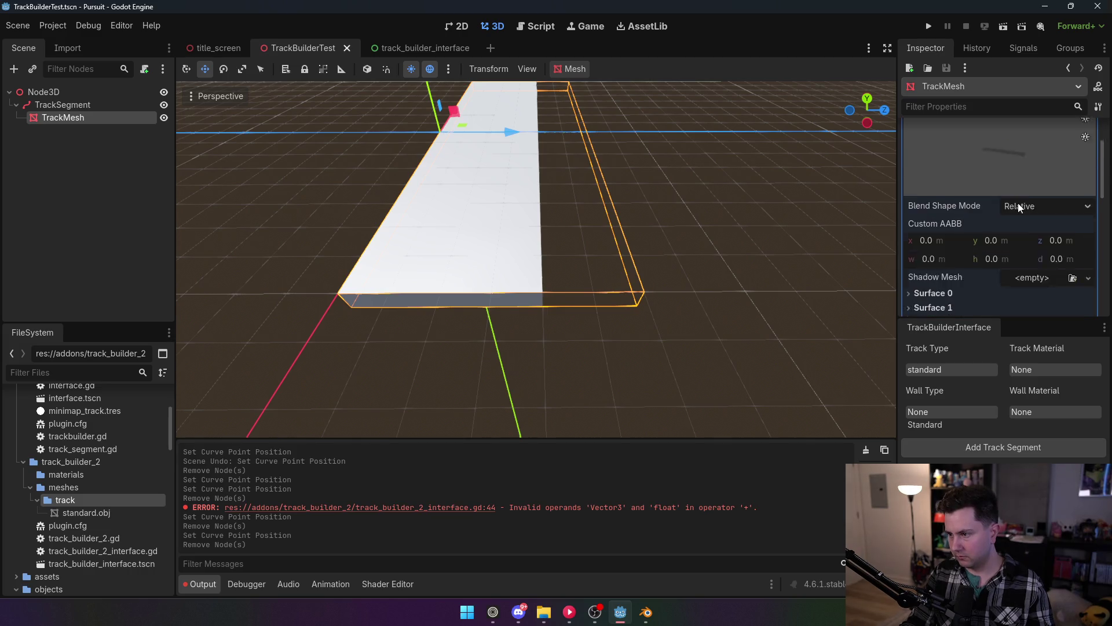
click(938, 200)
click(937, 200)
click(937, 213)
click(936, 214)
click(937, 213)
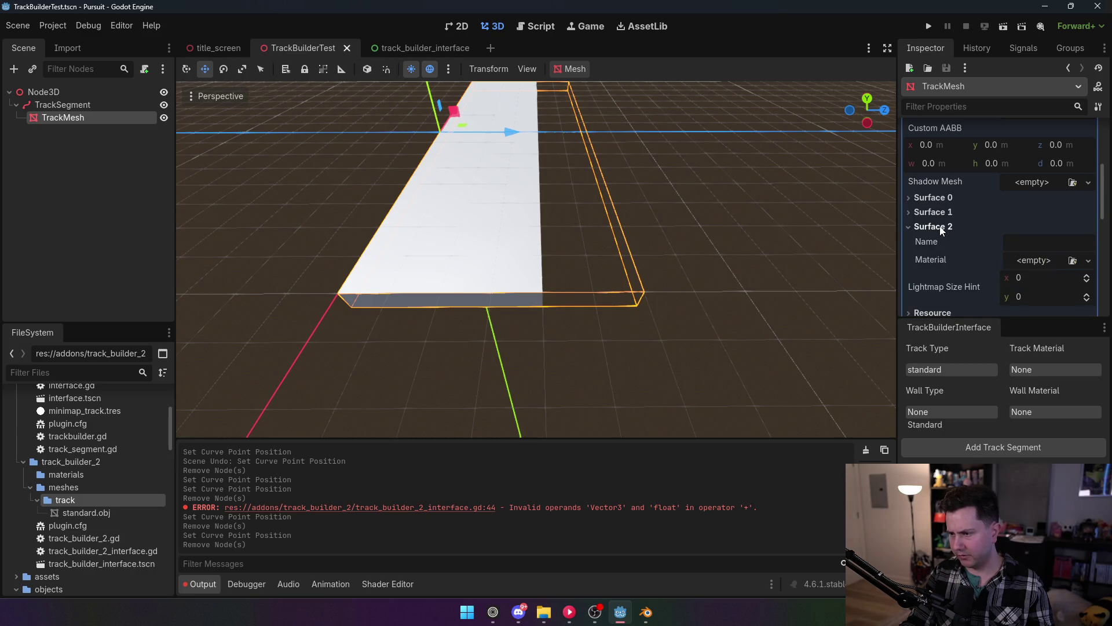
double_click(937, 213)
Give Surfaces 0, 1 and 2 each a new StandardMaterial3D.
click(934, 199)
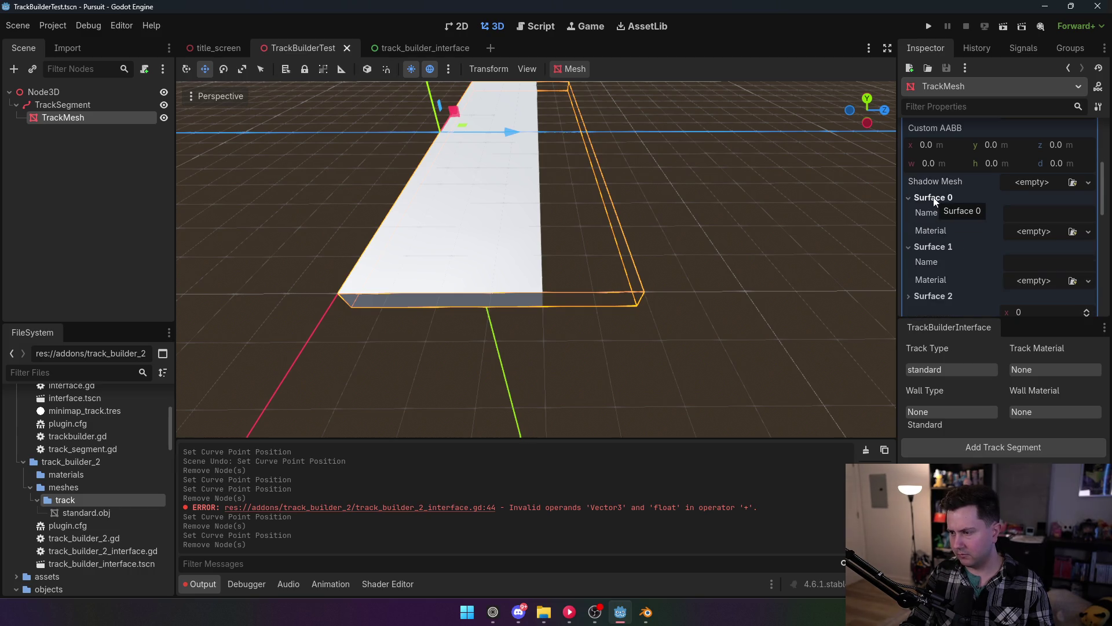
click(1088, 231)
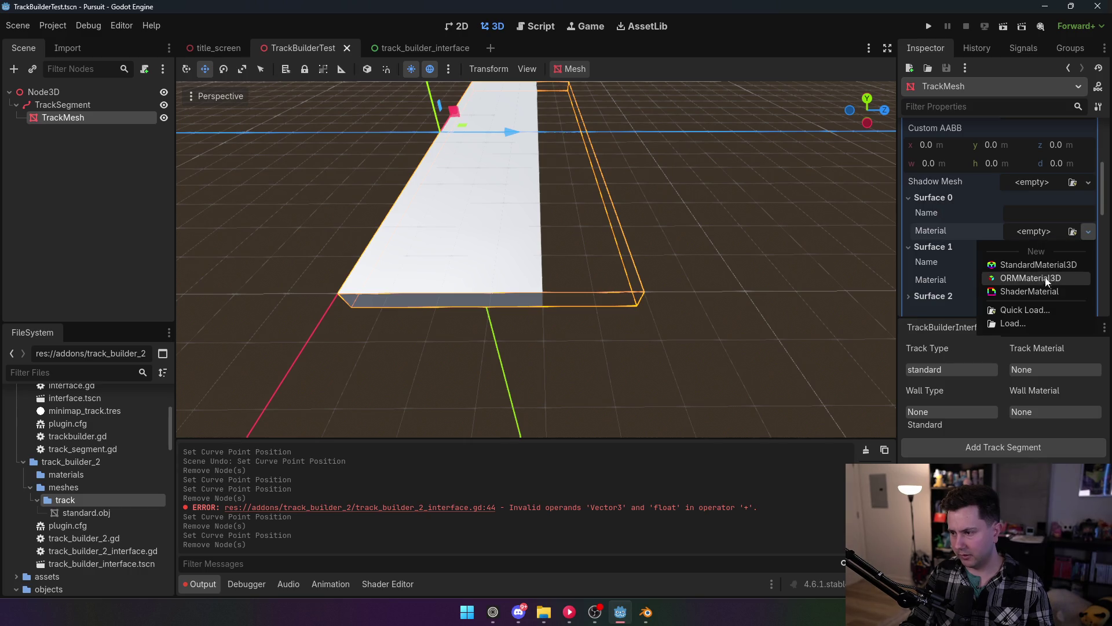
click(1038, 265)
scroll(1045, 266, down, 3)
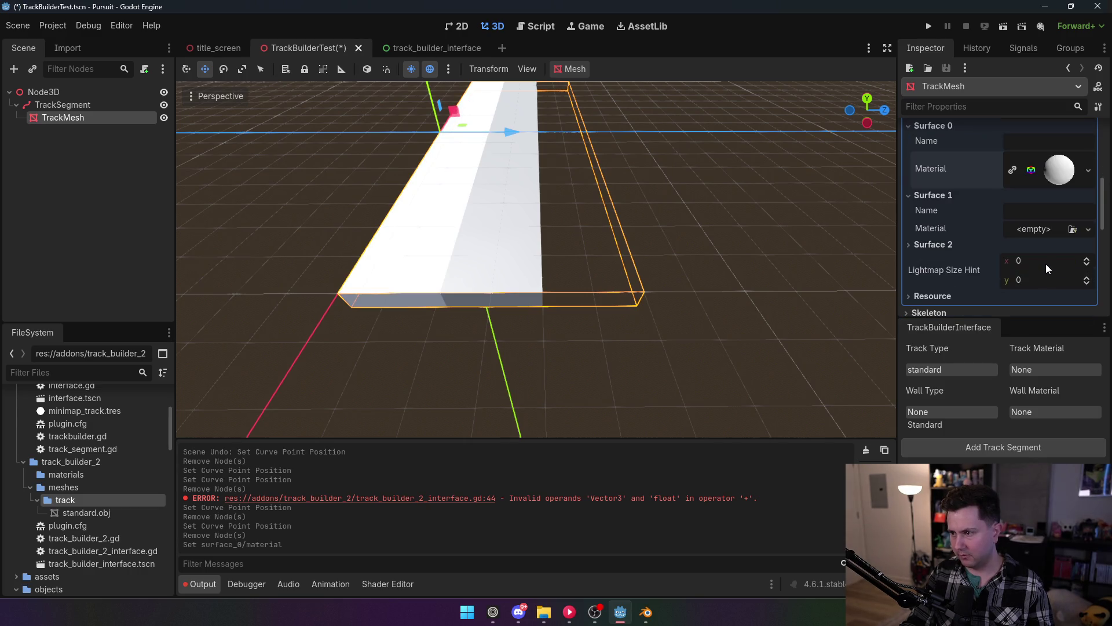
click(1041, 232)
click(1038, 261)
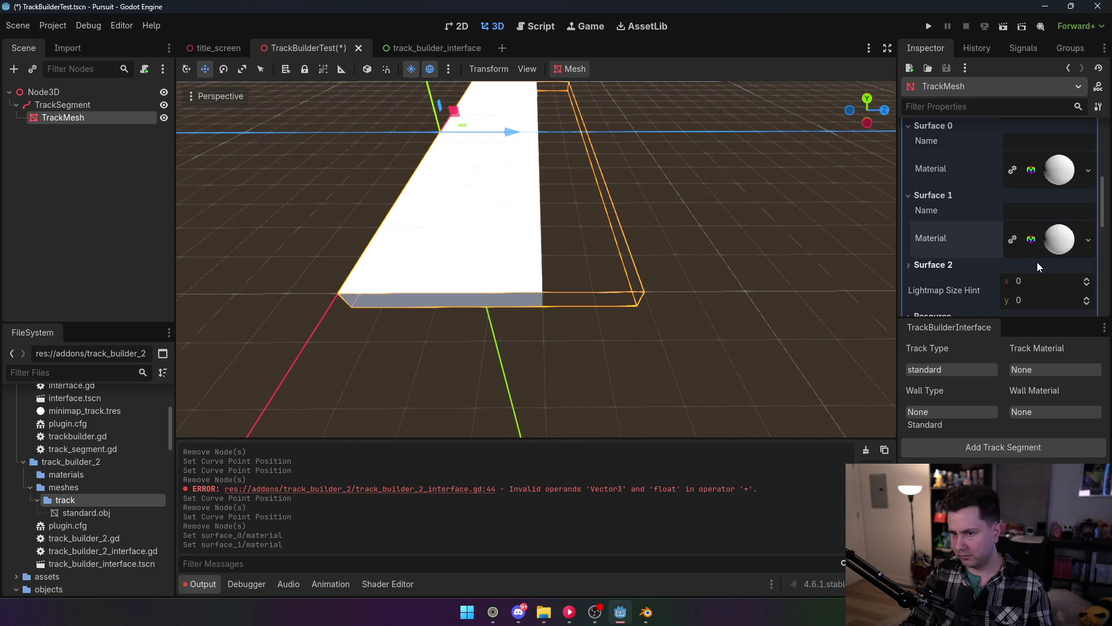
scroll(1036, 258, down, 1)
click(948, 242)
click(1050, 274)
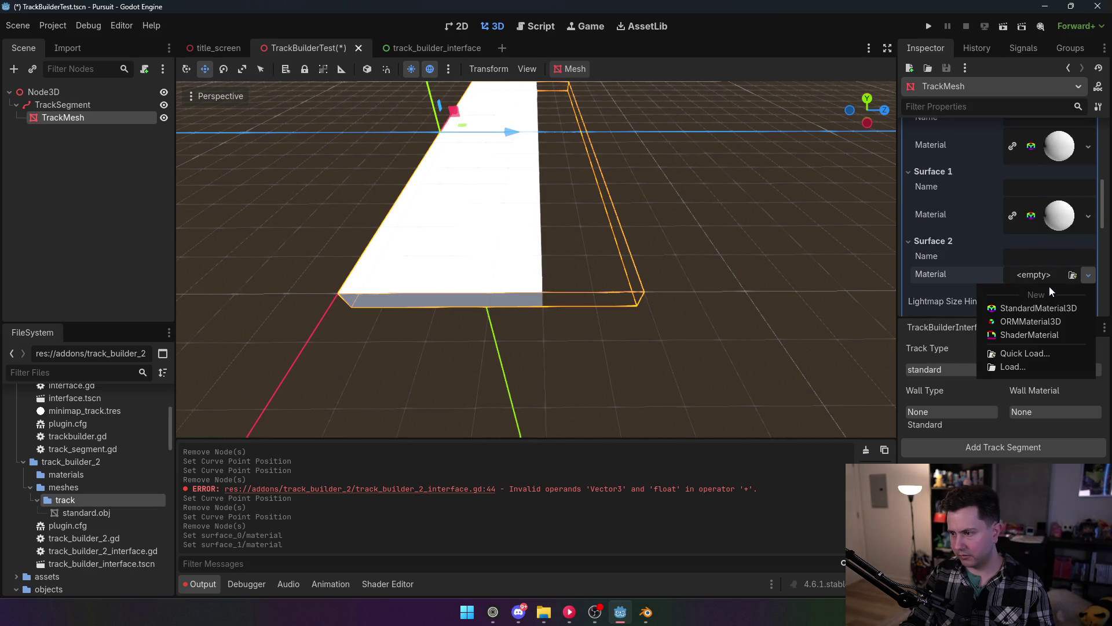
click(1034, 305)
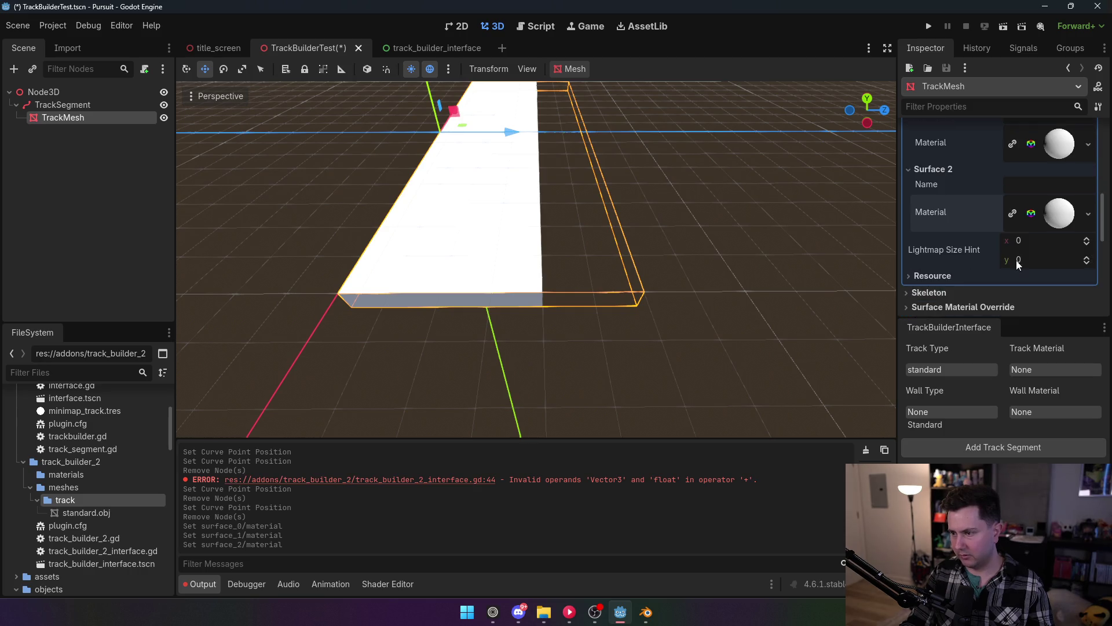
click(1059, 261)
click(1066, 193)
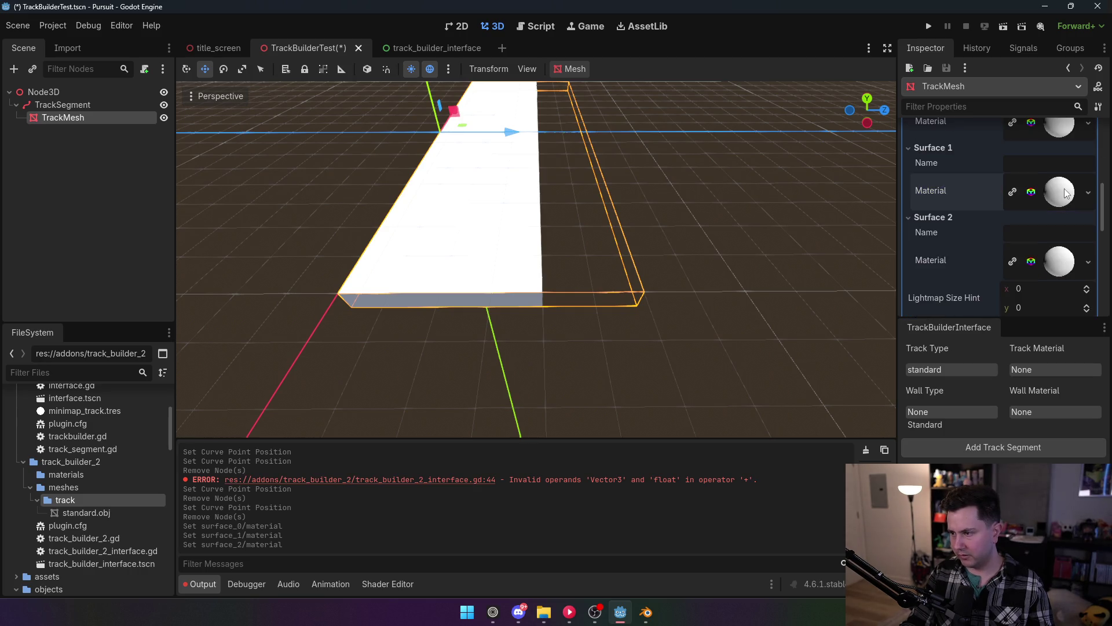
Delete the TrackSegment node and its TrackMesh child, confirming the removal.
scroll(1041, 169, up, 3)
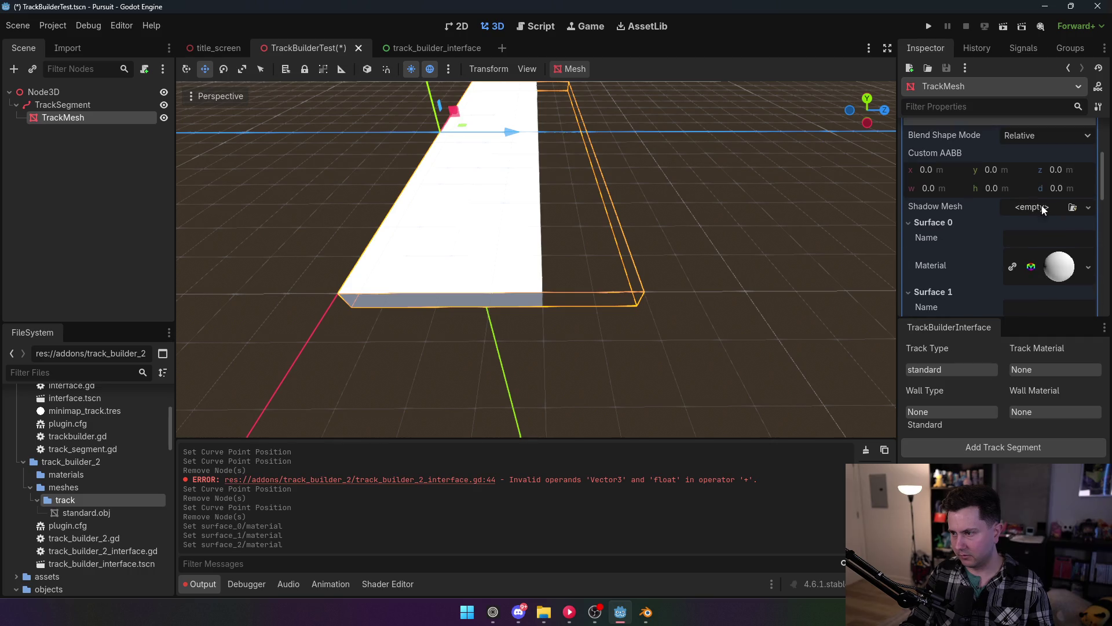
click(68, 109)
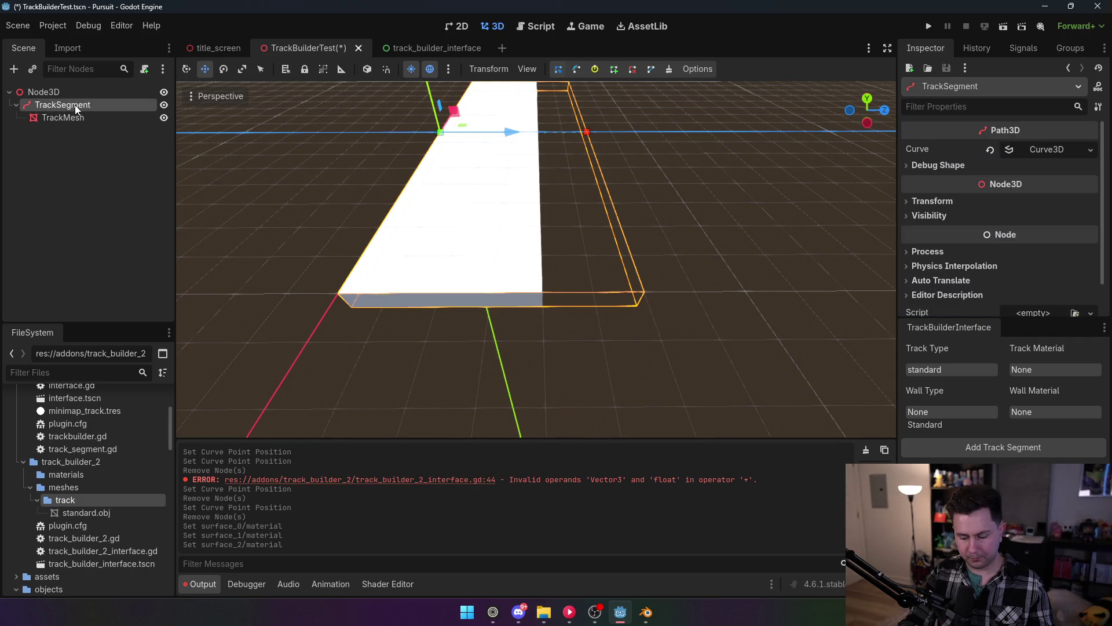
key(Delete)
click(517, 329)
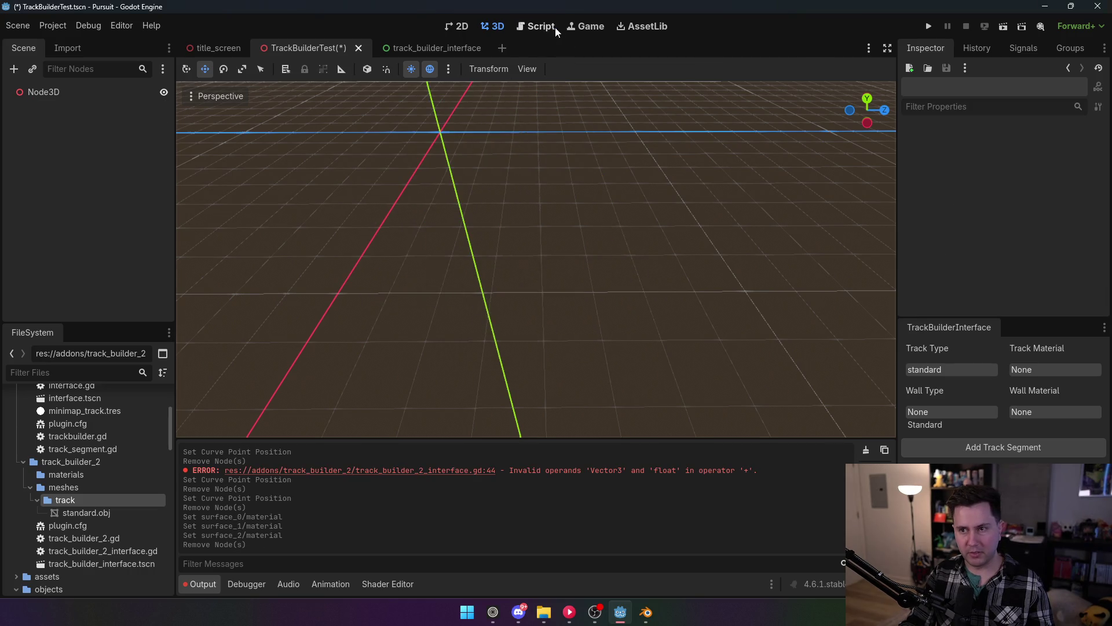
Locate the commit_to_surface call on line 58 in the script.
click(541, 27)
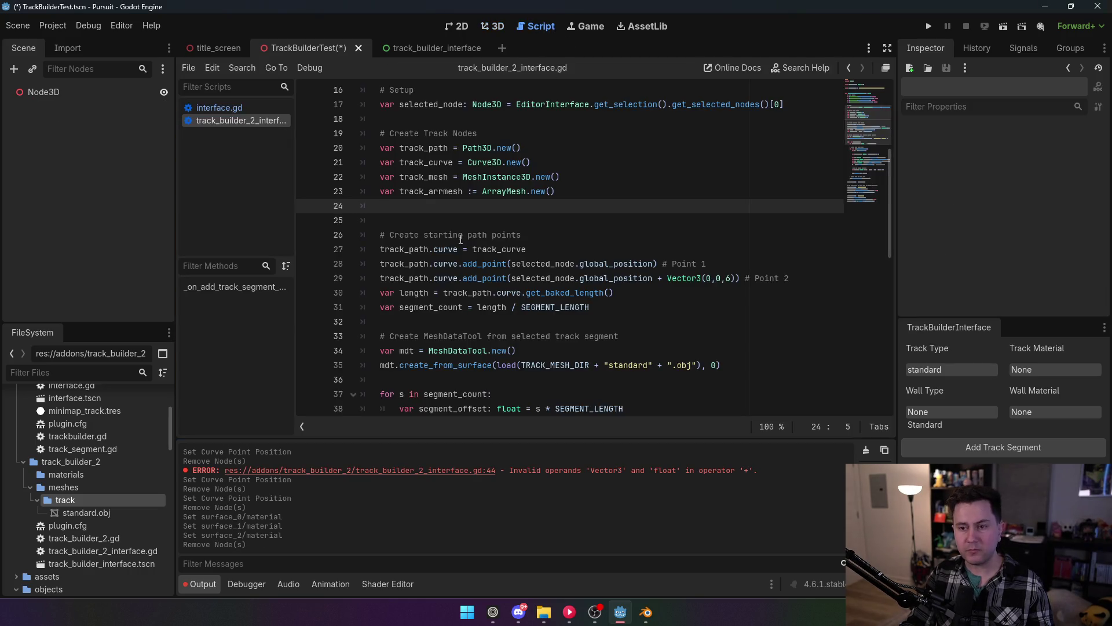
scroll(461, 238, down, 4)
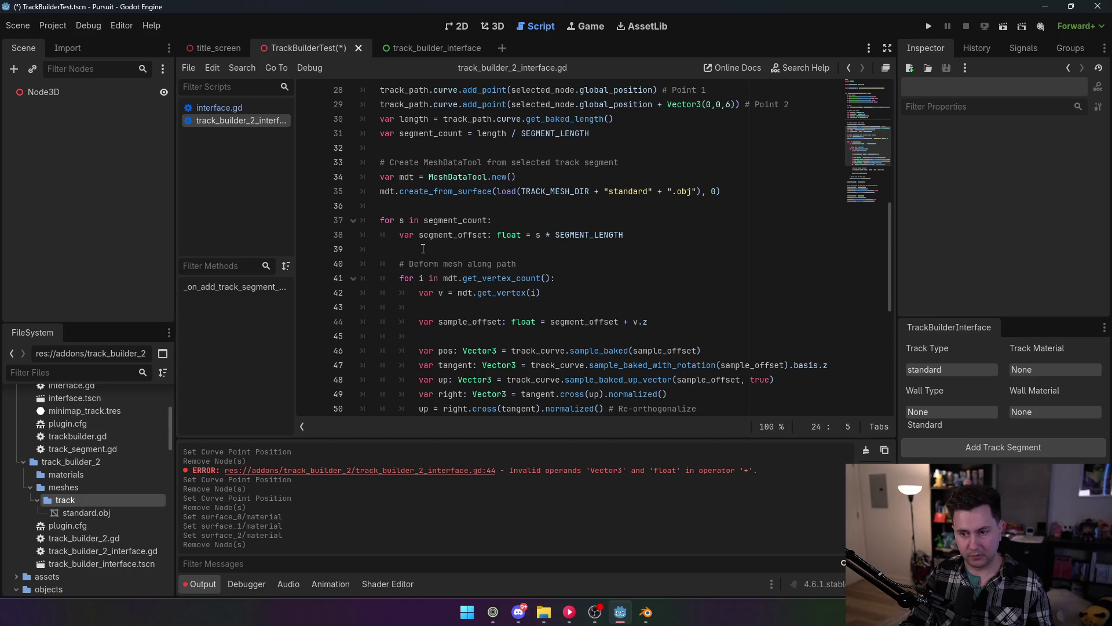
scroll(423, 249, down, 7)
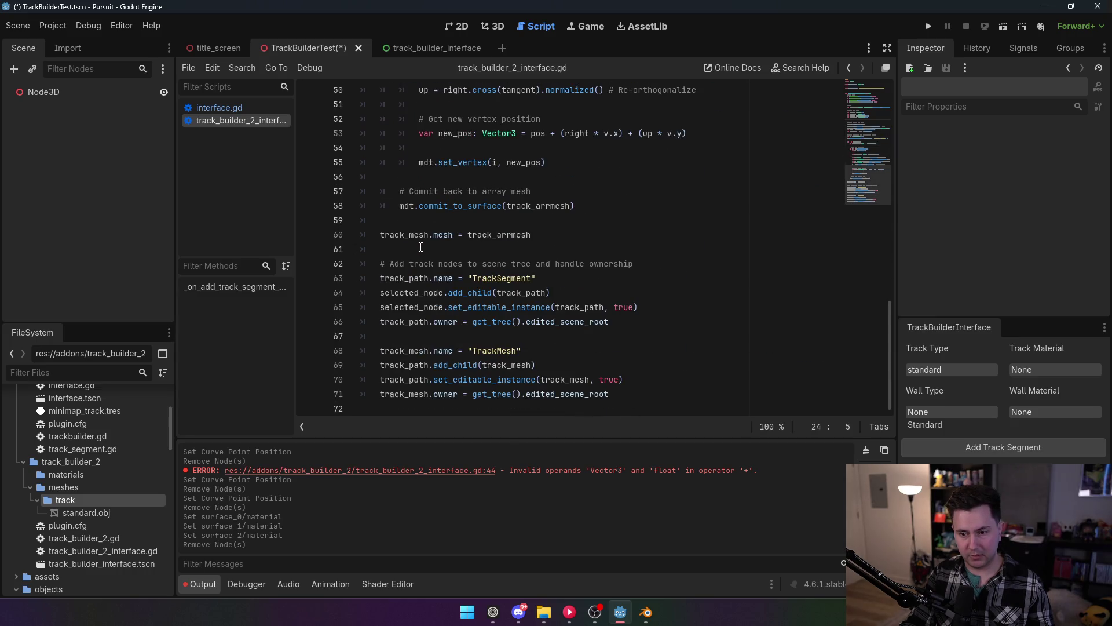
double_click(454, 205)
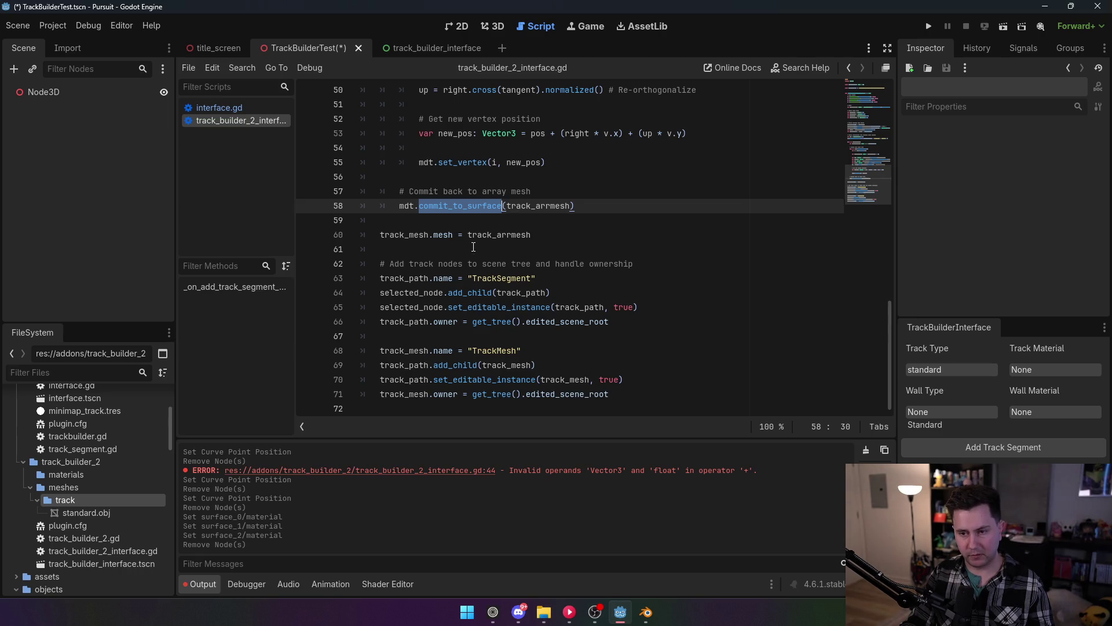
scroll(473, 247, up, 2)
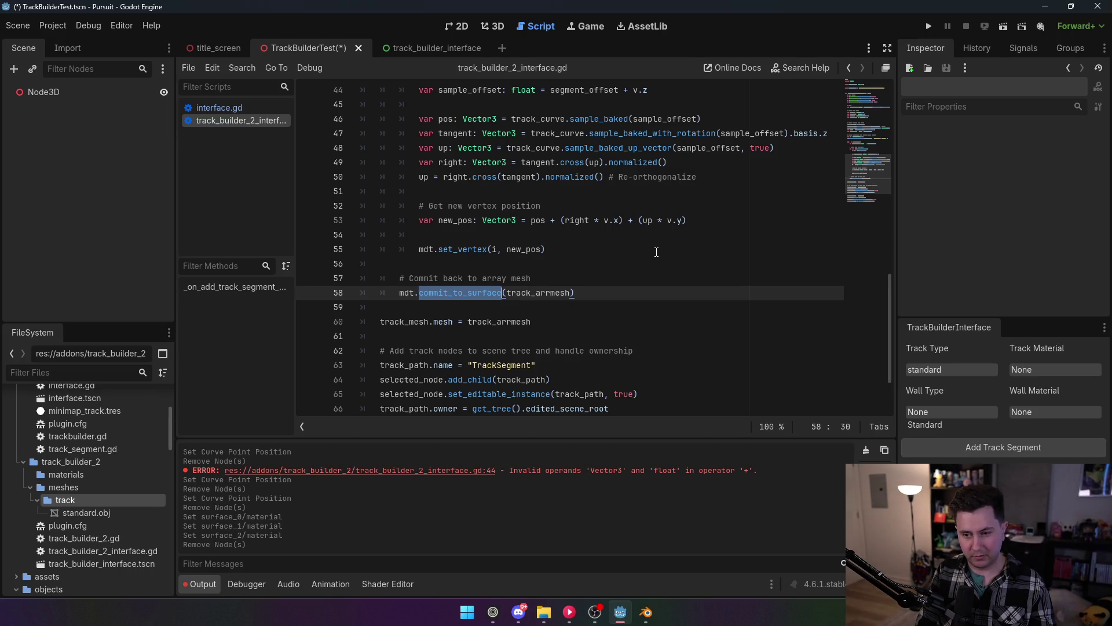
Try writing a new mdt.commit line below line 58, then remove the unfinished line.
click(661, 288)
key(Return)
text(mdt.)
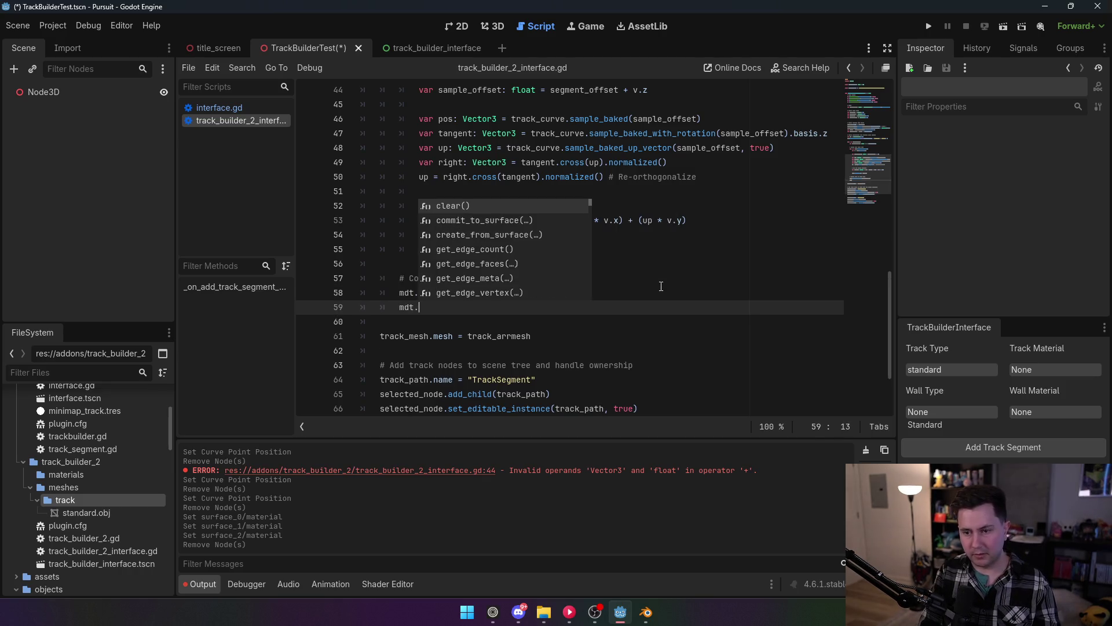
text(com)
key(BackSpace)
key(BackSpace)
key(BackSpace)
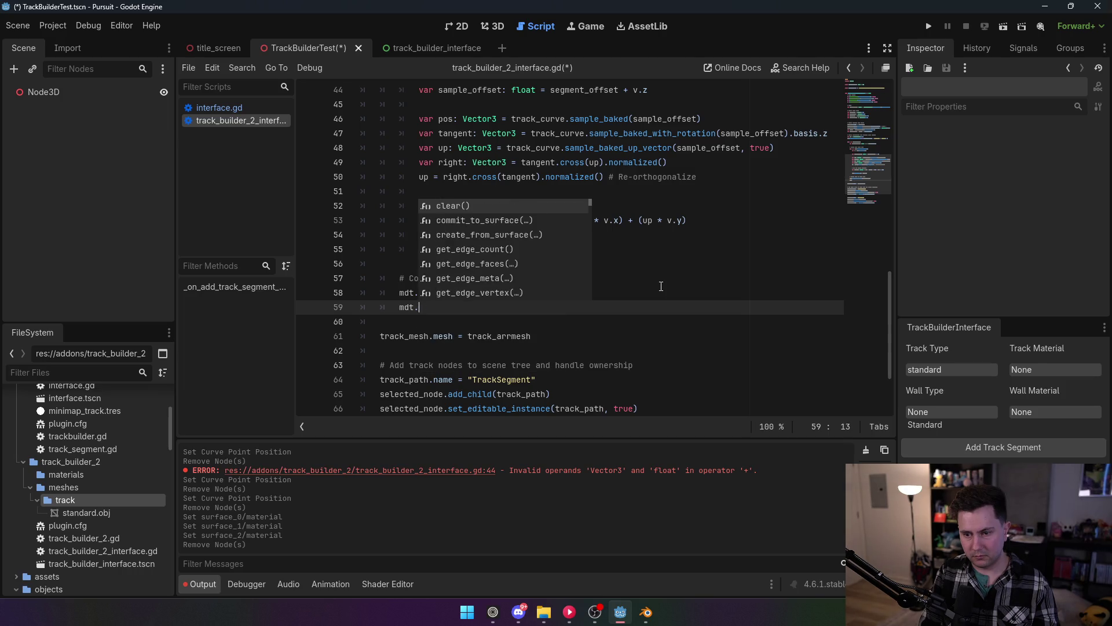
text(add)
key(BackSpace)
key(BackSpace)
key(BackSpace)
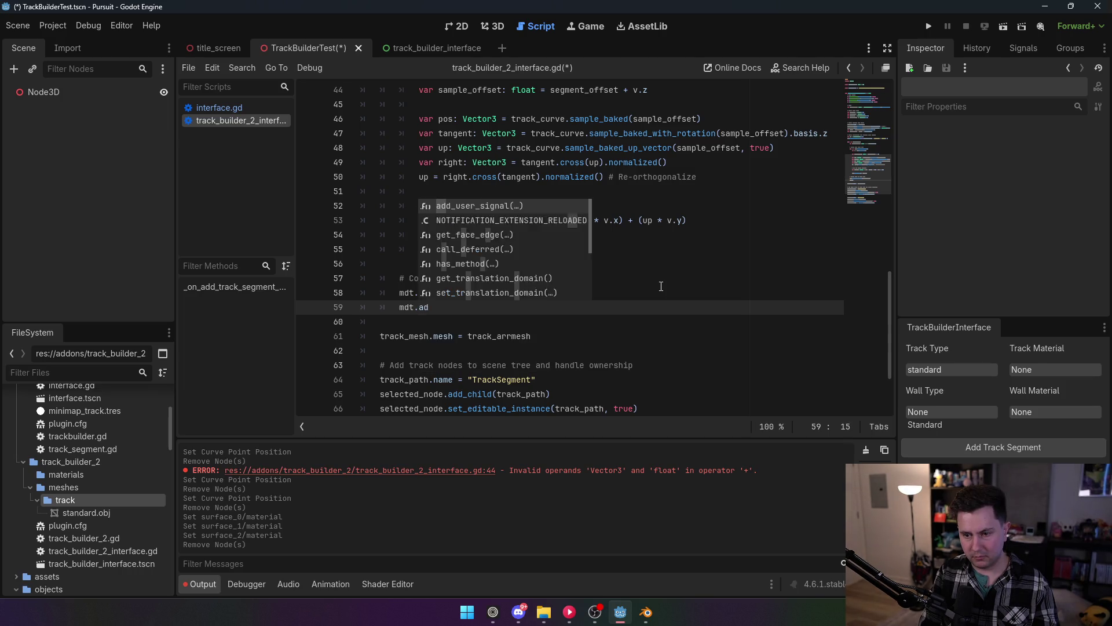
text(c)
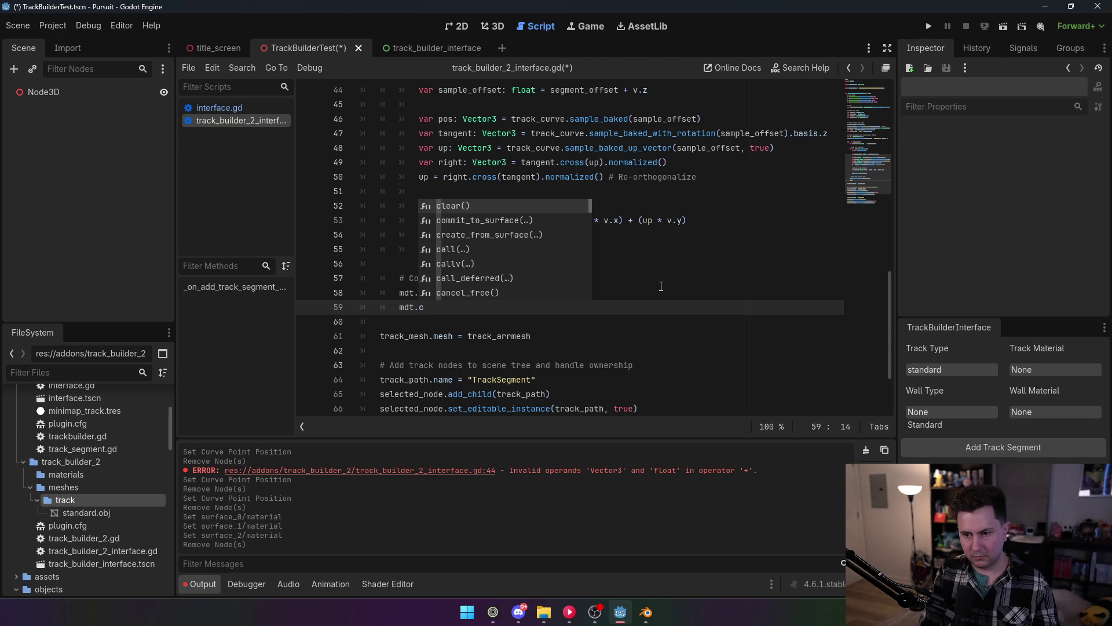
text(omm)
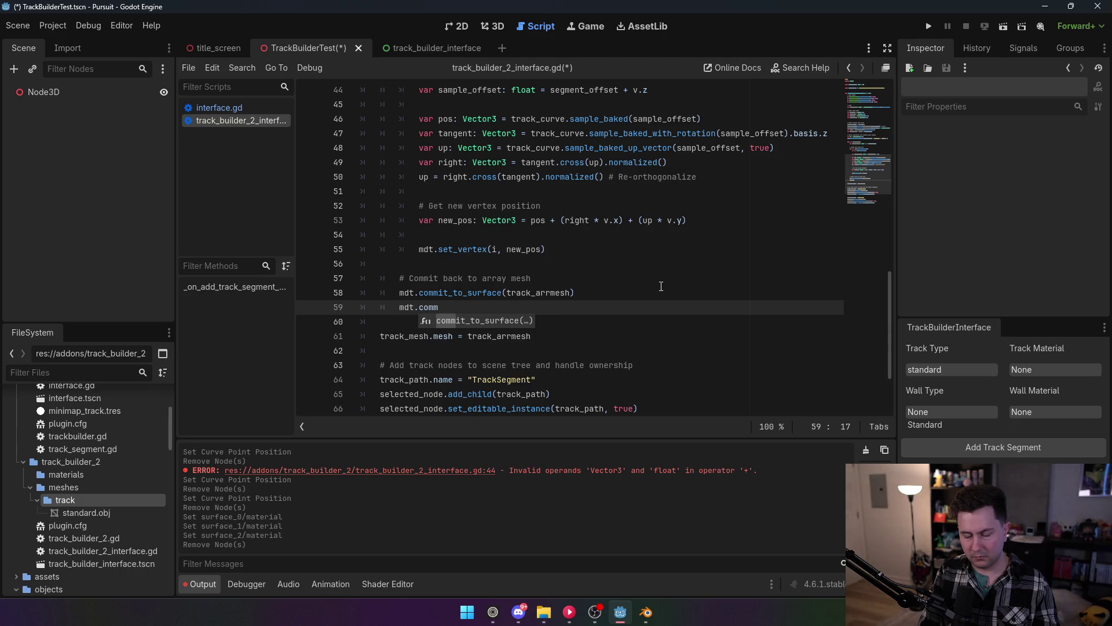
drag(603, 308, 600, 294)
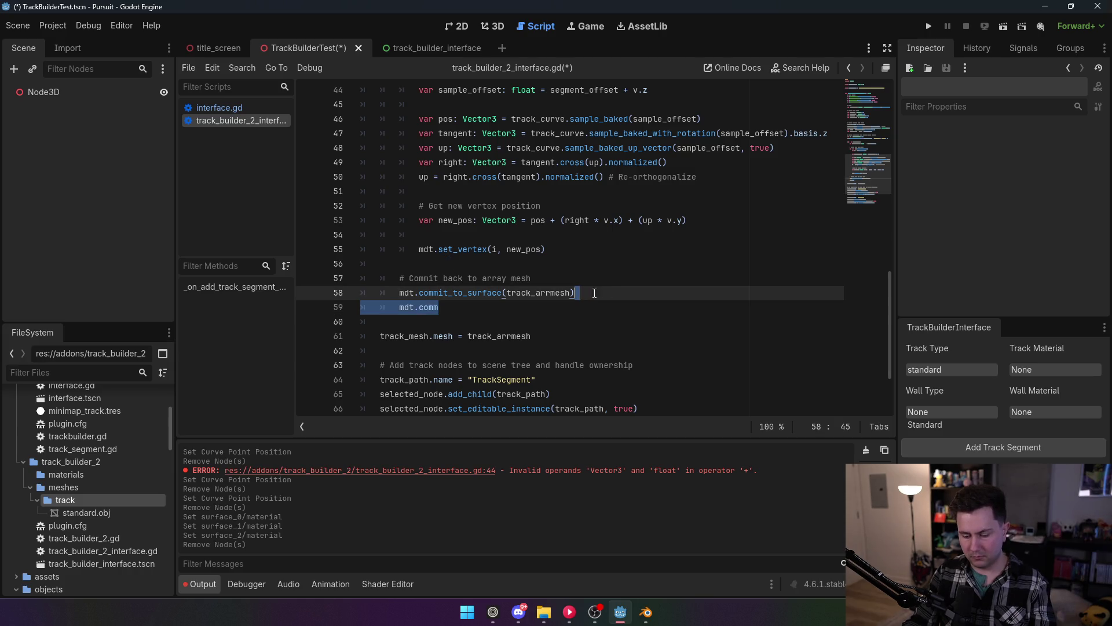
key(BackSpace)
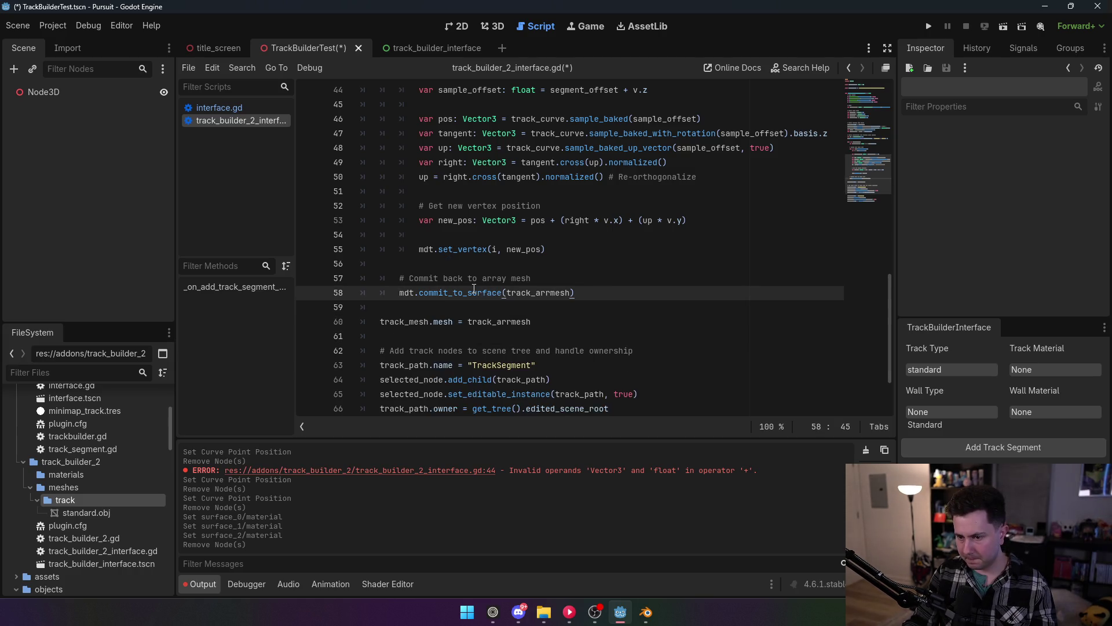
Make line 58 read mdt.commit_to_surface(track_arrmesh, 0) and open commit_to_surface's documentation.
mouse_move(480, 293)
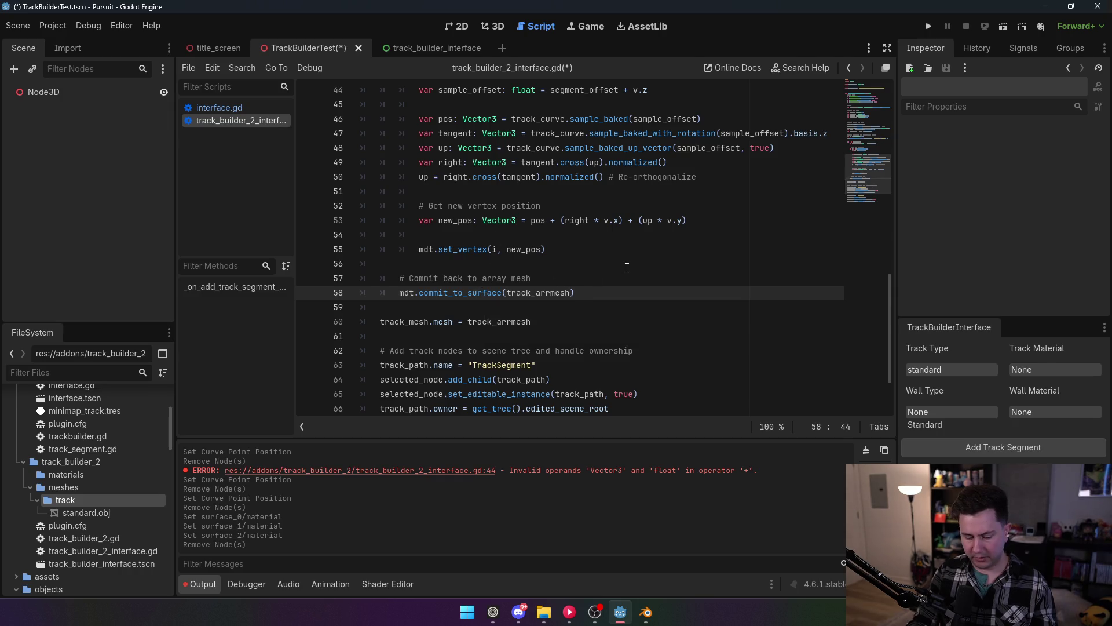
text(, -)
key(BackSpace)
text(0)
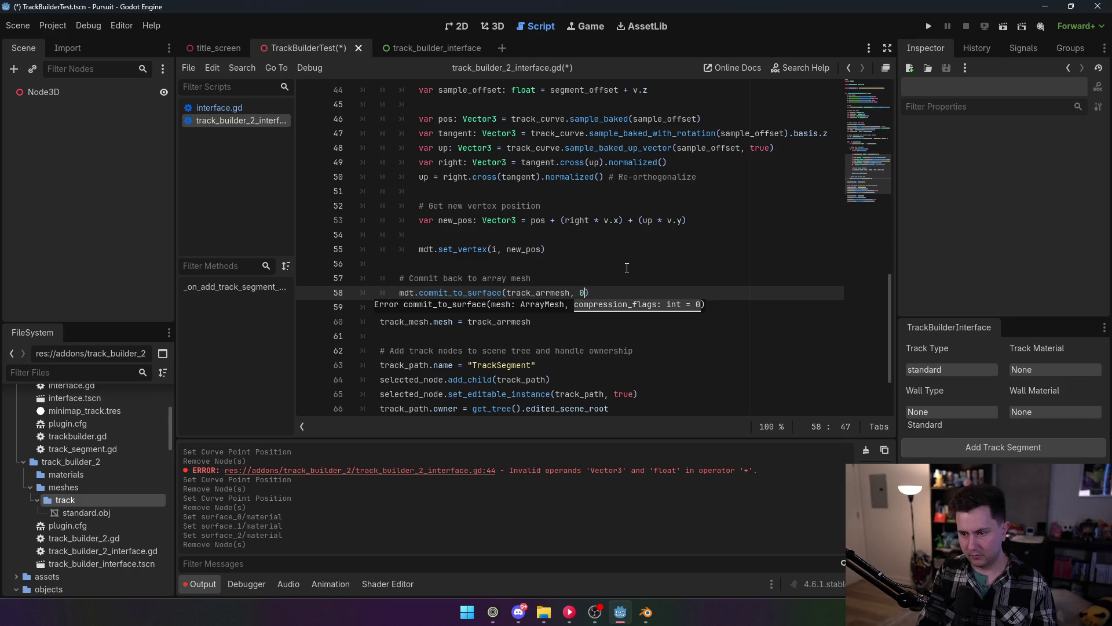
click(619, 220)
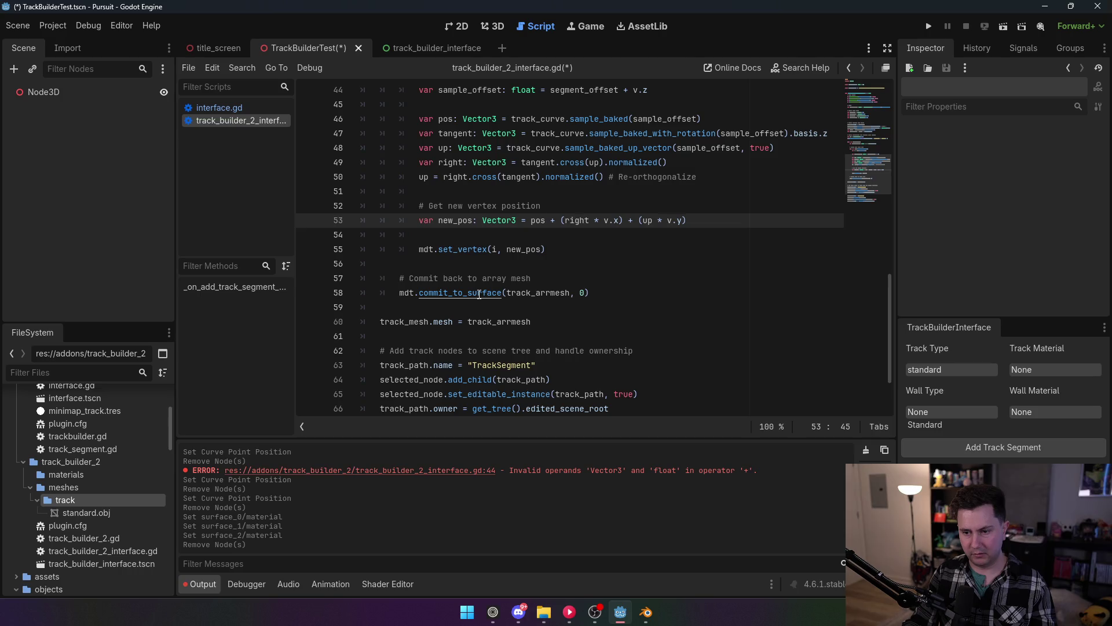
ctrl+click(478, 292)
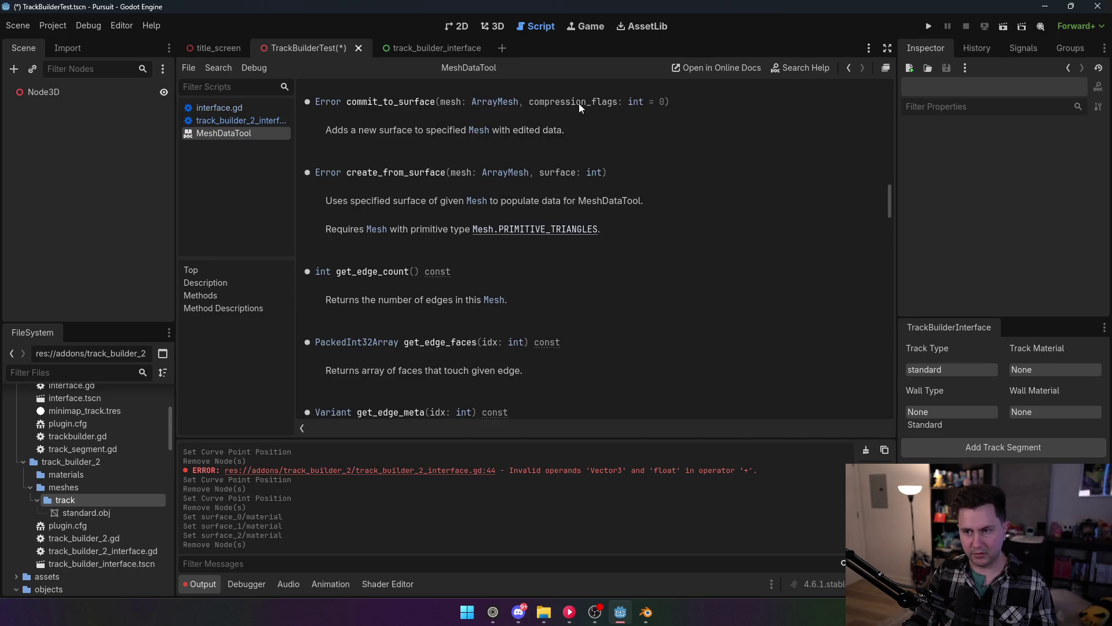
Close the MeshDataTool docs, save the script, and toggle the TrackBuilder2 plugin off and on.
middle_click(249, 135)
key(ctrl+s)
click(53, 26)
click(64, 46)
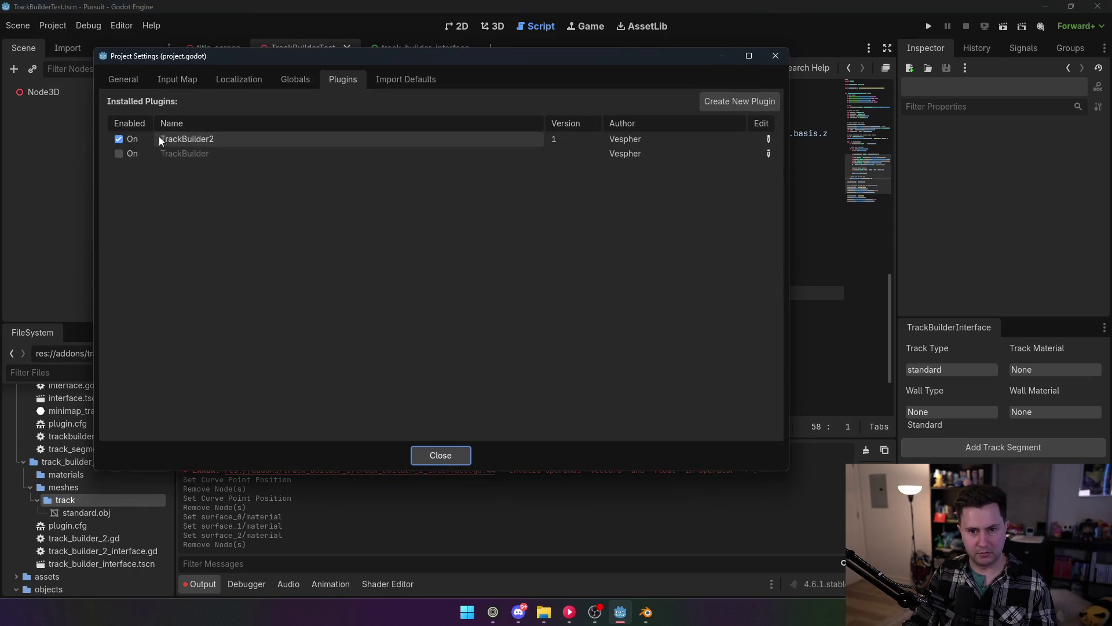
click(127, 142)
click(127, 142)
key(Escape)
Generate a new track segment under the Node3D root in the 3D view.
click(493, 26)
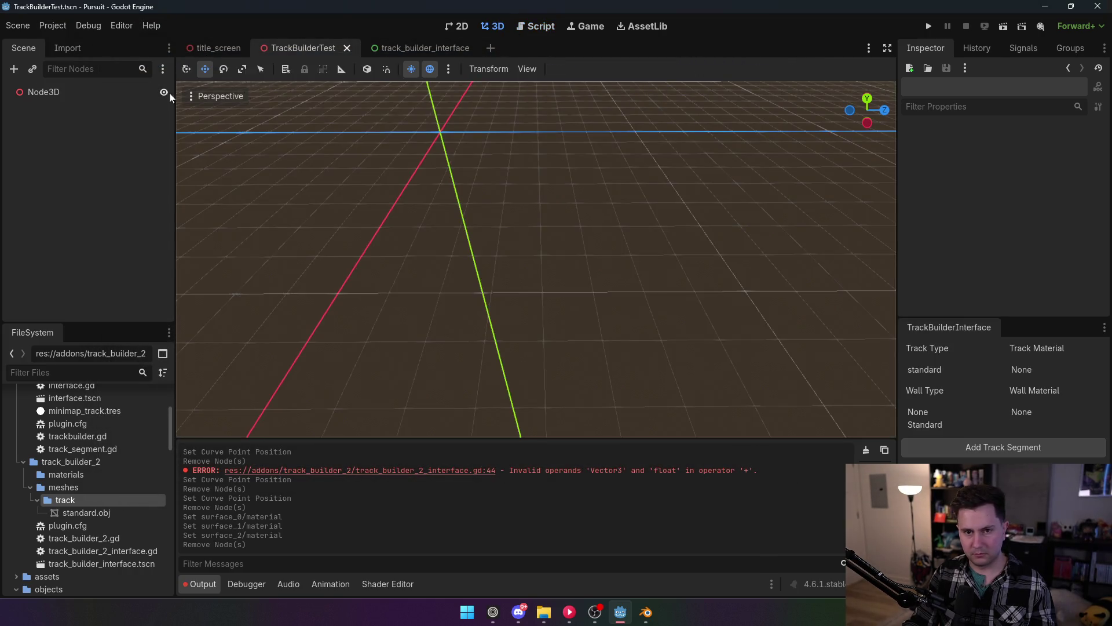
click(43, 92)
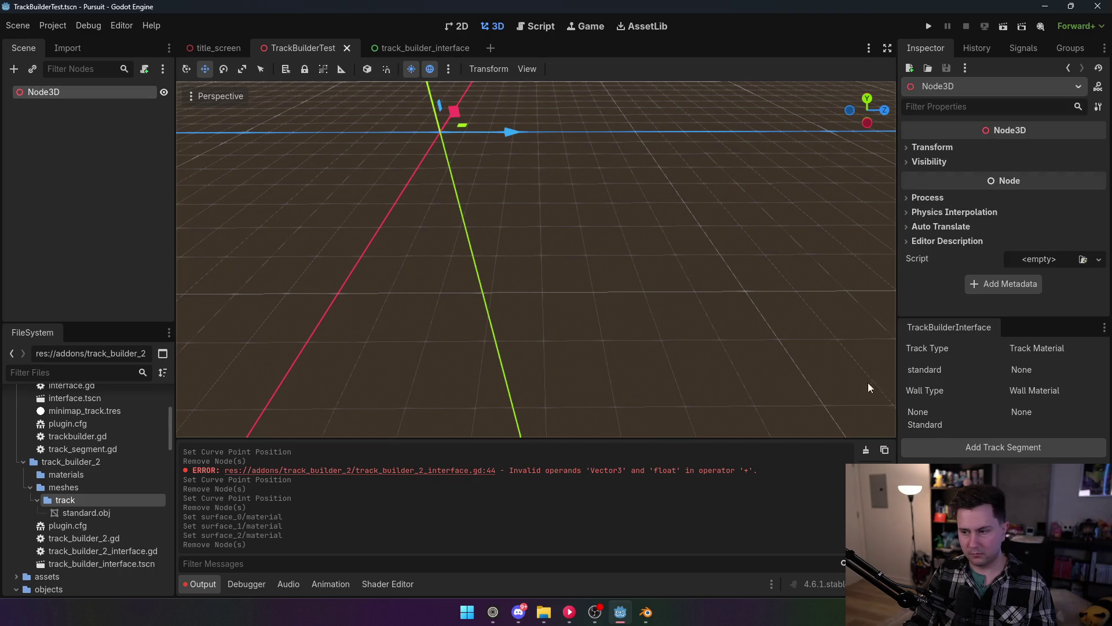
click(979, 447)
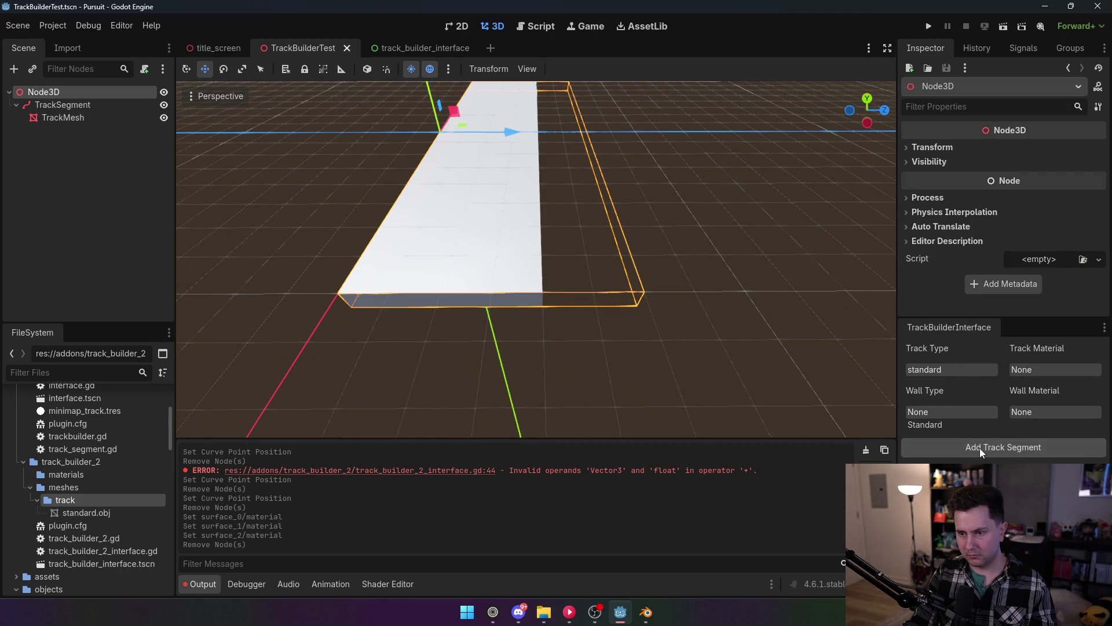
Select TrackMesh and inspect its mesh's Surface 0, 1 and 2 settings.
click(56, 118)
click(1033, 148)
scroll(1020, 213, down, 3)
click(945, 223)
click(947, 225)
click(947, 235)
click(948, 236)
click(954, 250)
scroll(956, 249, down, 2)
scroll(956, 223, up, 2)
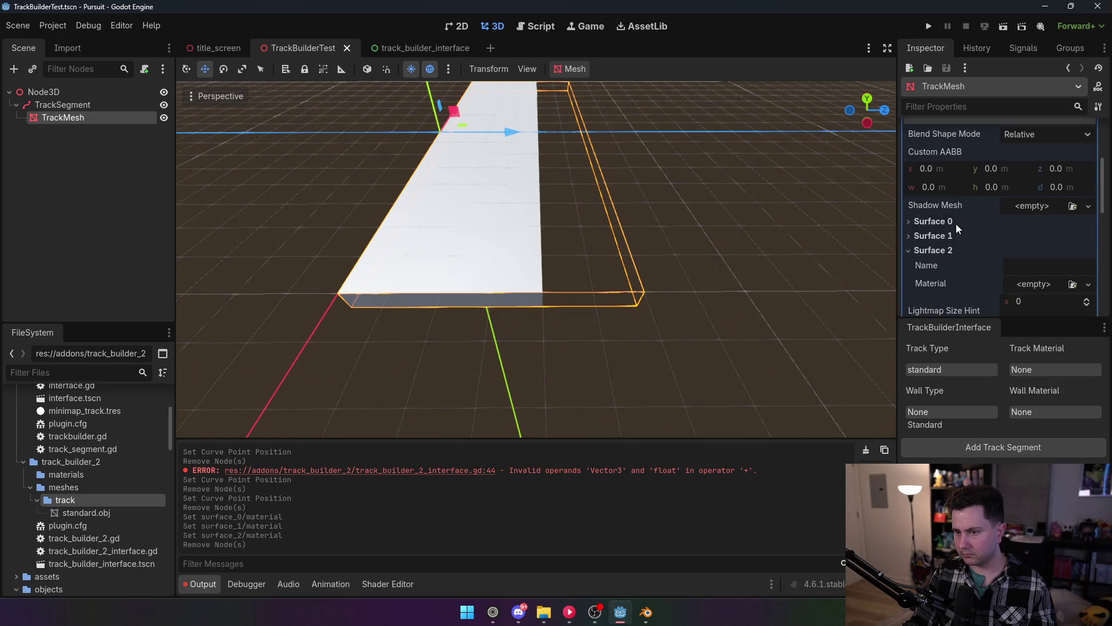
scroll(956, 224, down, 2)
click(942, 181)
click(944, 180)
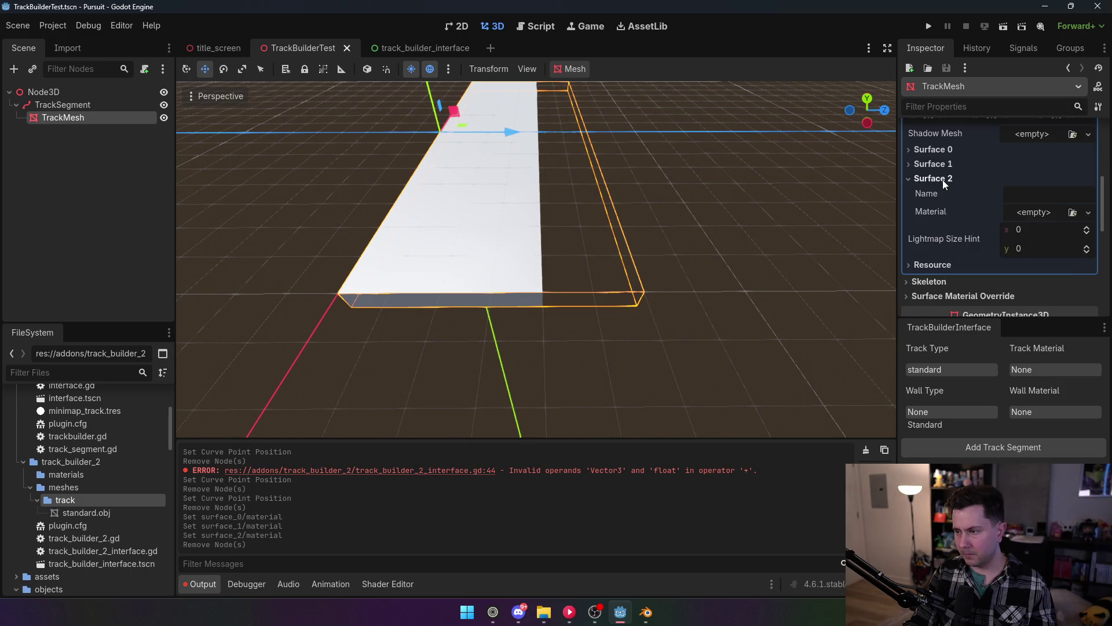
mouse_move(659, 277)
mouse_down()
mouse_move(640, 240)
mouse_move(631, 284)
mouse_move(629, 272)
mouse_move(489, 280)
mouse_up()
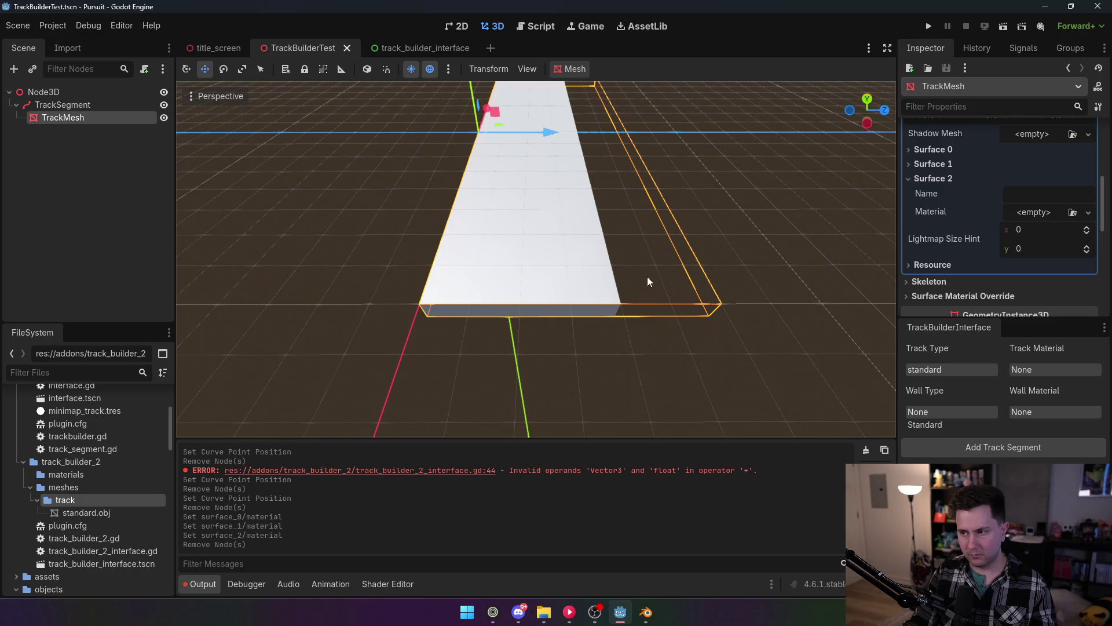
Create a new StandardMaterial3D in Surface 0's Material slot.
click(914, 165)
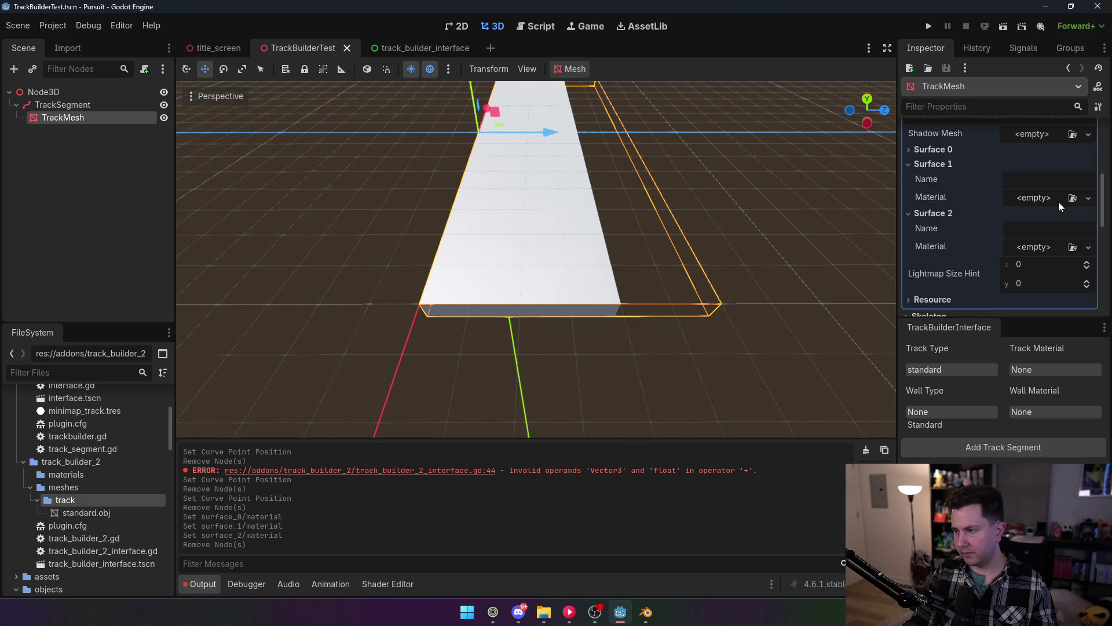
scroll(1059, 201, up, 1)
click(934, 173)
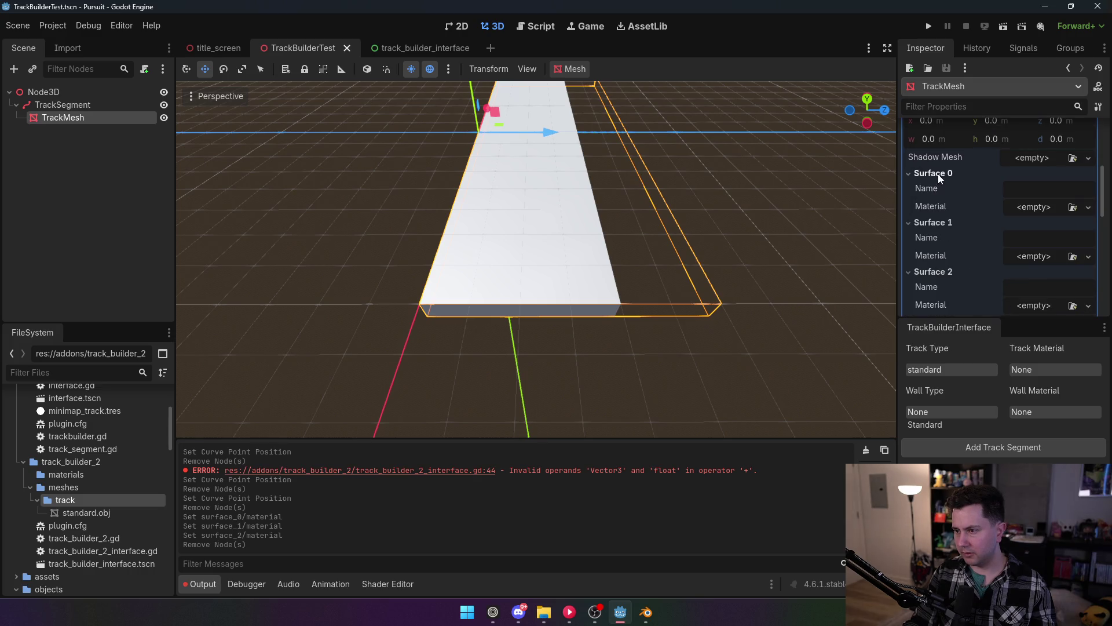
click(1051, 209)
click(1037, 240)
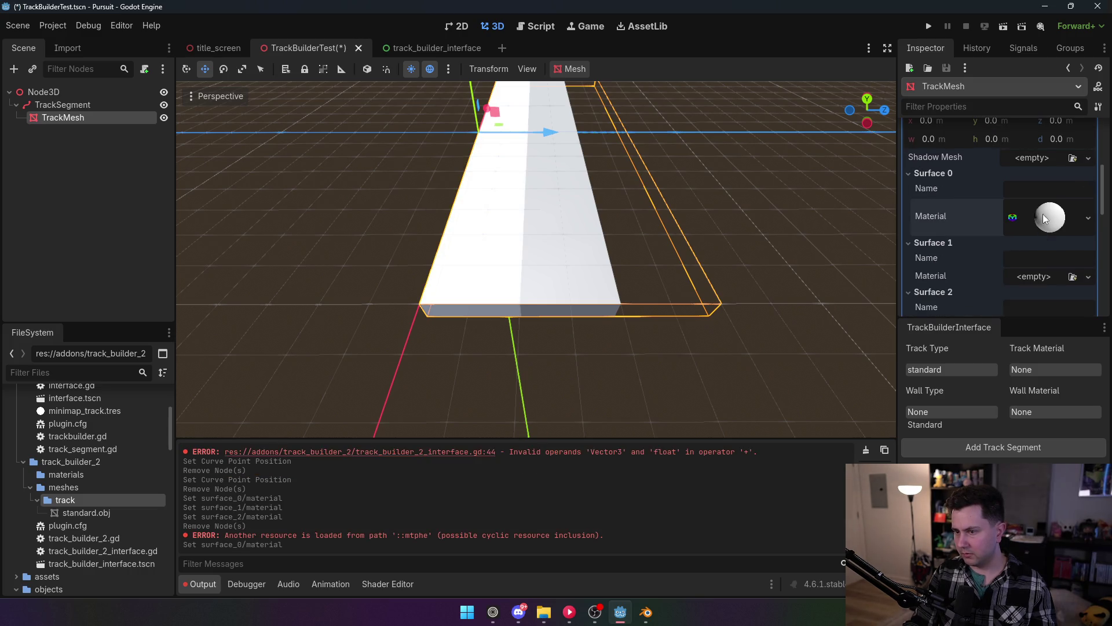
Set Surface 0's material albedo to pure red and drag a white material onto Surface 1.
click(1042, 214)
scroll(1040, 291, down, 1)
scroll(1040, 291, down, 10)
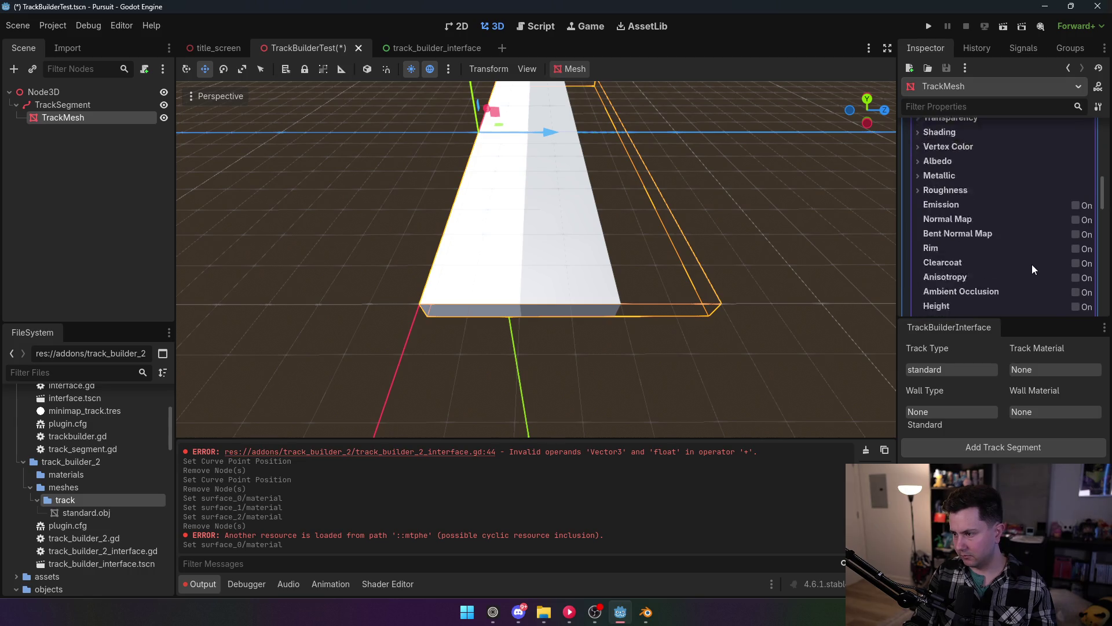
scroll(1025, 261, up, 5)
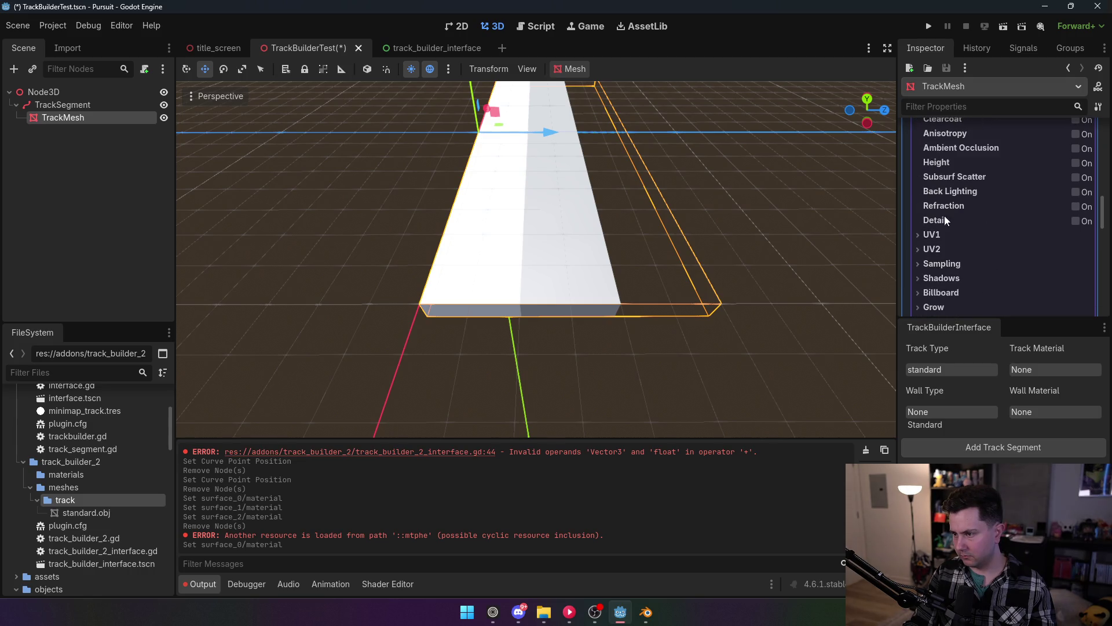
scroll(944, 162, up, 2)
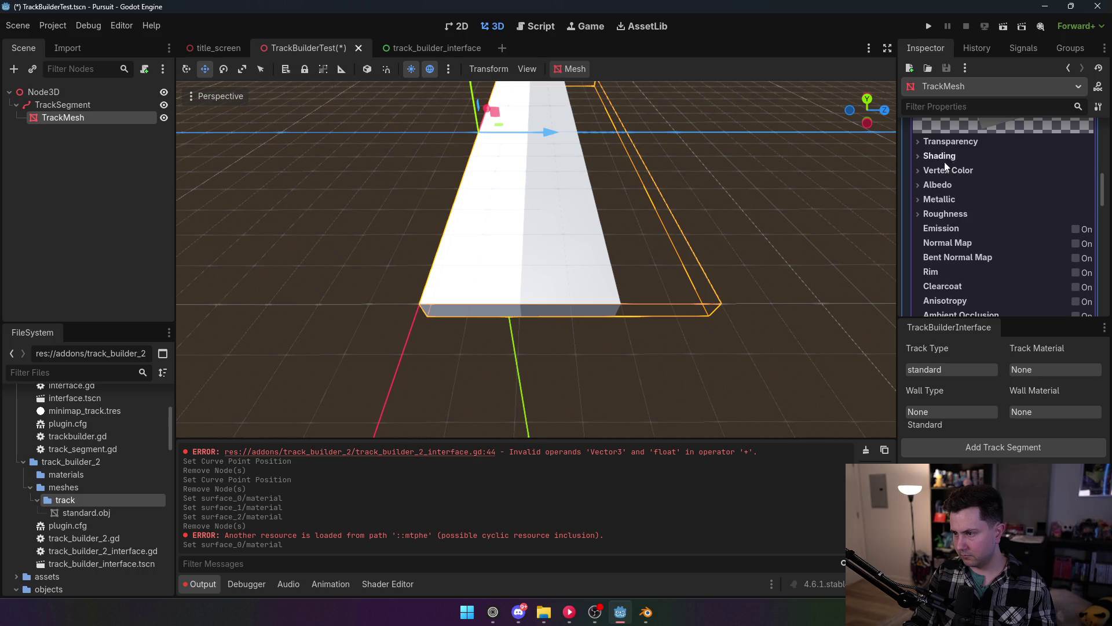
click(940, 184)
click(1070, 203)
click(1076, 327)
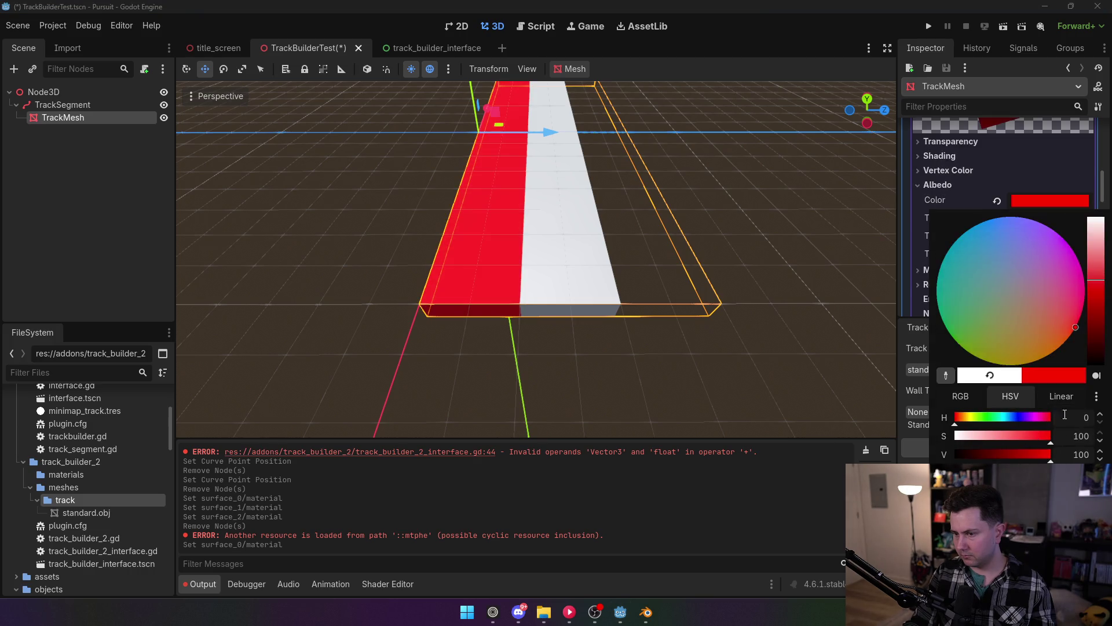
click(1041, 181)
scroll(1038, 193, up, 5)
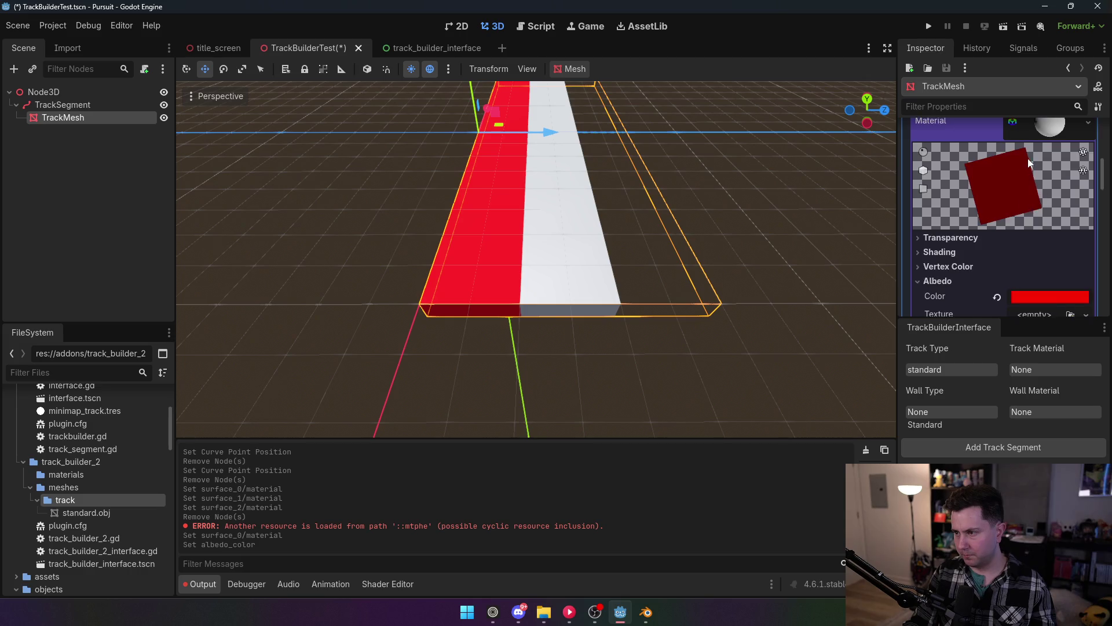
drag(1011, 171, 1049, 228)
Give Surface 2 a new StandardMaterial3D with a blue albedo colour.
scroll(1039, 263, down, 5)
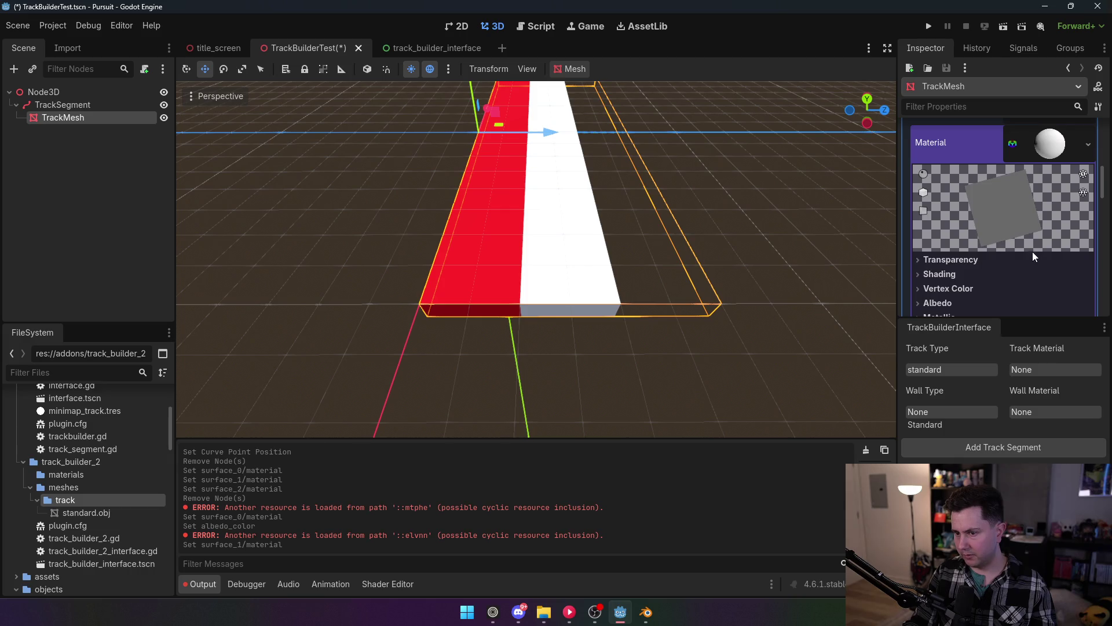
scroll(1028, 211, down, 8)
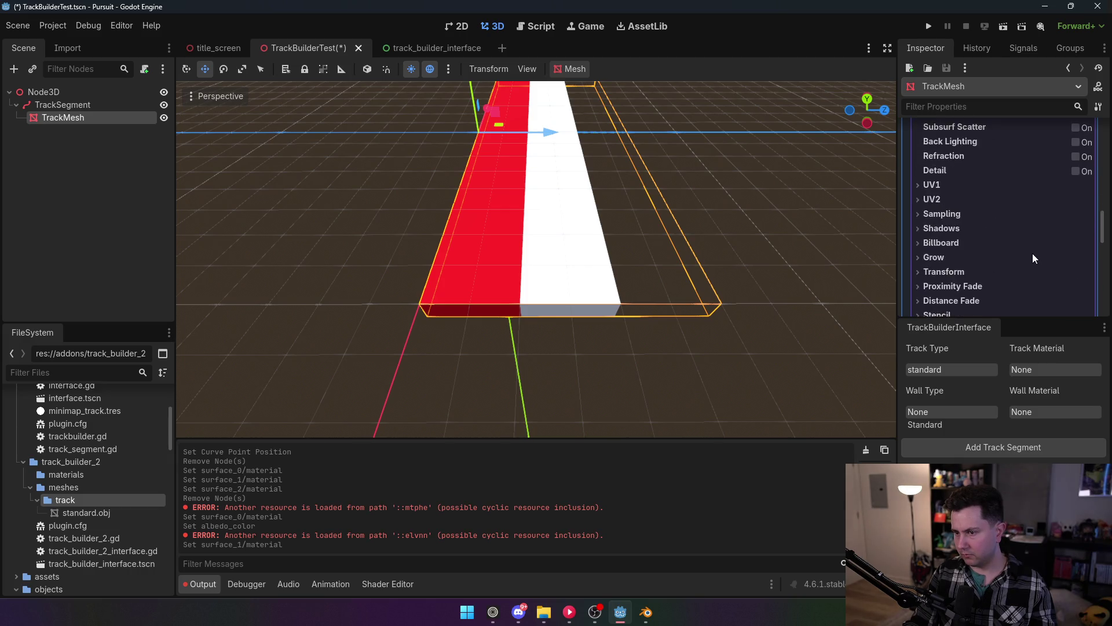
click(934, 214)
click(933, 215)
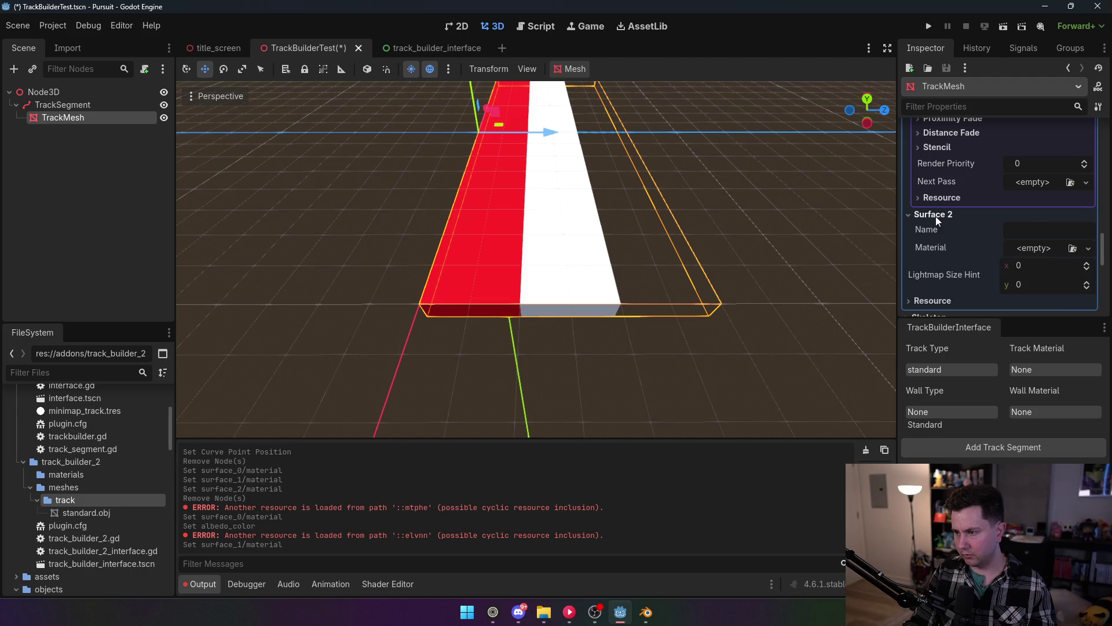
click(1054, 246)
click(1047, 282)
click(1042, 274)
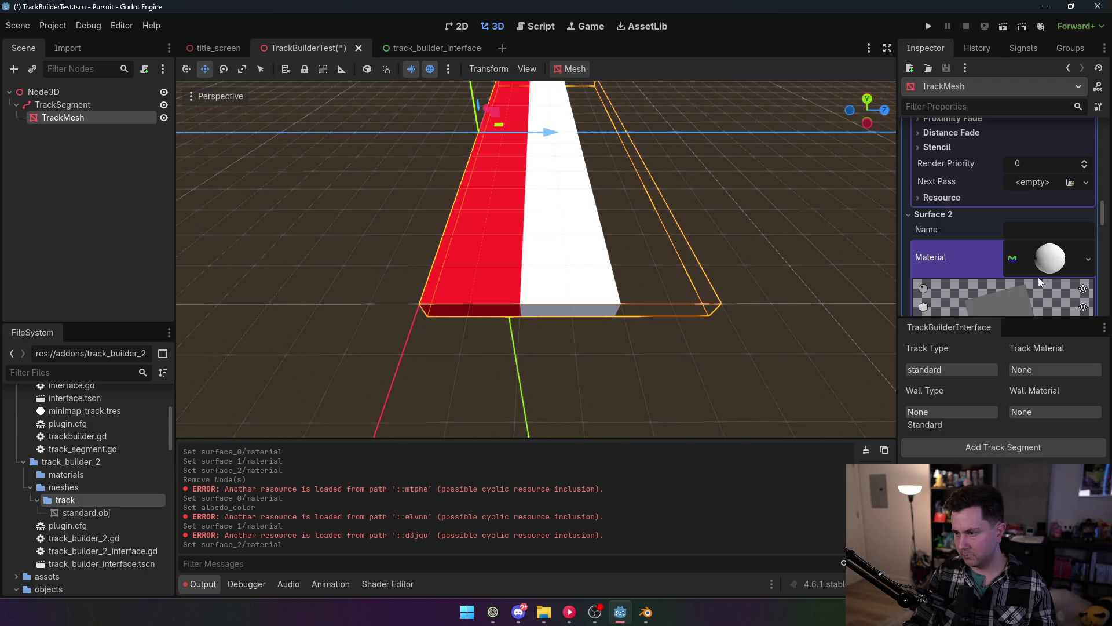
scroll(1040, 247, down, 4)
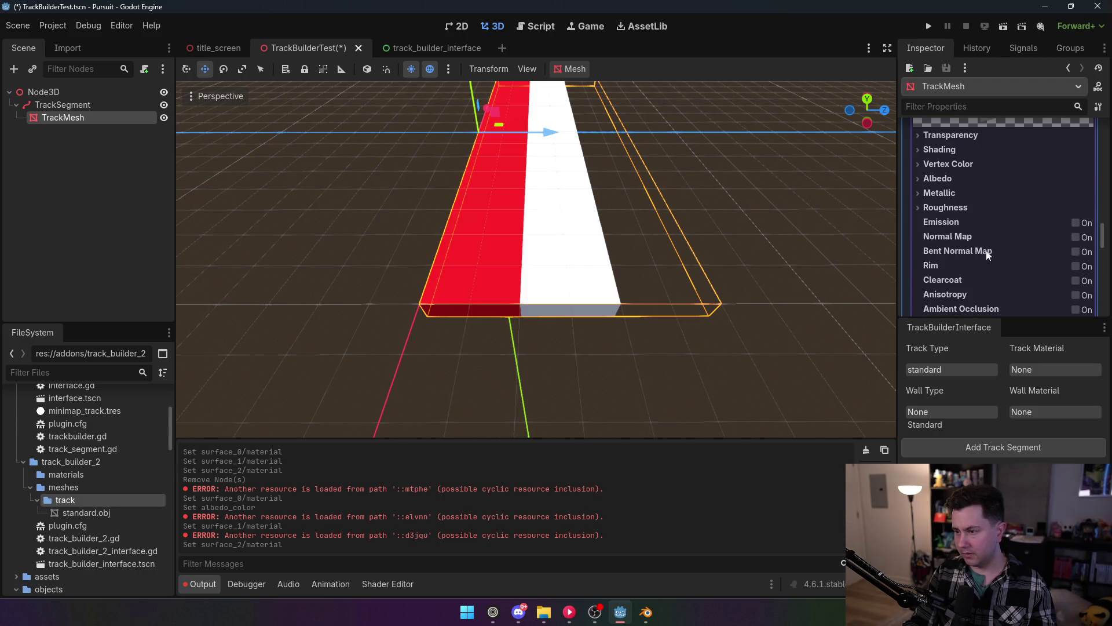
scroll(980, 238, down, 1)
click(937, 153)
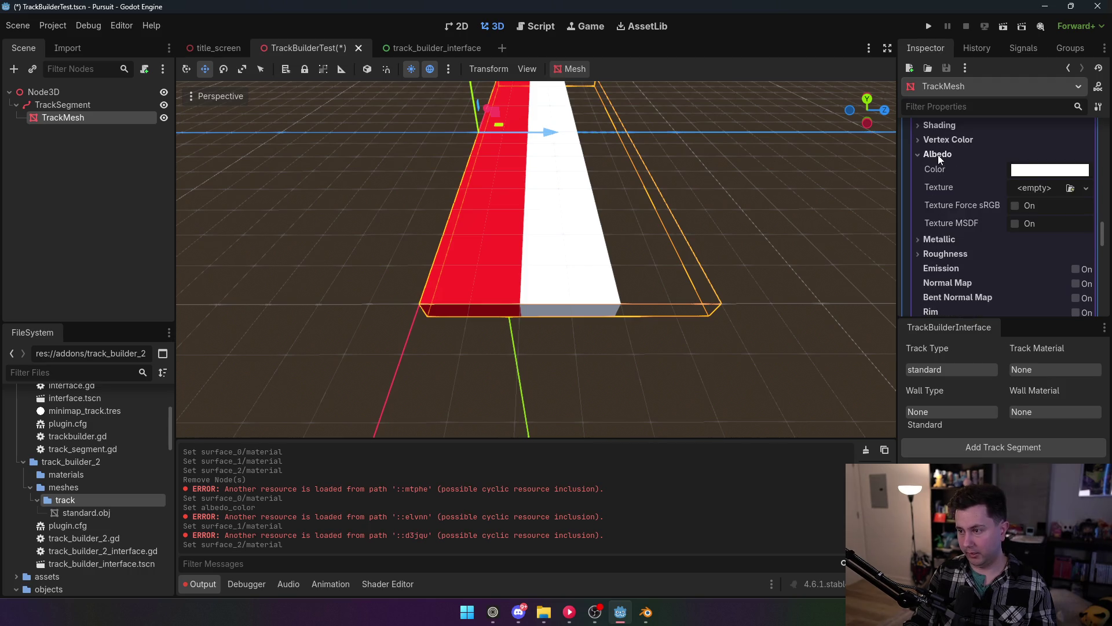
click(1043, 169)
click(1022, 406)
click(1017, 387)
click(985, 172)
Review the surface materials, collapse the mesh details and show the surface material override slots.
scroll(985, 171, up, 5)
scroll(1010, 181, up, 5)
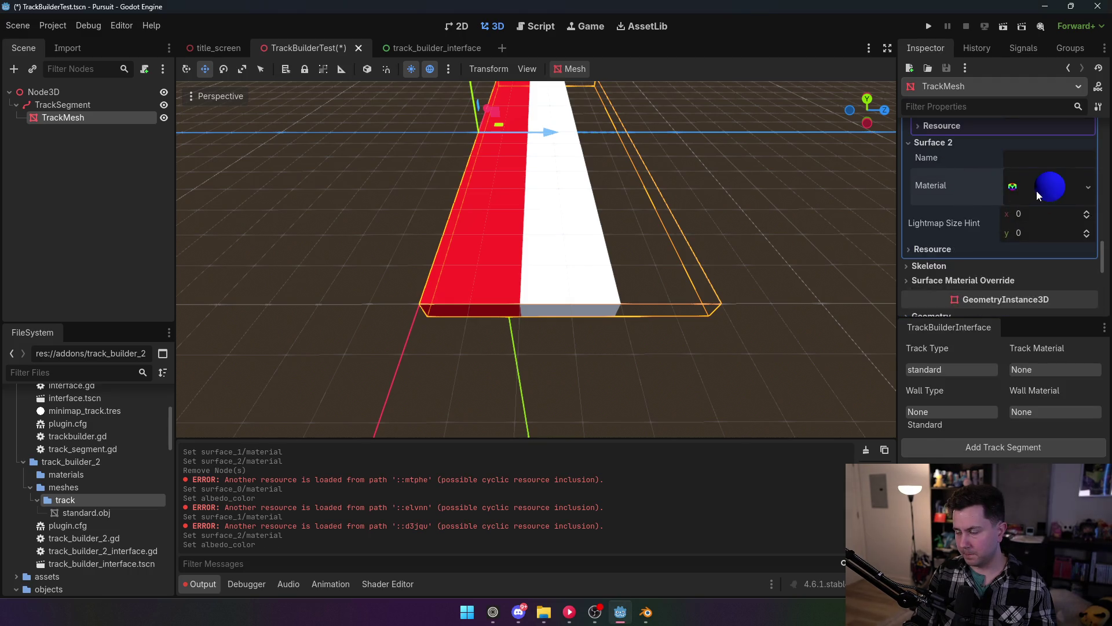
scroll(1037, 190, up, 2)
click(920, 191)
click(919, 191)
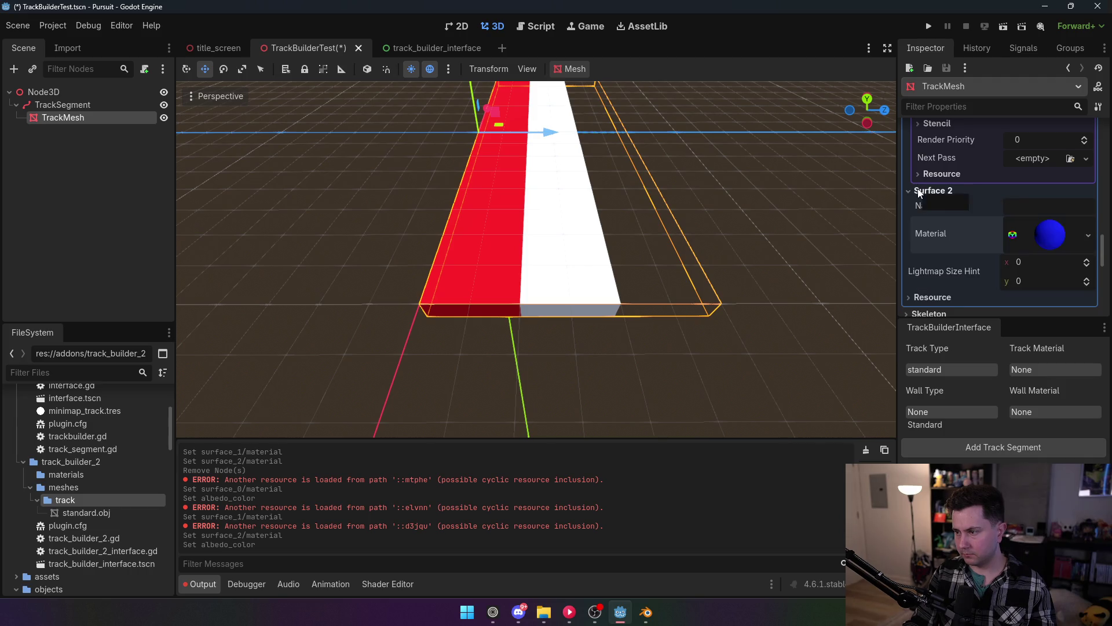
scroll(1002, 239, up, 5)
scroll(1003, 241, down, 2)
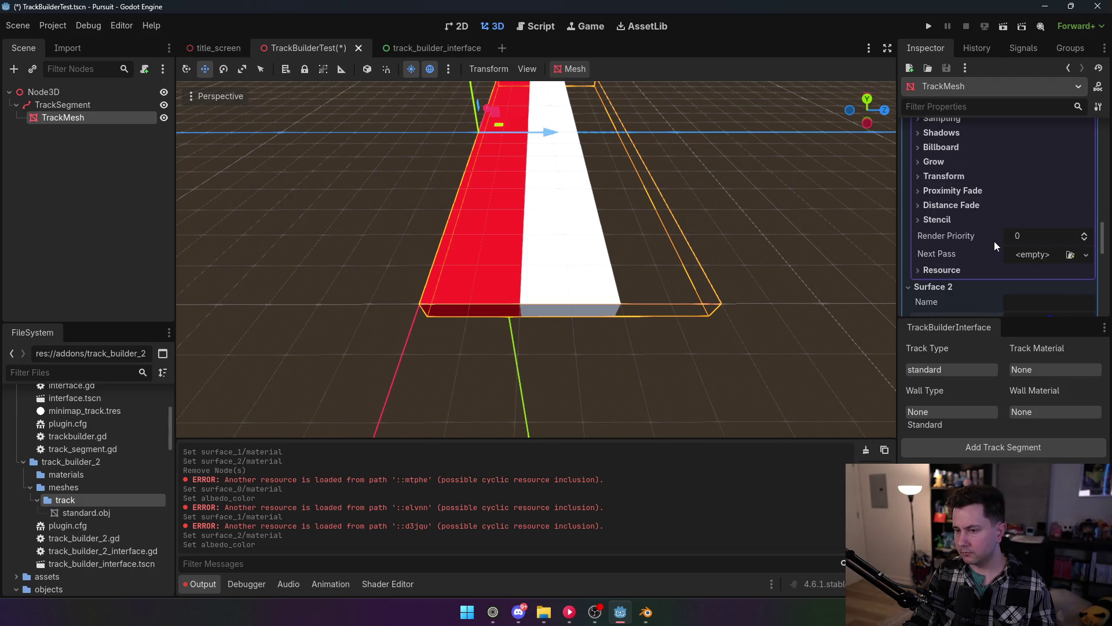
scroll(1000, 267, up, 10)
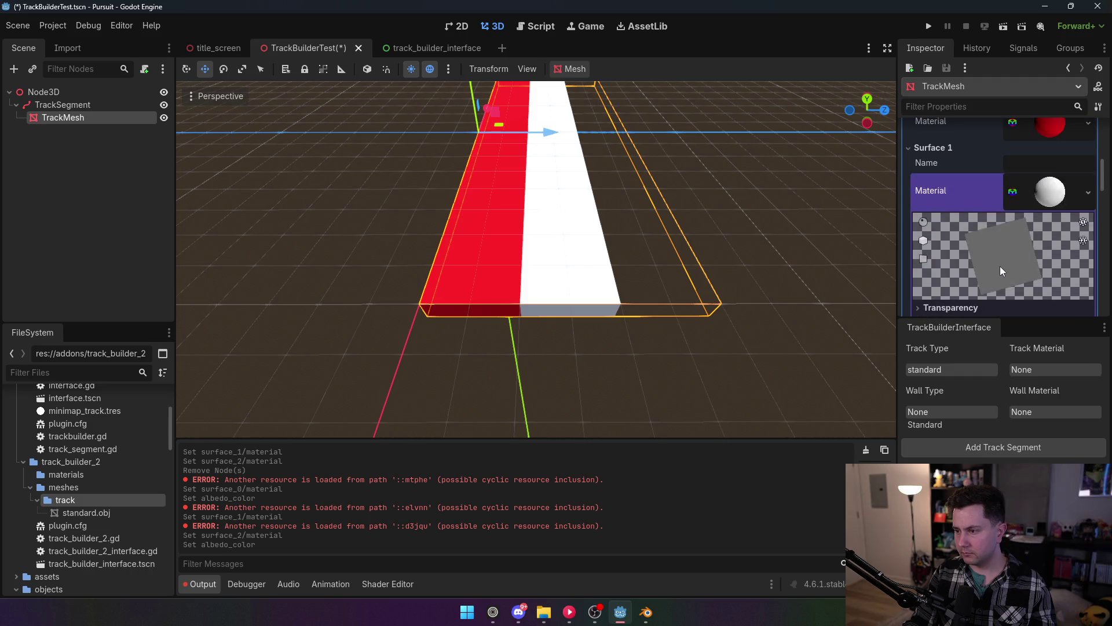
scroll(1001, 268, up, 2)
scroll(1000, 265, up, 3)
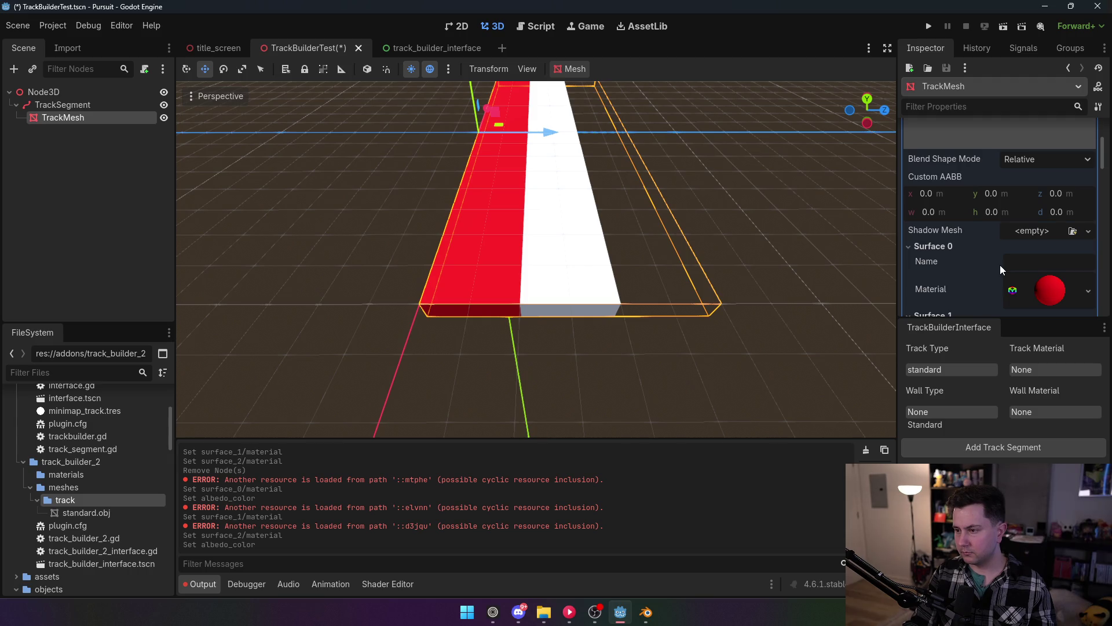
scroll(1000, 265, up, 4)
scroll(1000, 266, down, 5)
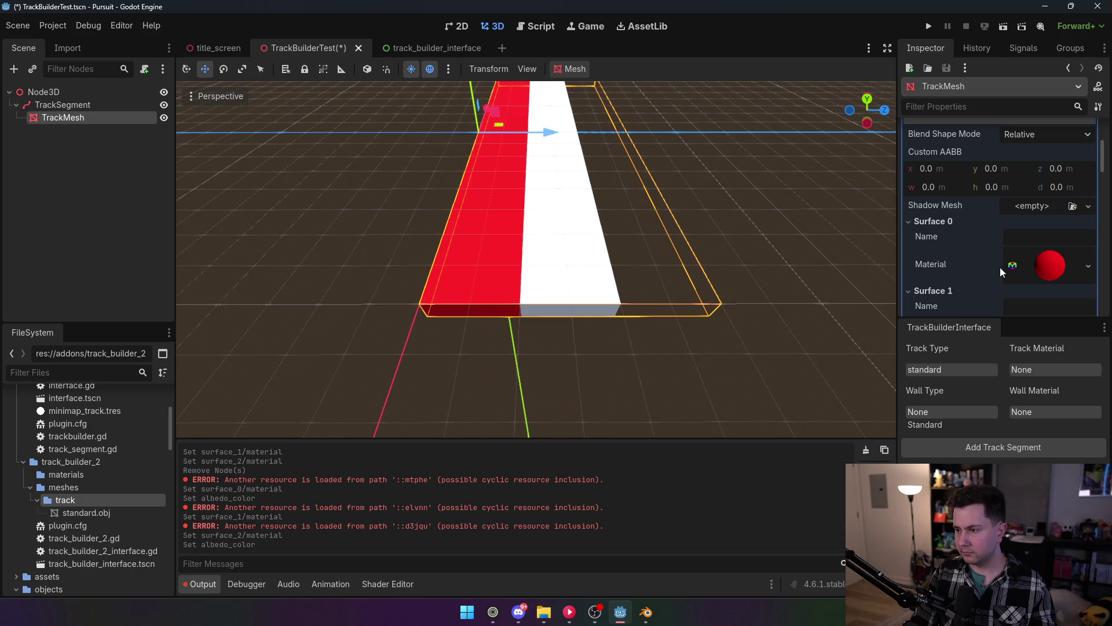
scroll(1000, 267, up, 4)
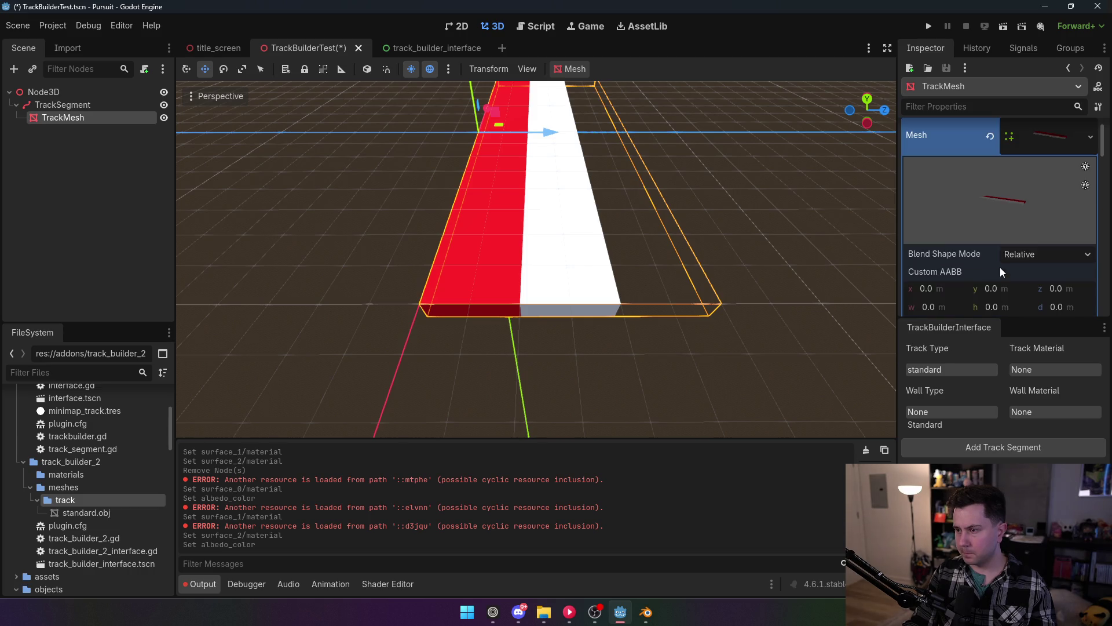
scroll(1000, 267, up, 1)
click(1062, 165)
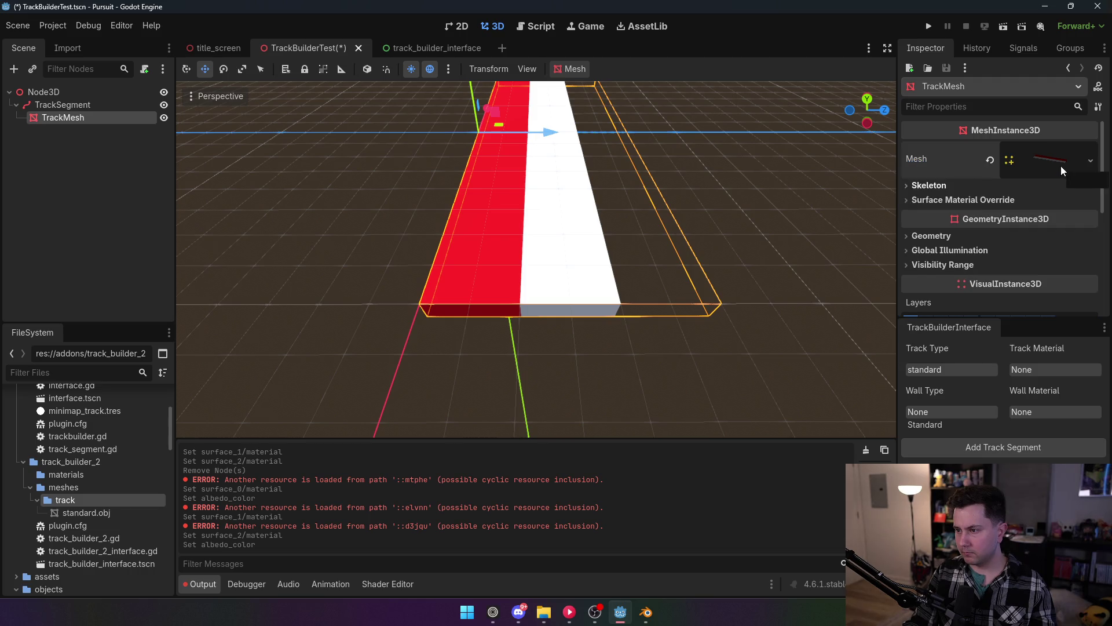
click(972, 200)
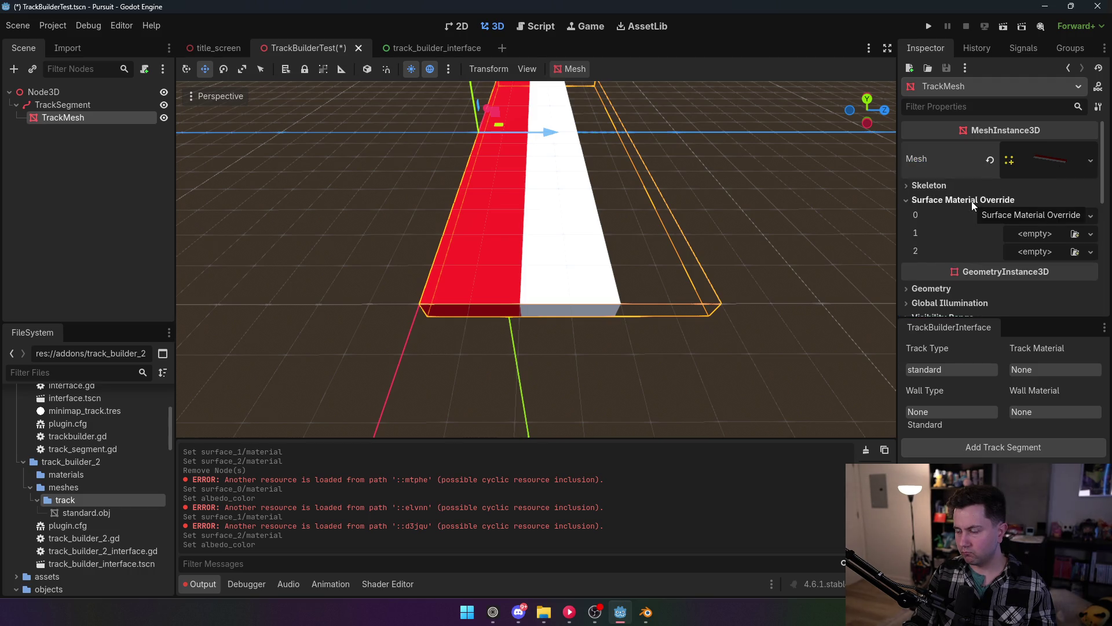
Delete the TrackSegment node and return to the script editor.
click(74, 106)
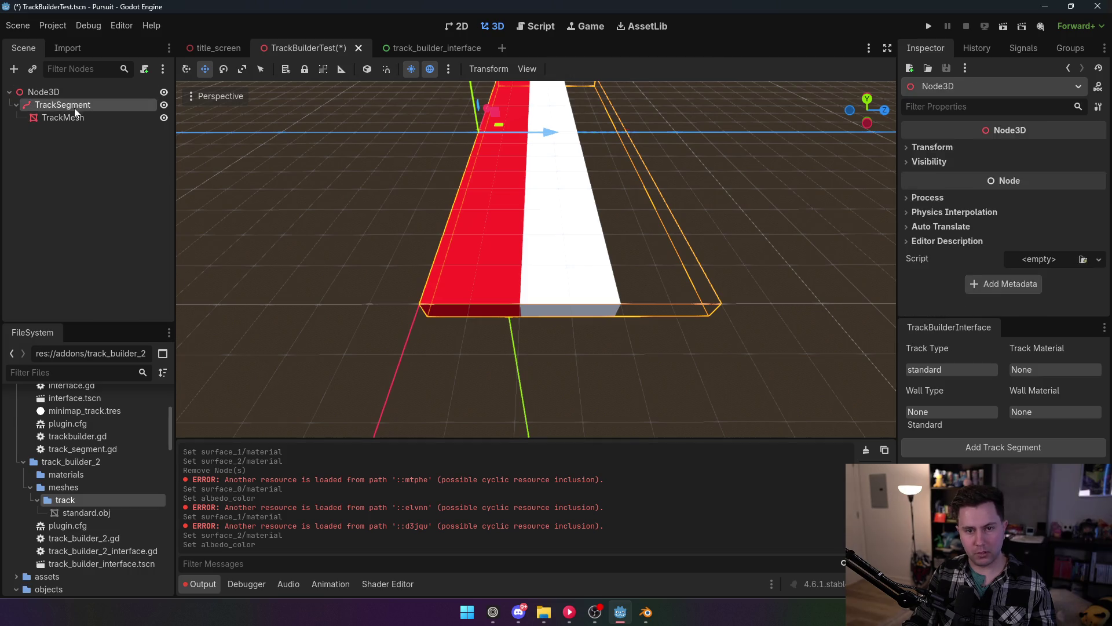
click(511, 320)
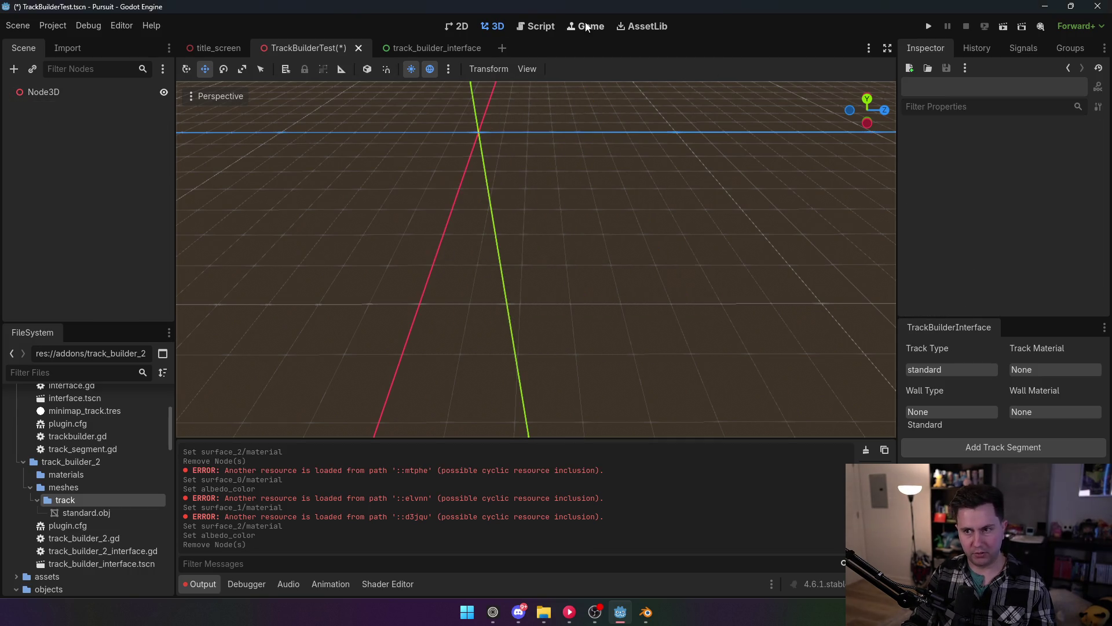
click(586, 26)
click(530, 28)
mouse_move(533, 227)
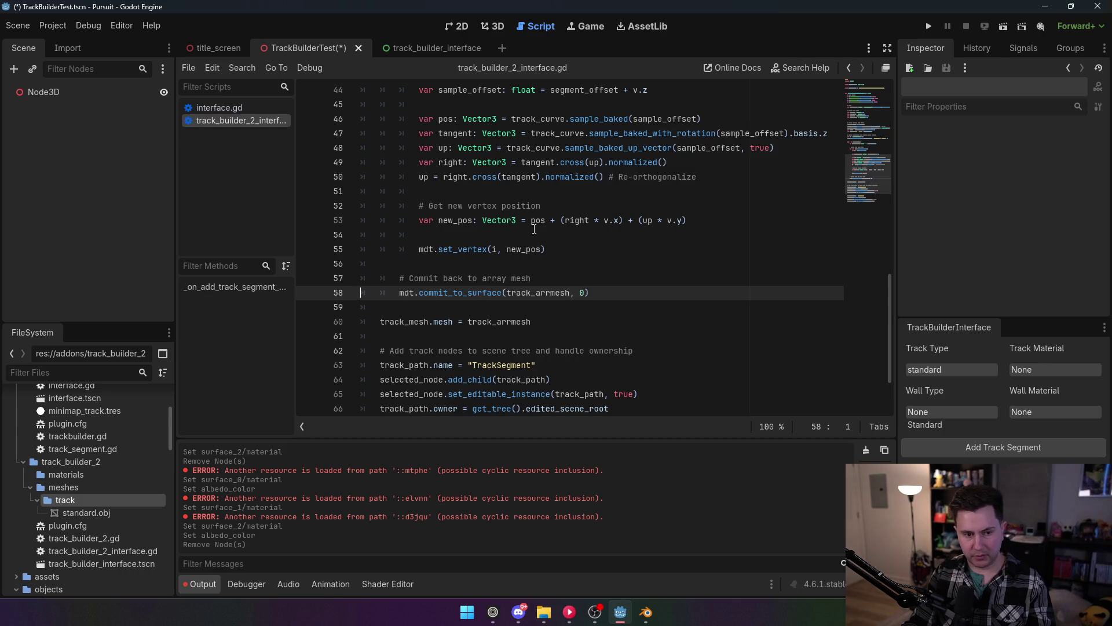
scroll(534, 229, up, 6)
scroll(528, 230, down, 6)
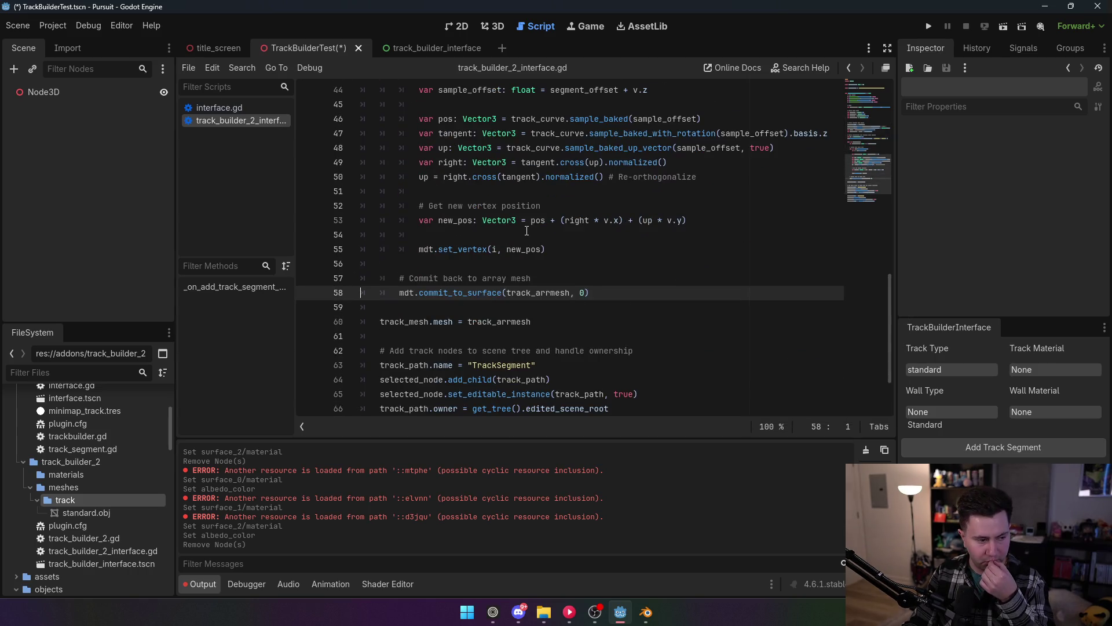
scroll(527, 231, down, 3)
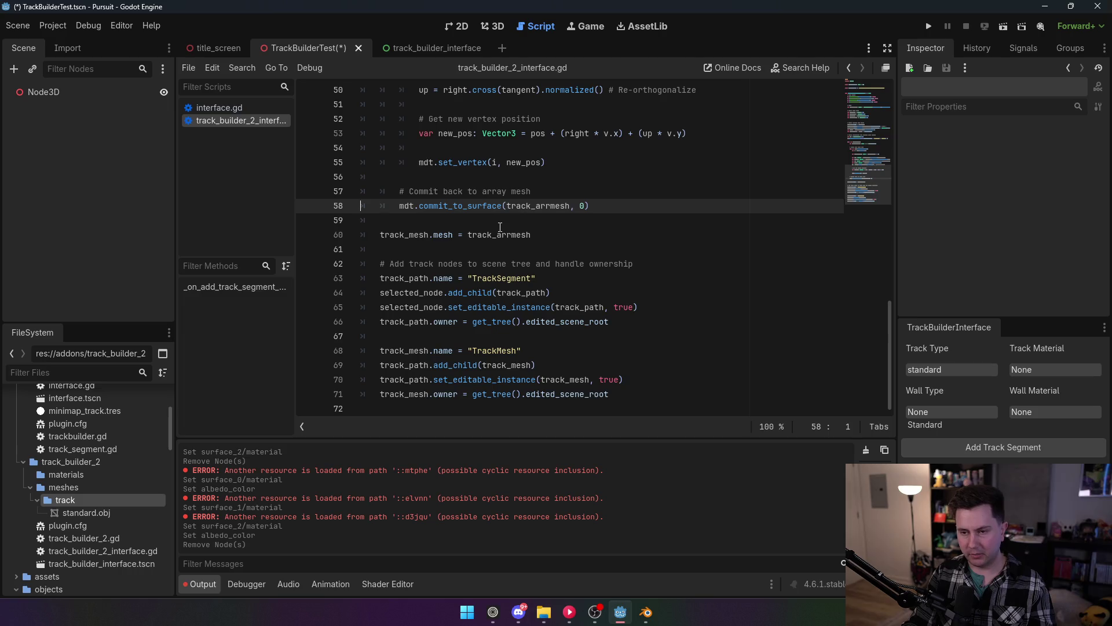
scroll(510, 237, up, 3)
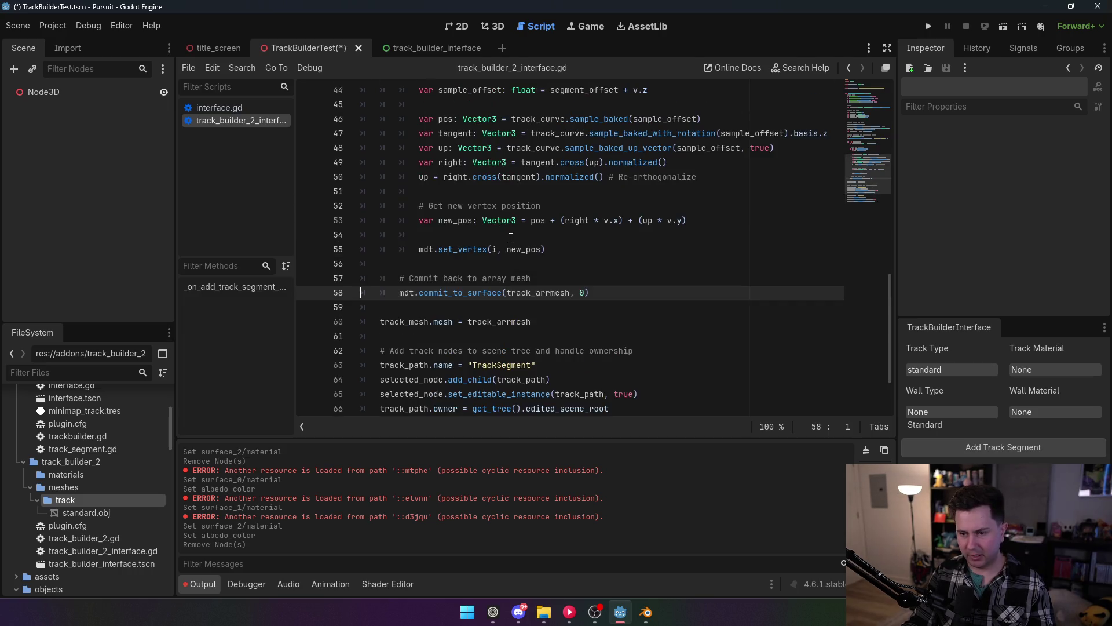
scroll(519, 239, down, 6)
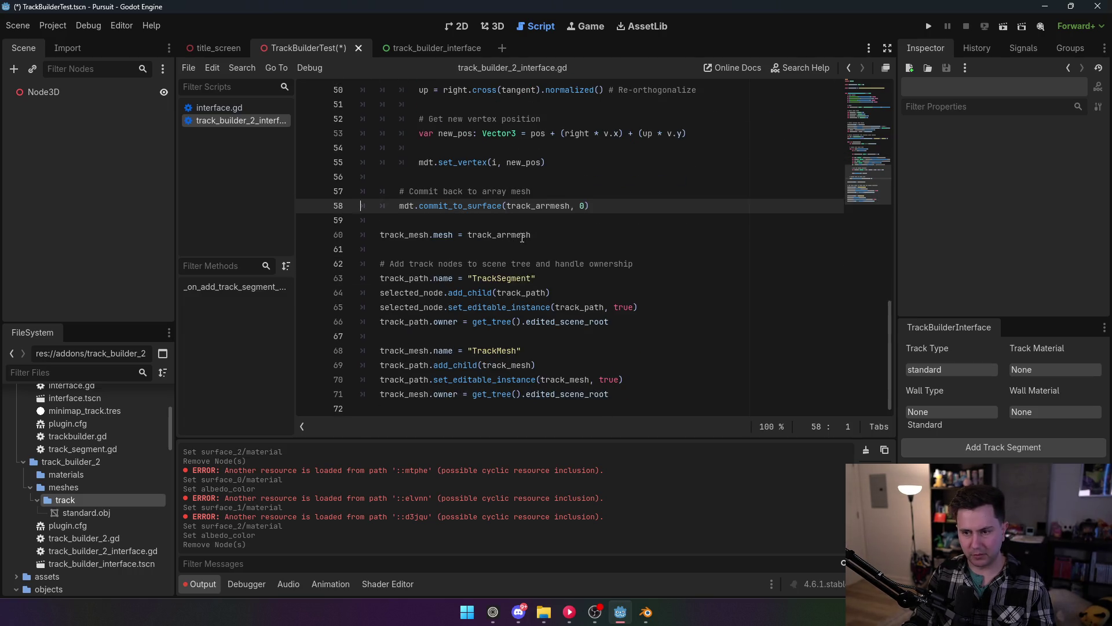
click(511, 236)
click(467, 191)
click(465, 222)
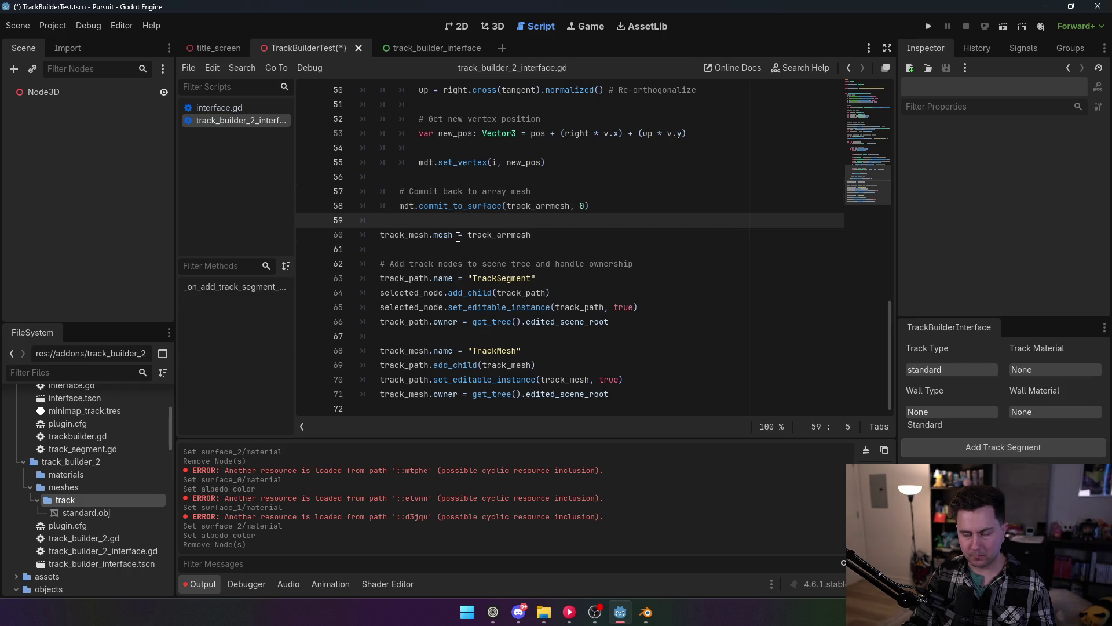
scroll(456, 239, up, 2)
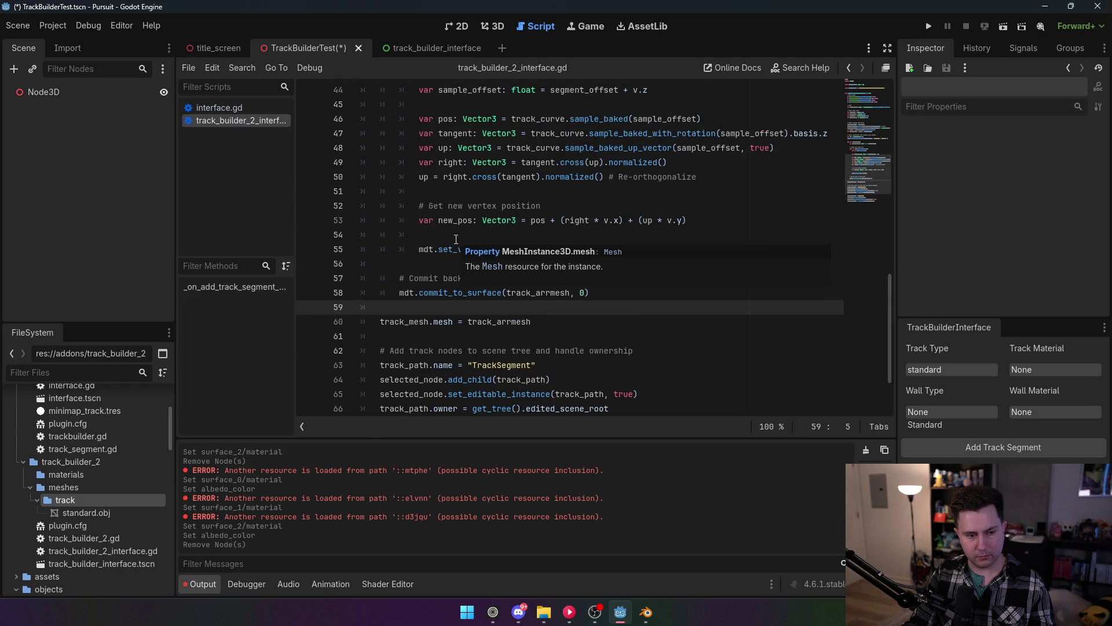
scroll(457, 238, up, 2)
scroll(457, 239, down, 3)
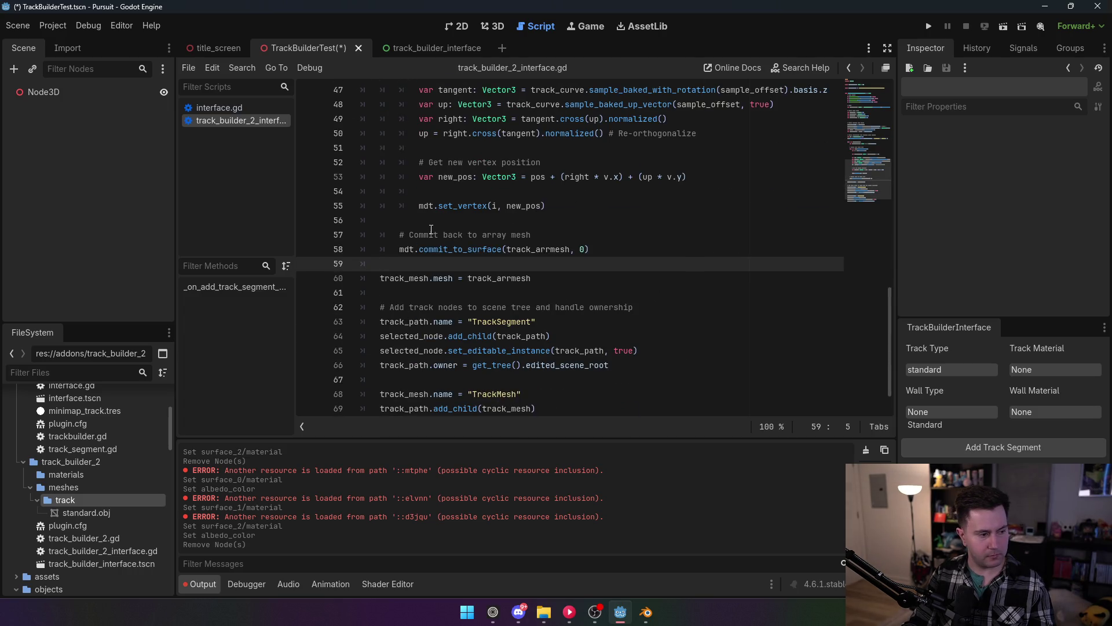
key(BackSpace)
key(BackSpace)
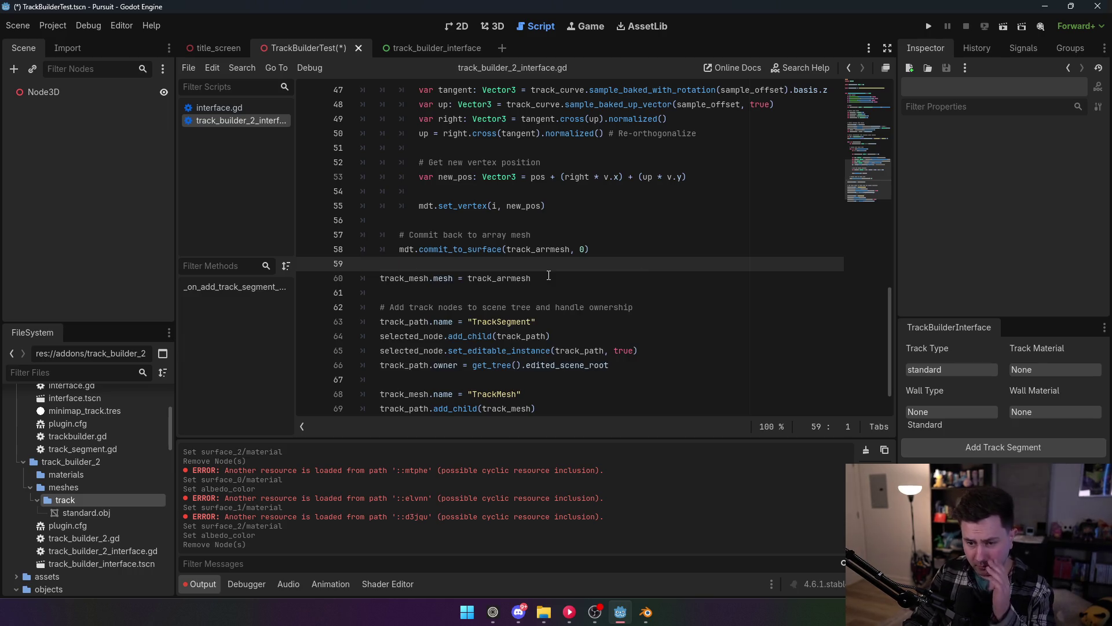
key(Tab)
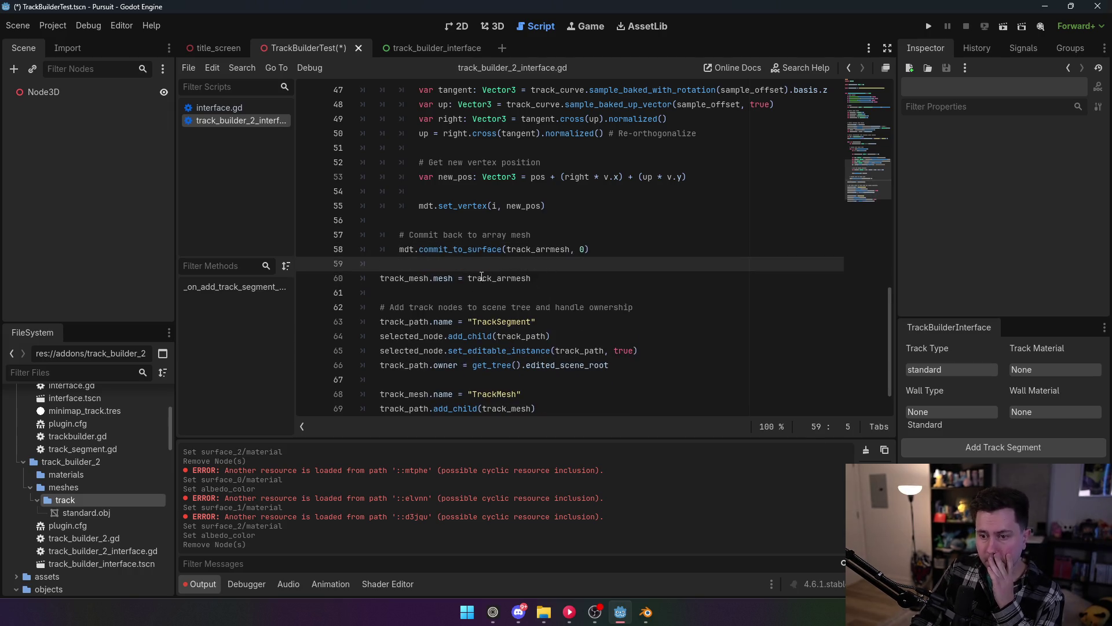
double_click(500, 277)
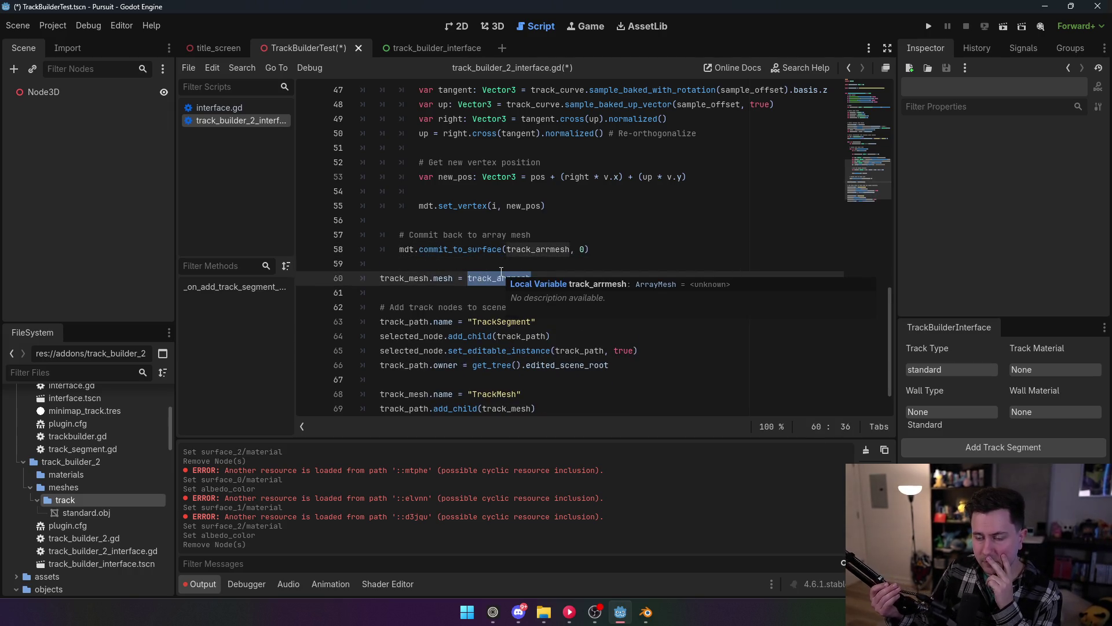
double_click(448, 249)
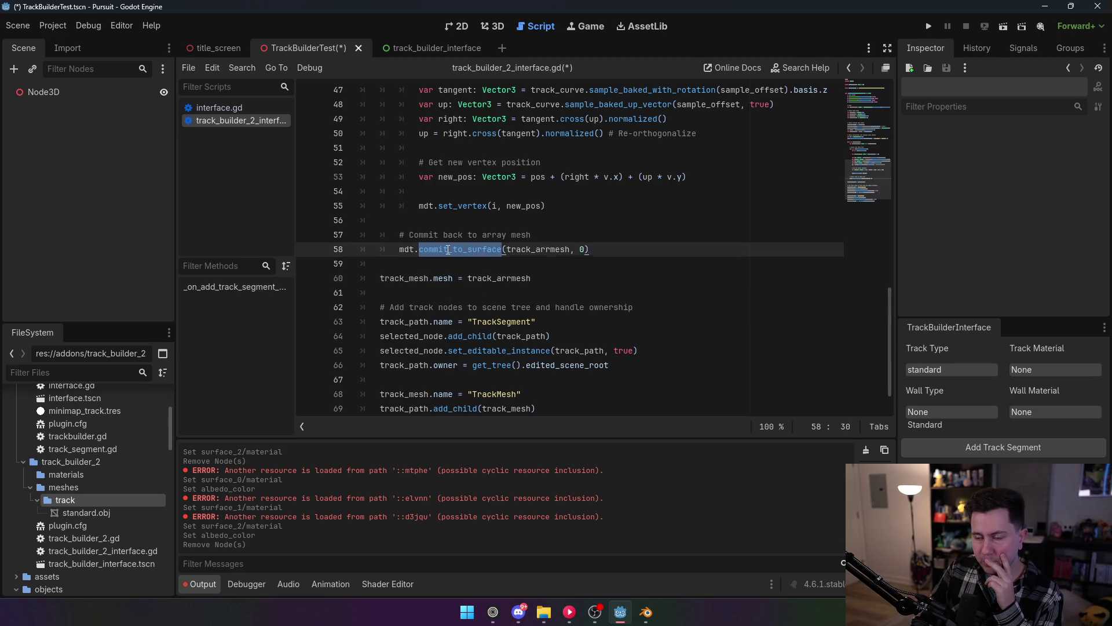
mouse_move(467, 253)
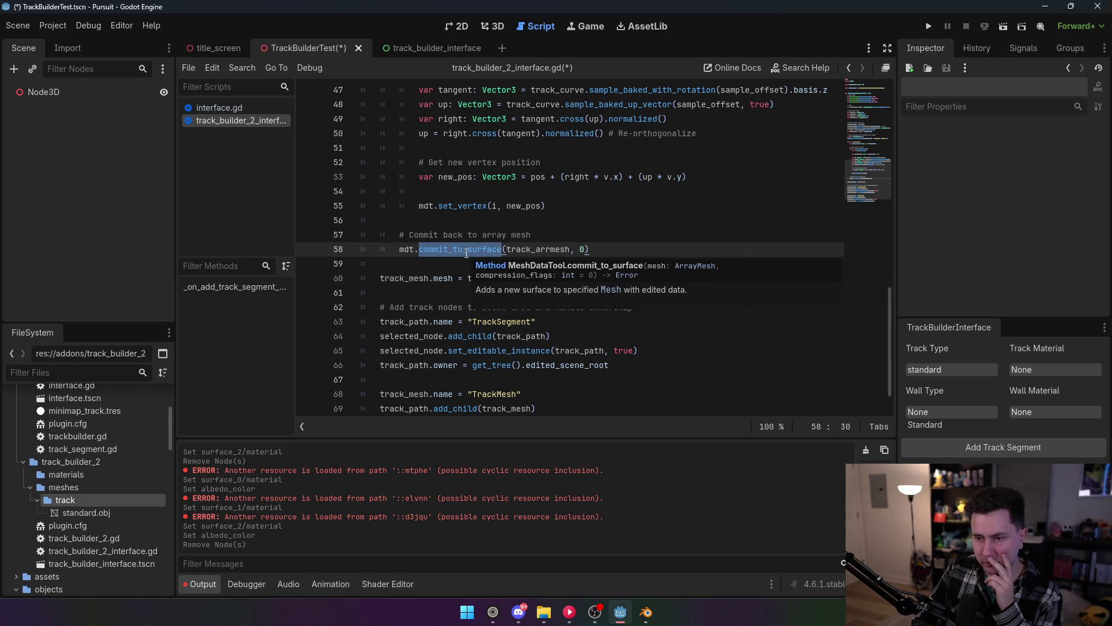
scroll(470, 254, up, 2)
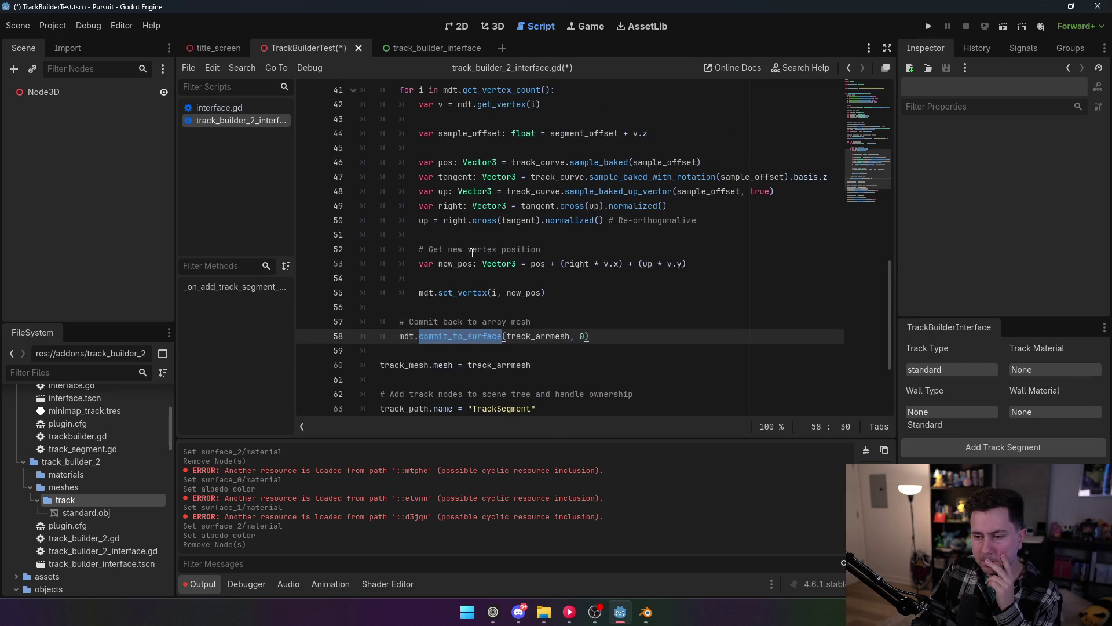
click(594, 336)
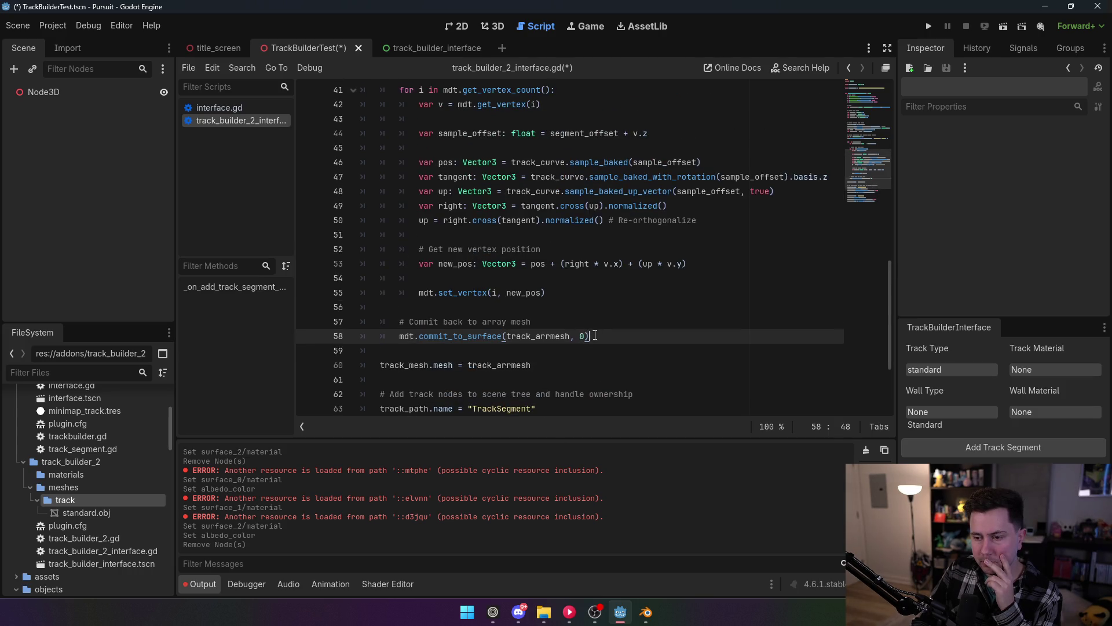
Remove the trailing 0 so commit_to_surface takes only track_arrmesh.
key(BackSpace)
key(BackSpace)
key(BackSpace)
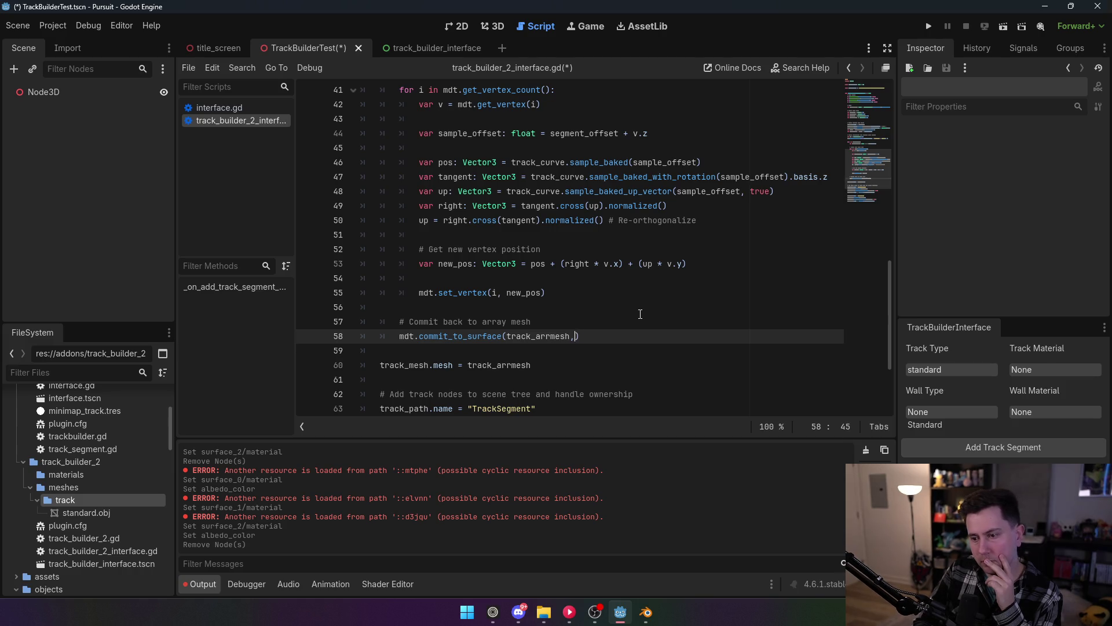
mouse_move(482, 340)
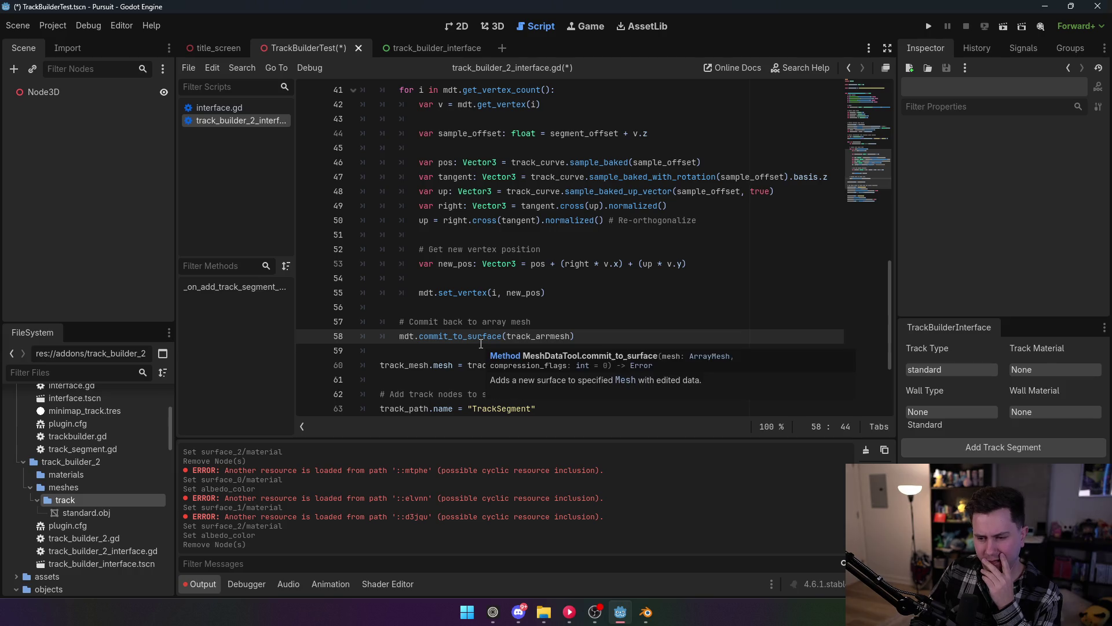
scroll(553, 389, up, 1)
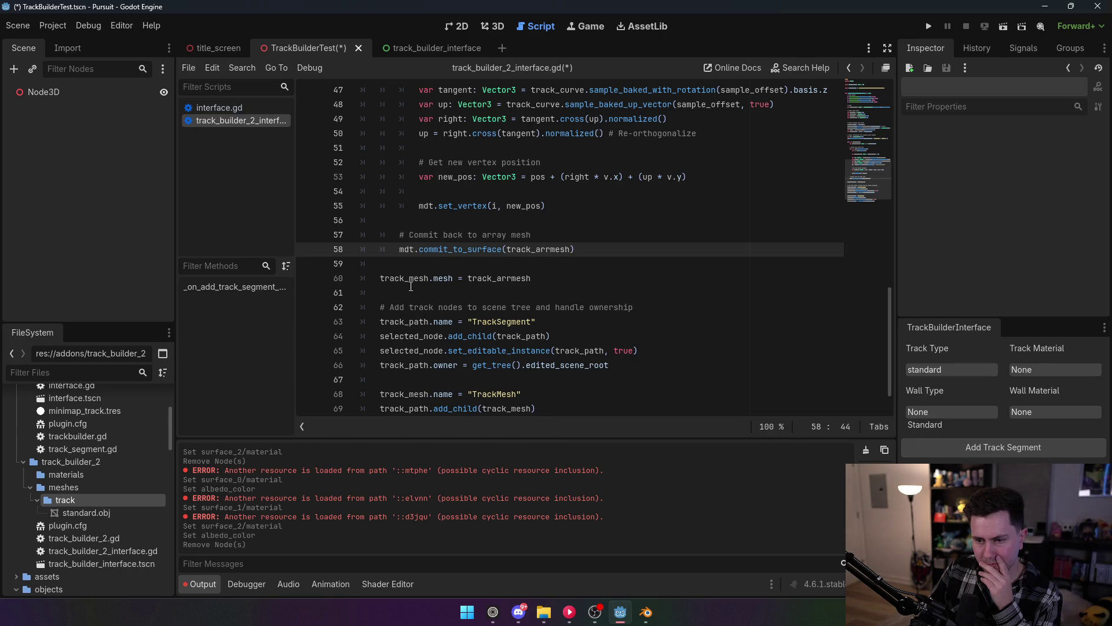
click(492, 280)
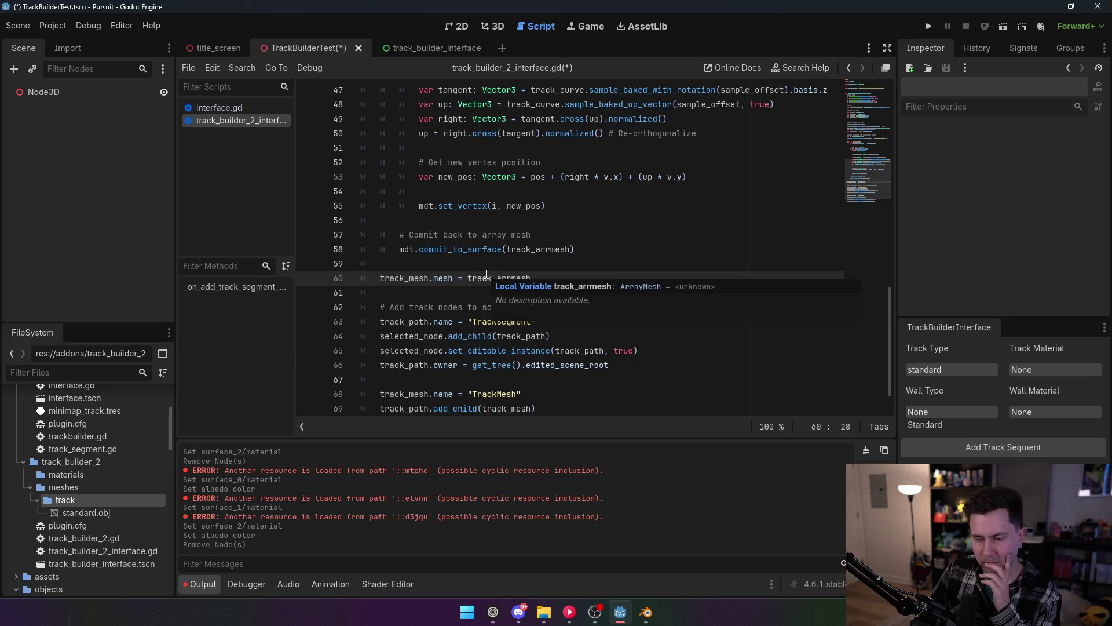
double_click(507, 249)
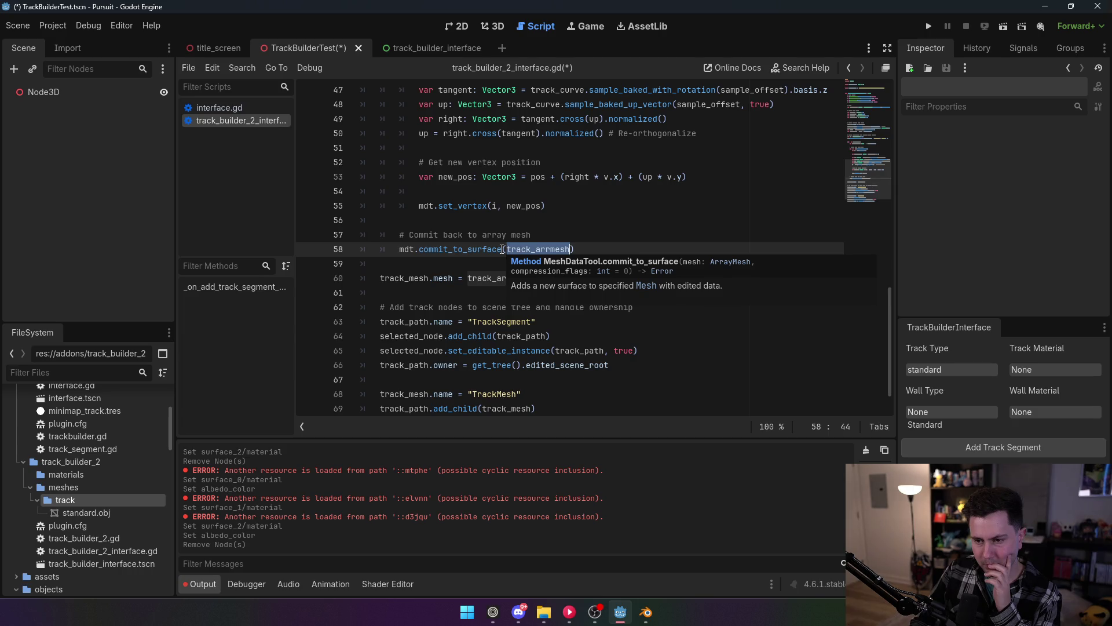
drag(574, 249, 548, 250)
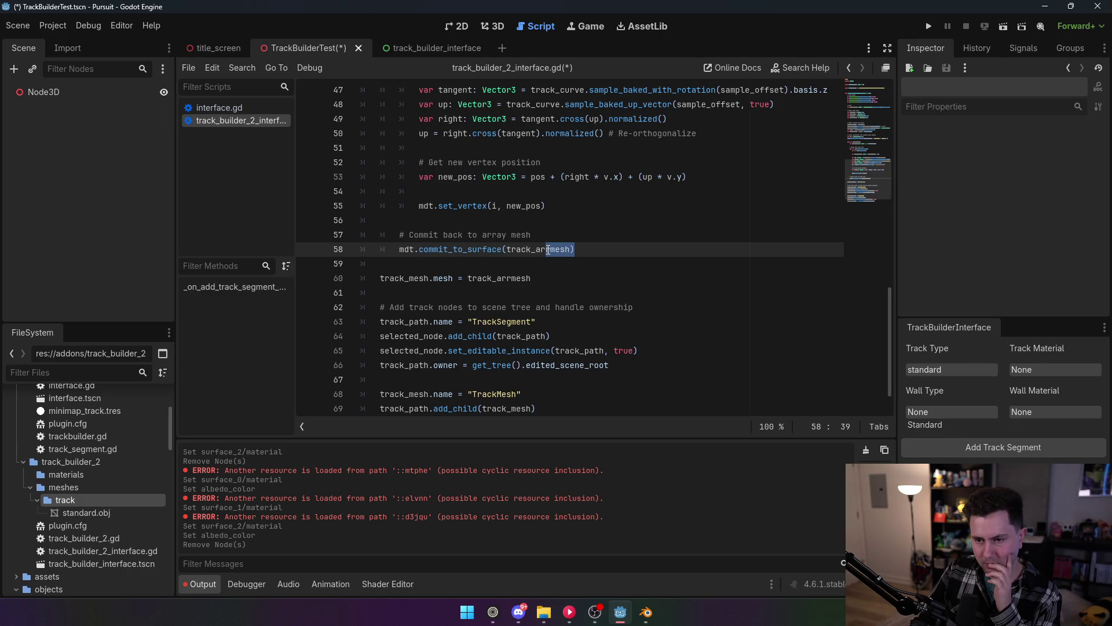
click(528, 205)
click(429, 249)
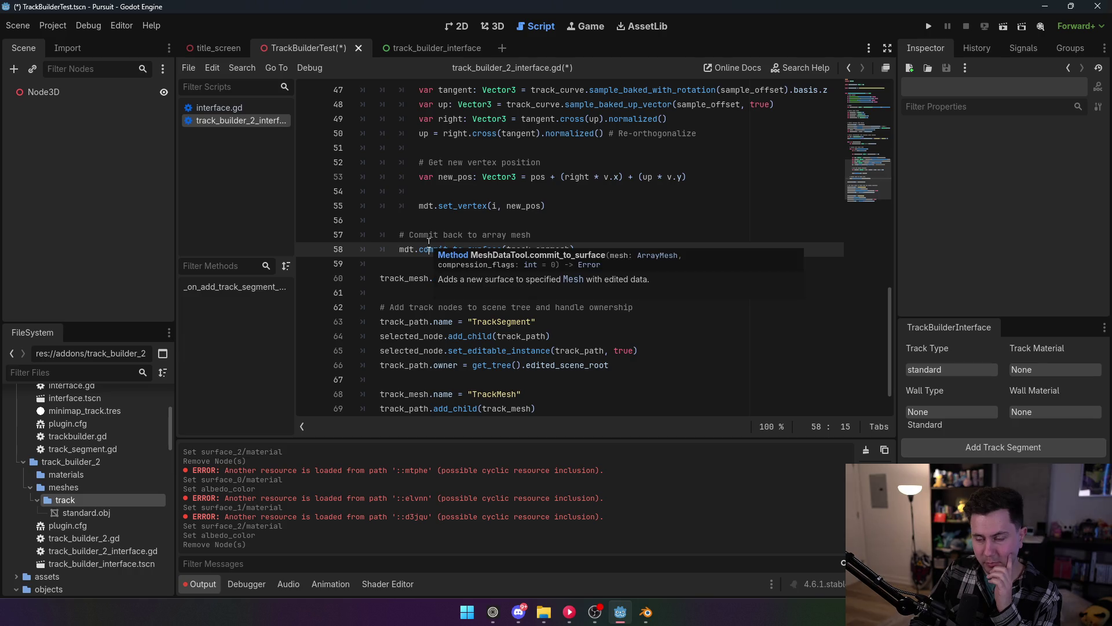
click(566, 326)
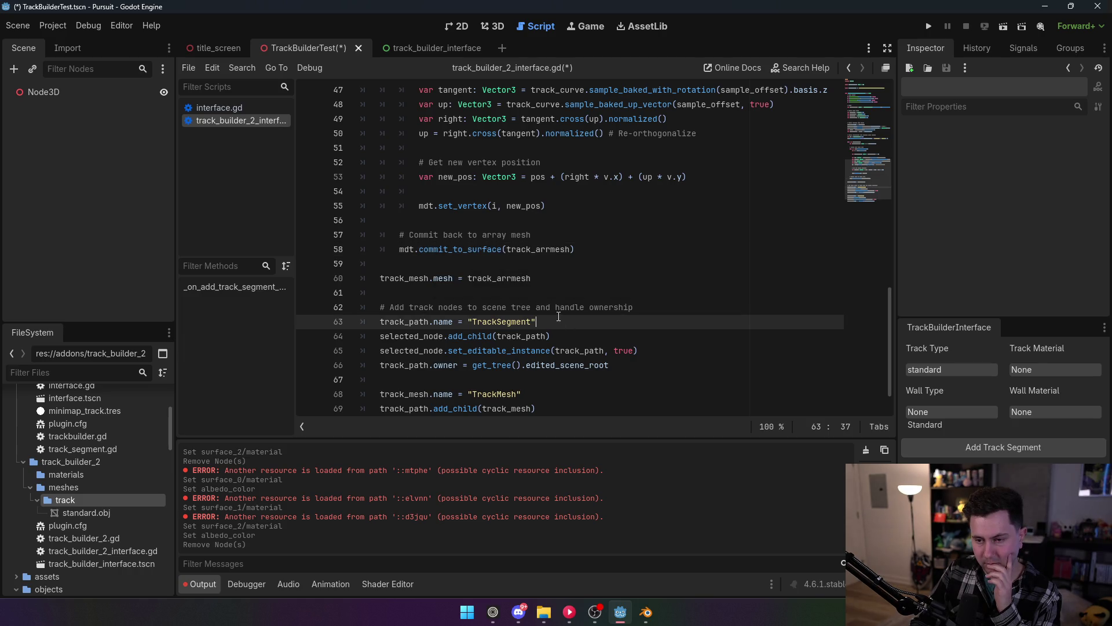
Unindent the commit comment and commit_to_surface lines out of the loop, then save.
drag(576, 249, 404, 233)
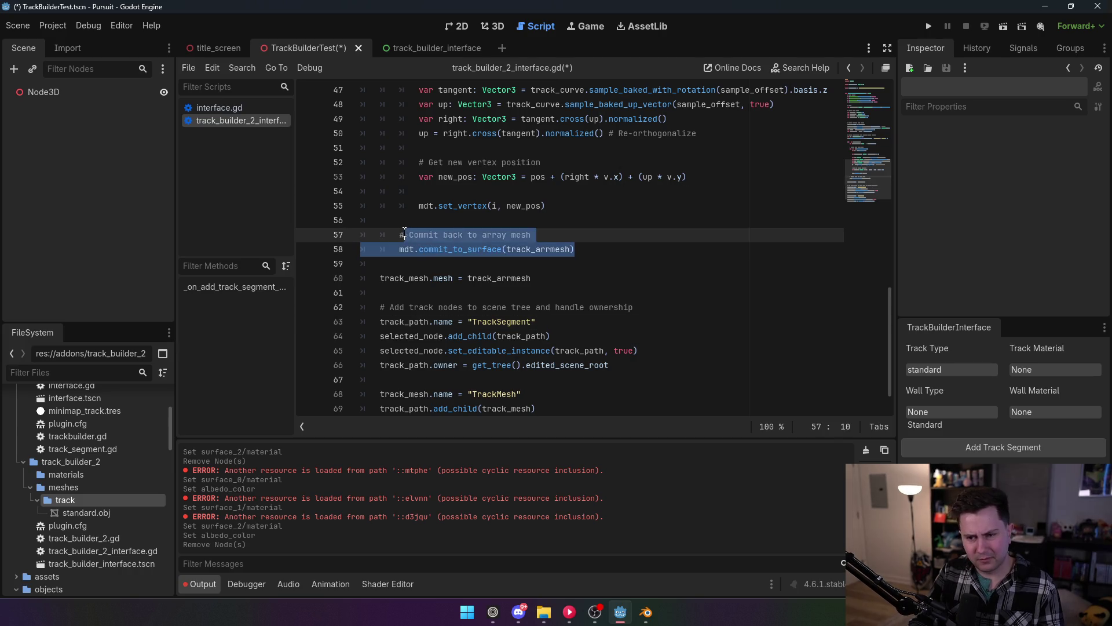
key(shift+Tab)
click(510, 196)
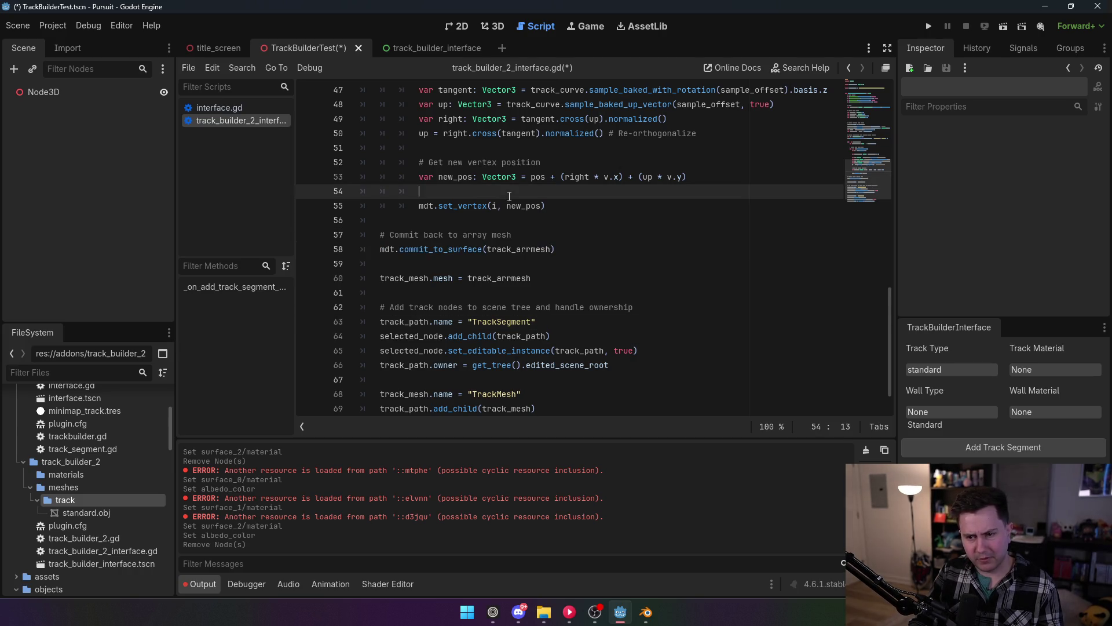
key(ctrl+s)
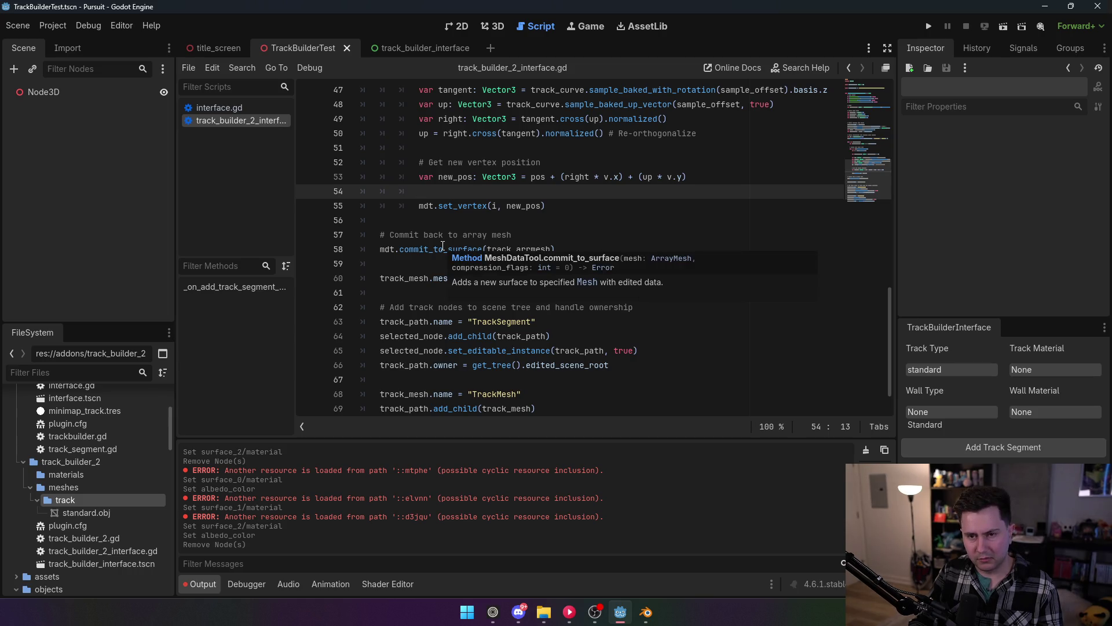
Check the plugin settings, then generate a new track segment in the 3D view with Add Track Segment.
click(53, 26)
click(65, 39)
click(440, 455)
click(485, 29)
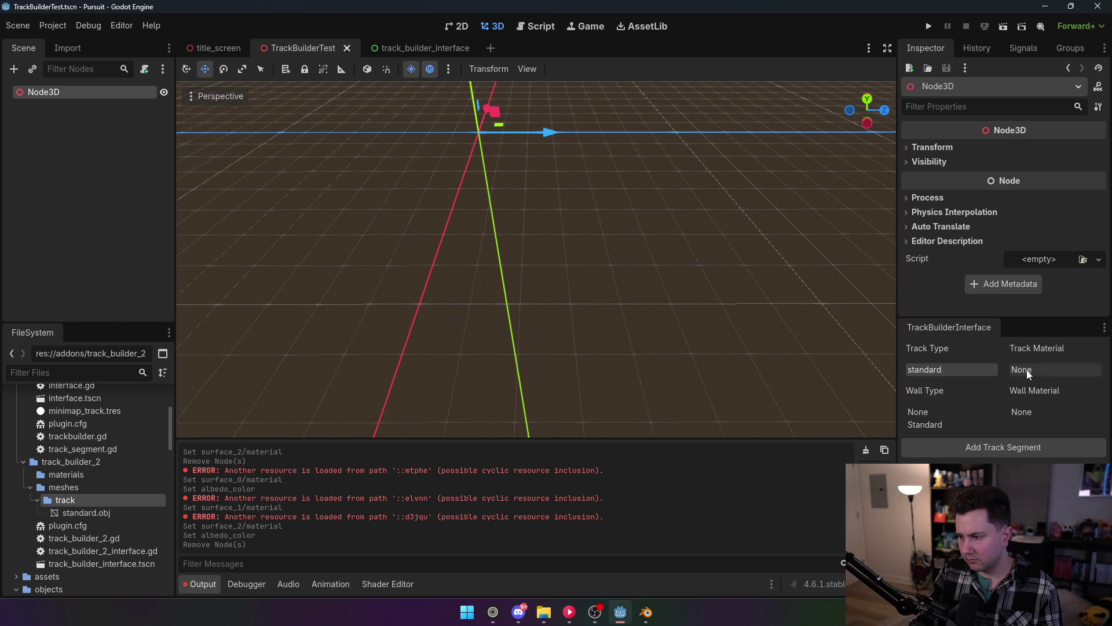
click(961, 446)
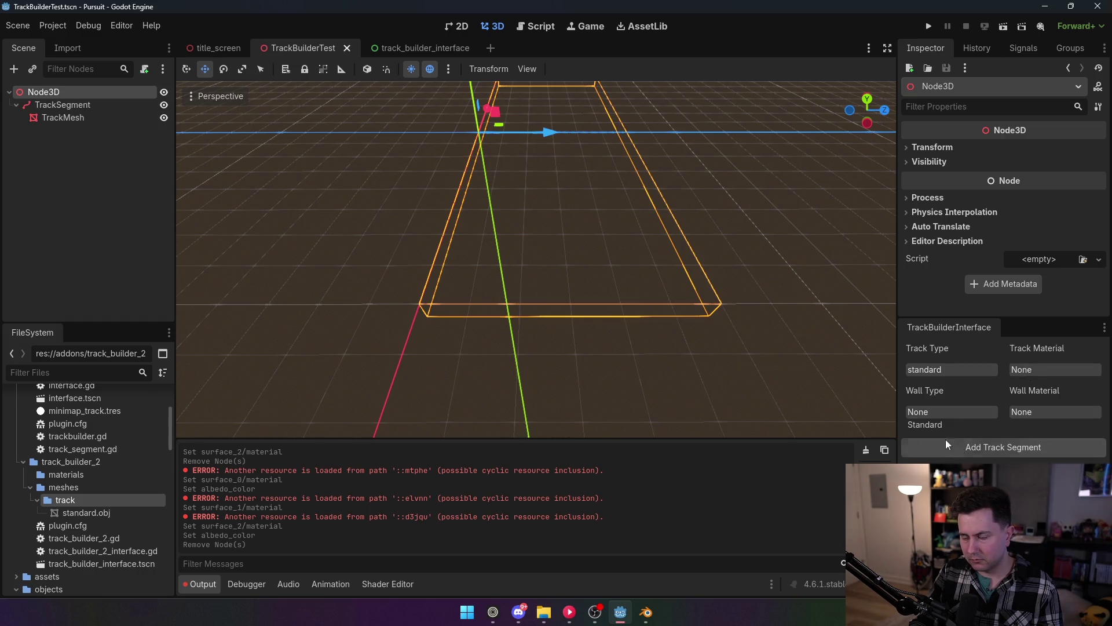
Select the new TrackMesh node and expand its mesh properties in the Inspector.
drag(582, 340, 569, 337)
click(569, 338)
click(1055, 161)
click(1054, 161)
click(954, 189)
click(1043, 165)
scroll(989, 210, down, 3)
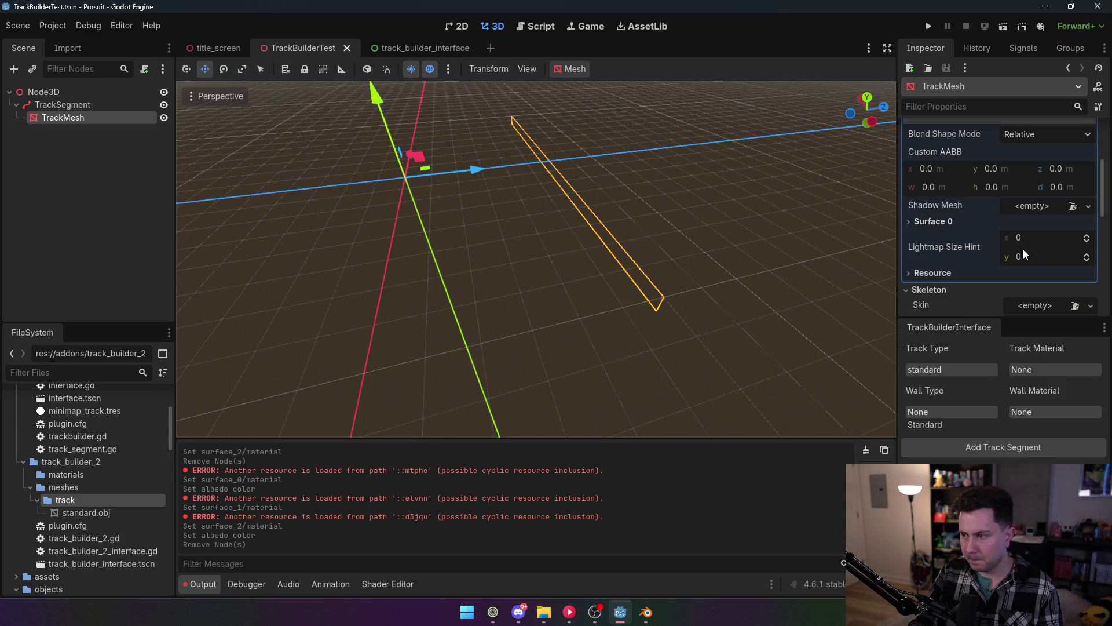
Inspect the TrackMesh's Surface 0 material details and orbit the view around the track.
click(946, 222)
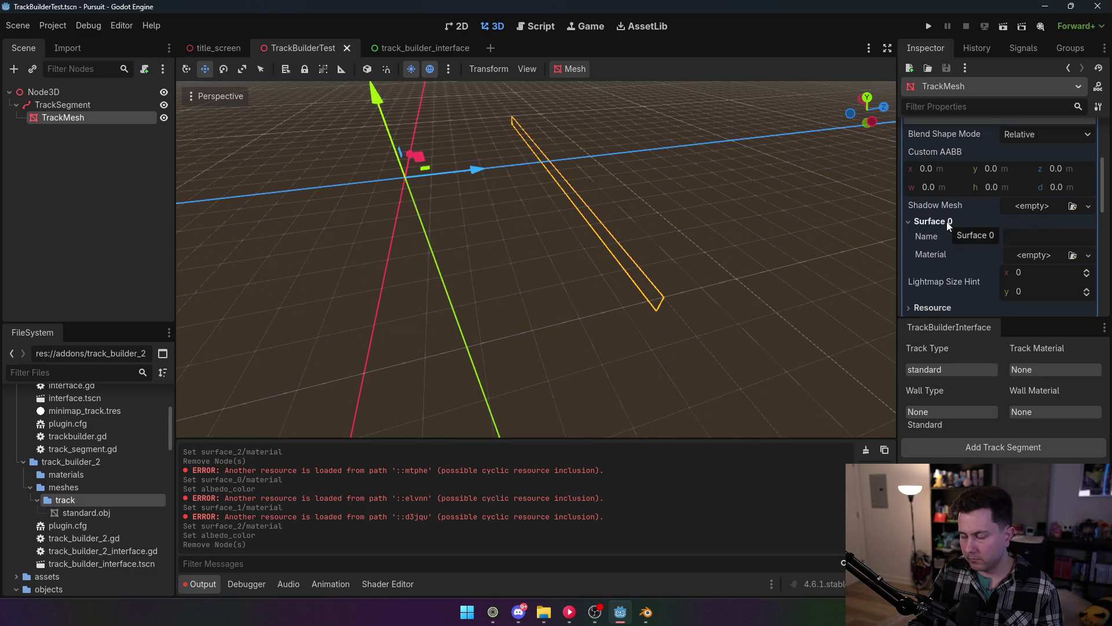
click(941, 224)
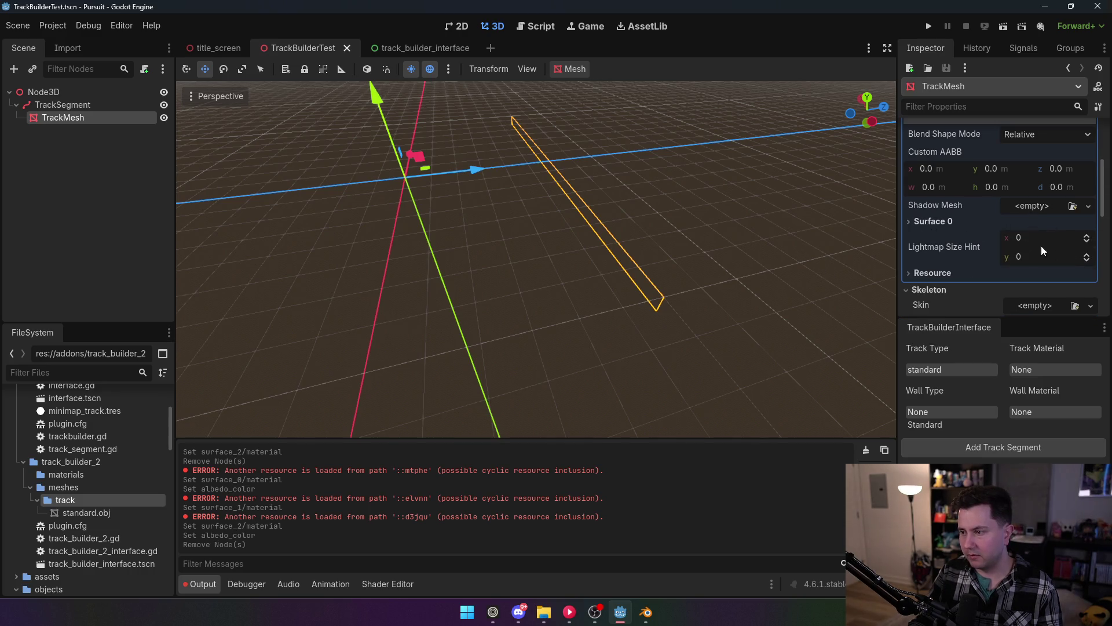
scroll(1059, 246, up, 3)
scroll(1036, 213, down, 3)
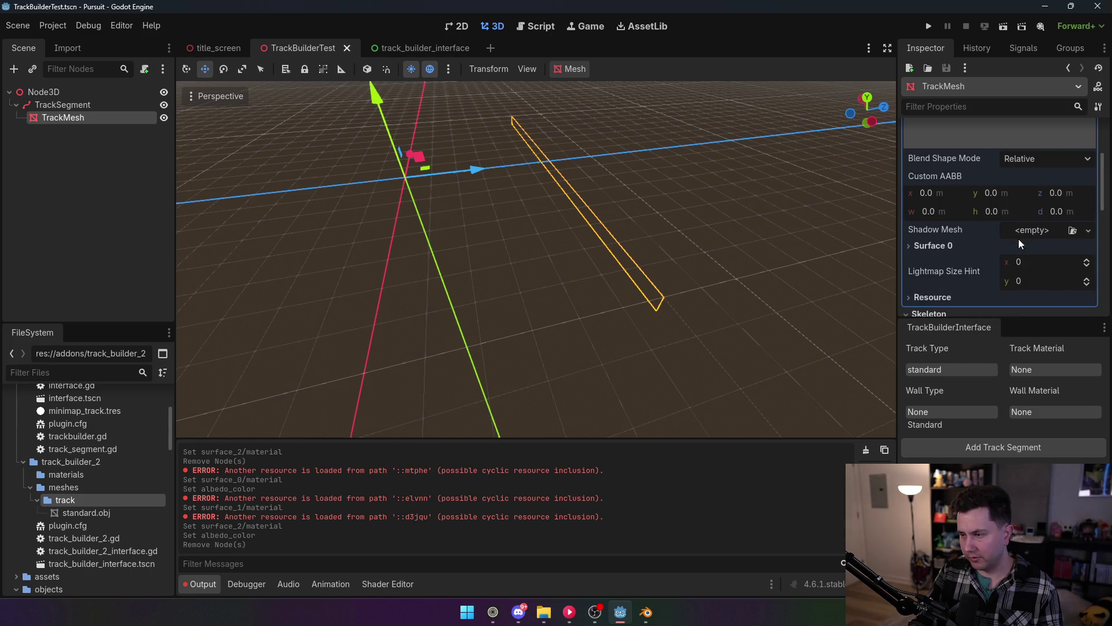
mouse_move(642, 298)
mouse_down()
mouse_move(614, 279)
mouse_move(599, 246)
mouse_up()
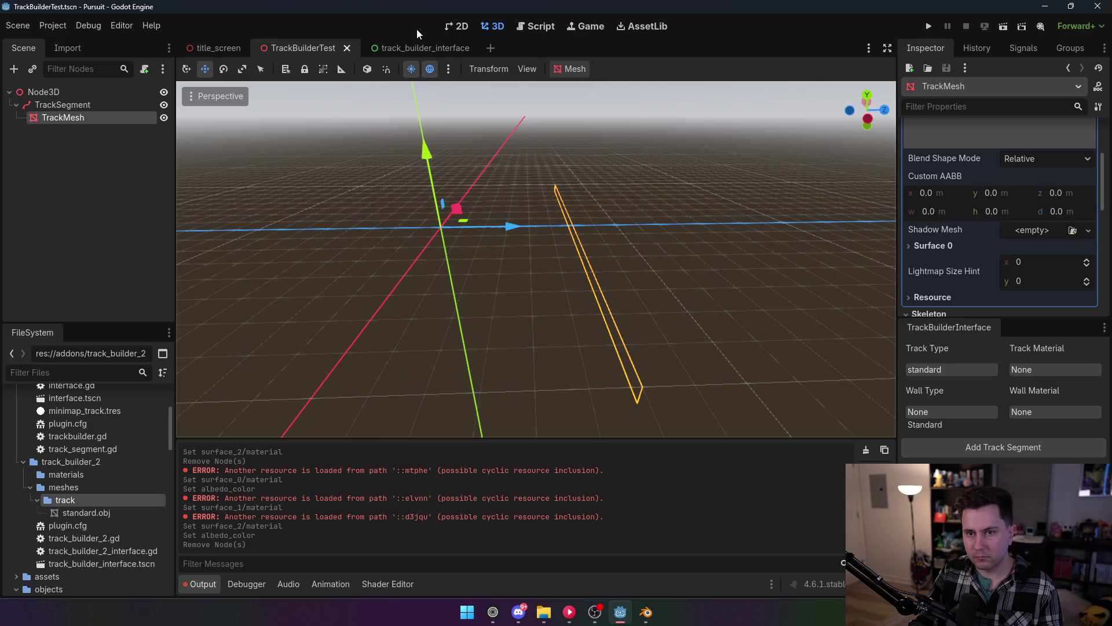
click(54, 27)
Disable the TrackBuilder2 plugin in Project Settings > Plugins.
click(57, 44)
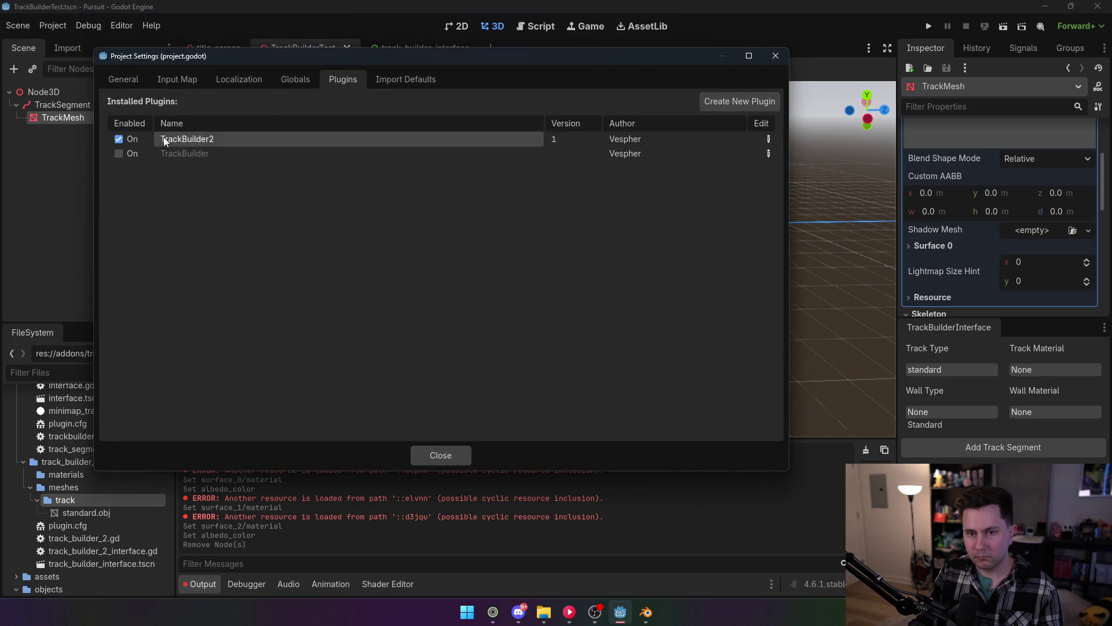
click(120, 140)
click(437, 454)
Delete the TrackSegment node and its TrackMesh child from the scene.
click(538, 25)
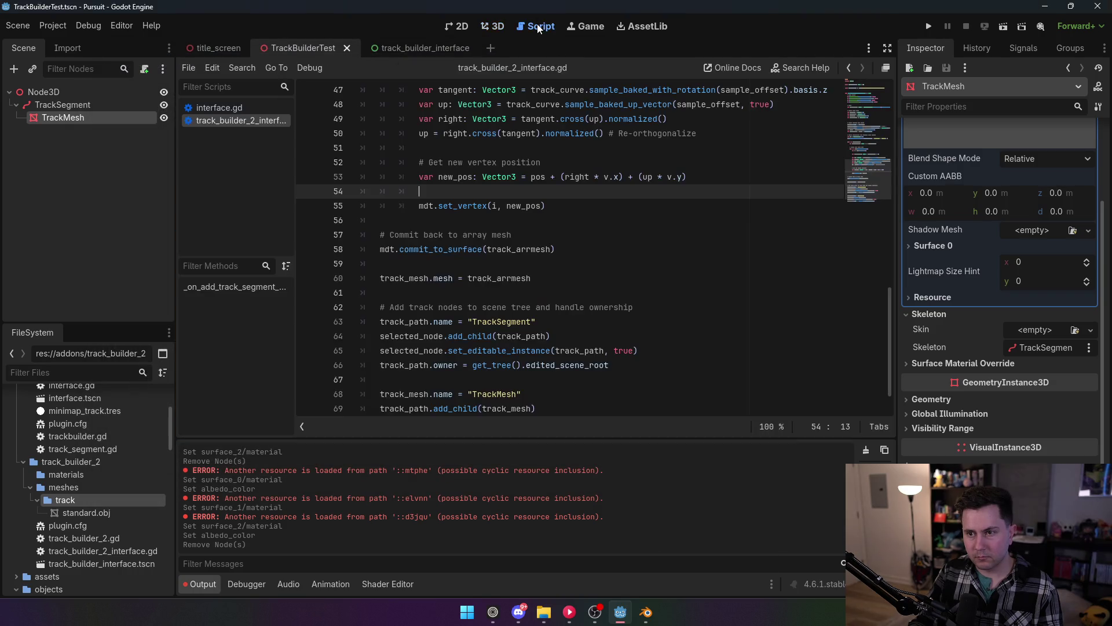
click(64, 92)
click(65, 106)
key(Delete)
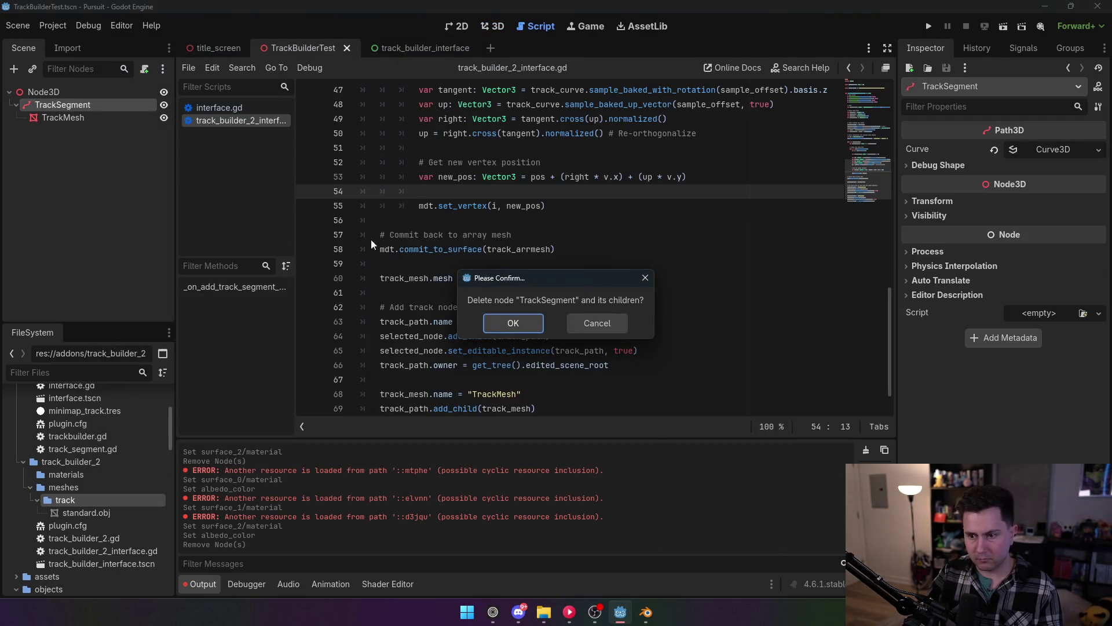
click(576, 321)
Return to the track builder script at line 57 and scroll up through it.
click(522, 235)
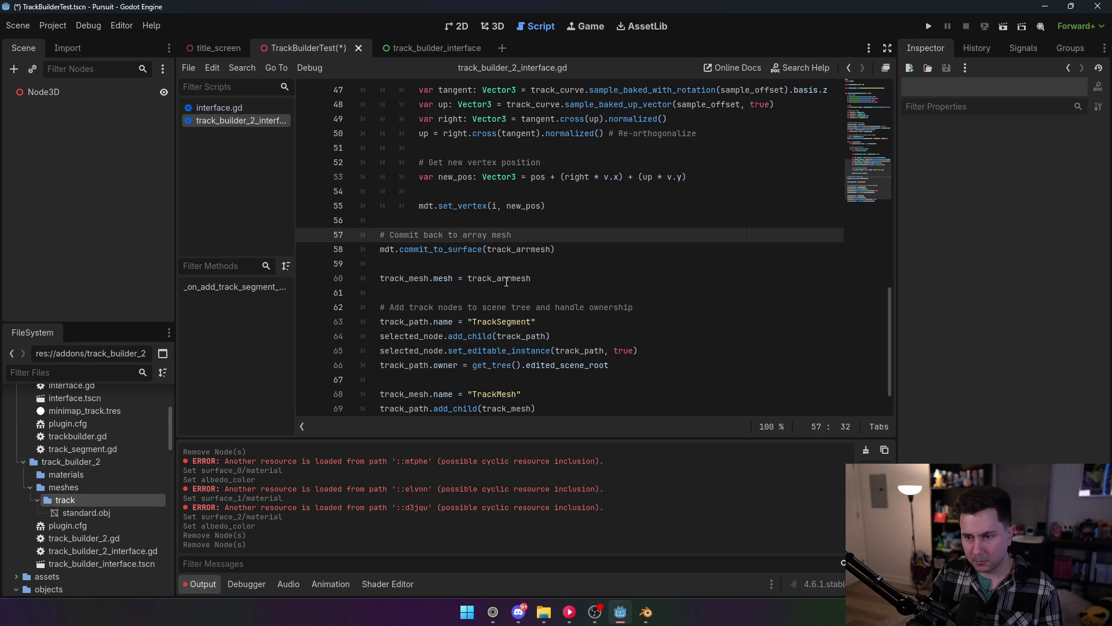
mouse_move(507, 281)
scroll(410, 267, up, 1)
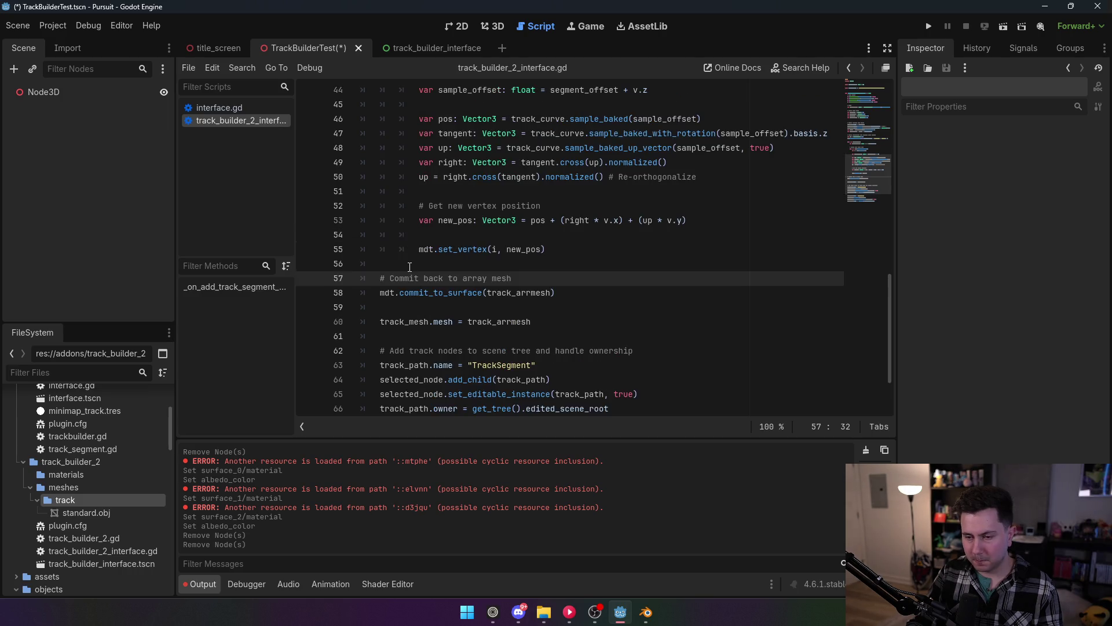
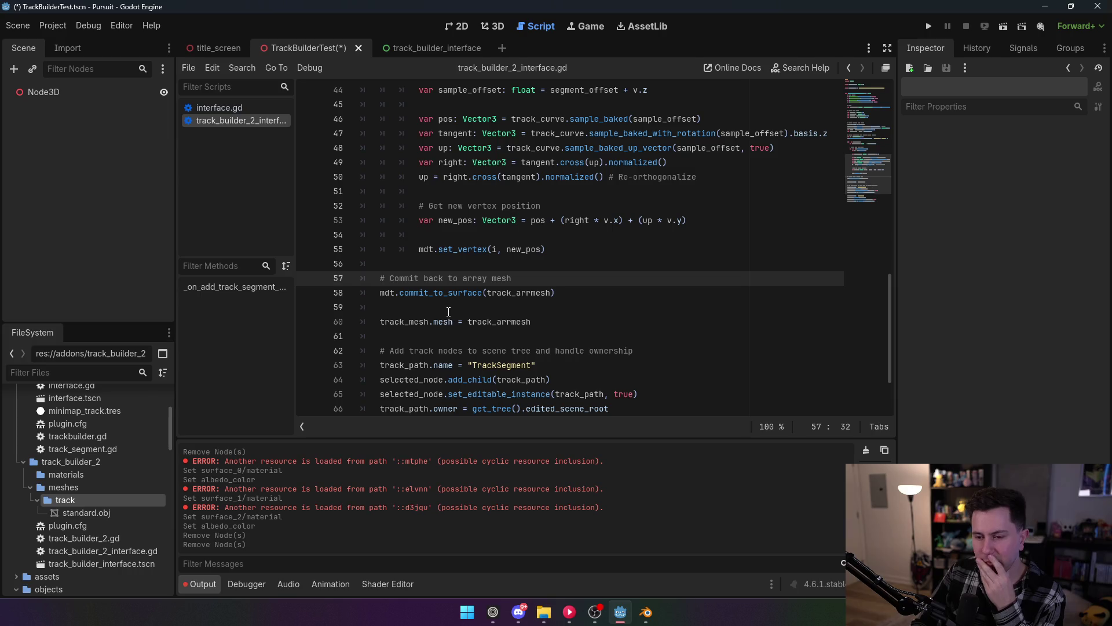
Add print(mdt.get_vertex(i)) after the set_vertex line and save the script.
mouse_move(443, 300)
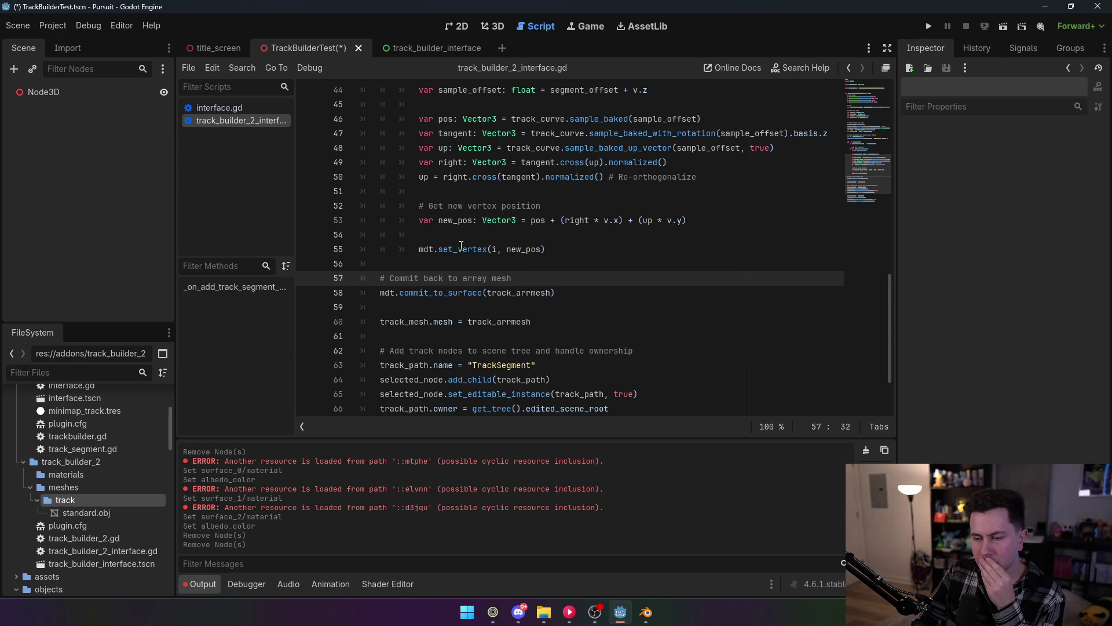
mouse_move(461, 246)
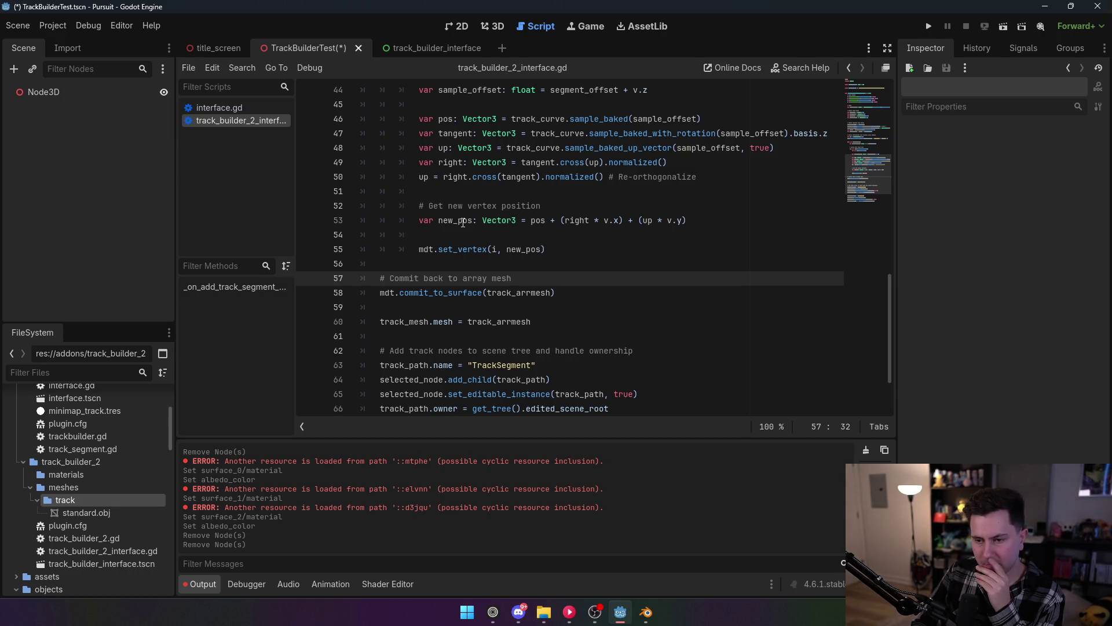
click(552, 248)
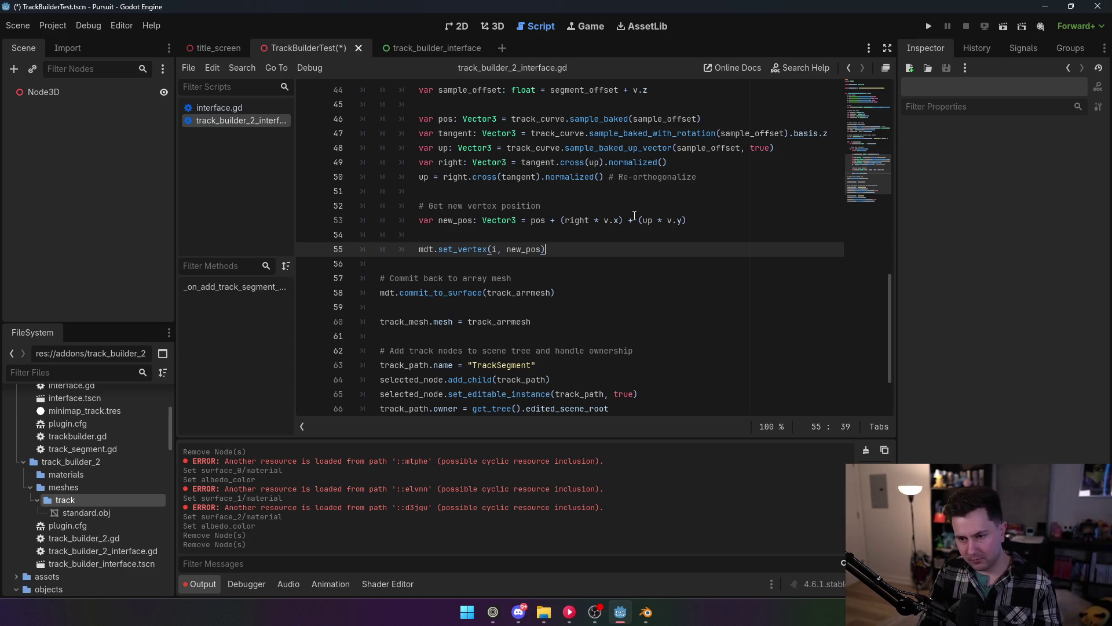
key(Return)
text(print()
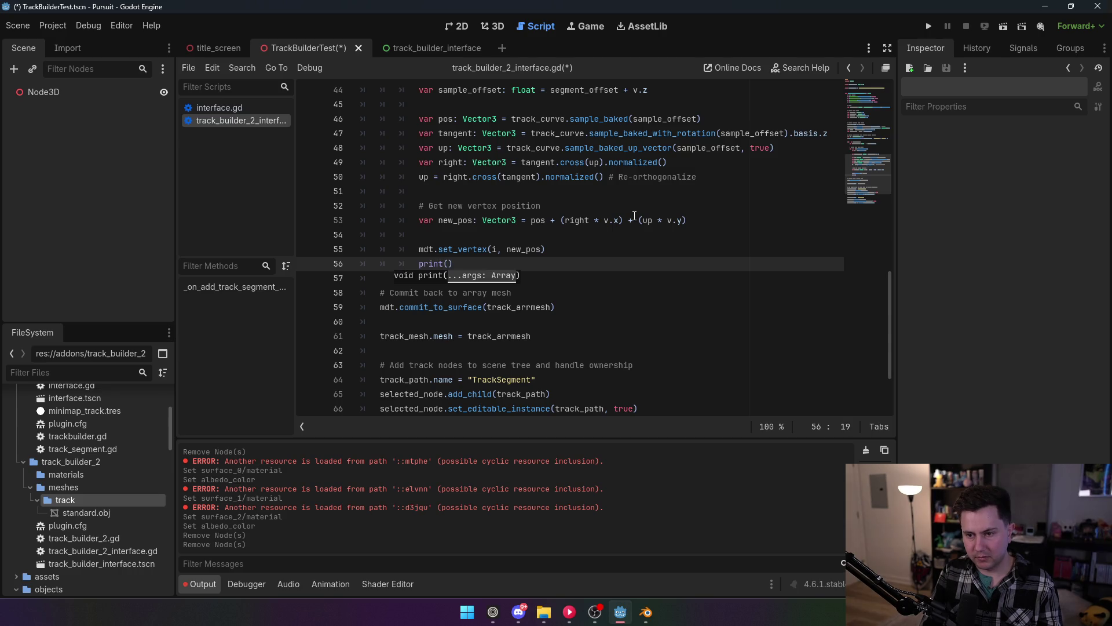
text(mdt.get)
text(_vertex(x)
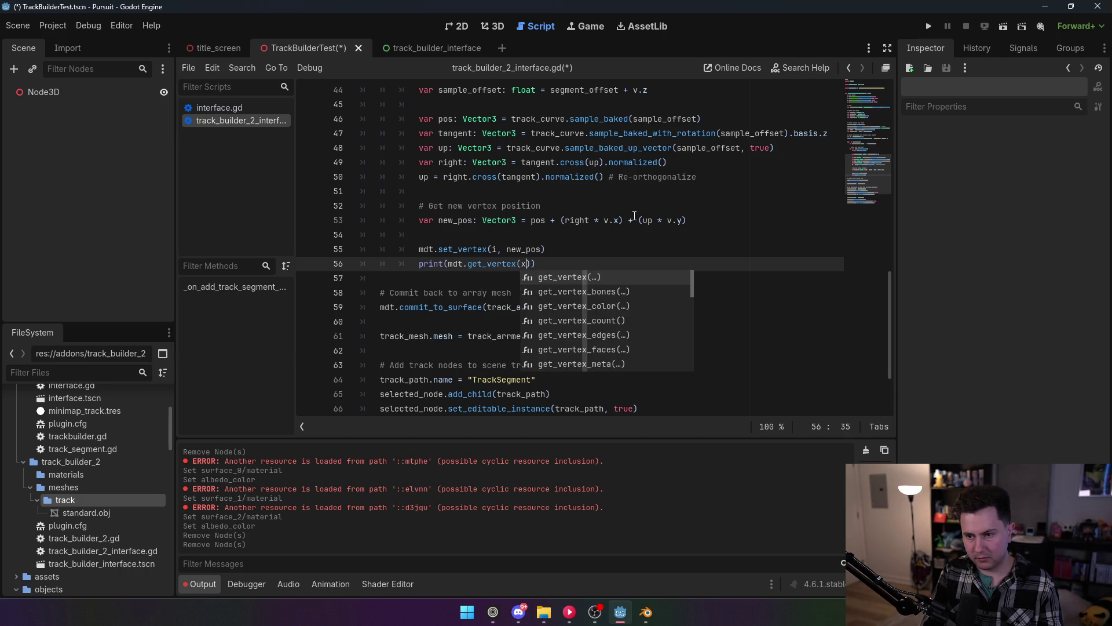
key(Return)
text(i)
click(607, 177)
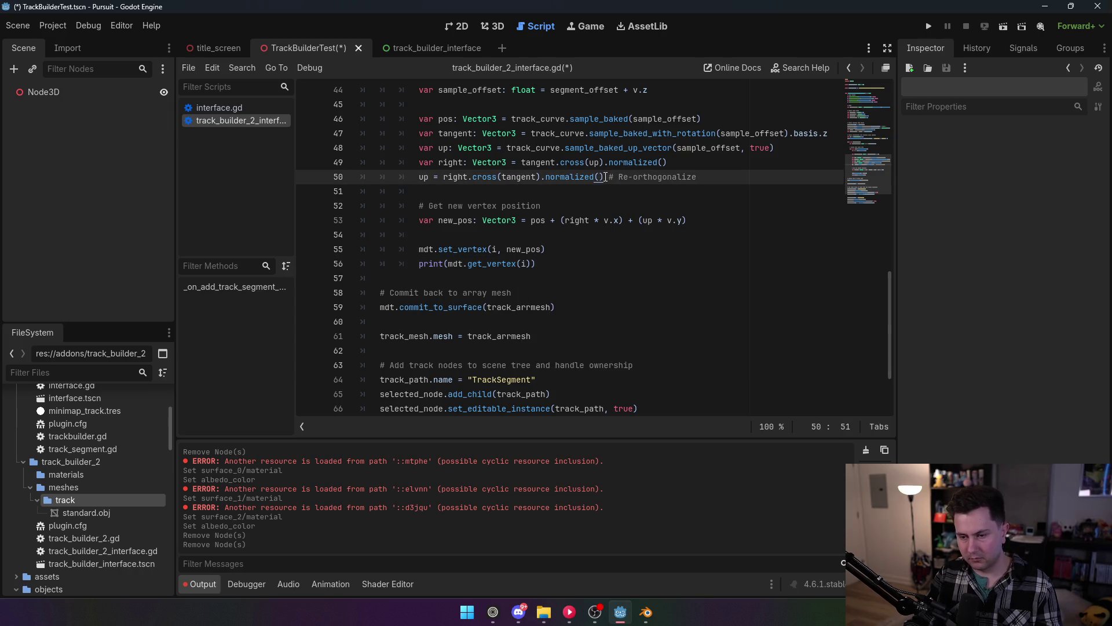
key(ctrl+s)
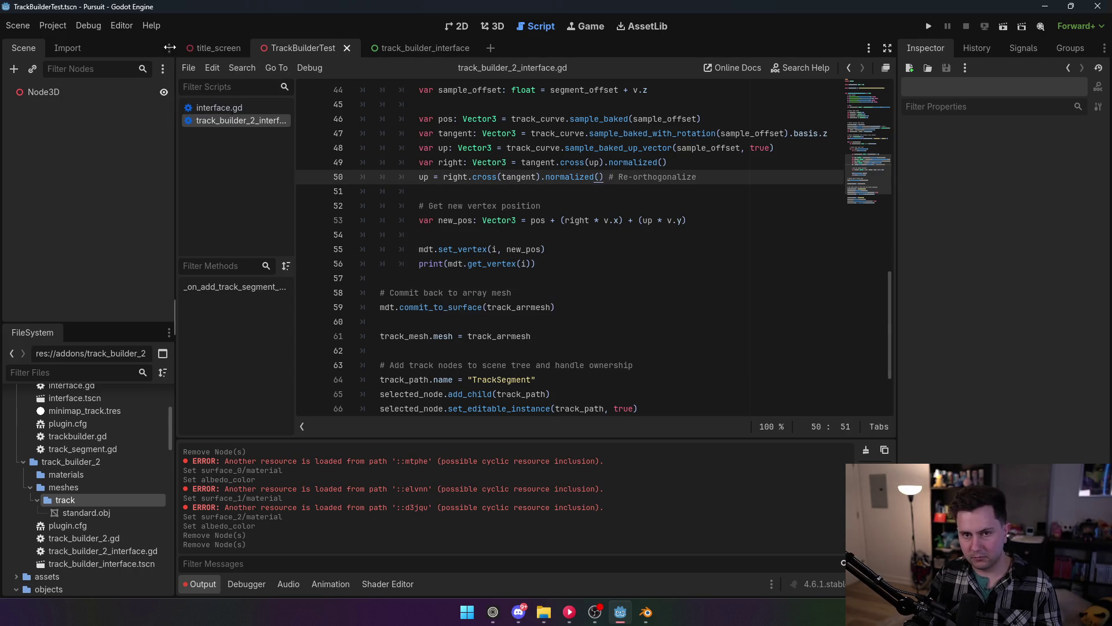
Enable the TrackBuilder2 plugin, then select Node3D in the 3D view and expand its transform.
click(53, 25)
click(76, 44)
click(140, 140)
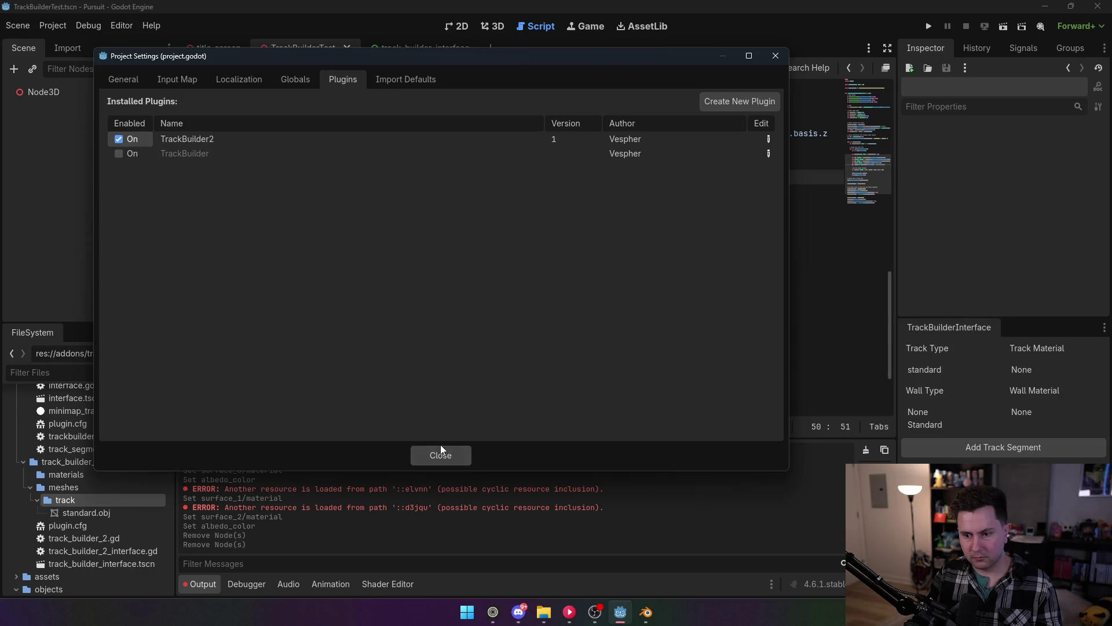
click(441, 455)
click(492, 26)
click(64, 94)
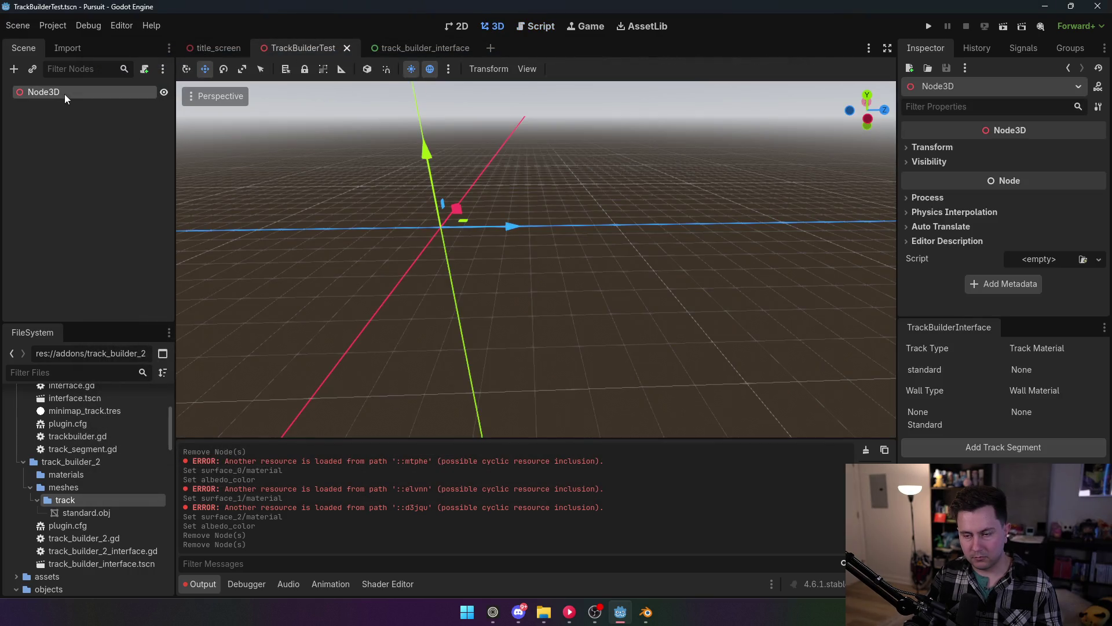
click(952, 148)
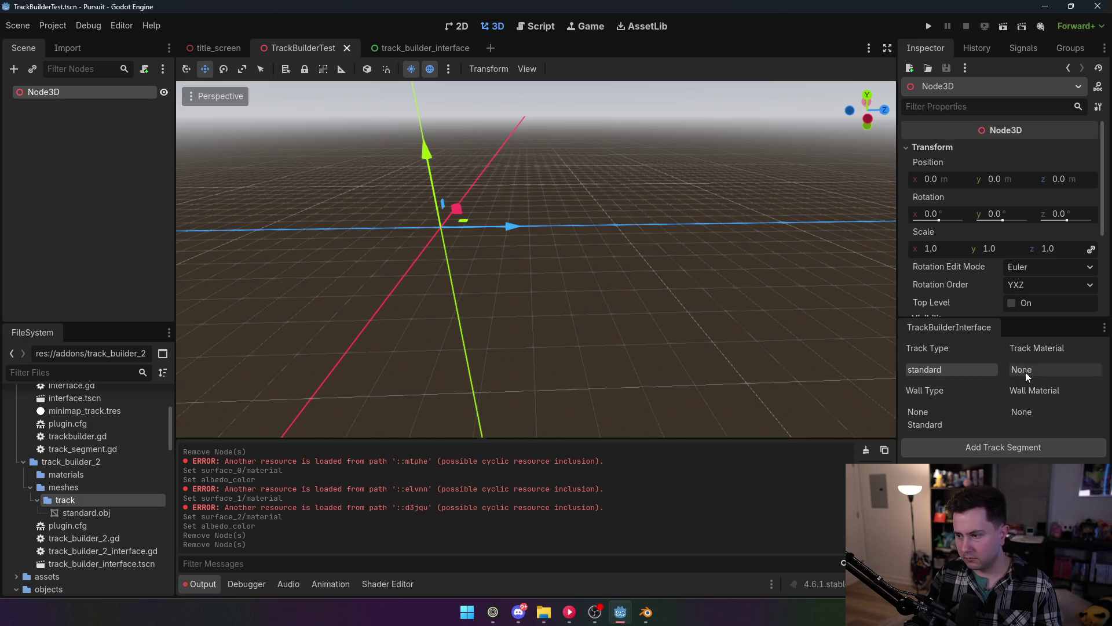
Add a track segment and scroll through the printed vertex positions in the Output log.
click(988, 449)
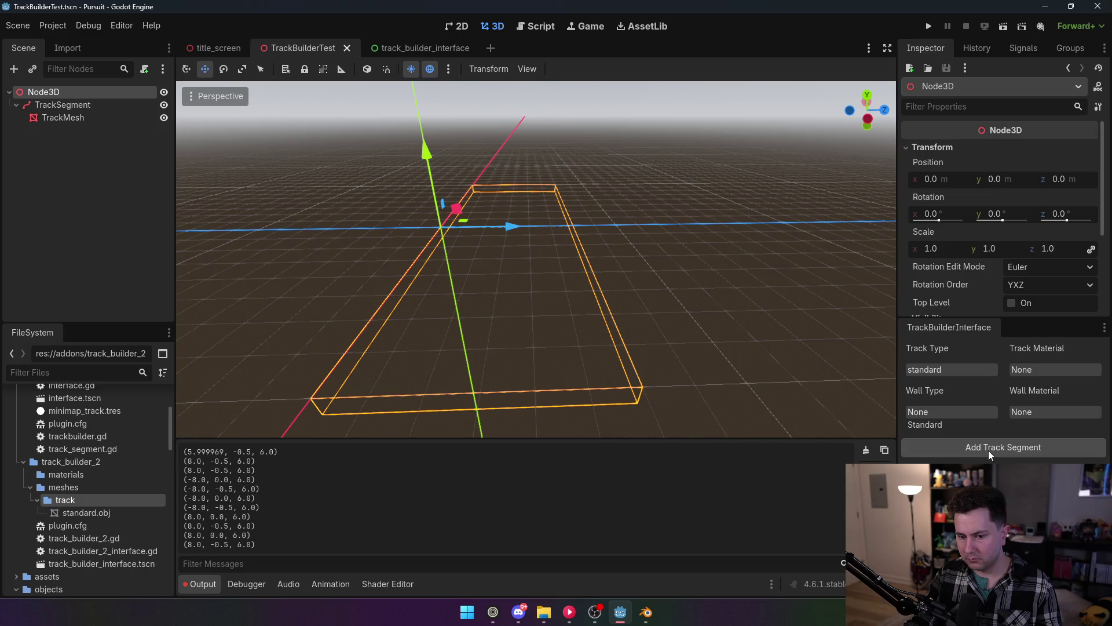
scroll(317, 520, up, 3)
scroll(226, 493, down, 5)
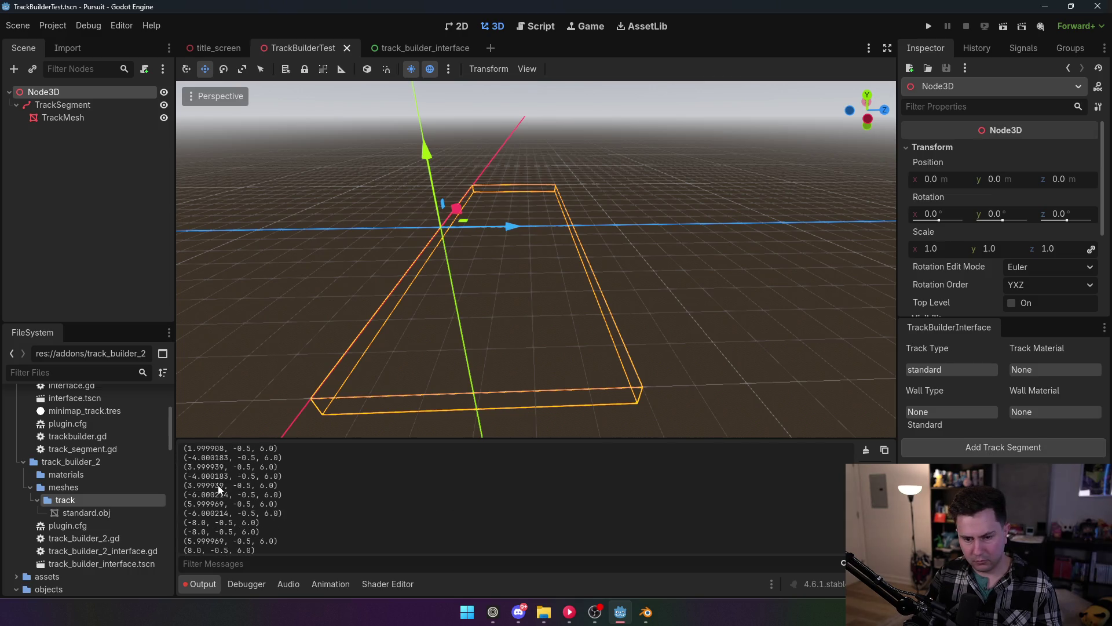
scroll(220, 493, down, 8)
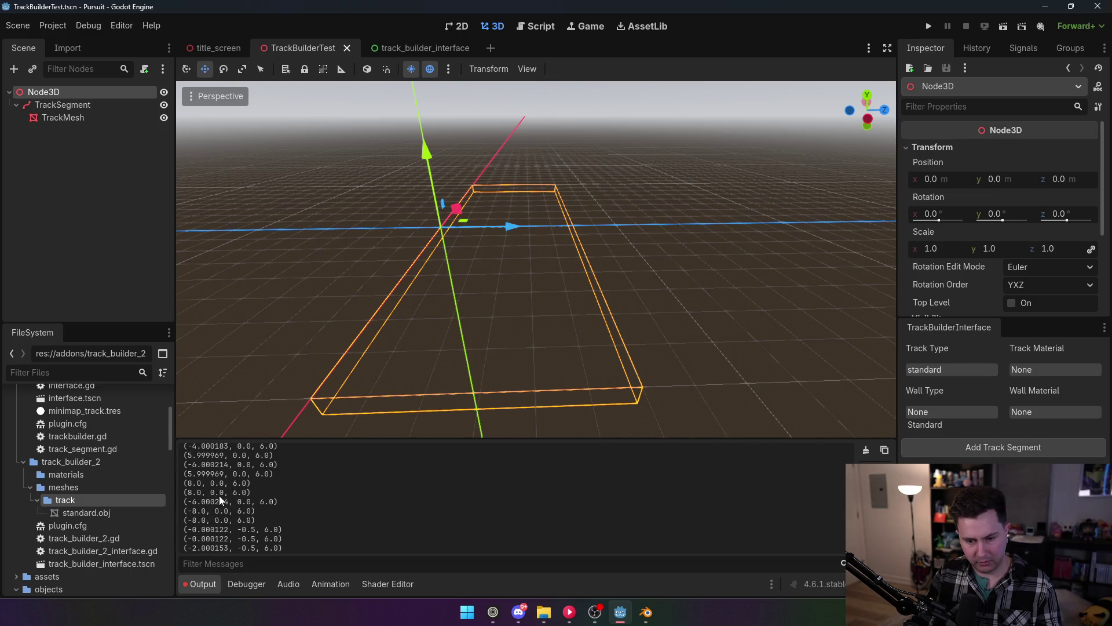
scroll(227, 494, down, 10)
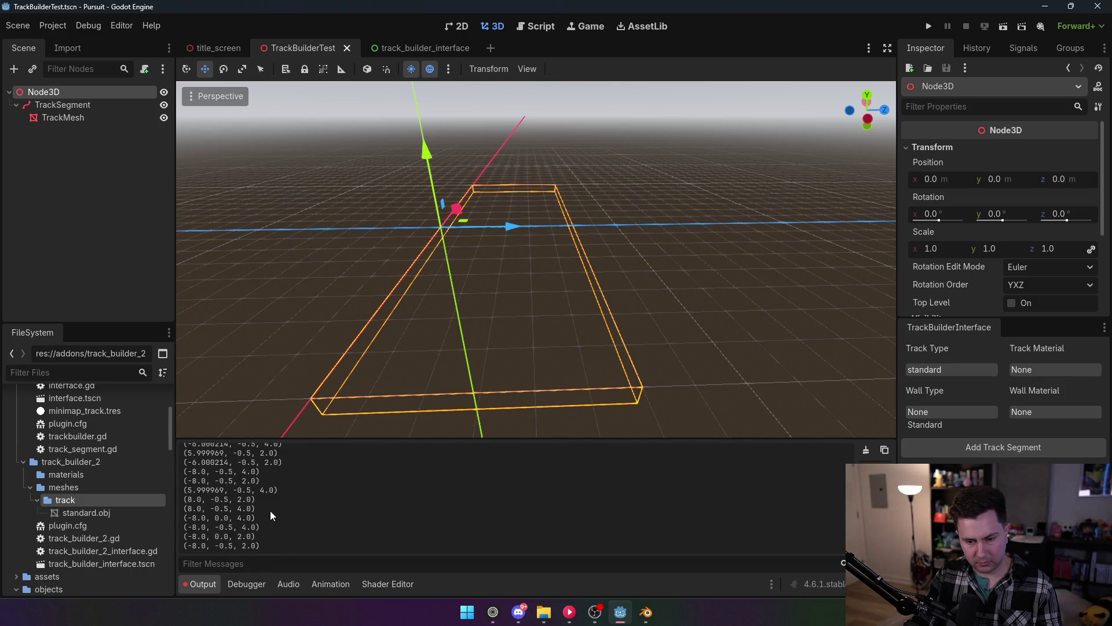
scroll(273, 509, down, 10)
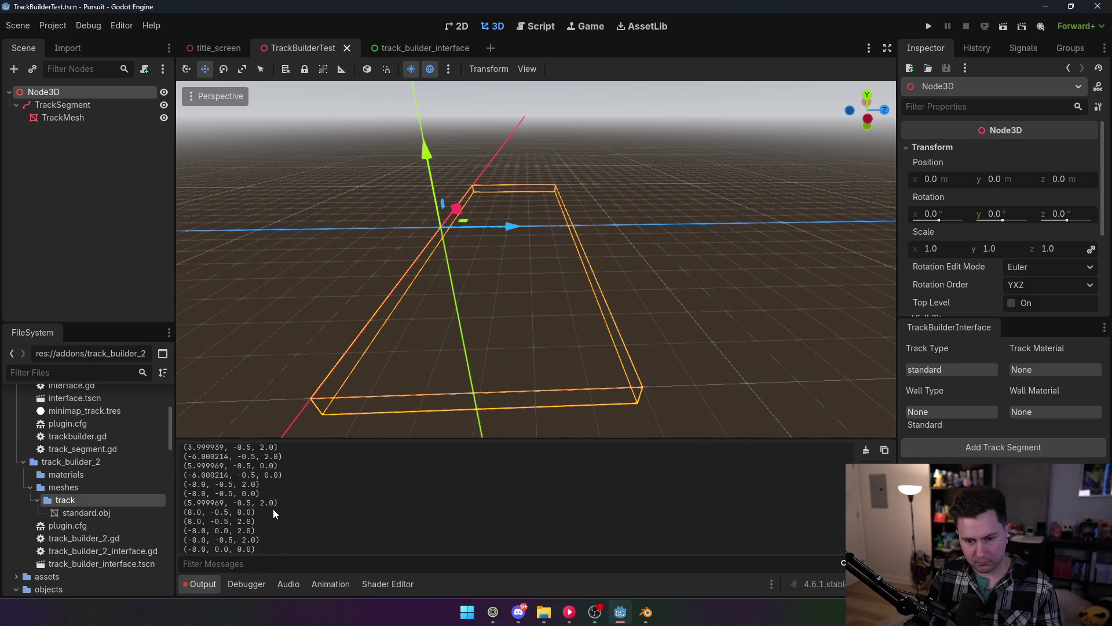
scroll(275, 511, up, 10)
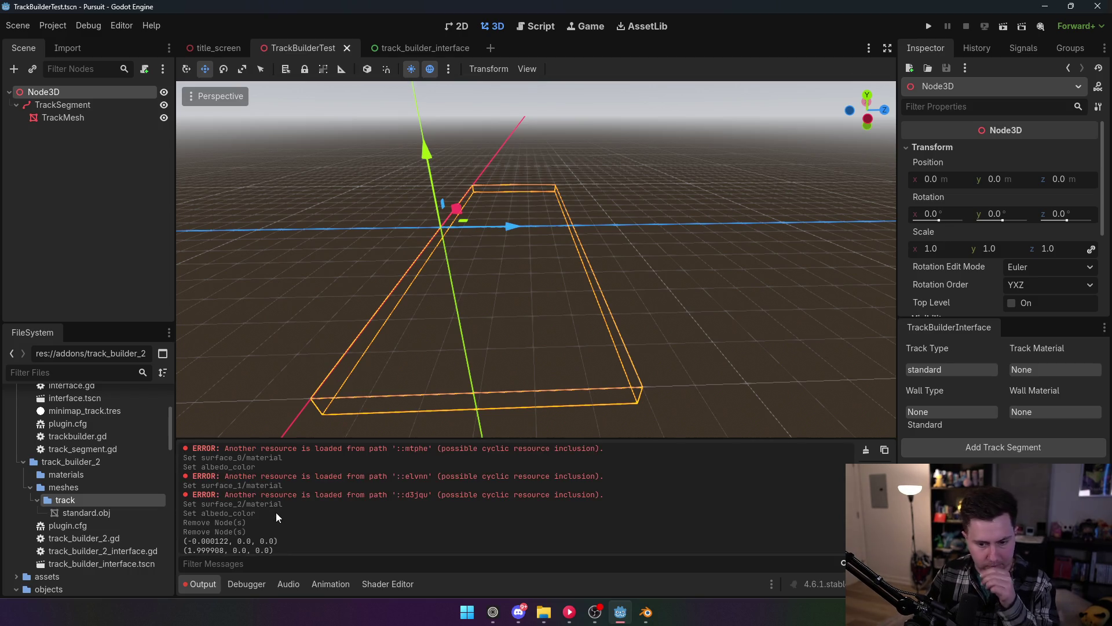
scroll(290, 516, down, 7)
scroll(301, 513, down, 3)
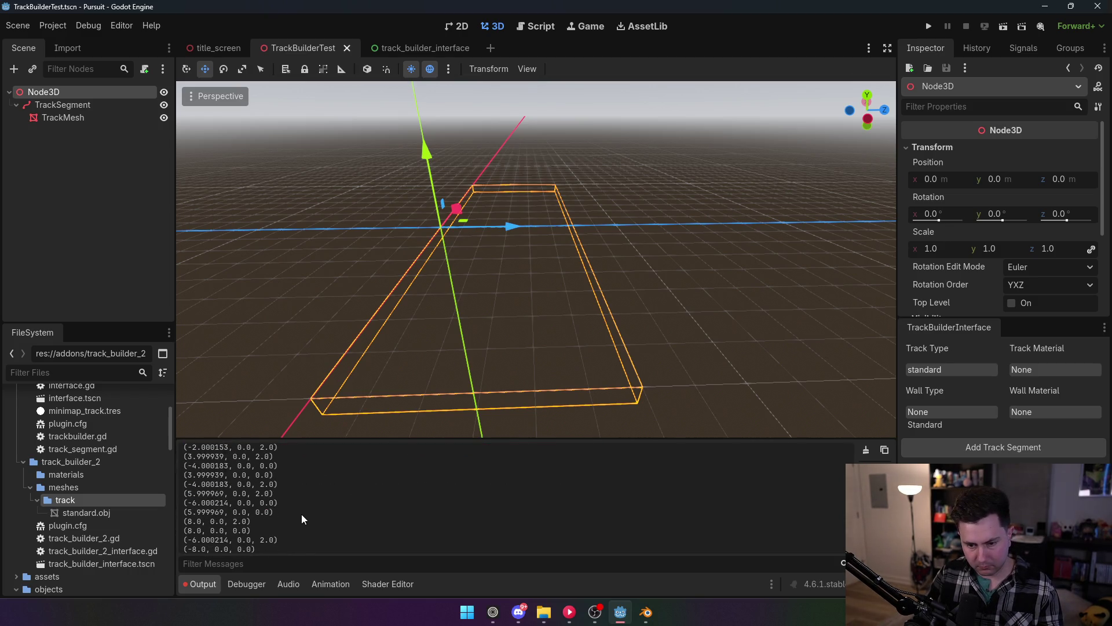
scroll(301, 513, down, 10)
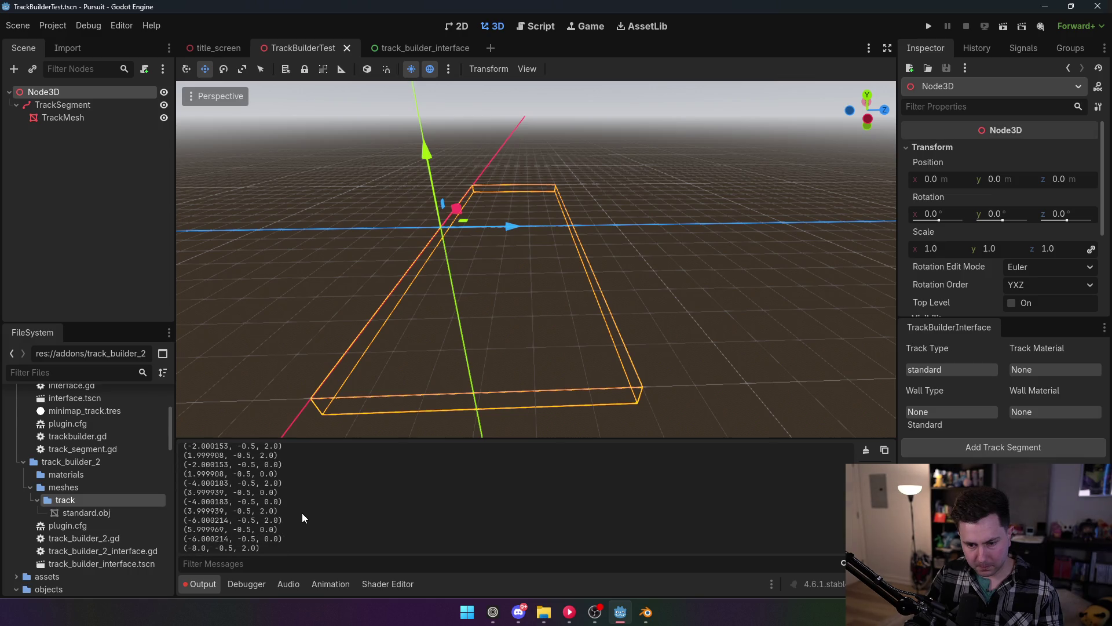
scroll(301, 512, up, 10)
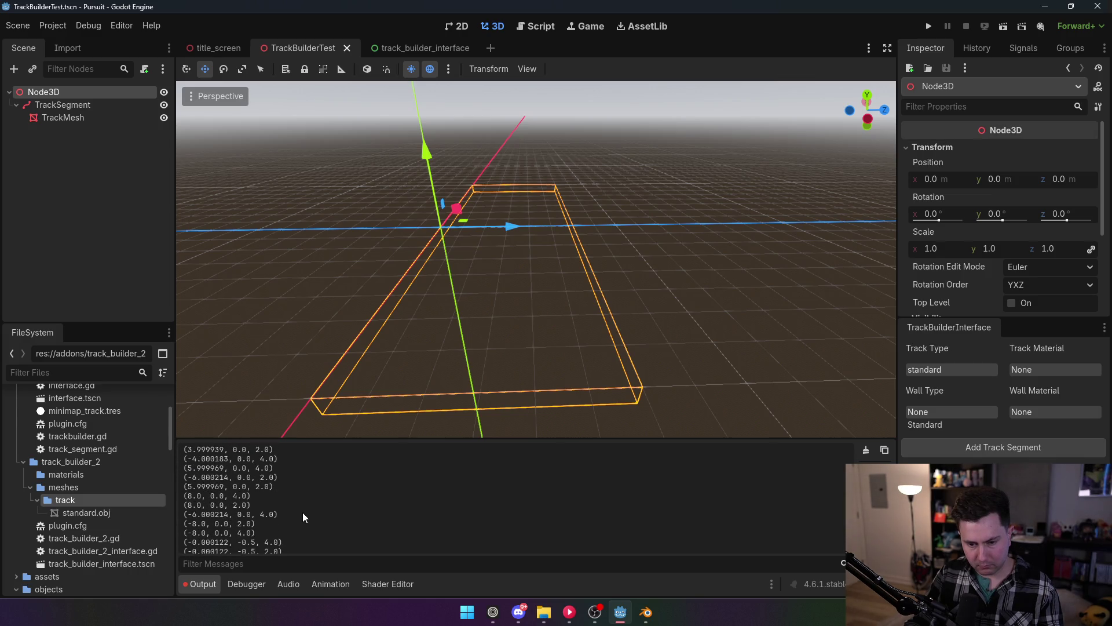
scroll(244, 497, down, 2)
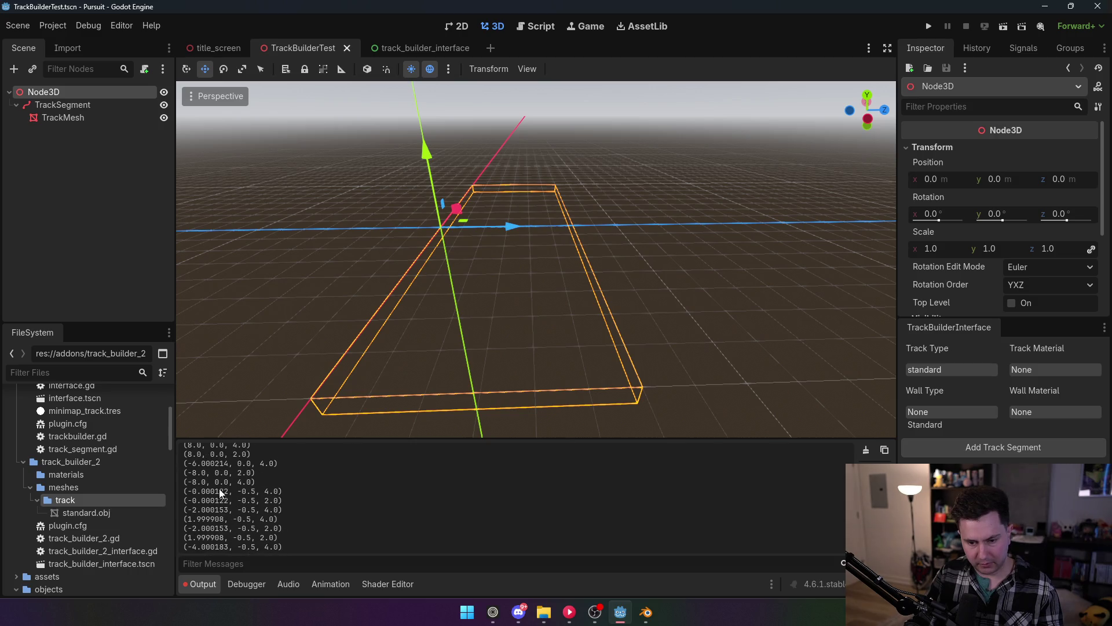
scroll(254, 474, down, 3)
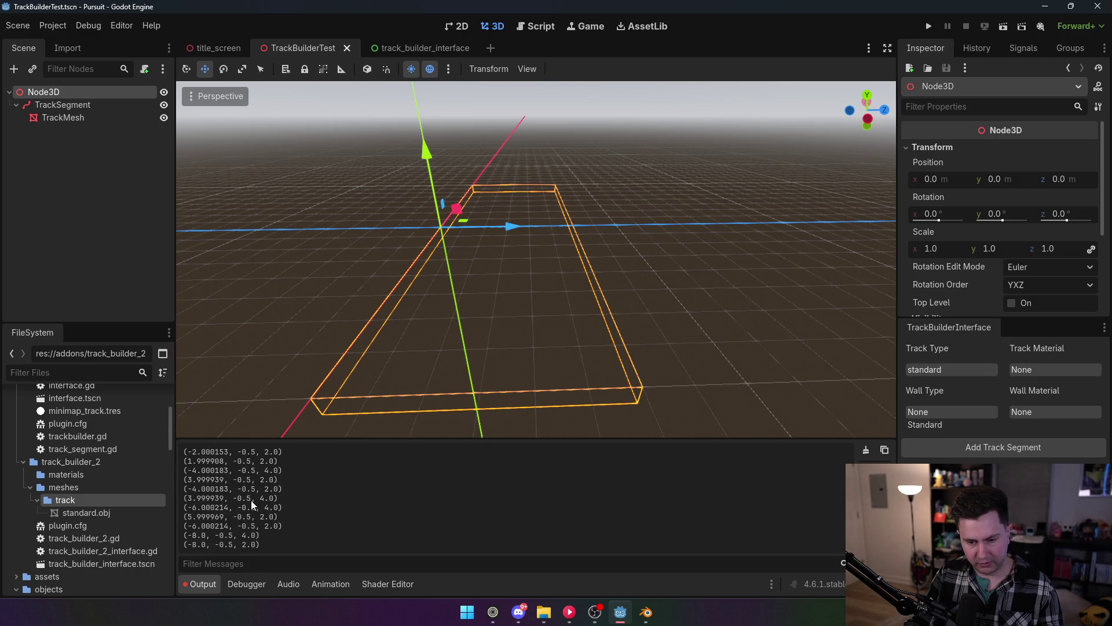
scroll(252, 499, up, 5)
scroll(249, 499, down, 5)
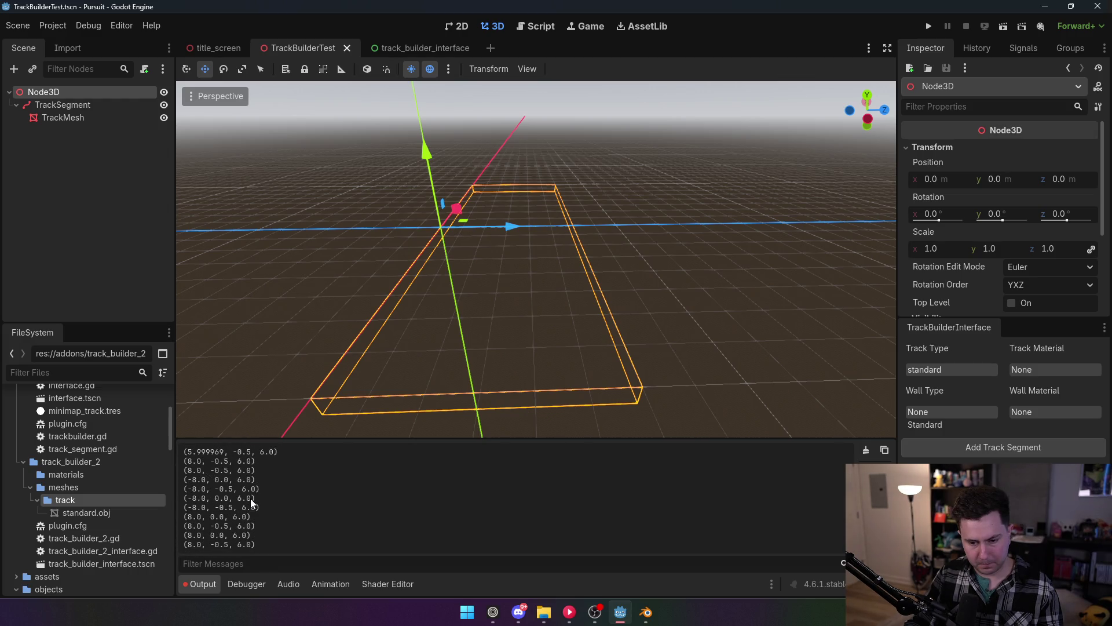
Orbit and zoom the viewport toward the new track outline.
mouse_move(394, 367)
mouse_down()
mouse_move(423, 319)
mouse_move(457, 308)
mouse_up()
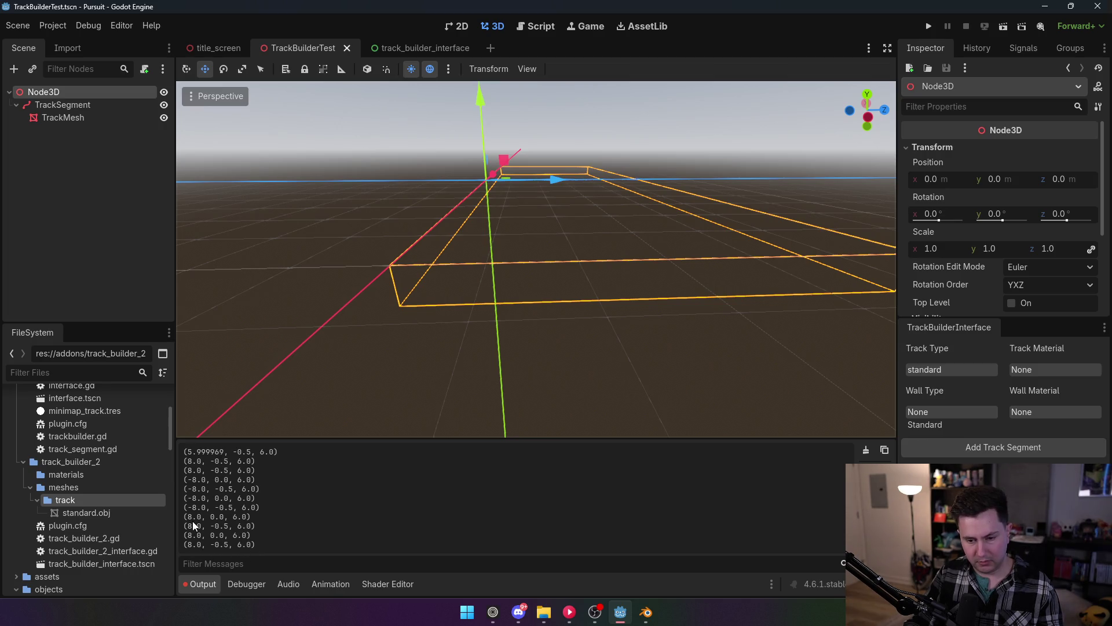
scroll(199, 500, up, 5)
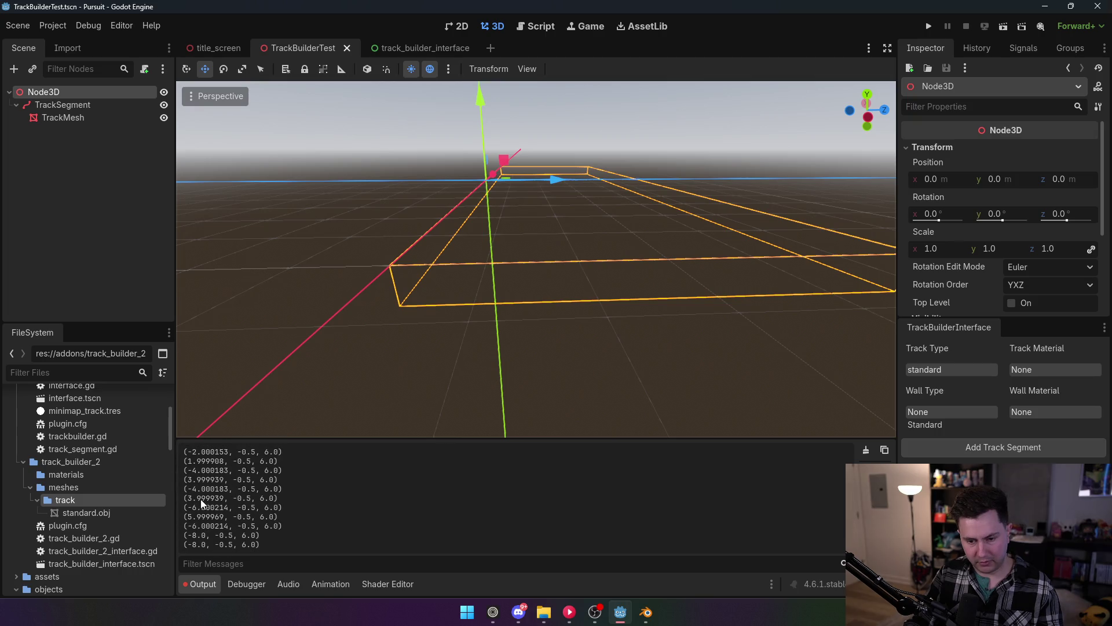
scroll(203, 493, up, 2)
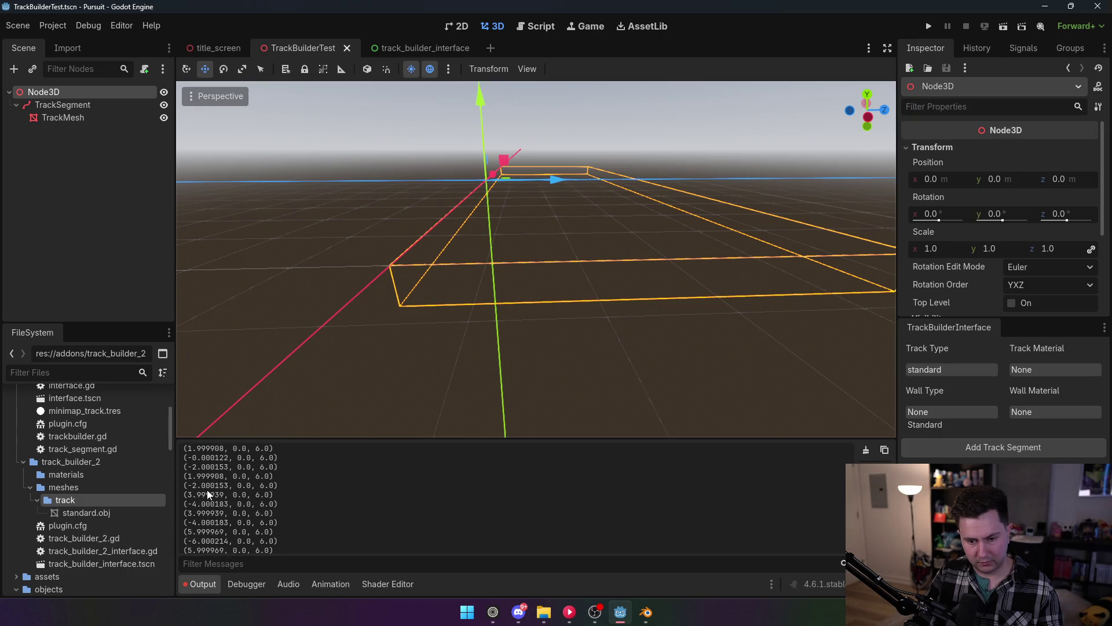
scroll(208, 489, up, 3)
scroll(209, 488, down, 2)
scroll(214, 489, down, 10)
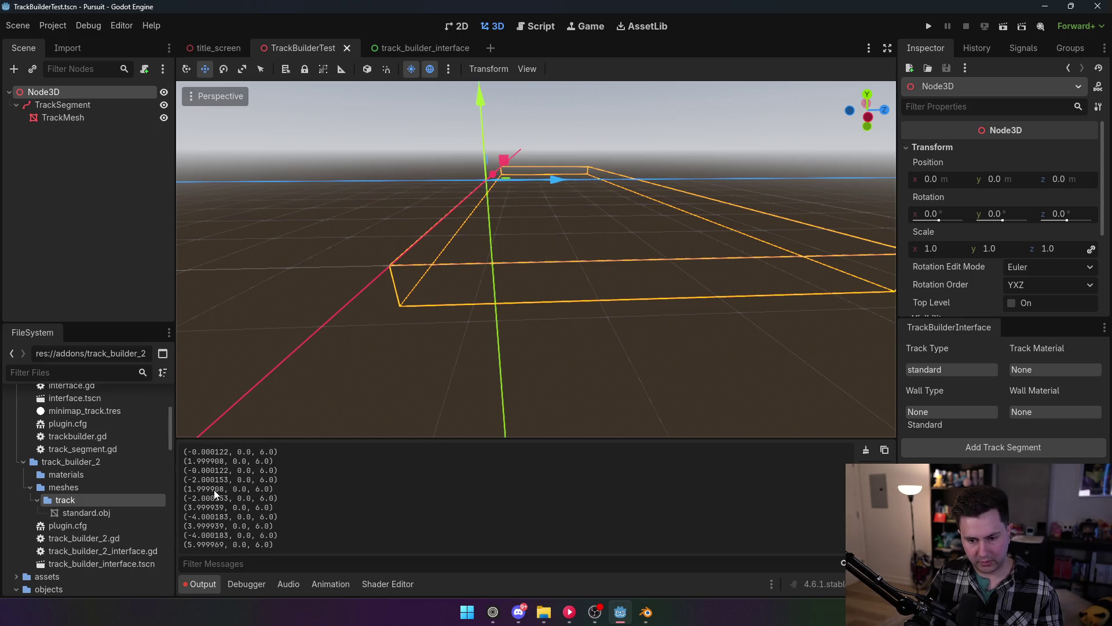
scroll(216, 489, down, 2)
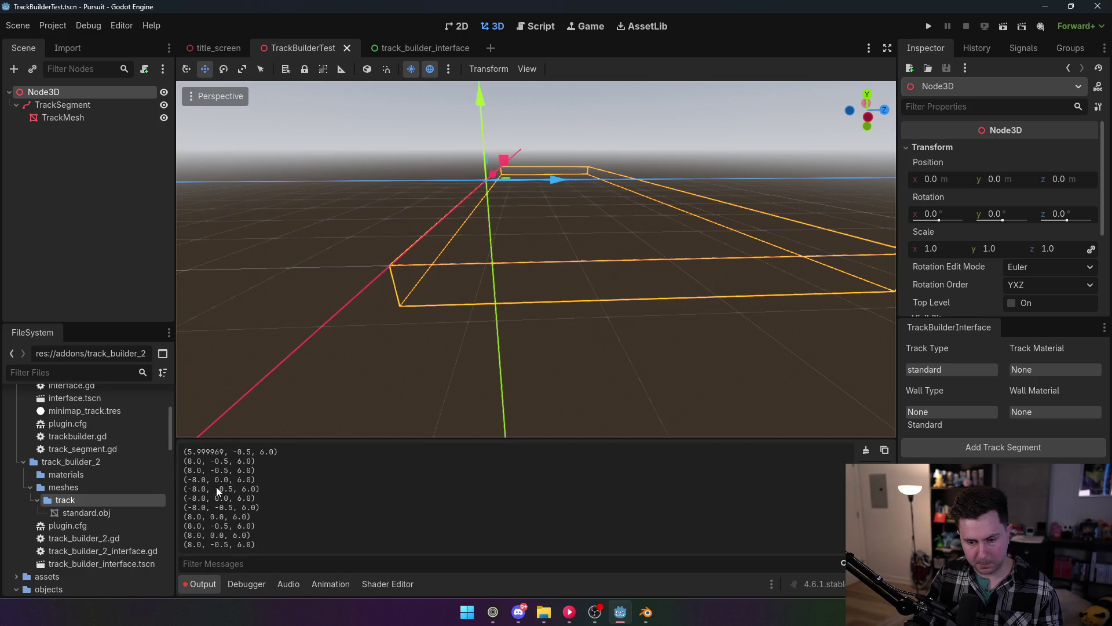
drag(325, 405, 463, 405)
key(w)
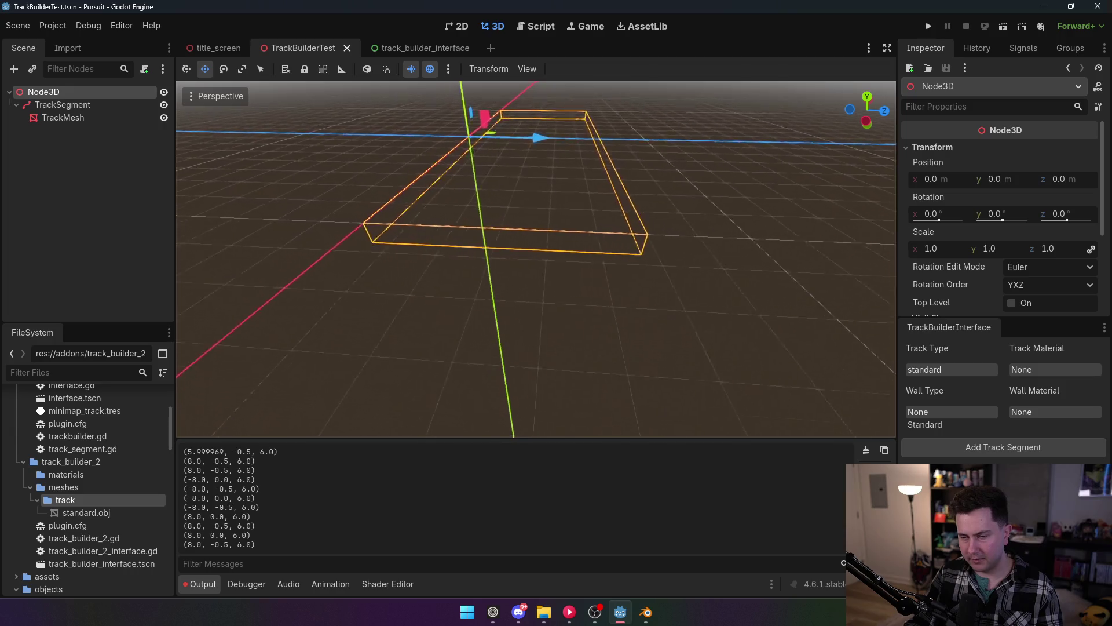
click(99, 118)
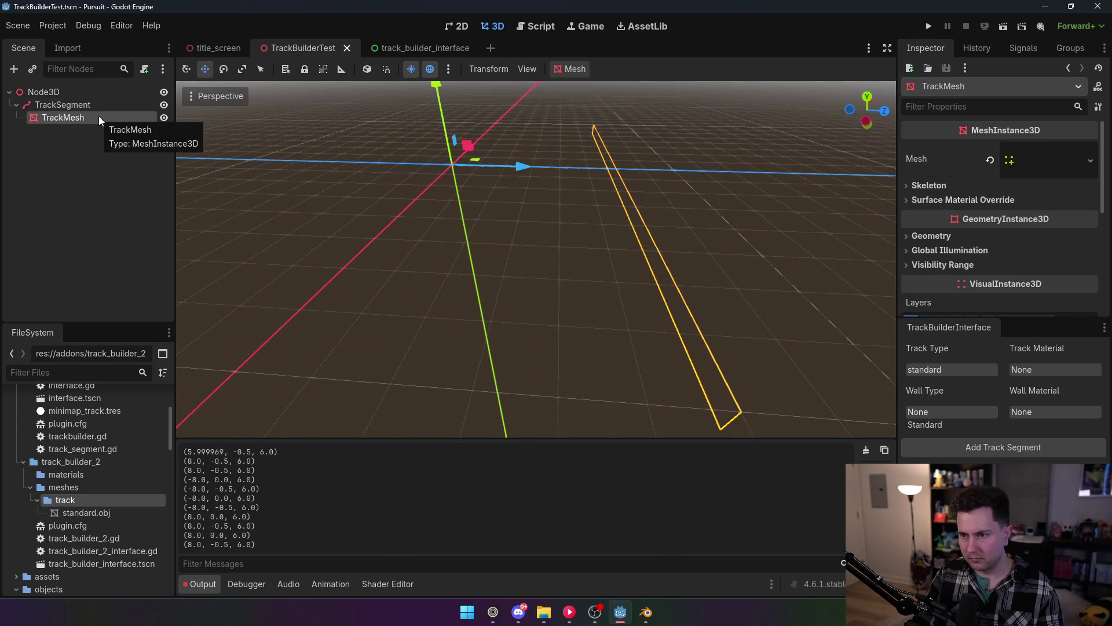
click(95, 107)
key(Up)
click(74, 103)
click(74, 117)
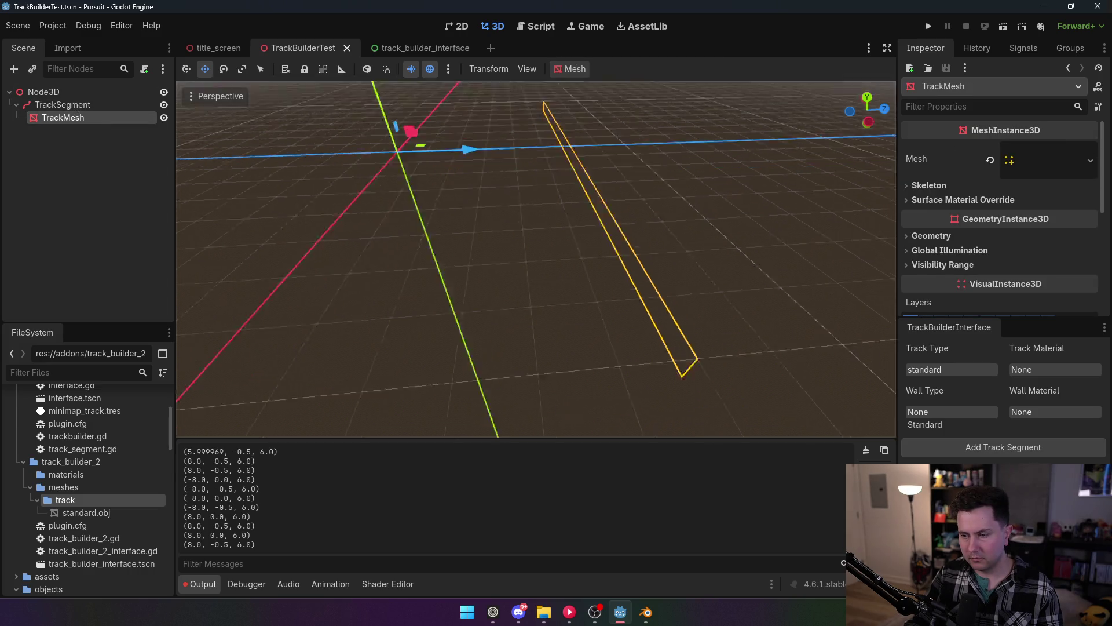
mouse_move(536, 261)
mouse_down()
mouse_move(651, 261)
mouse_move(472, 241)
mouse_move(529, 174)
mouse_up()
key(ctrl+z)
click(72, 105)
click(66, 120)
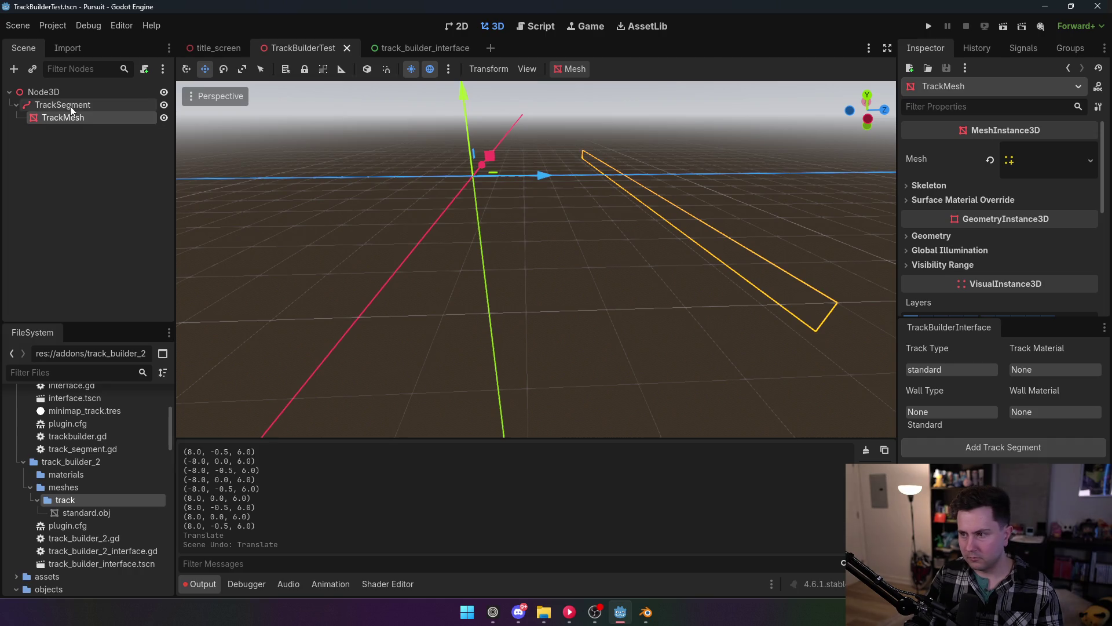
click(70, 106)
click(1048, 154)
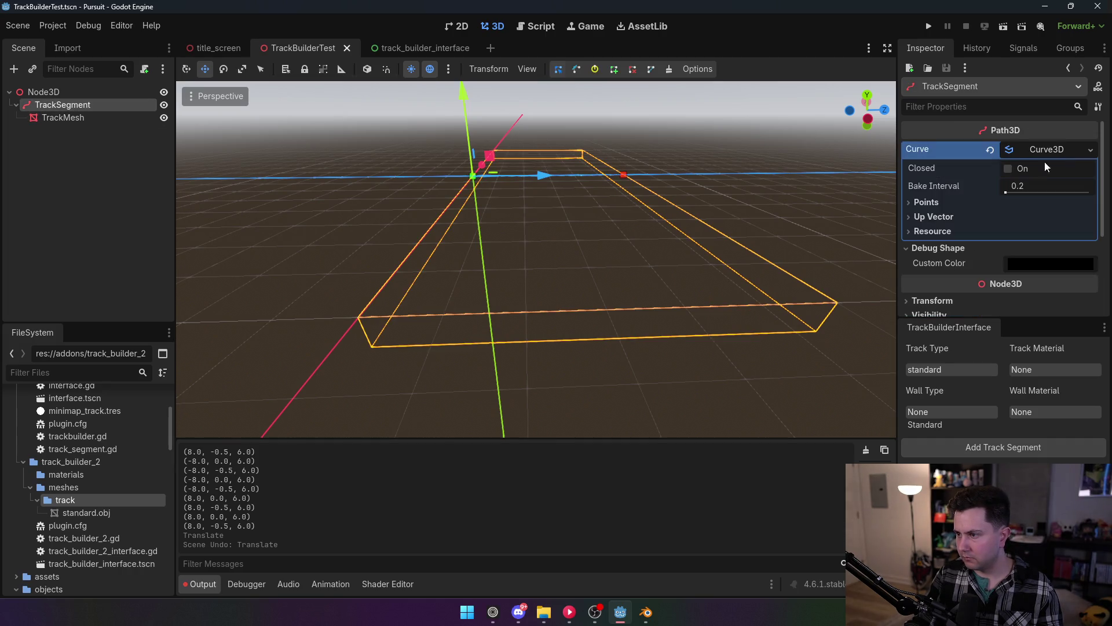
click(1048, 148)
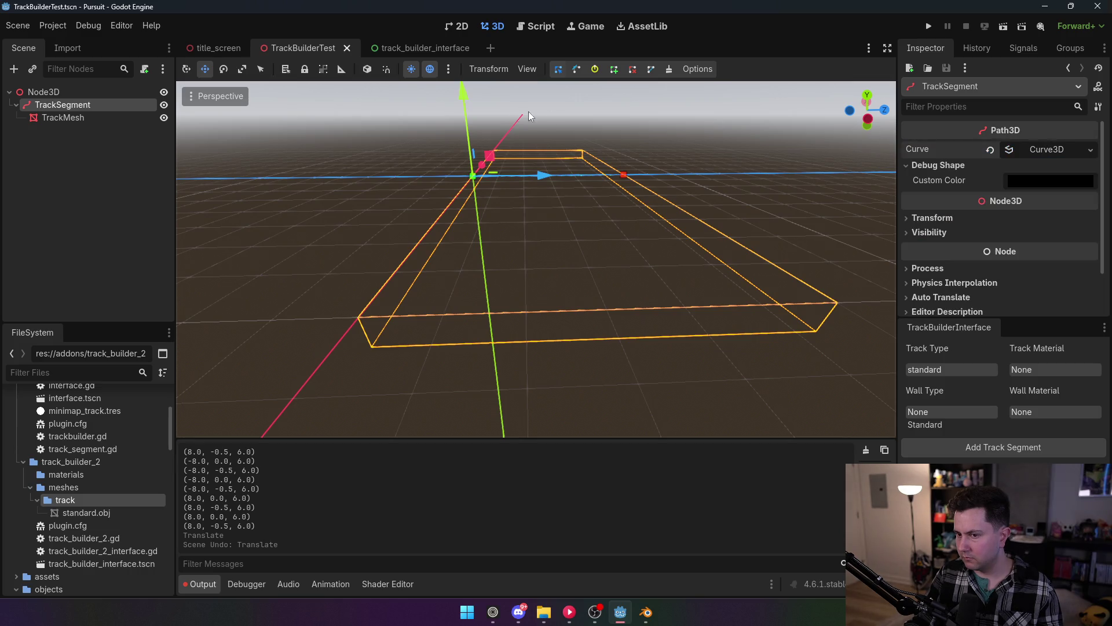
click(99, 117)
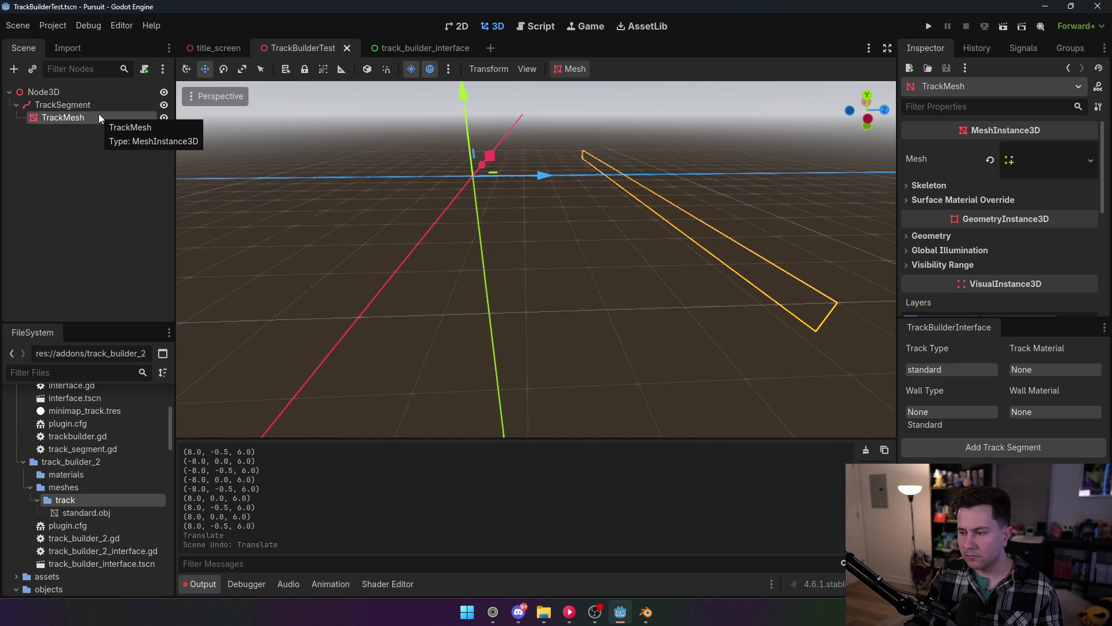
Comment out the vertex print on line 56 and indent commit-to-surface lines 58–59 one level.
click(53, 26)
click(69, 43)
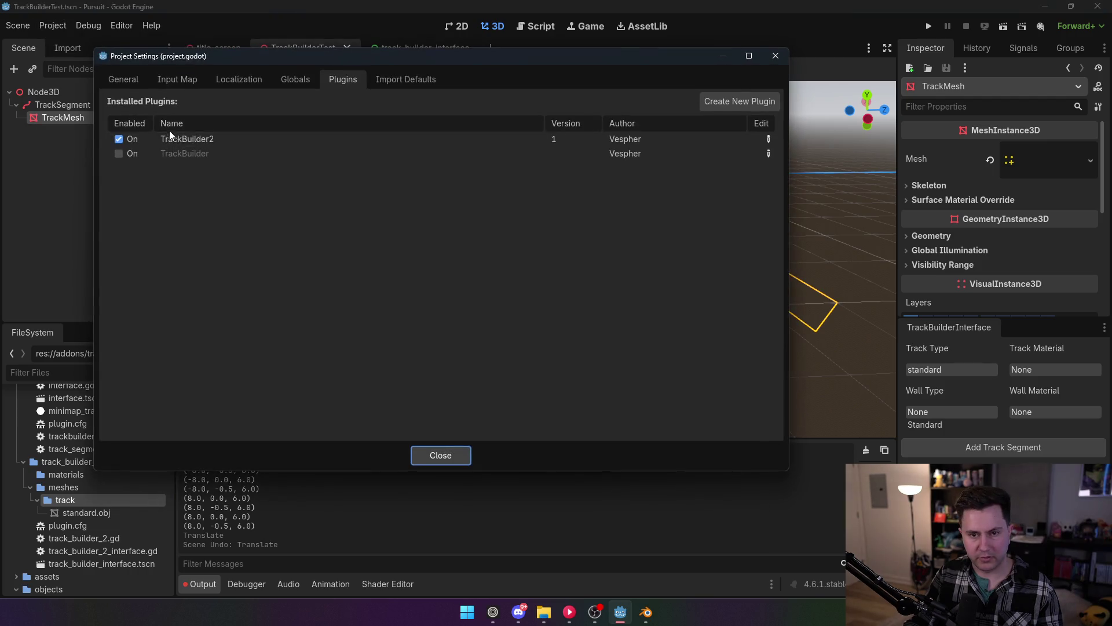
click(442, 455)
click(536, 26)
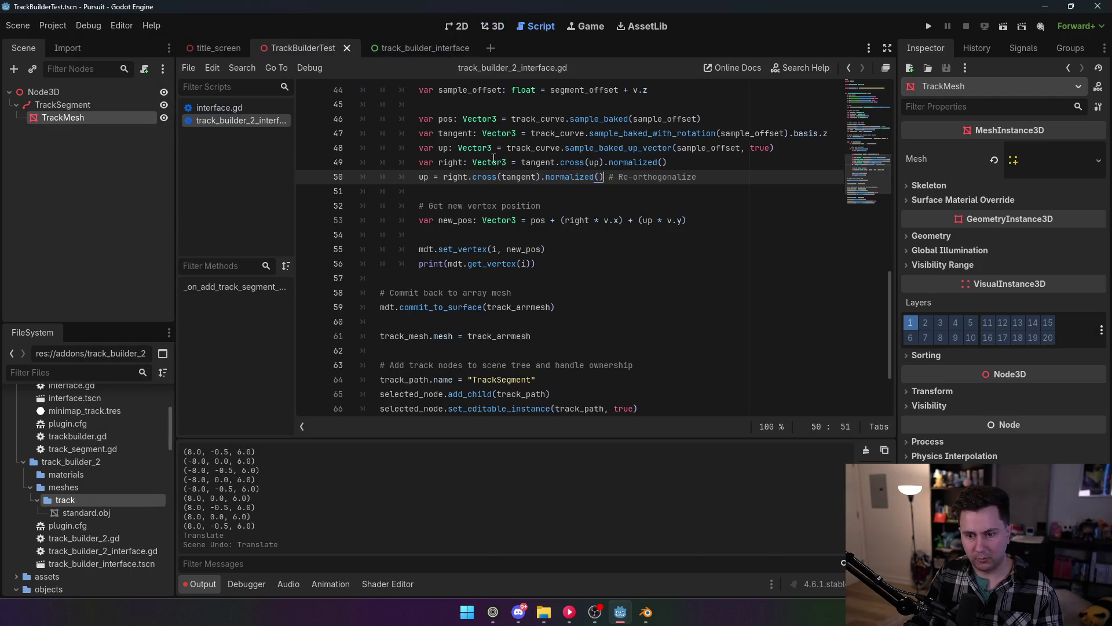
mouse_move(536, 264)
mouse_down()
mouse_move(406, 250)
mouse_move(536, 264)
mouse_move(367, 268)
mouse_up()
key(ctrl+k)
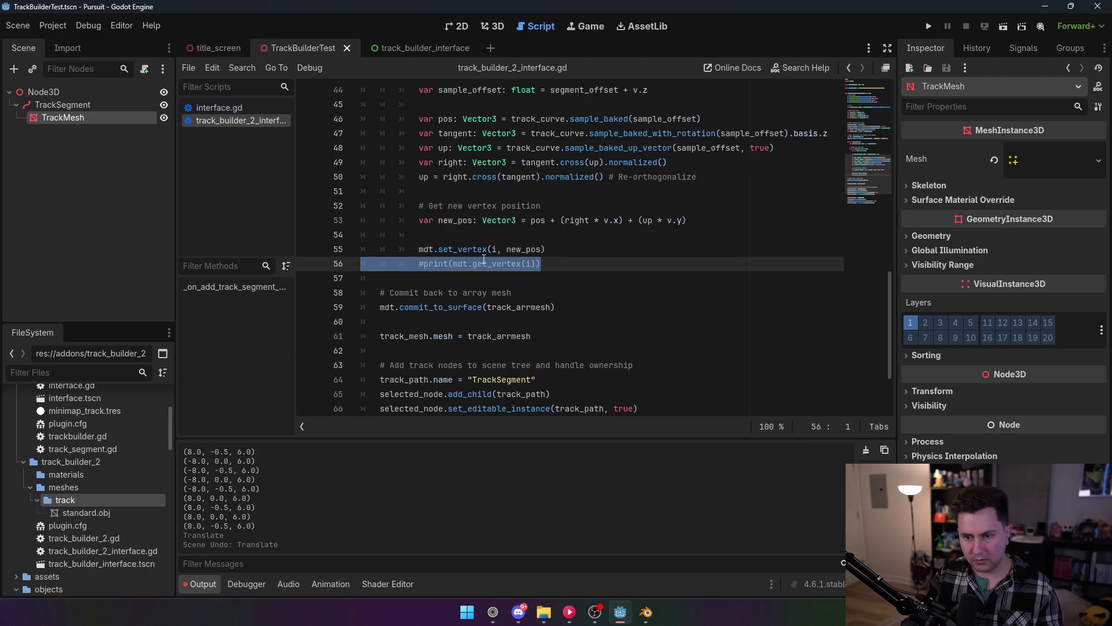
click(493, 292)
drag(561, 308, 378, 293)
key(Tab)
click(493, 235)
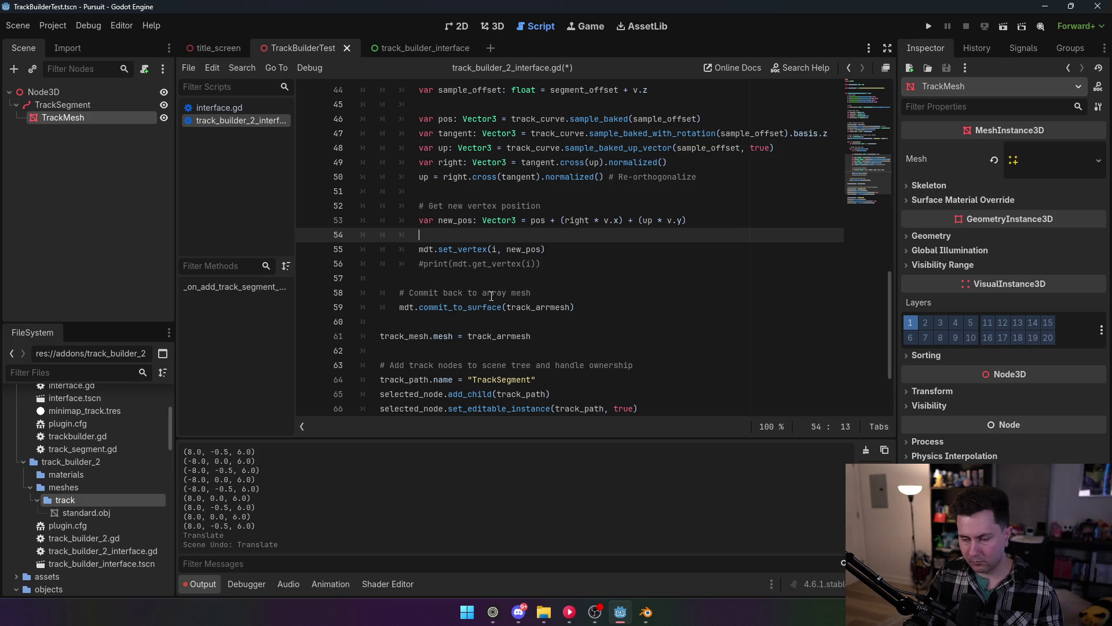
Draft a track_arrmesh.surface call below line 60, delete it again, then open Search Help.
click(473, 322)
key(Return)
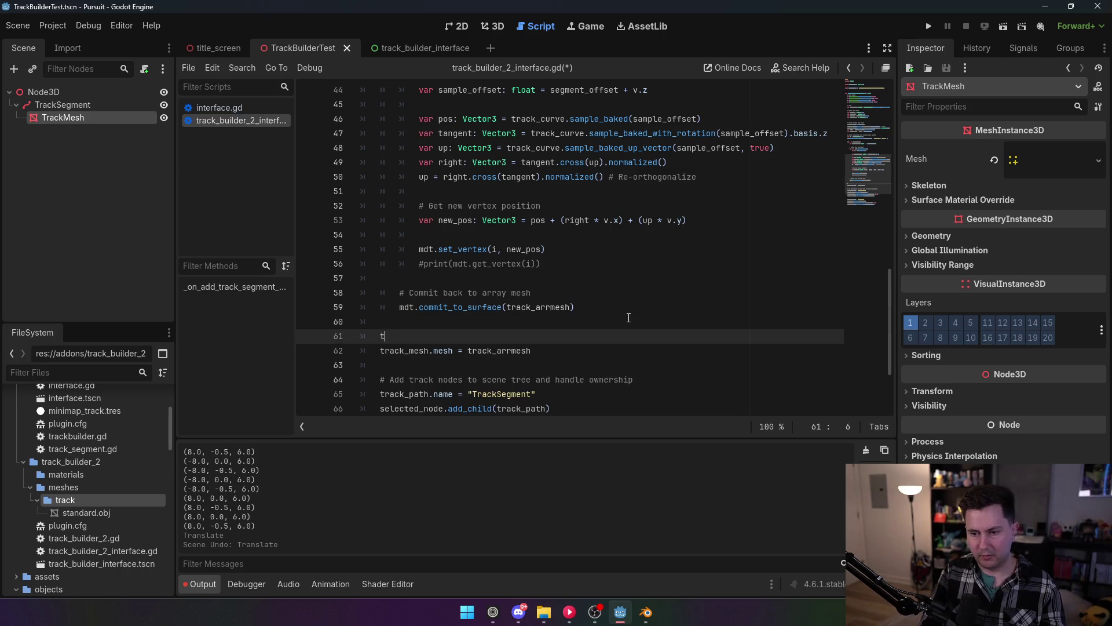
text(track)
text(_arrmesh()
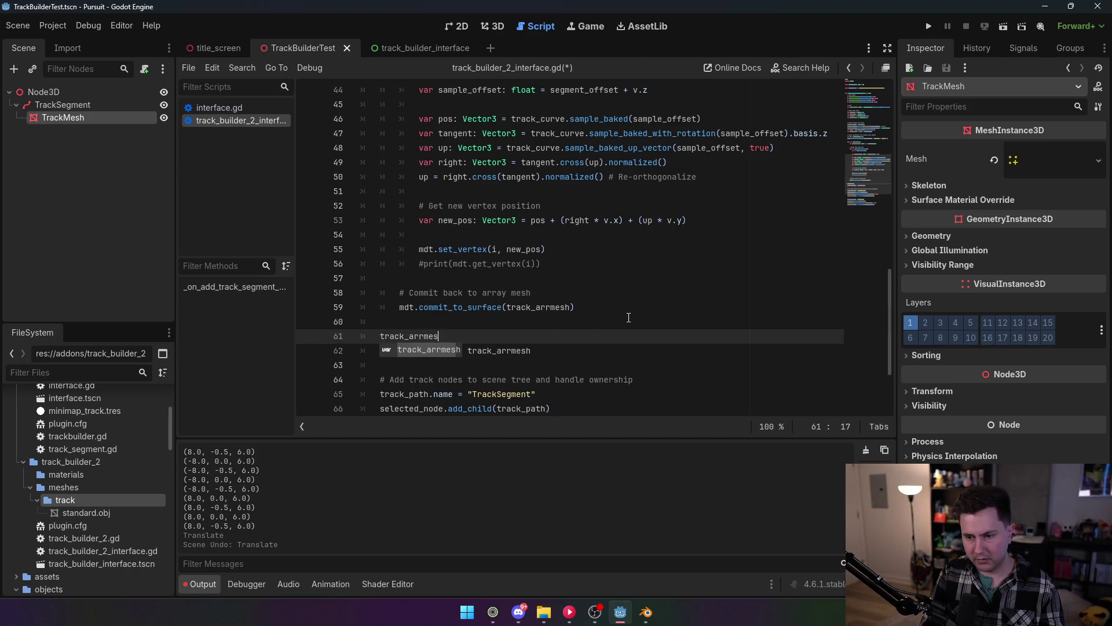
key(BackSpace)
text(.)
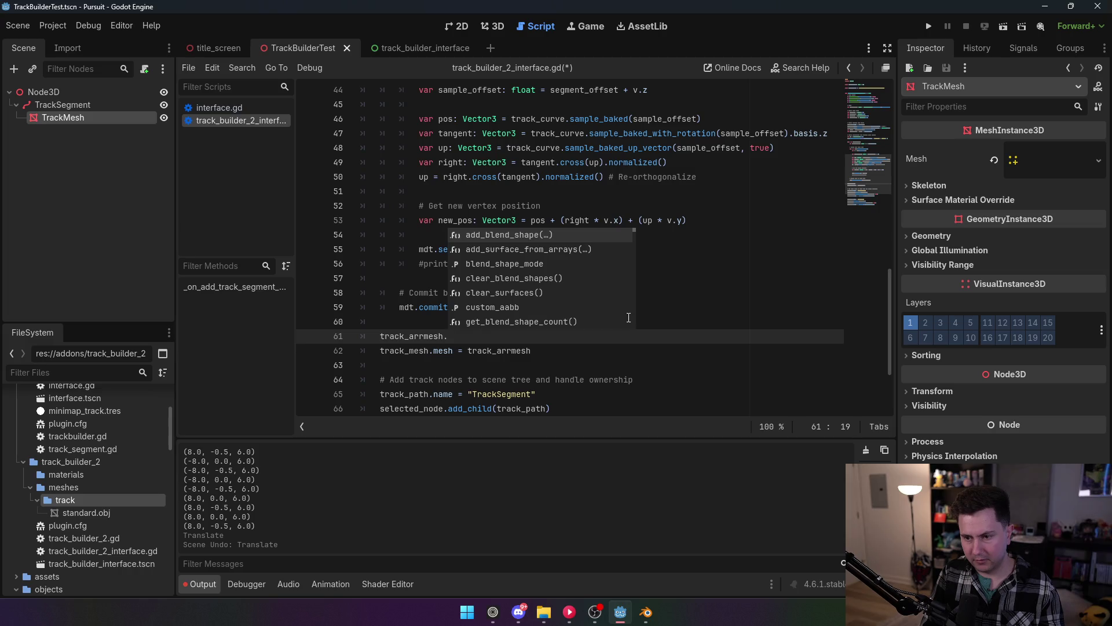
text(com)
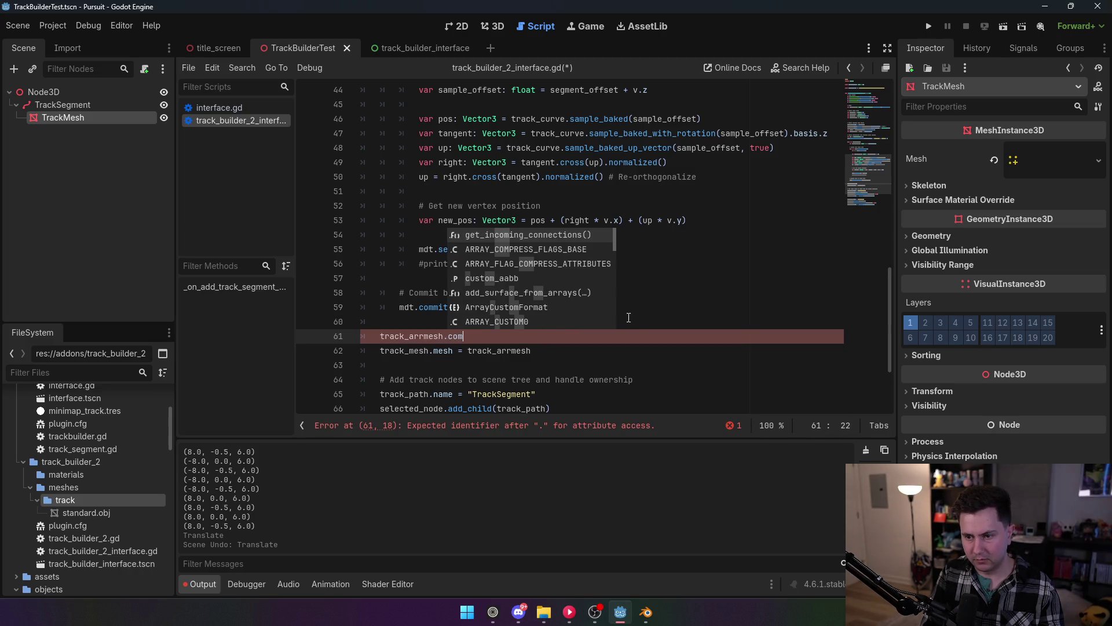
key(BackSpace)
key(BackSpace)
key(BackSpace)
text(su)
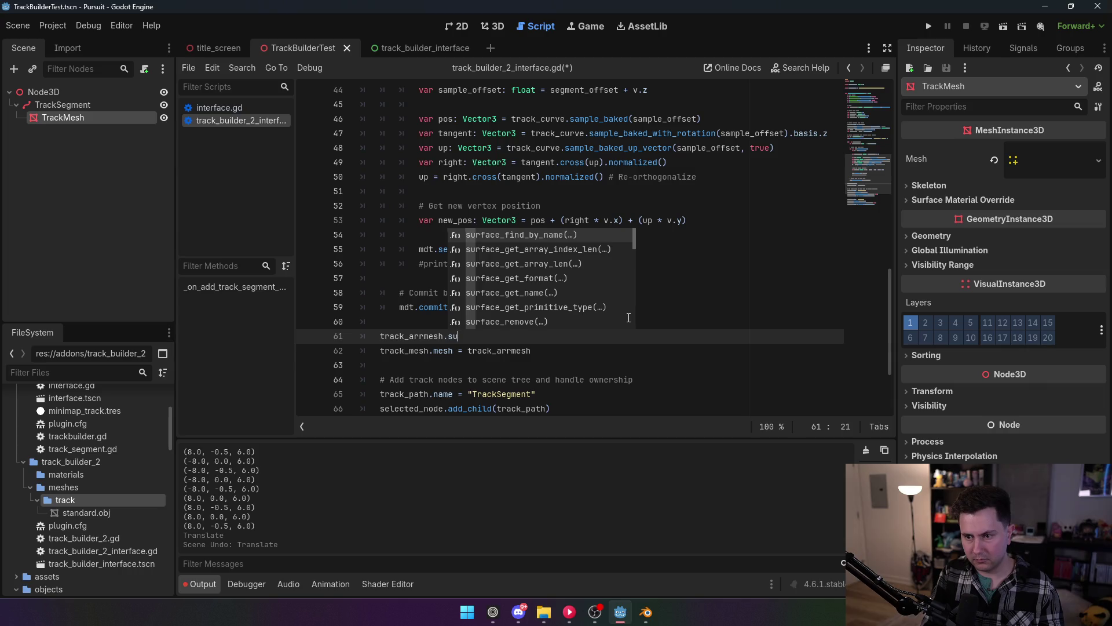
text(rface)
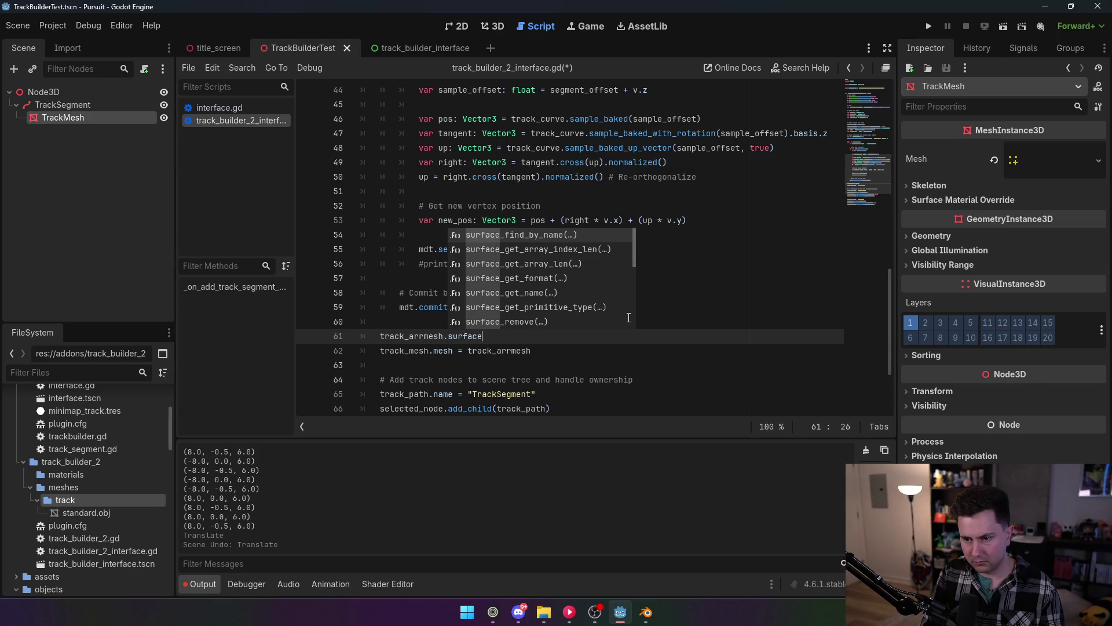
key(Down)
key(Down)
key(Down)
key(Down)
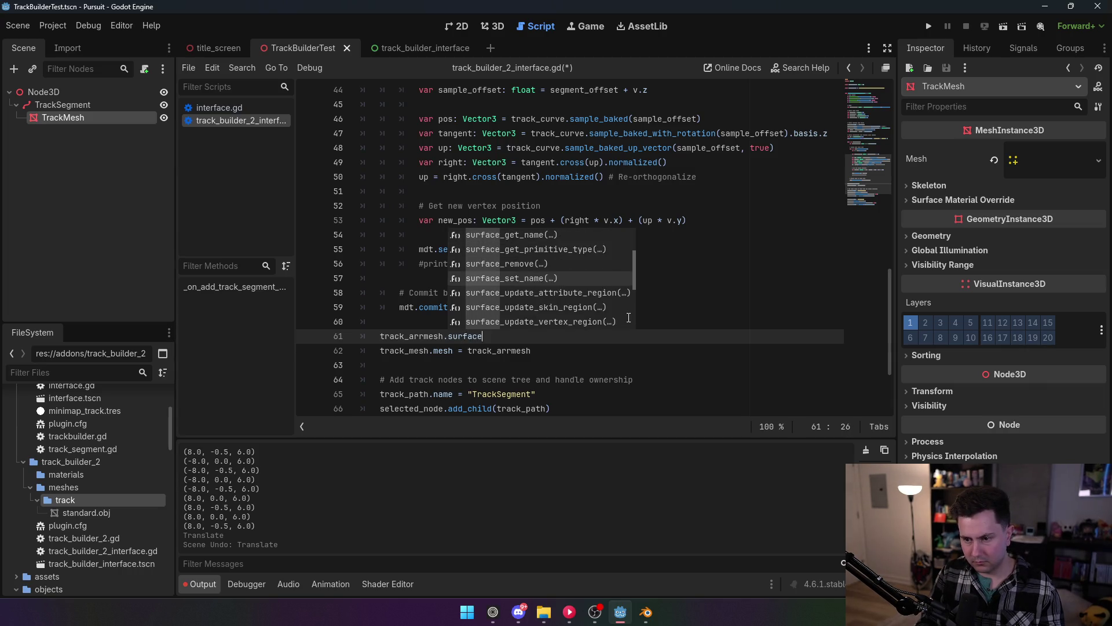
key(Down)
key(Down)
key(Down)
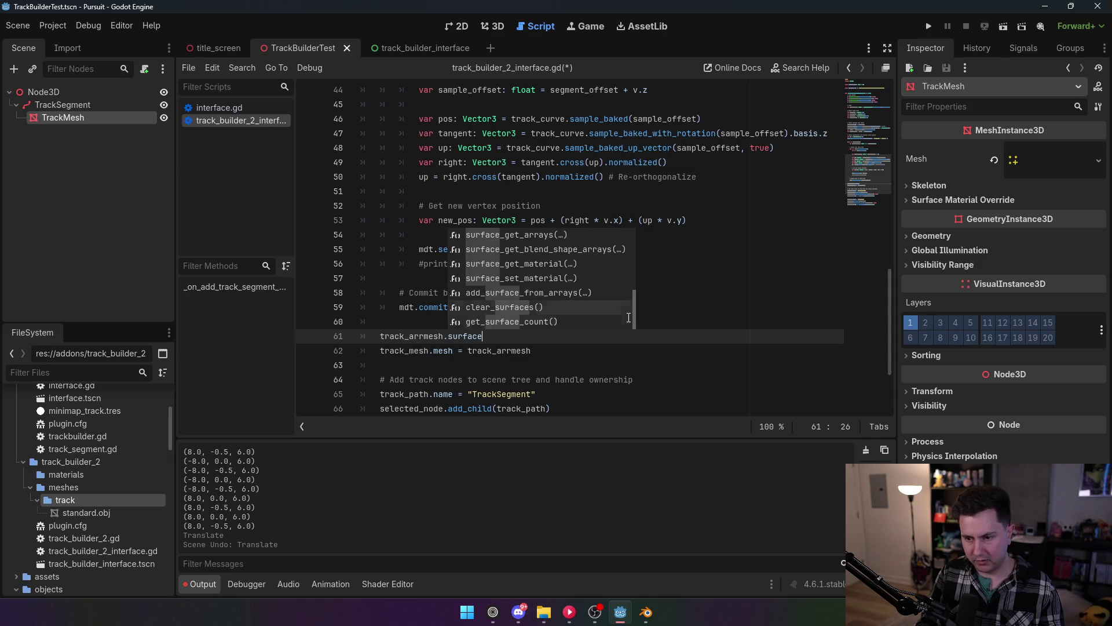
key(Down)
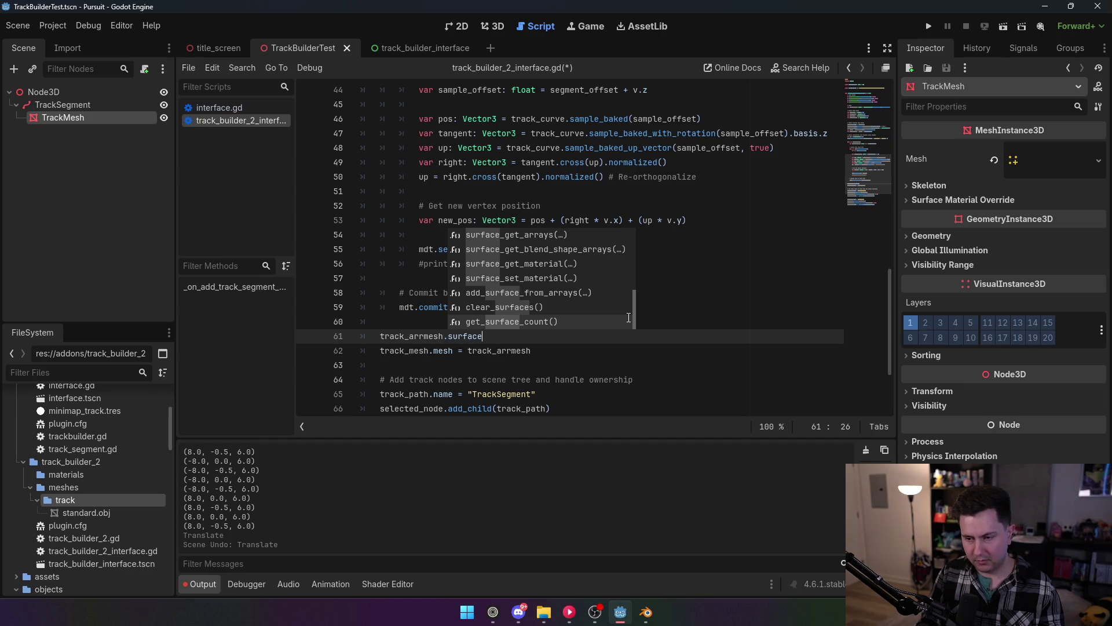
key(Up)
key(Up)
key(Up)
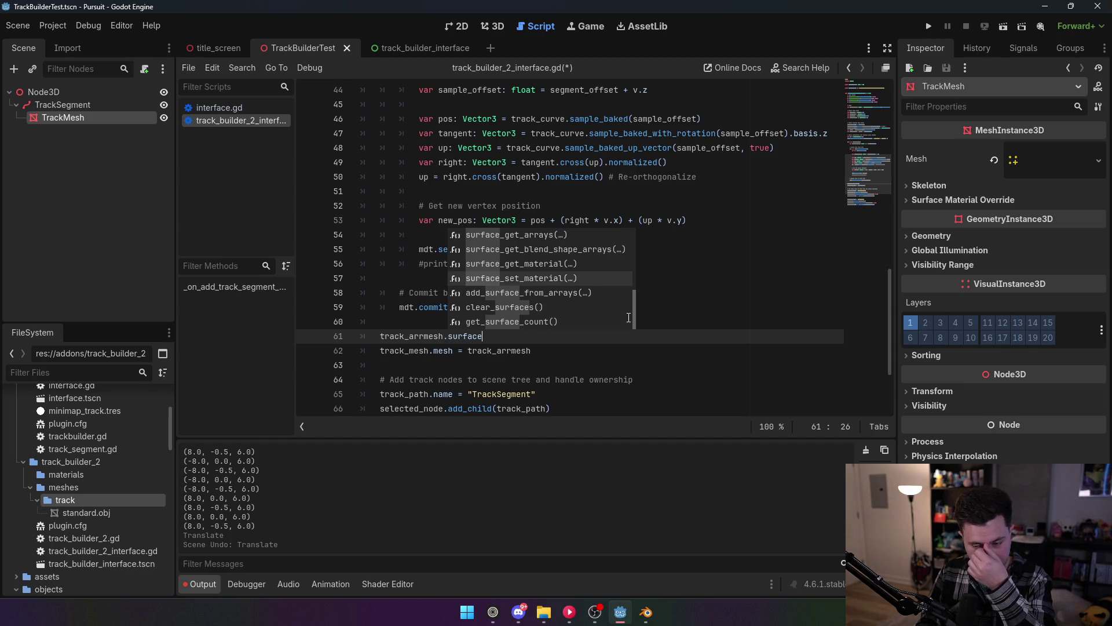
key(Up)
key(Up)
key(Up)
key(Up)
key(Up)
key(Up)
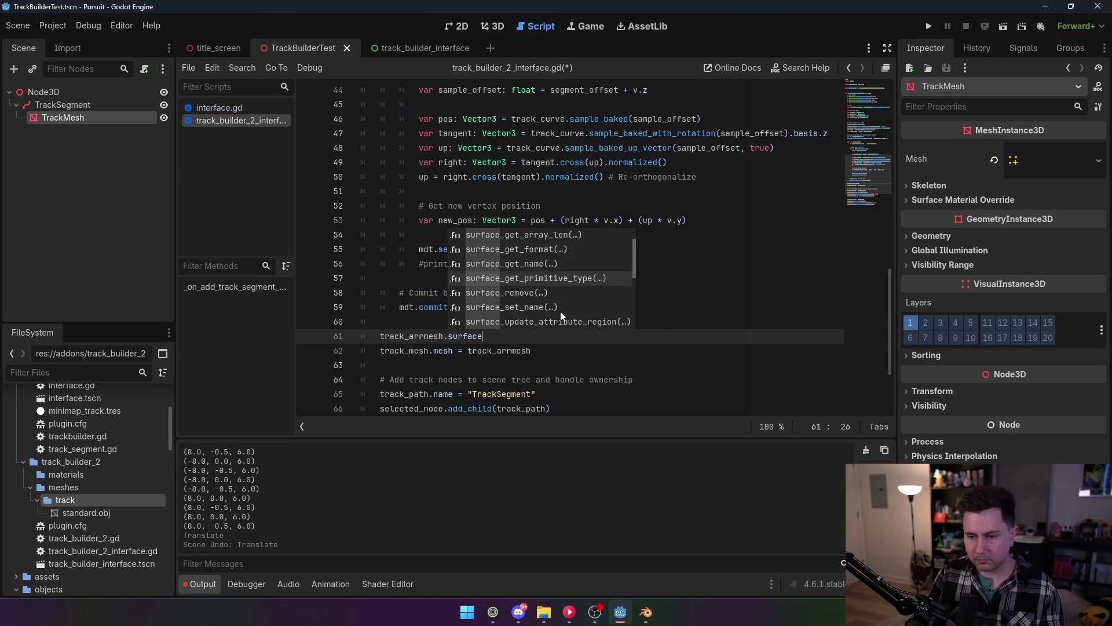
key(Escape)
drag(483, 336, 333, 335)
key(BackSpace)
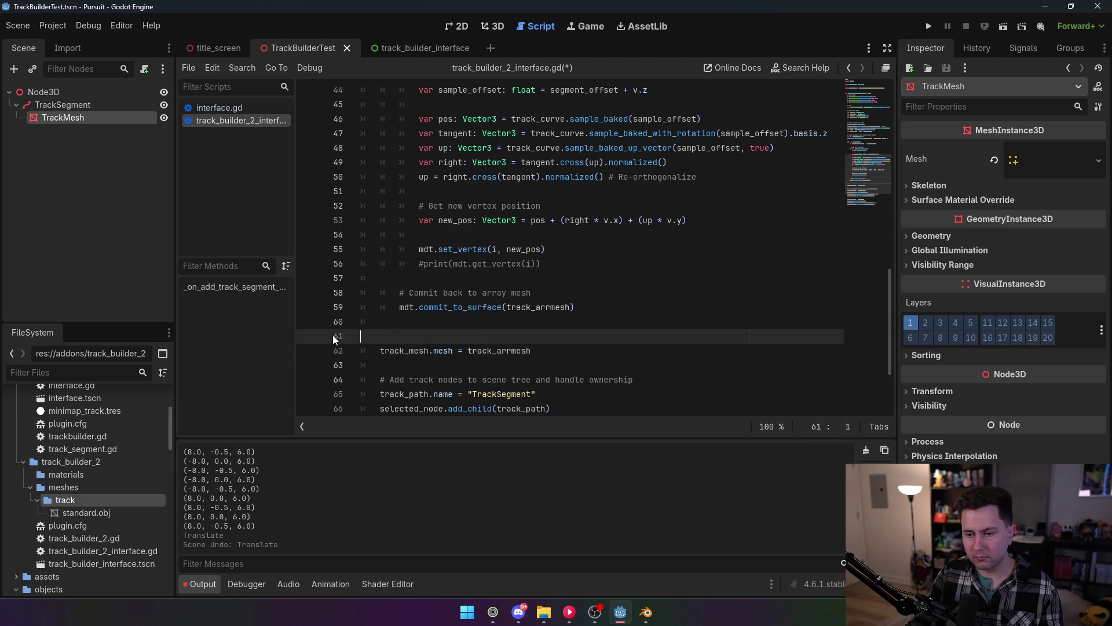
key(BackSpace)
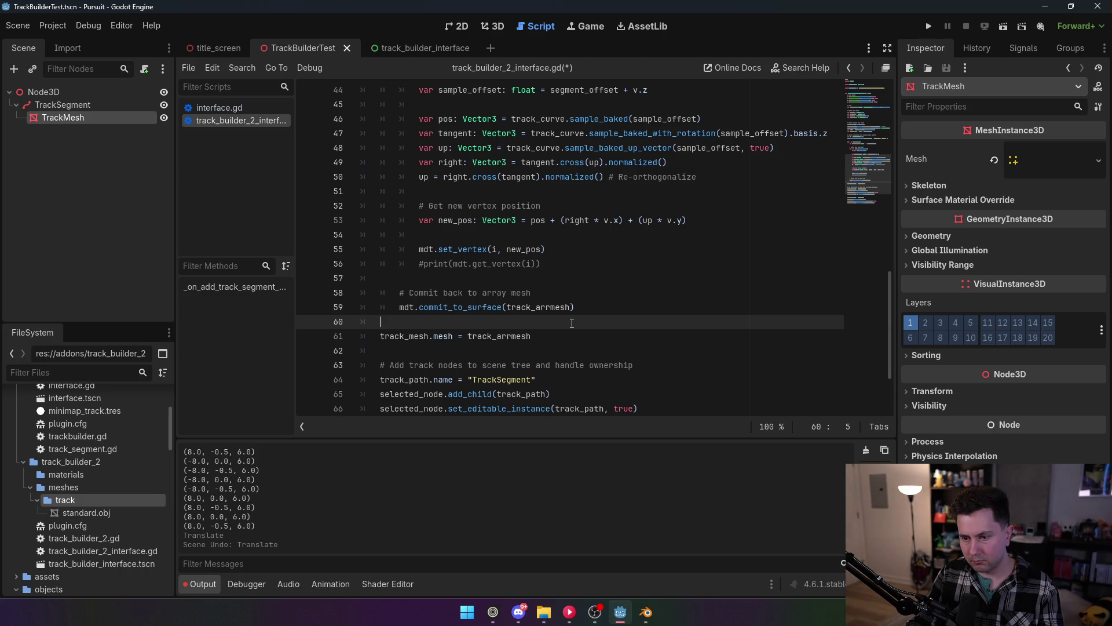
key(F1)
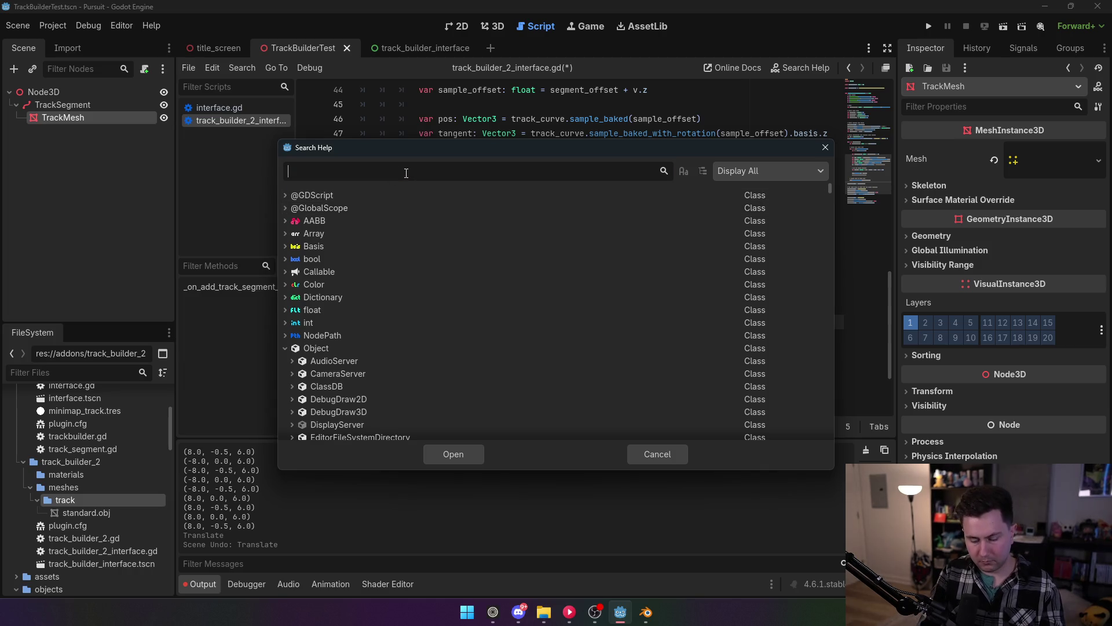
Search help for 'meshdata' and open the MeshDataTool reference page.
text(meshdata)
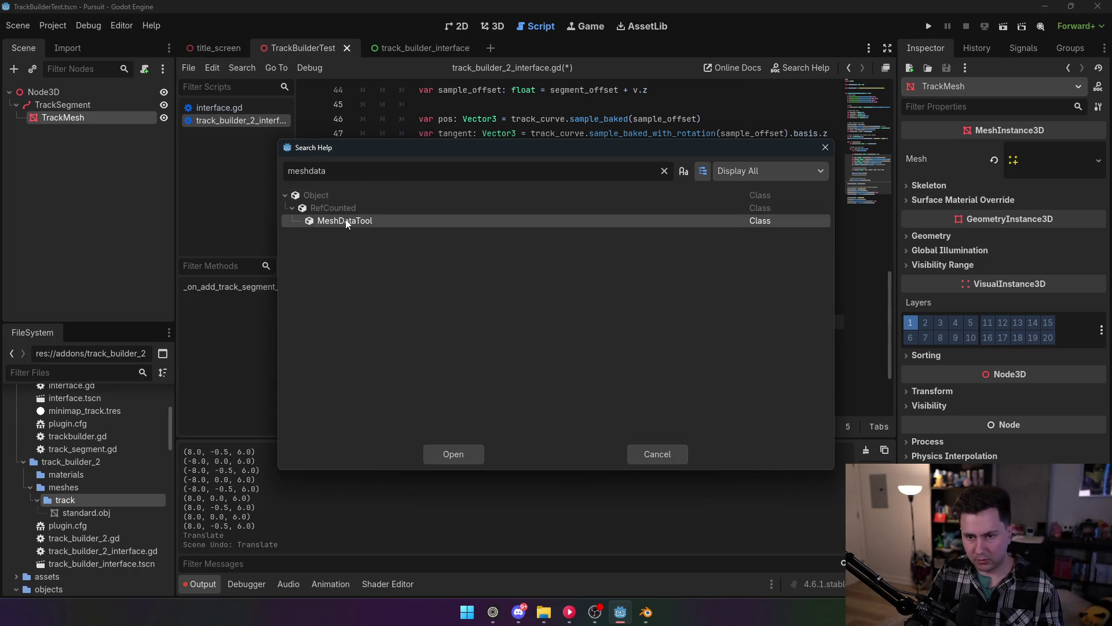
double_click(344, 220)
scroll(404, 222, down, 5)
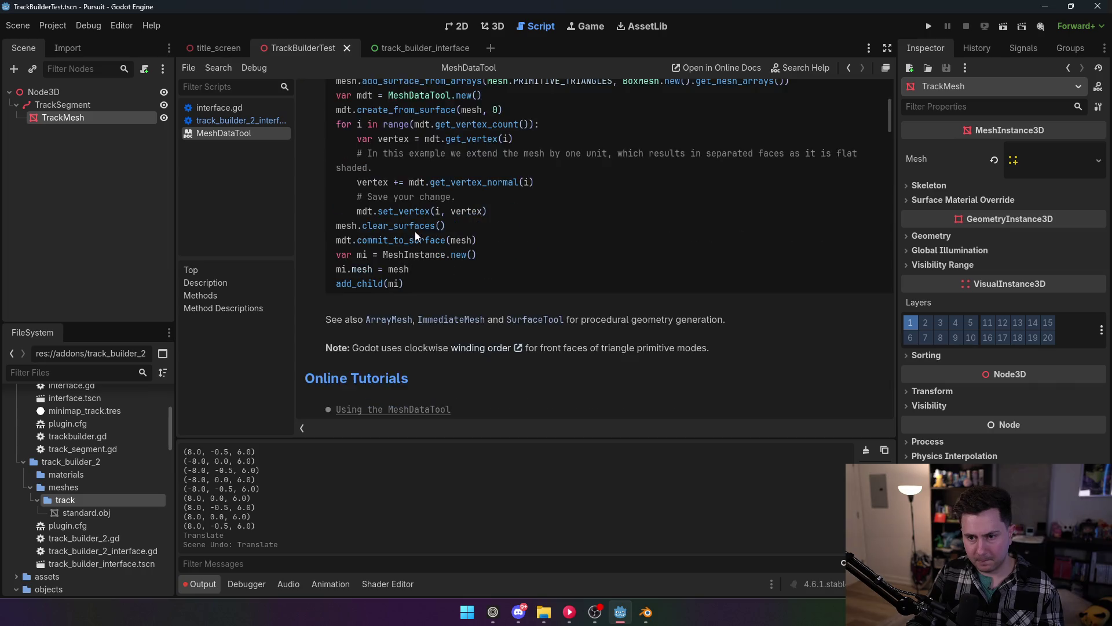
scroll(415, 234, down, 6)
scroll(462, 288, down, 1)
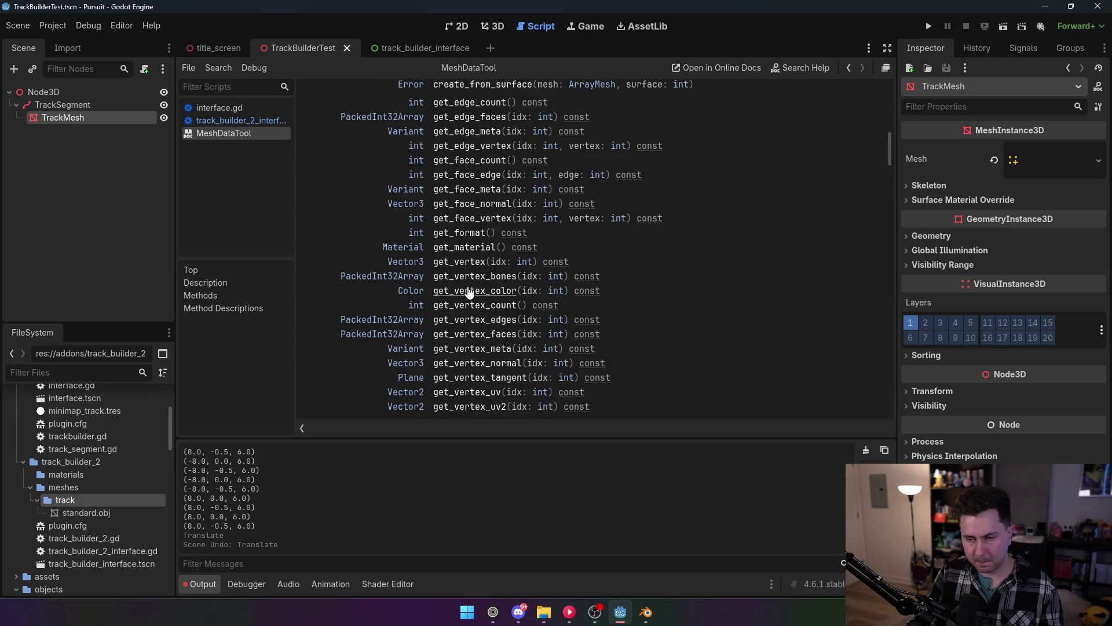
scroll(583, 292, down, 3)
scroll(580, 292, up, 5)
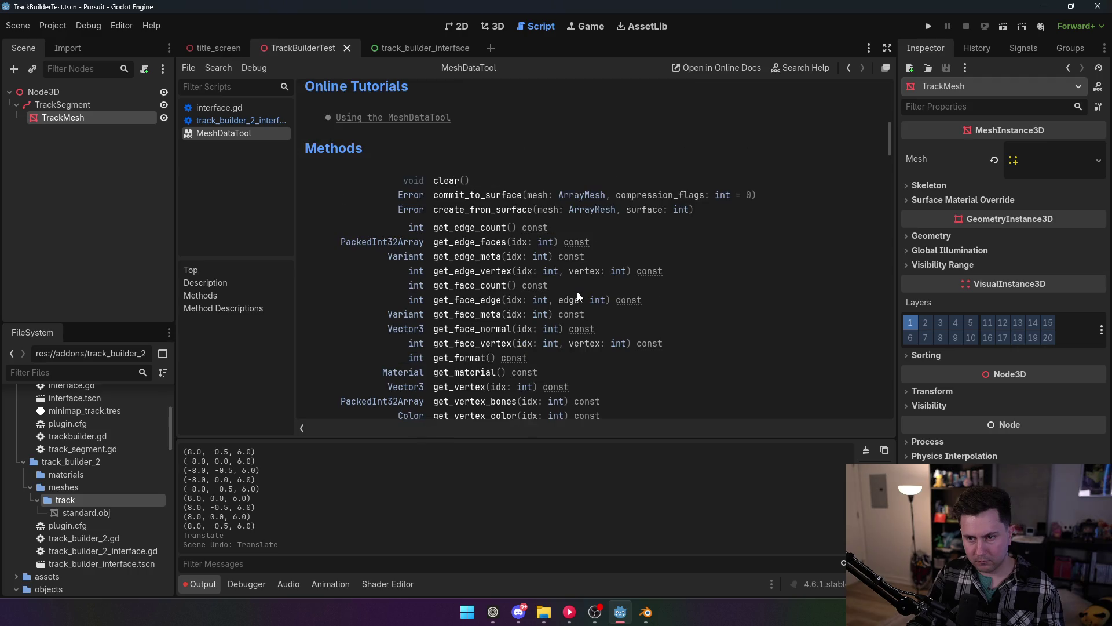
Read the commit_to_surface description and vertex methods, then close the MeshDataTool page.
click(462, 197)
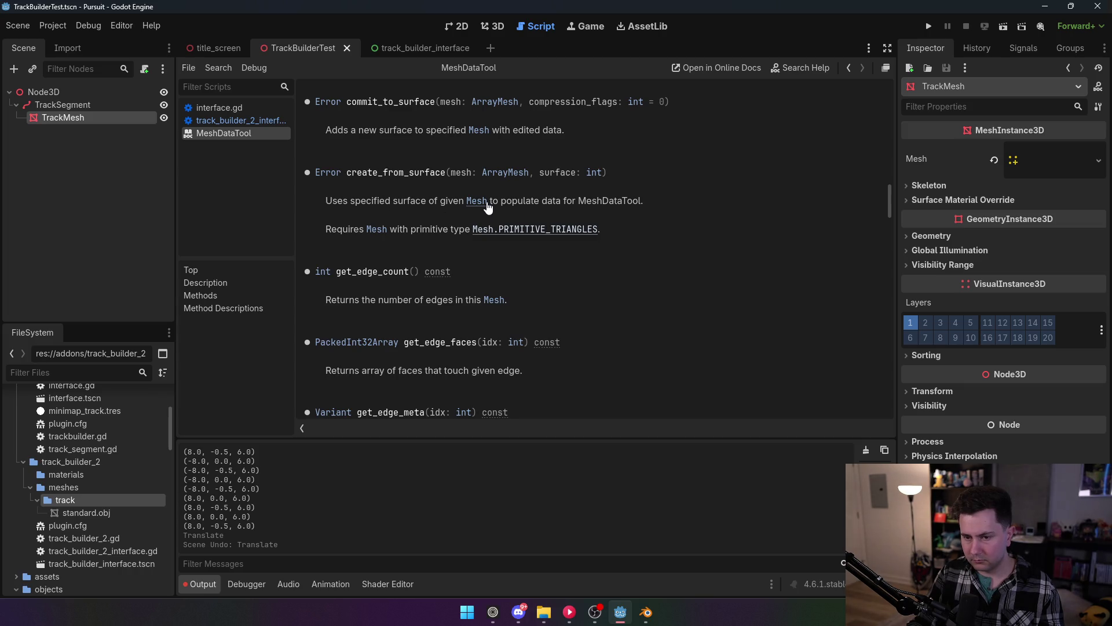
scroll(487, 208, up, 3)
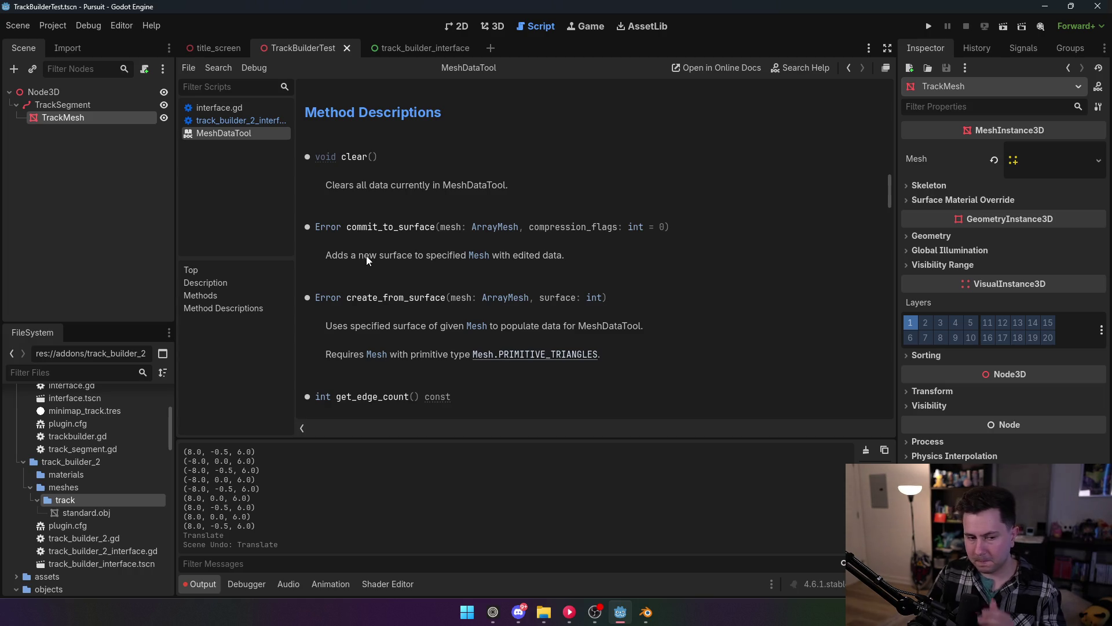
scroll(374, 263, down, 8)
scroll(375, 262, down, 19)
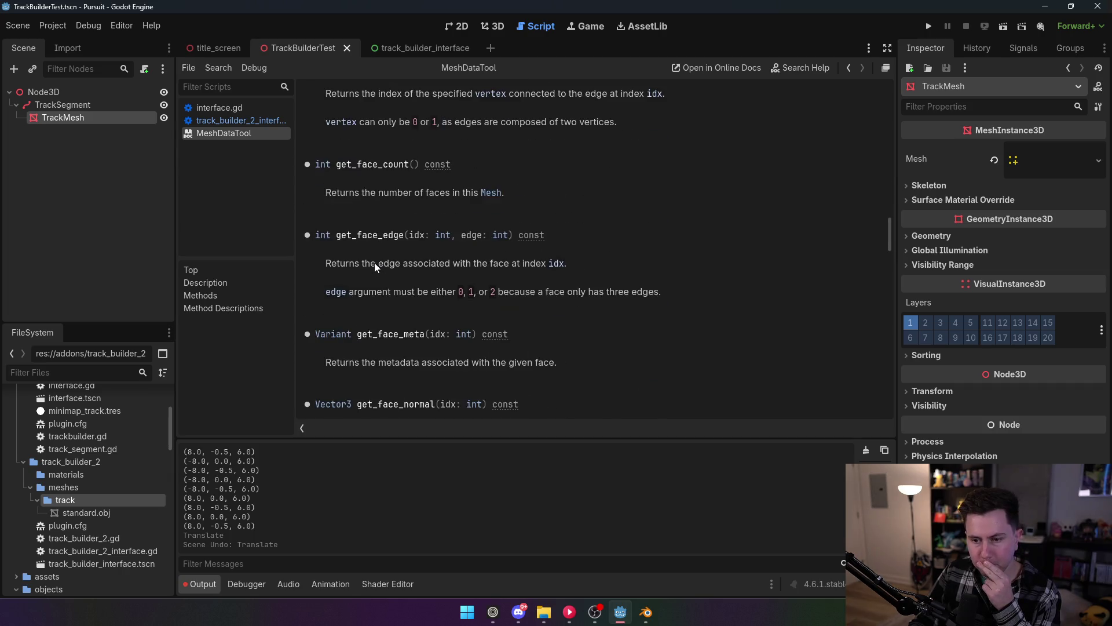
scroll(375, 268, down, 7)
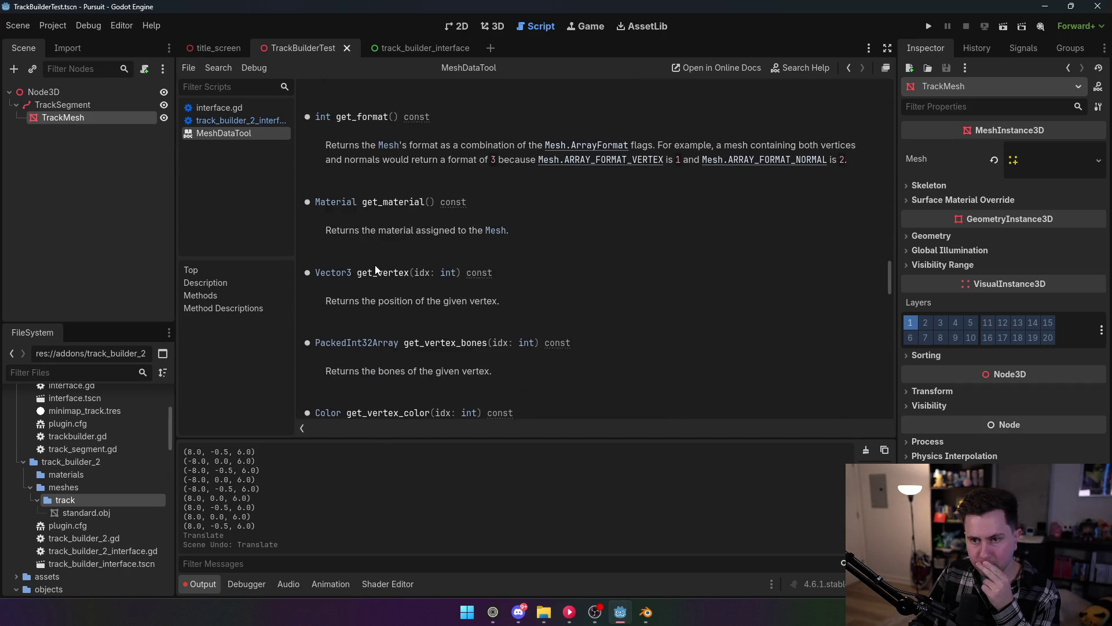
scroll(374, 266, up, 6)
scroll(375, 265, down, 4)
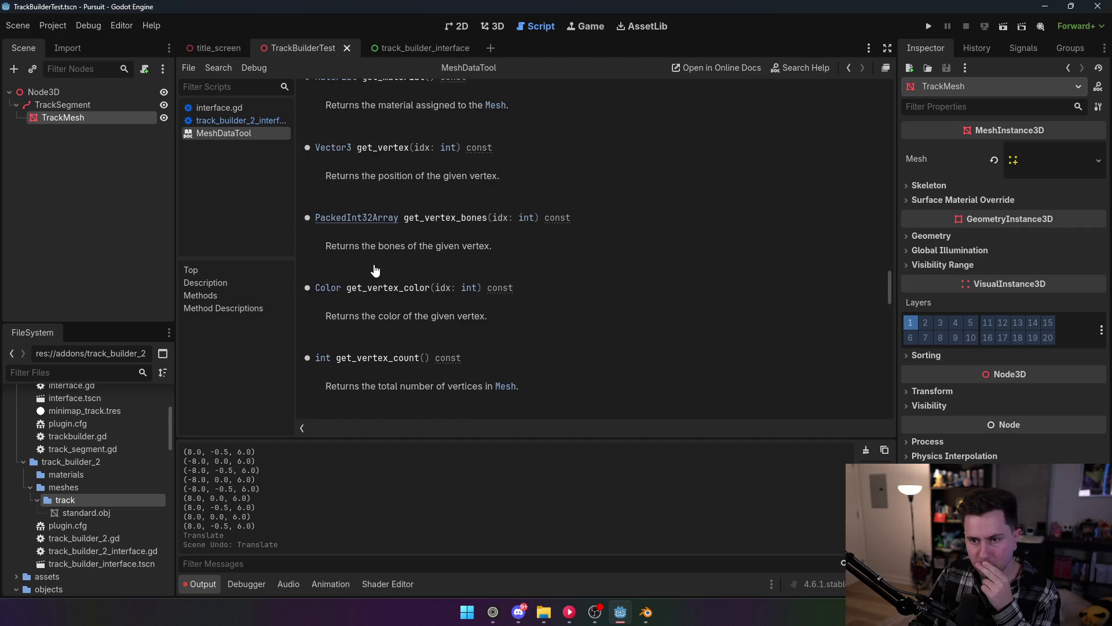
scroll(375, 270, up, 1)
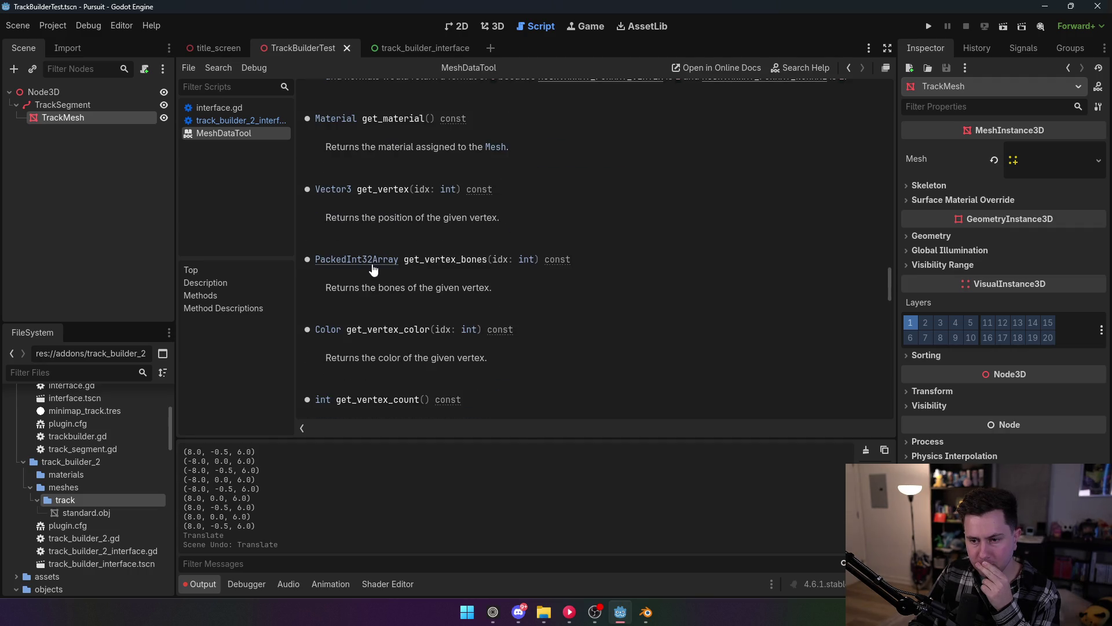
scroll(372, 270, down, 4)
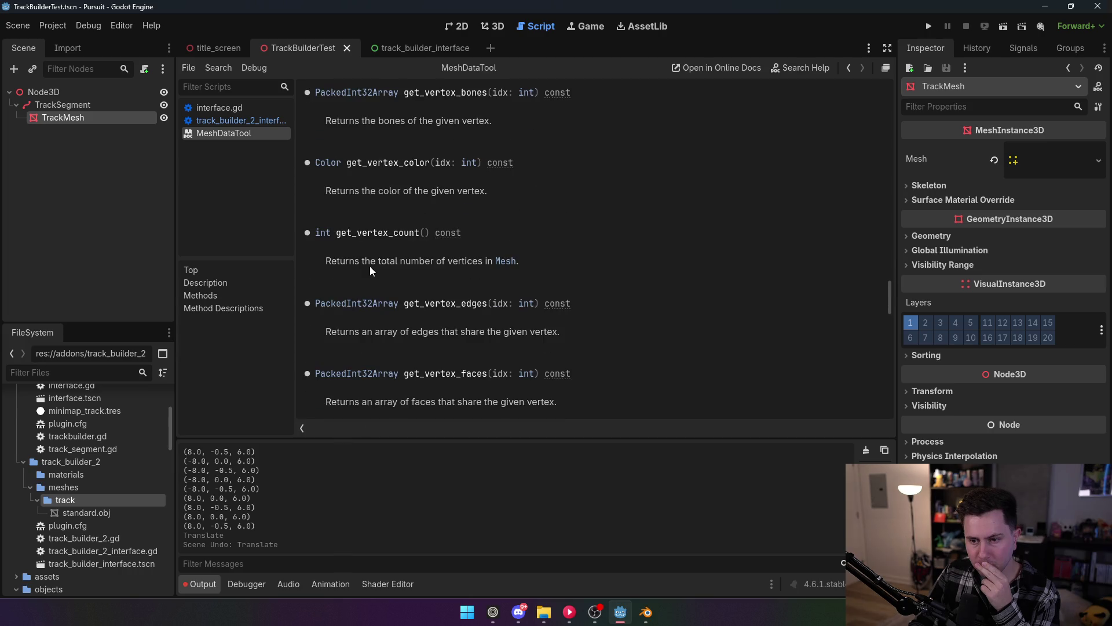
scroll(369, 266, down, 16)
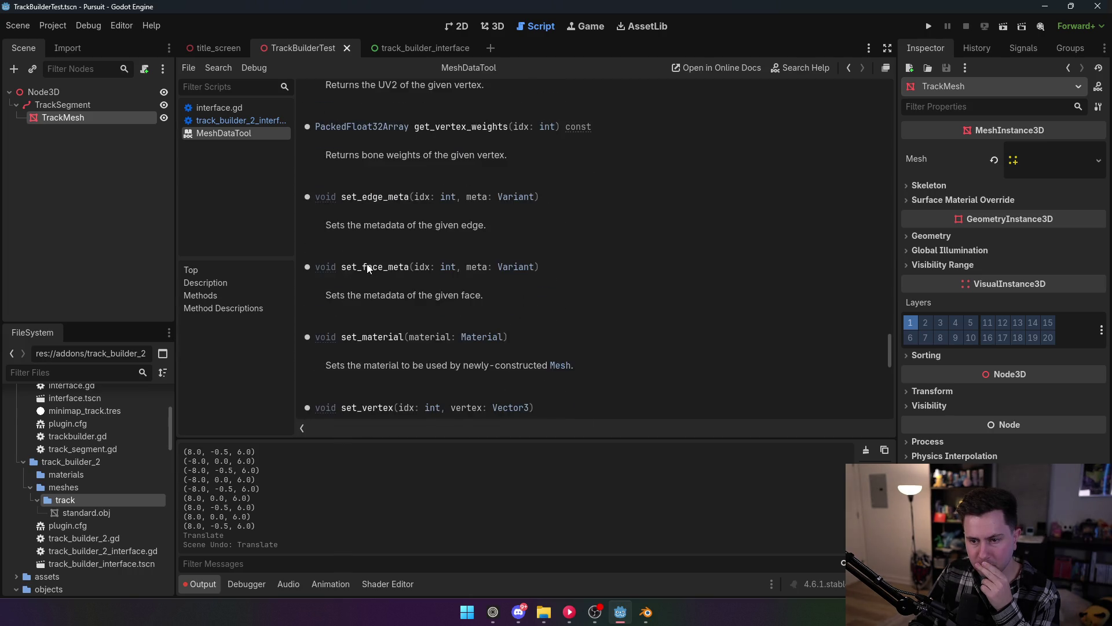
scroll(369, 266, down, 5)
scroll(449, 280, down, 5)
scroll(448, 278, down, 5)
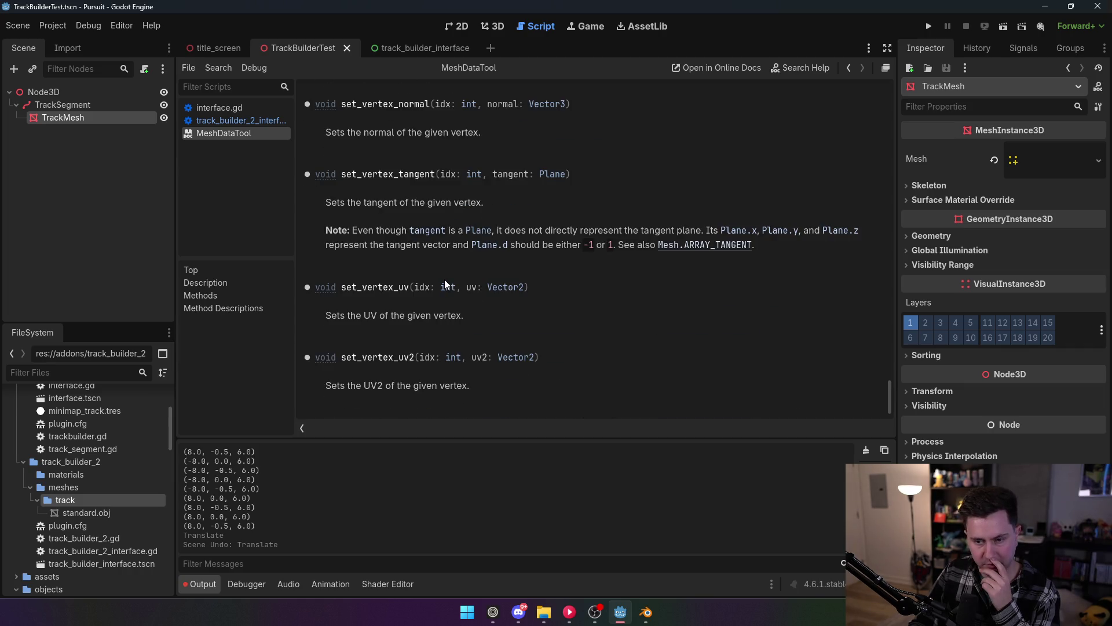
scroll(444, 279, down, 2)
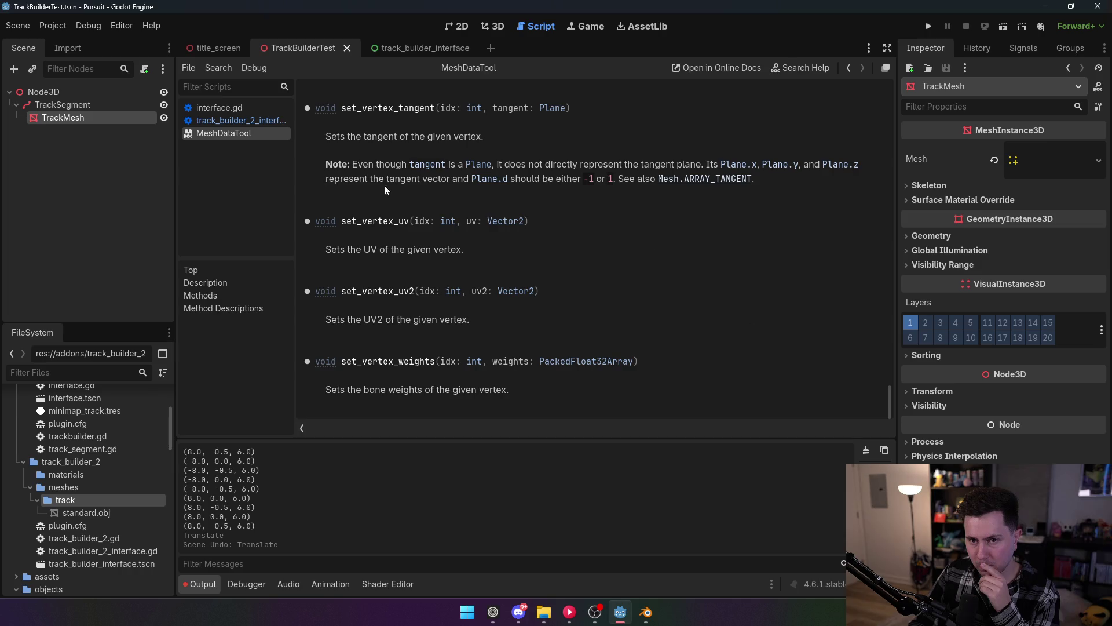
middle_click(253, 133)
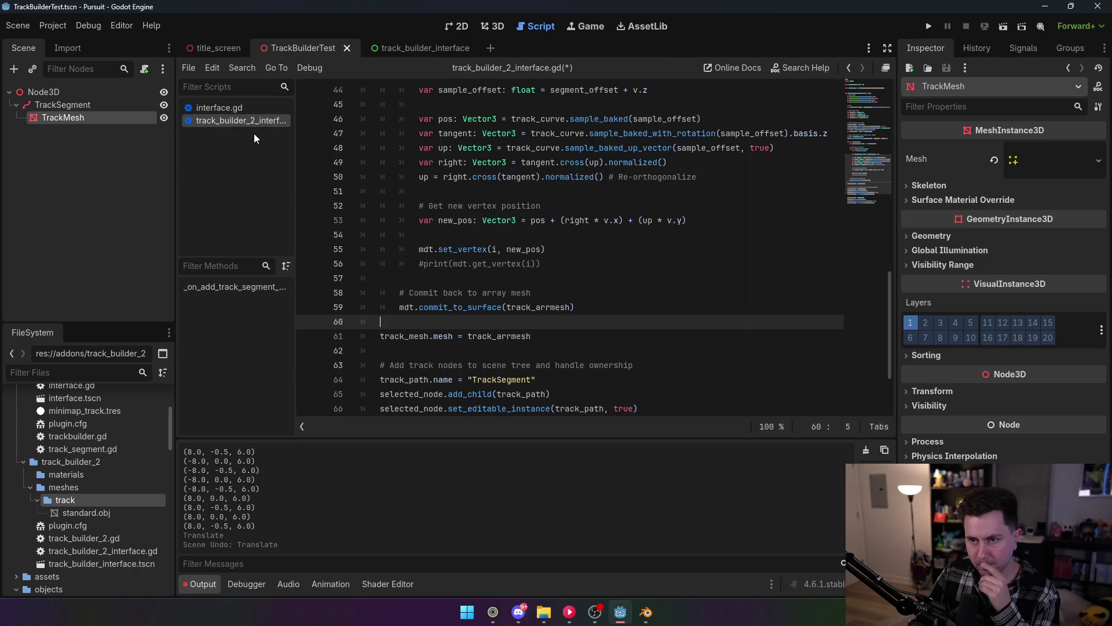
Delete the existing TrackSegment and its children in the 3D scene.
click(492, 26)
click(573, 68)
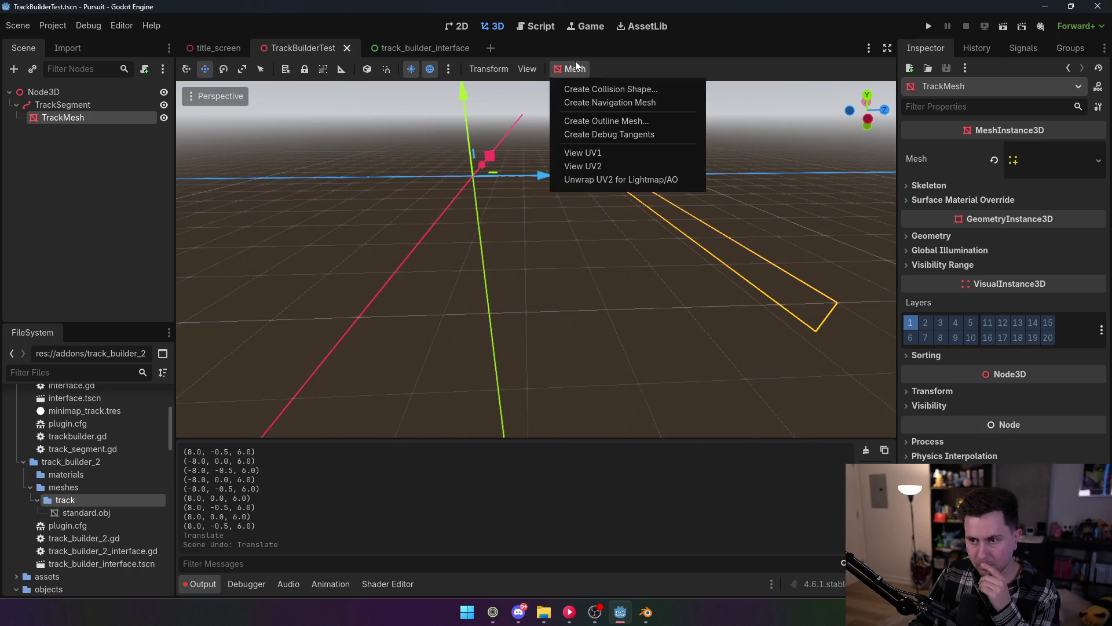
click(576, 62)
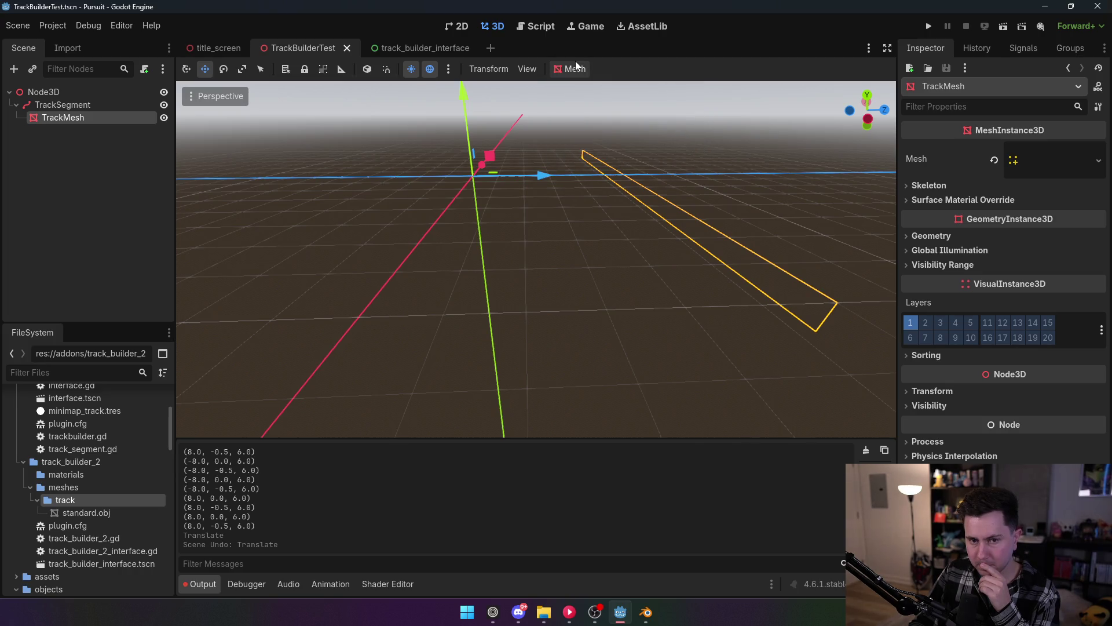
click(99, 100)
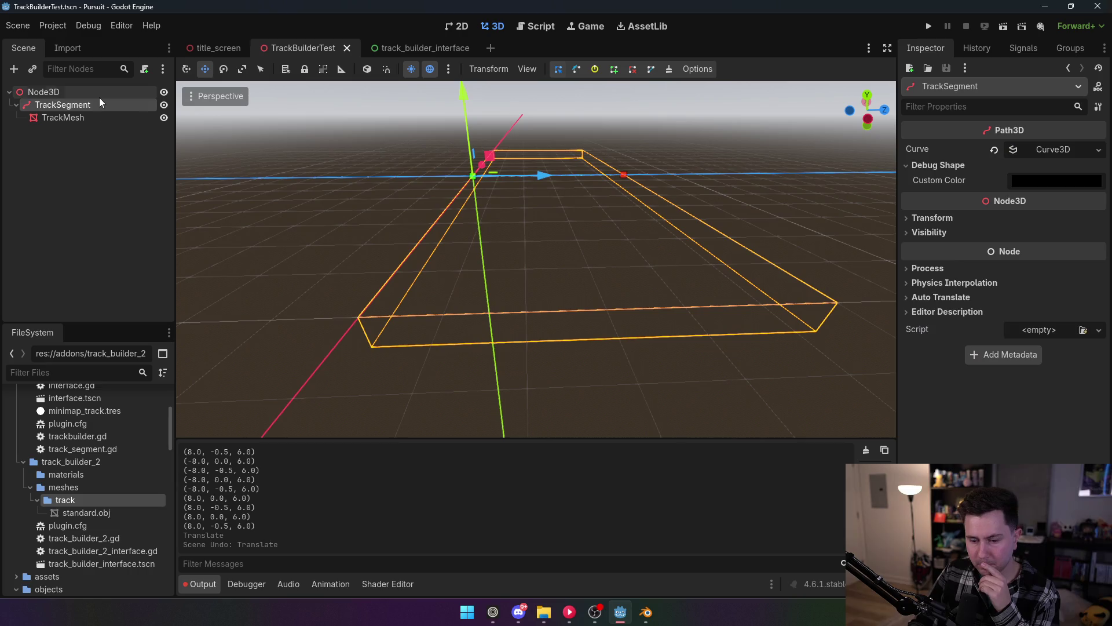
click(509, 323)
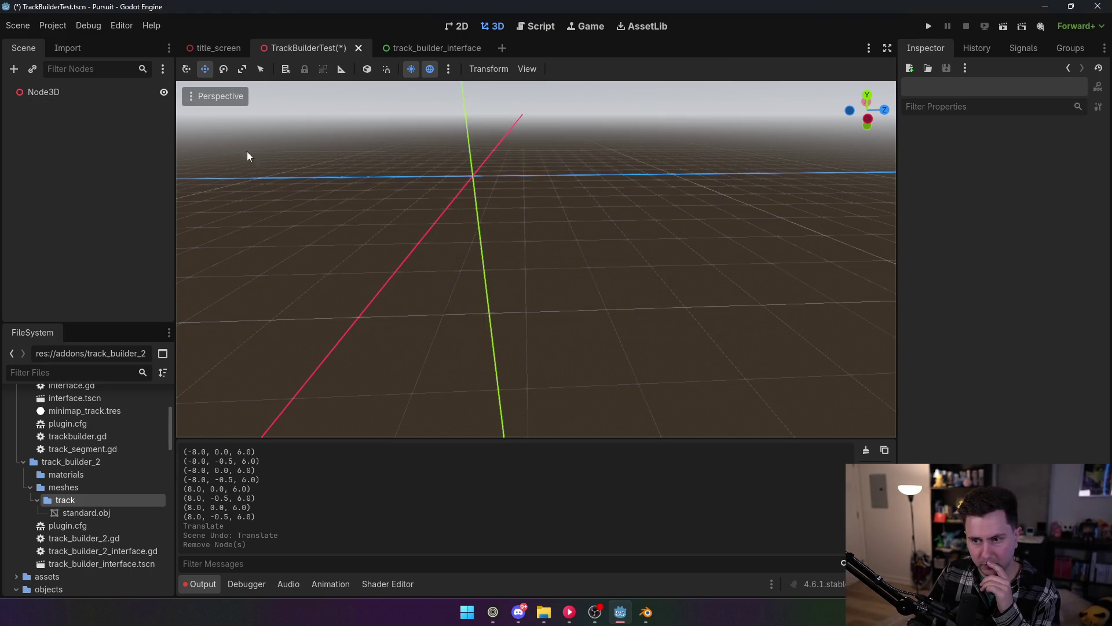
Enable TrackBuilder2, add a new track segment under Node3D, and inspect its TrackMesh.
click(54, 28)
click(77, 44)
click(118, 139)
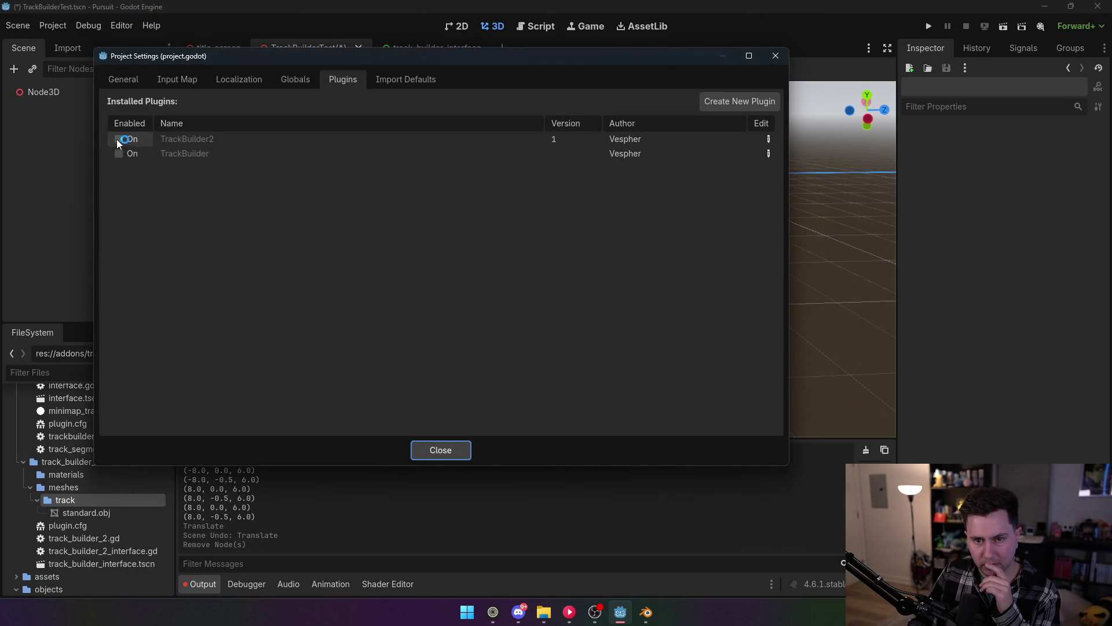
click(450, 453)
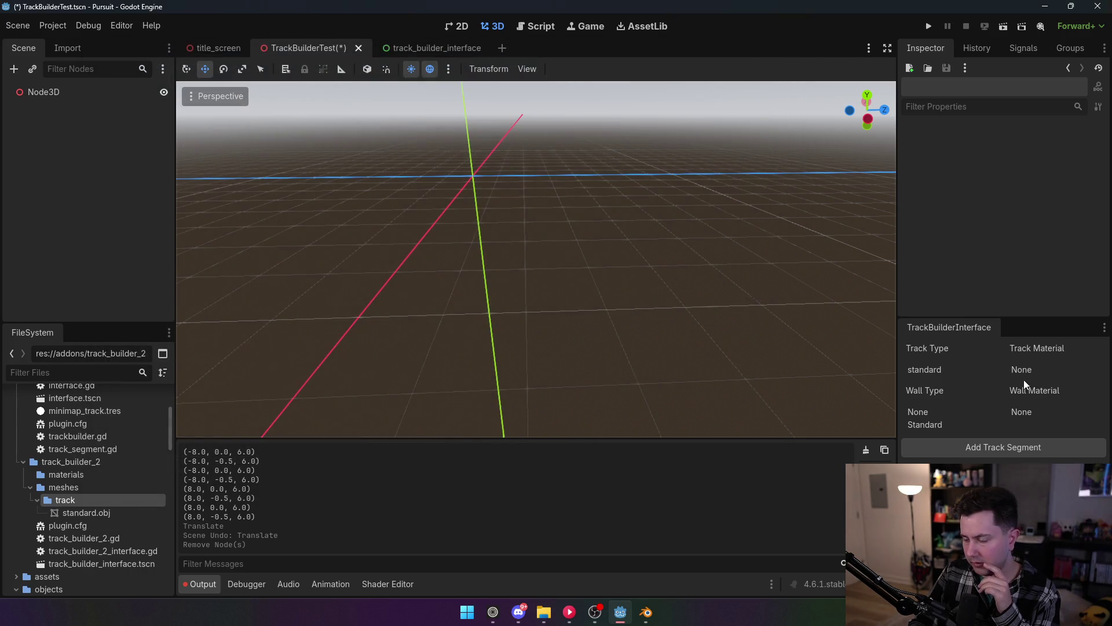
click(53, 92)
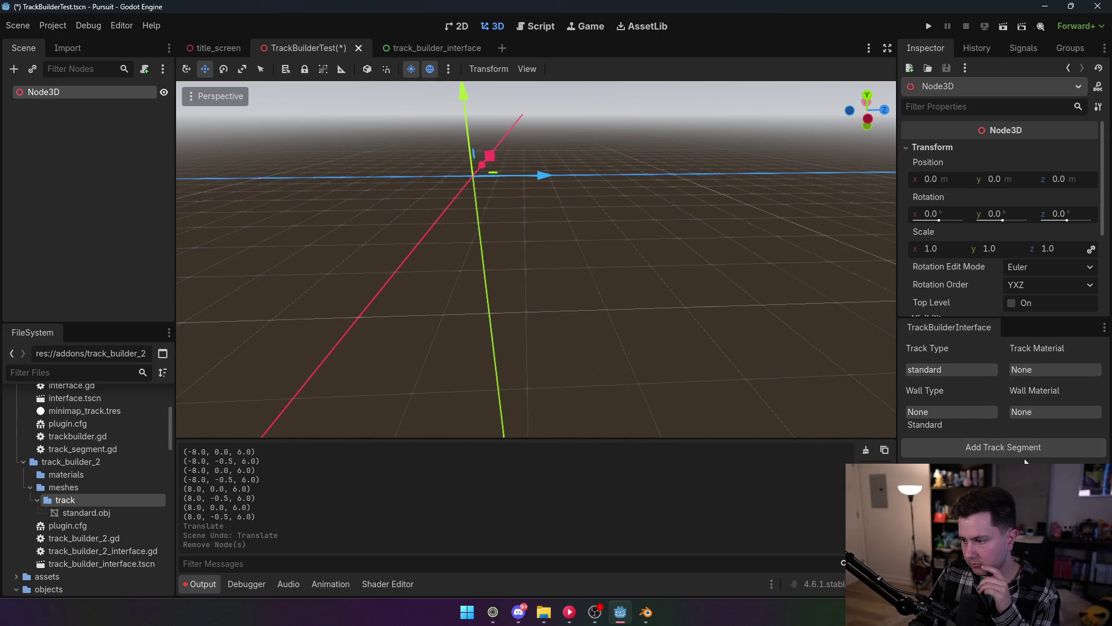
click(1024, 453)
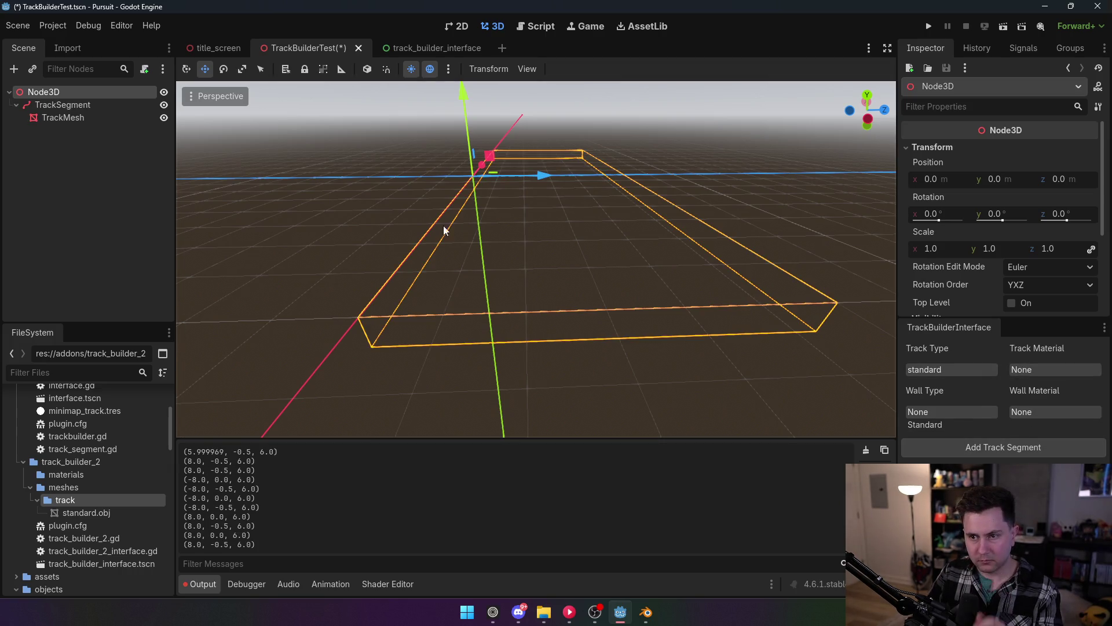
scroll(477, 234, up, 3)
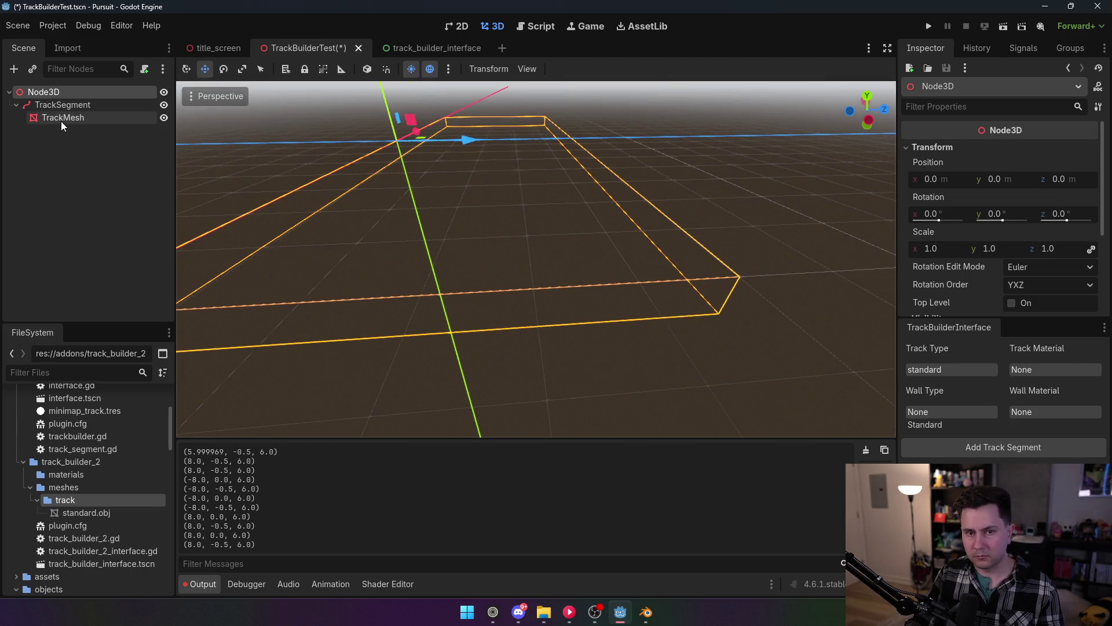
click(62, 118)
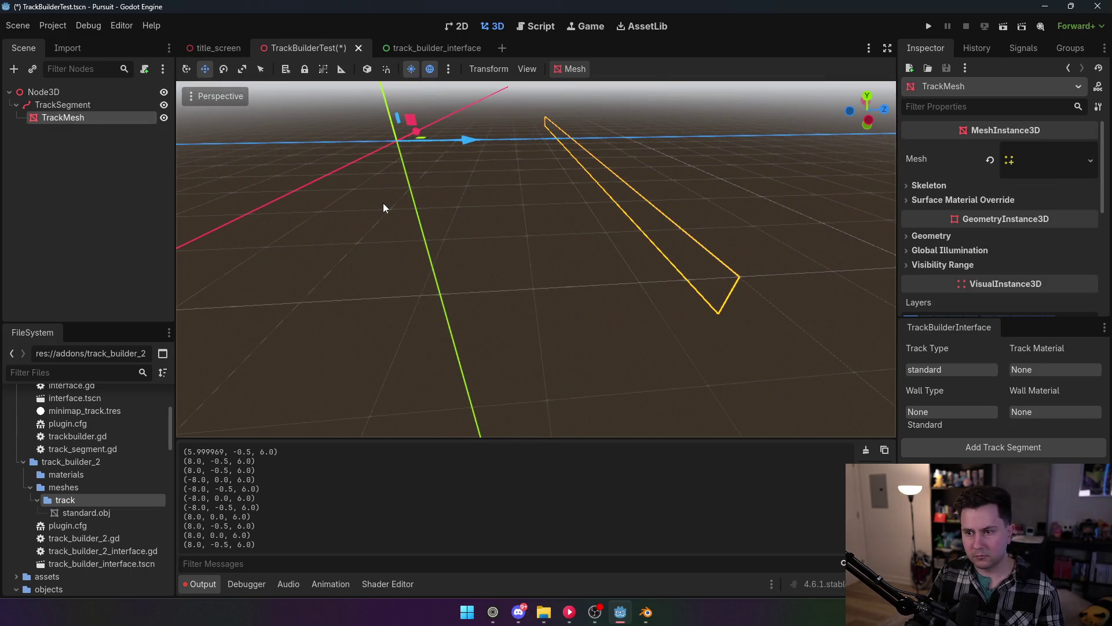
scroll(973, 217, down, 2)
scroll(973, 217, up, 2)
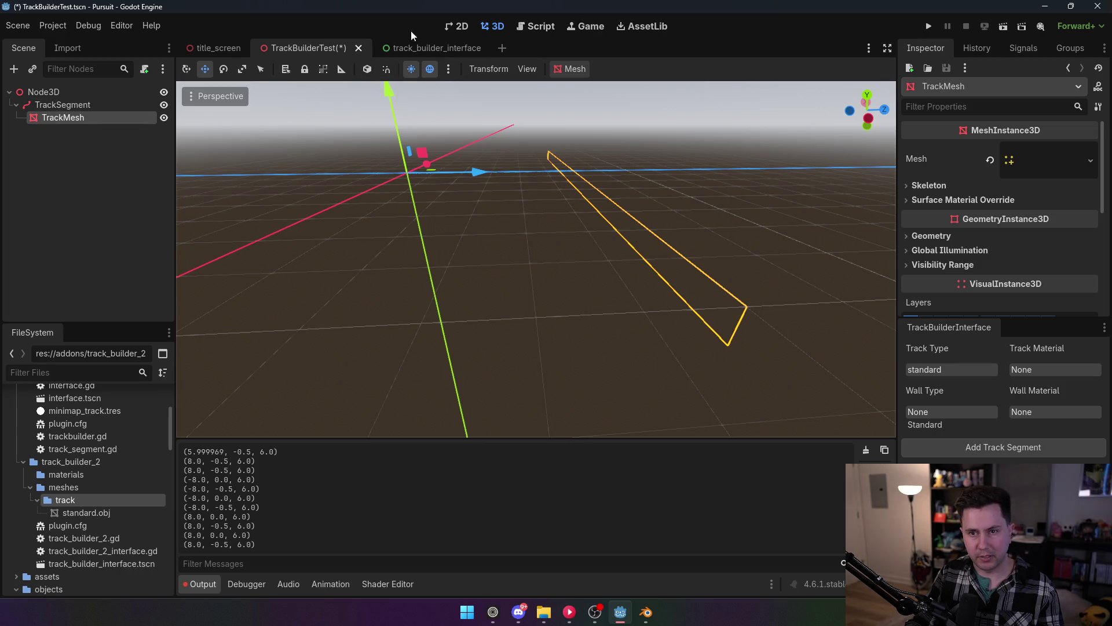
Disable the TrackBuilder2 plugin and request deletion of the new TrackSegment.
click(51, 25)
click(92, 48)
click(137, 139)
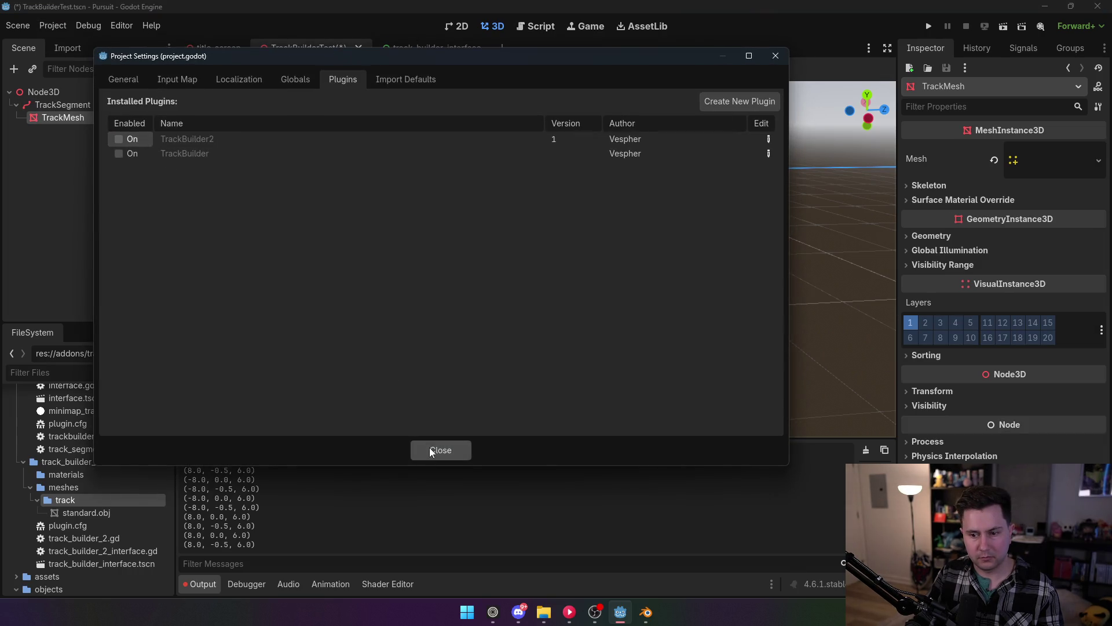
click(428, 445)
click(84, 107)
key(Delete)
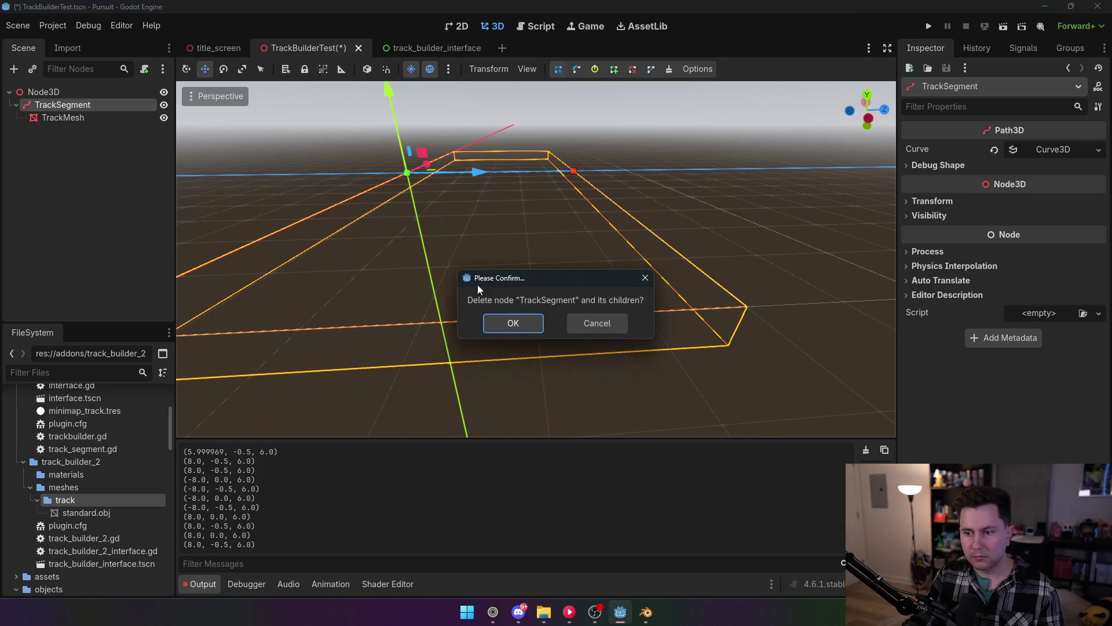
Confirm deleting the TrackSegment, then scroll through track_builder_2_interface.gd in the Script editor.
click(513, 321)
click(550, 28)
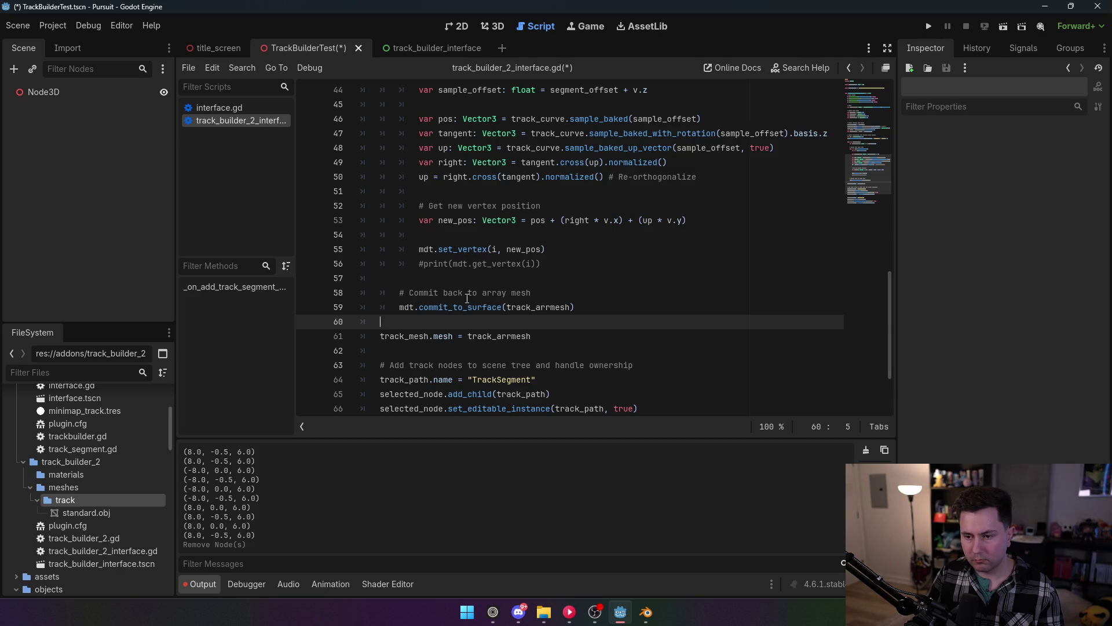
scroll(467, 298, up, 5)
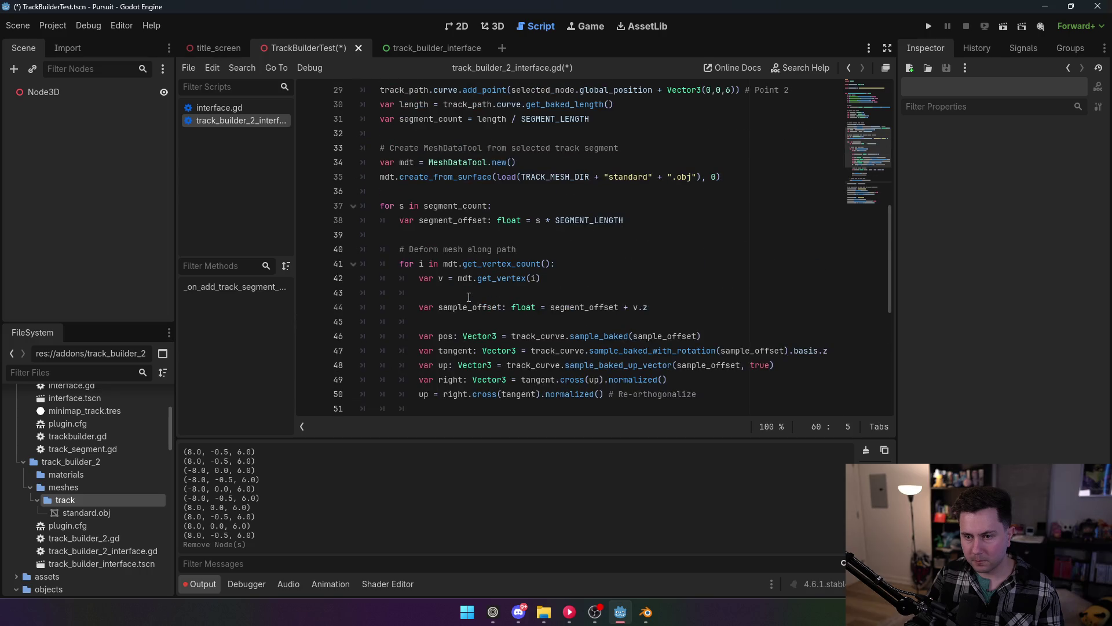
scroll(469, 298, down, 6)
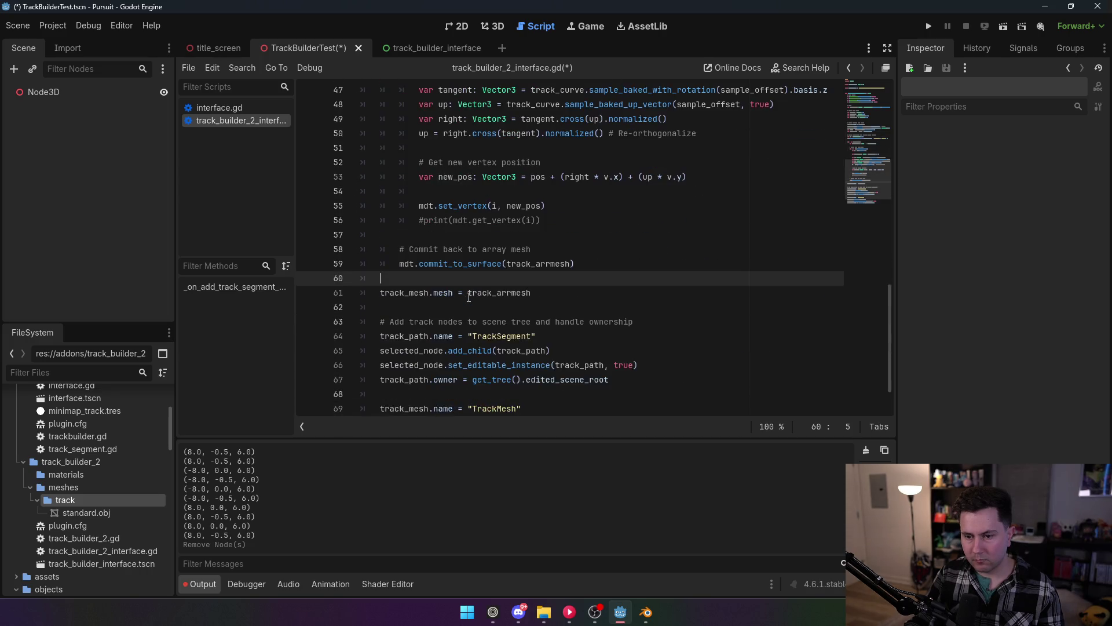
scroll(469, 298, up, 7)
scroll(833, 374, up, 5)
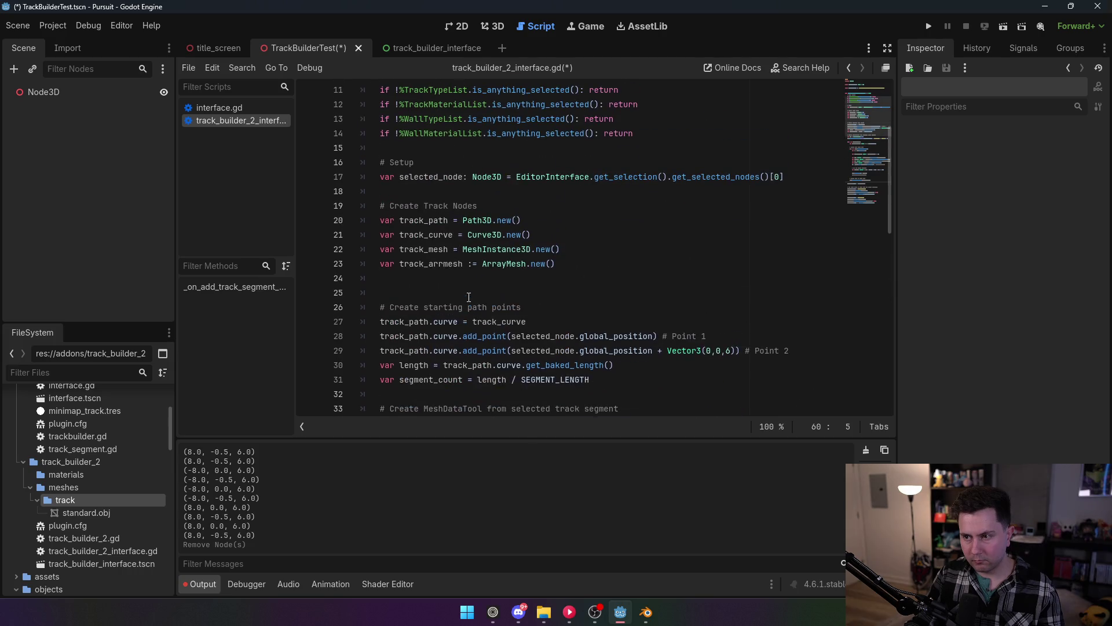